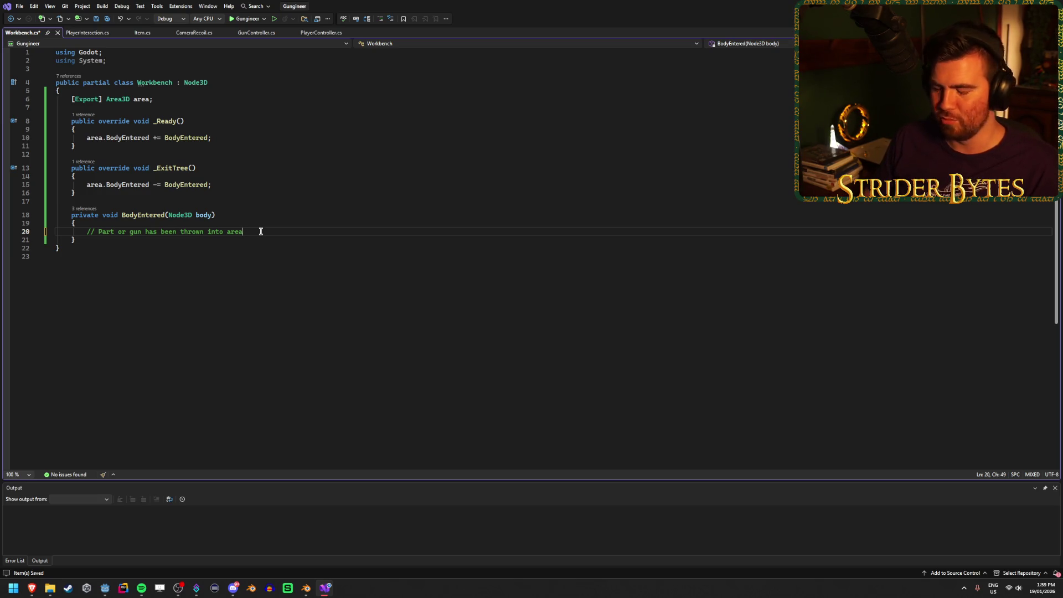
Add a blank line under the BodyEntered comment, save Workbench.cs, and switch to the browser
key(Return)
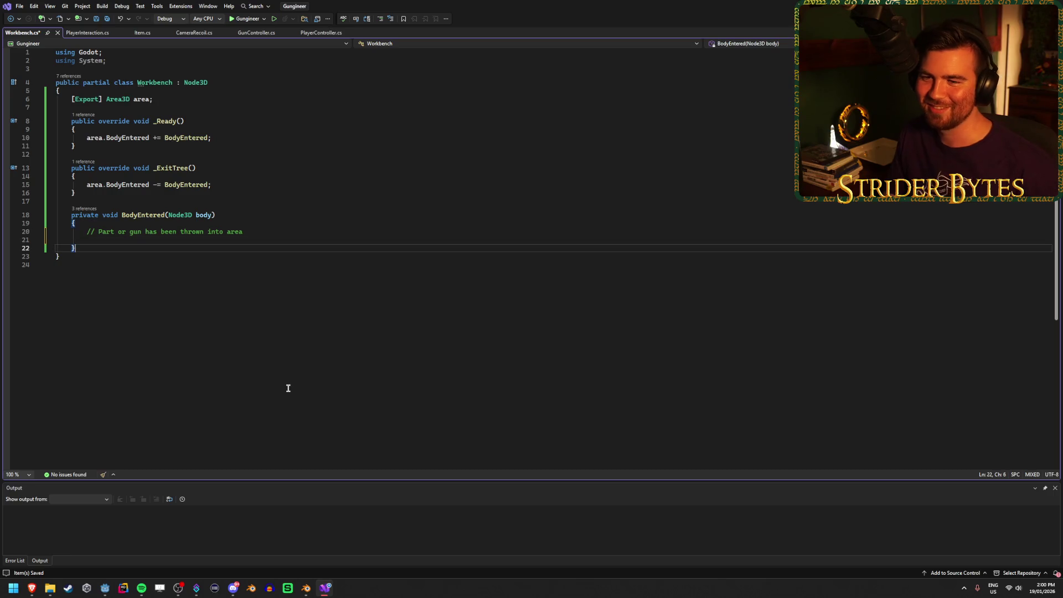
key(ctrl+s)
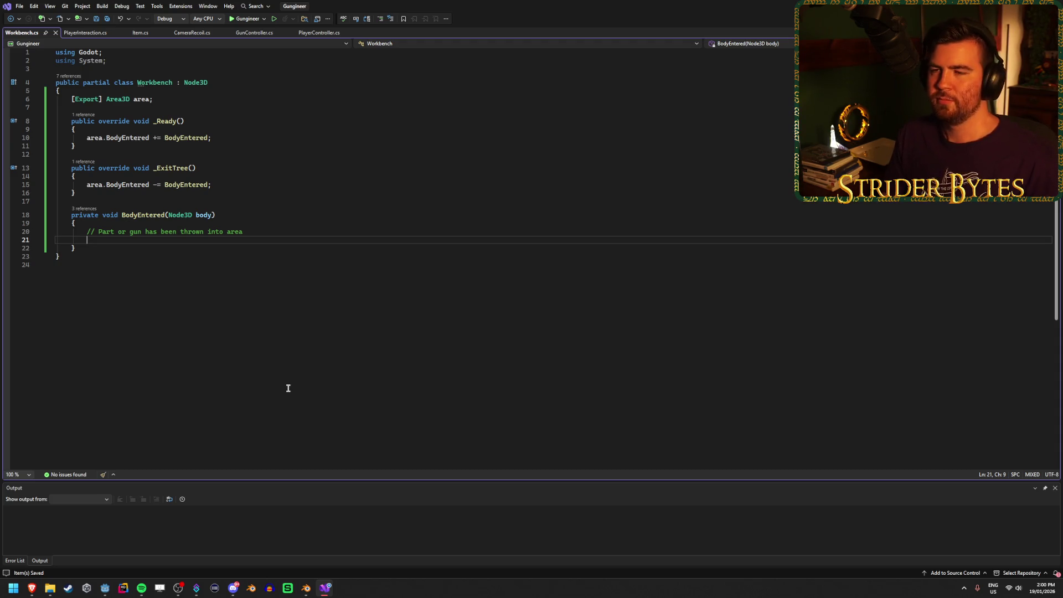
key(alt+Tab)
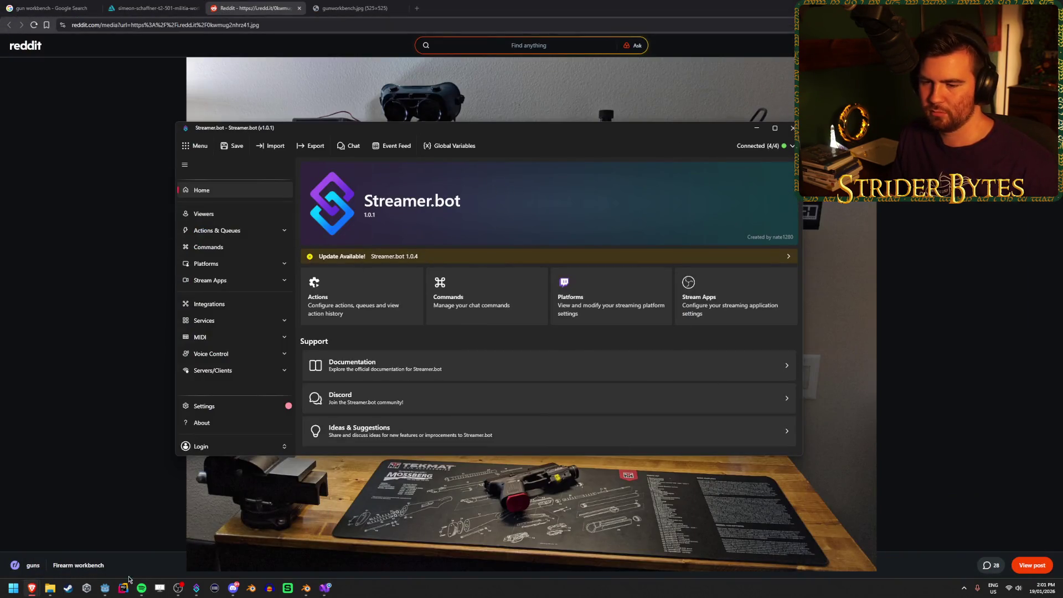
Rebuild the C# project, assign the Area3D node to the Workbench's Area property, and save the scene
click(104, 587)
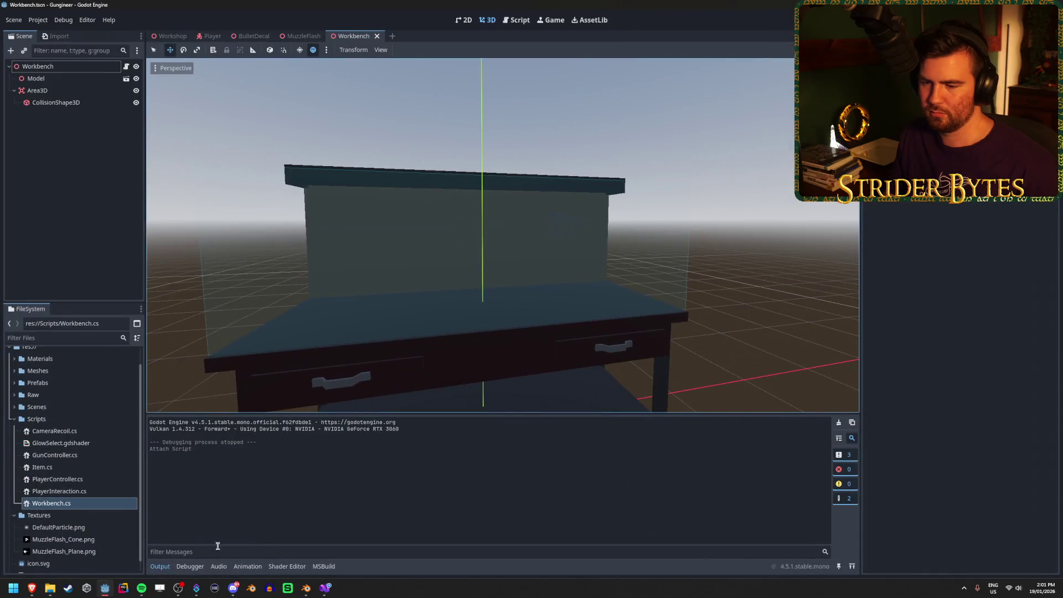
click(327, 590)
click(103, 585)
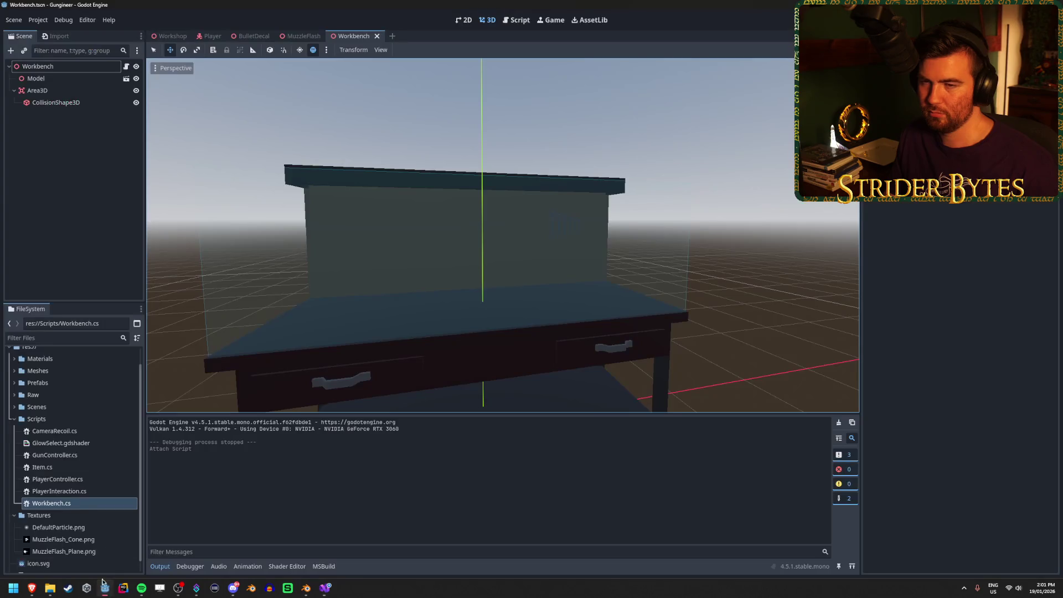
click(83, 66)
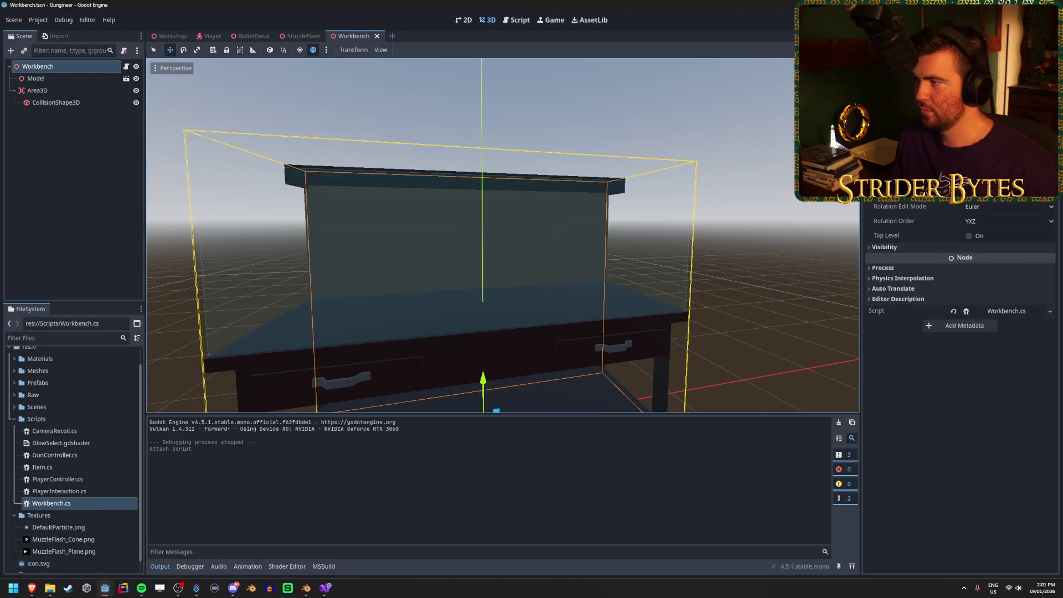
key(F5)
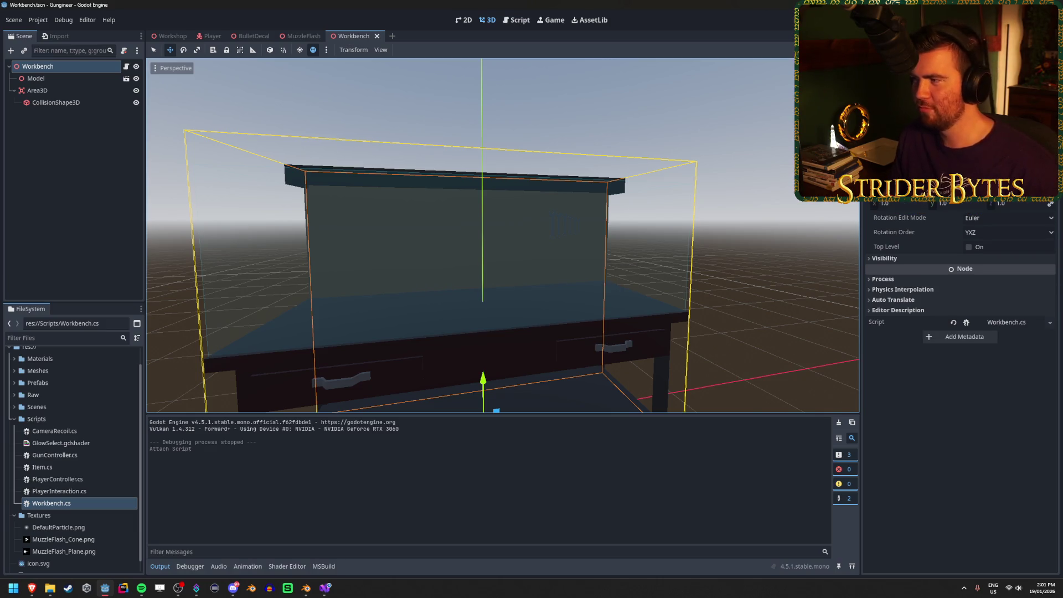
mouse_move(37, 90)
mouse_down()
mouse_move(230, 98)
mouse_move(941, 166)
mouse_move(963, 183)
mouse_up()
key(ctrl+s)
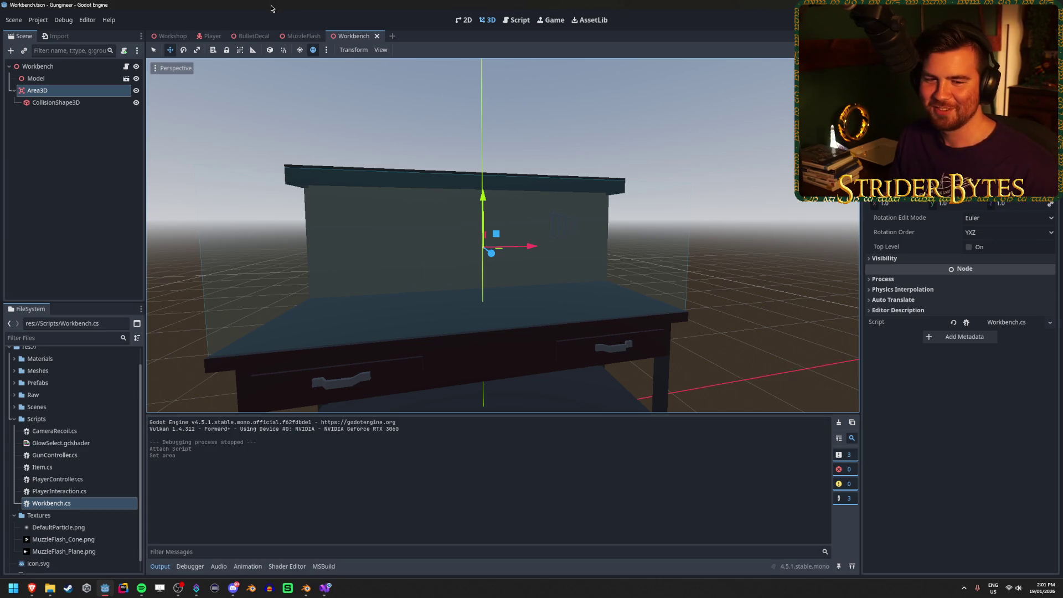
Inspect the Workbench and Area3D nodes and the 3D view, then return to Workbench.cs
click(80, 71)
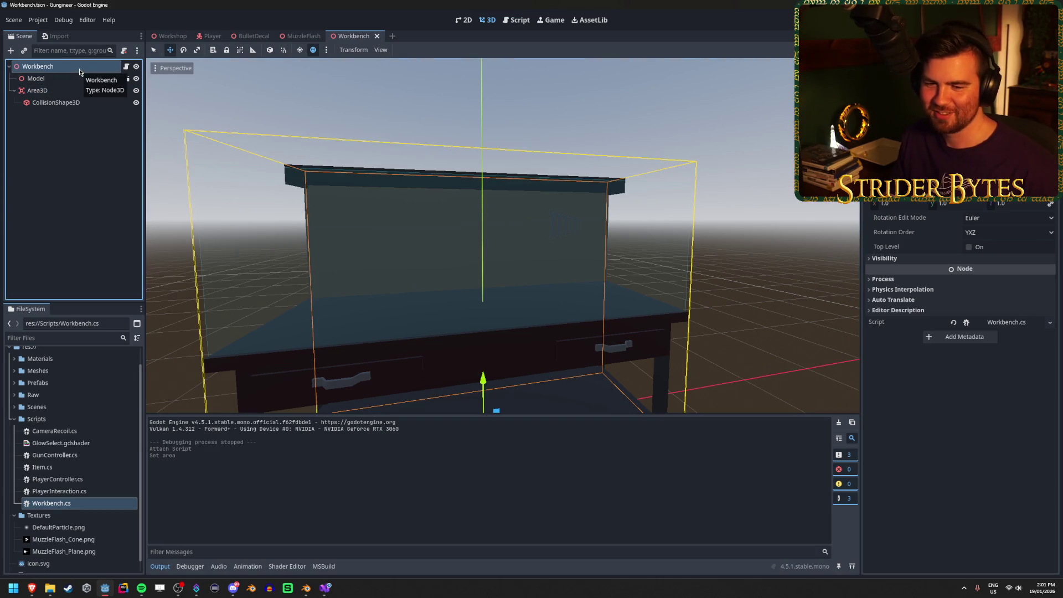
click(69, 94)
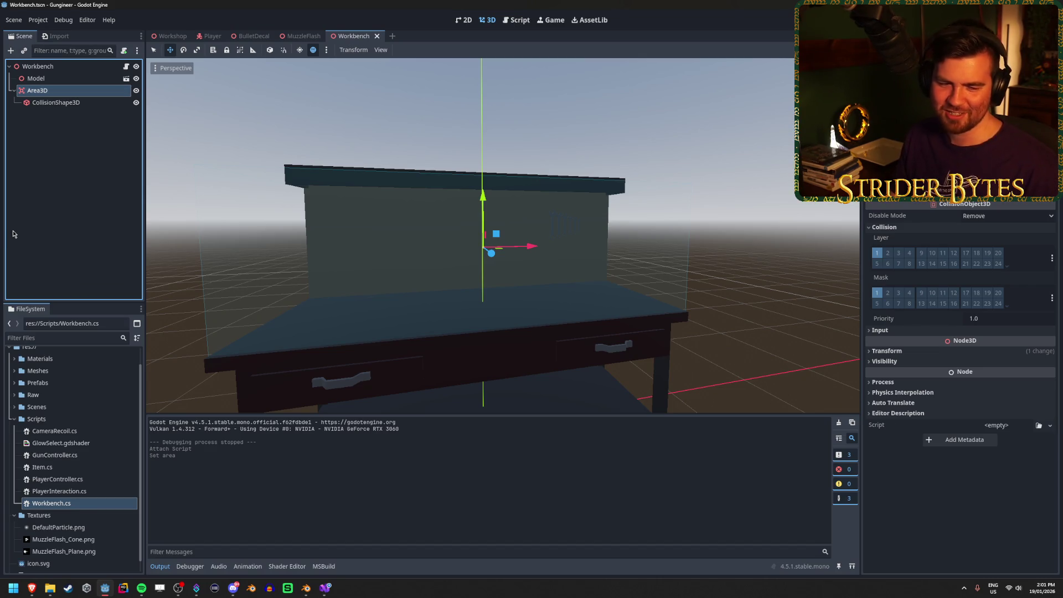
click(81, 193)
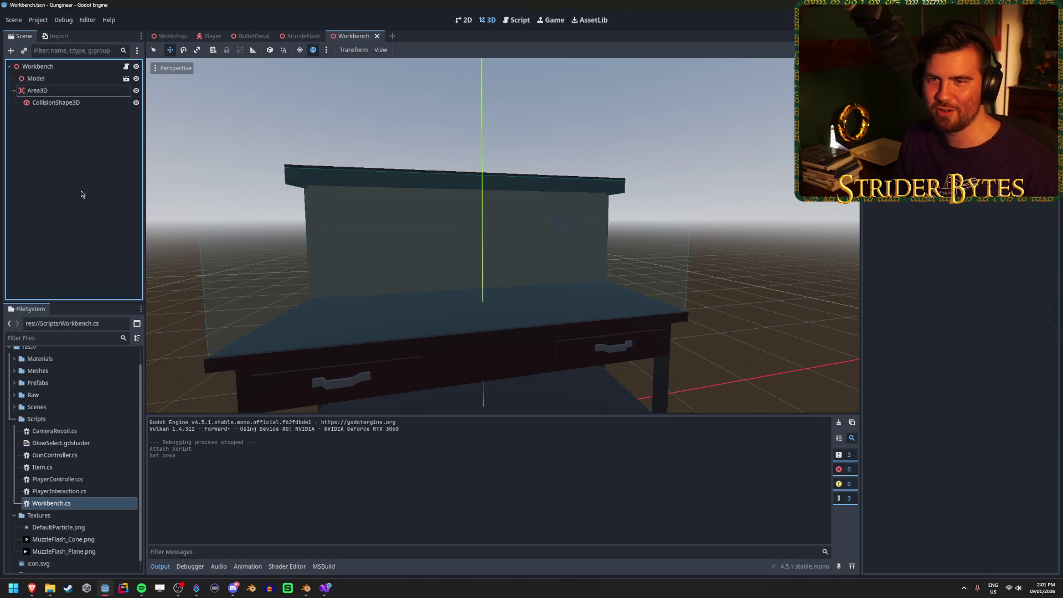
click(64, 66)
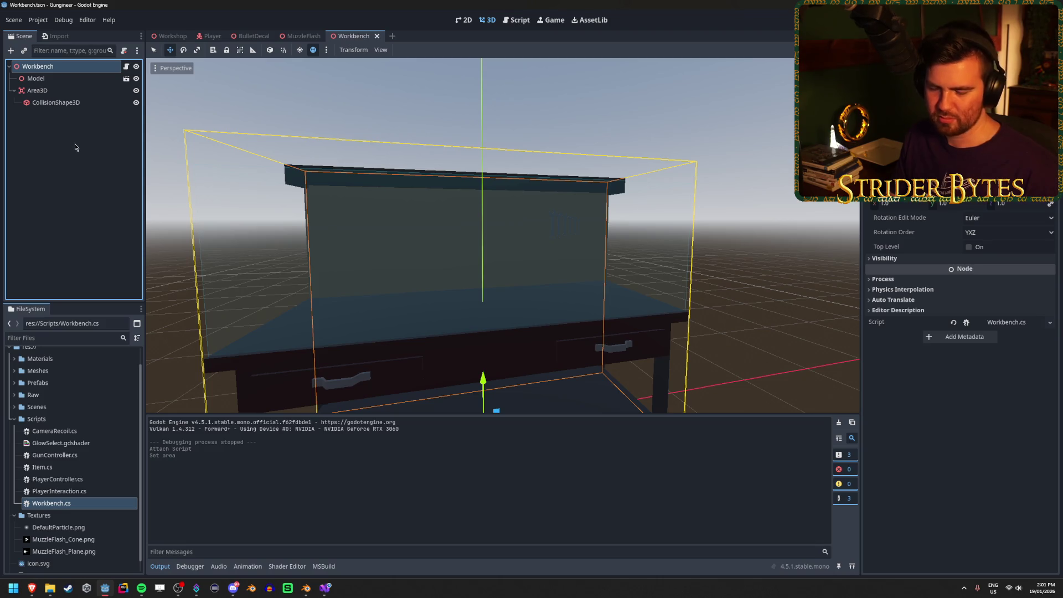
click(66, 91)
click(64, 68)
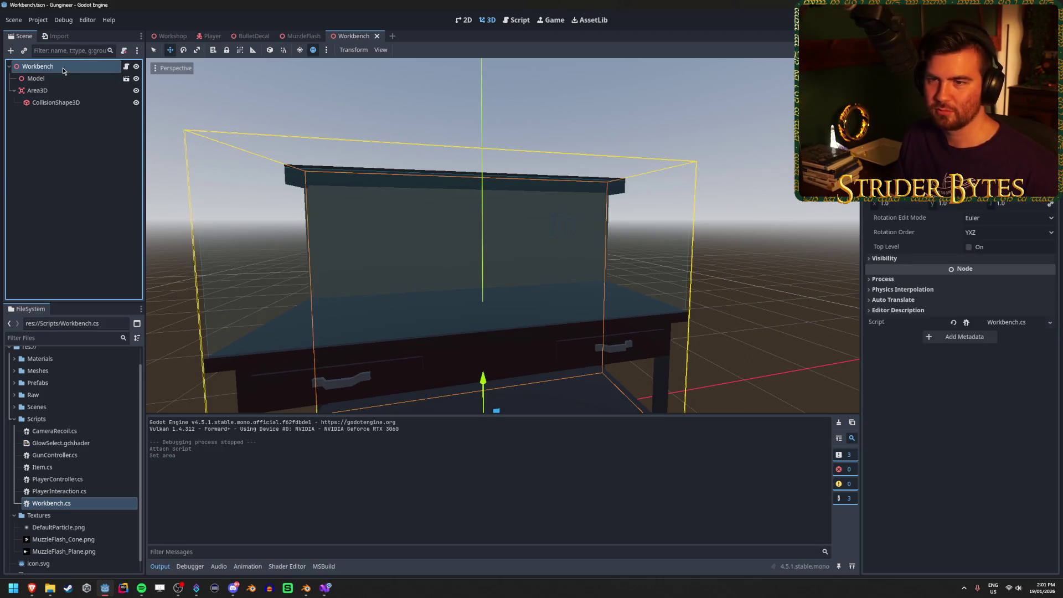
click(51, 227)
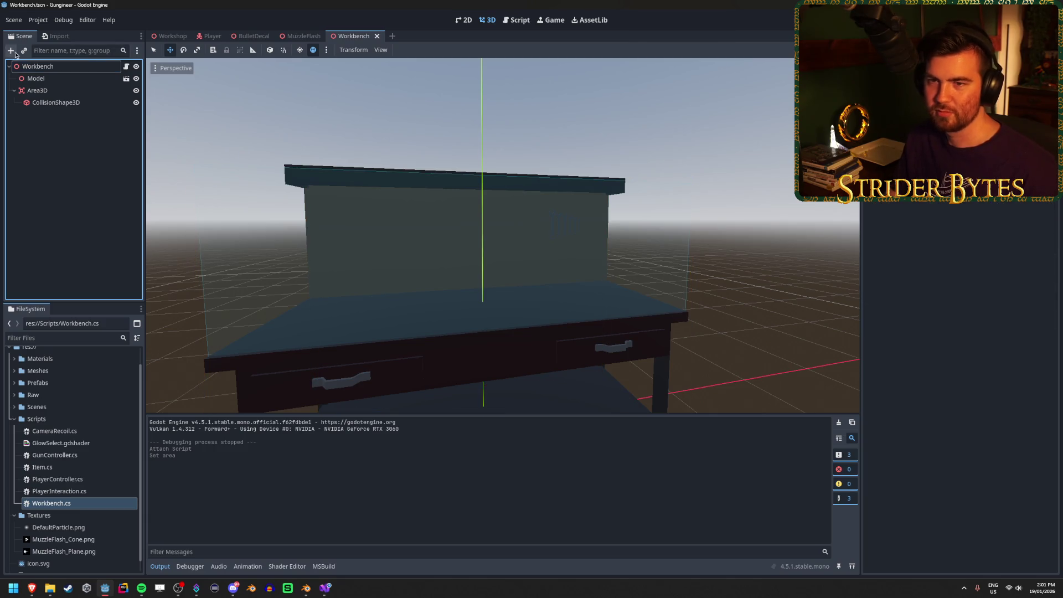
mouse_move(388, 310)
mouse_down()
mouse_move(443, 313)
mouse_move(512, 349)
mouse_up()
click(102, 169)
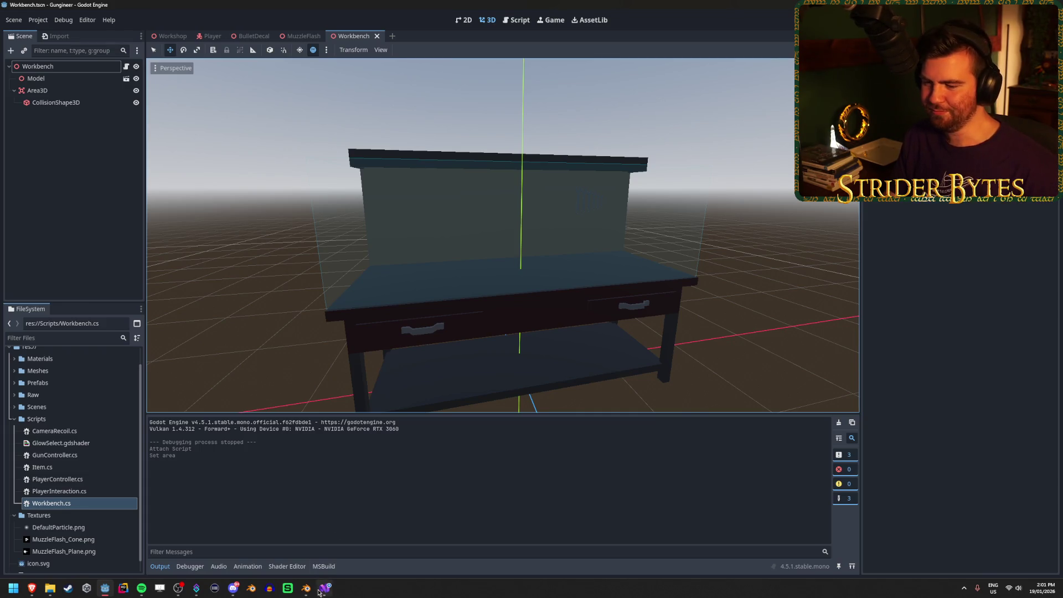
key(alt+Tab)
key(Up)
Add 'Item item = (Item)body;' above an 'if (body)' line at the top of BodyEntered
key(Return)
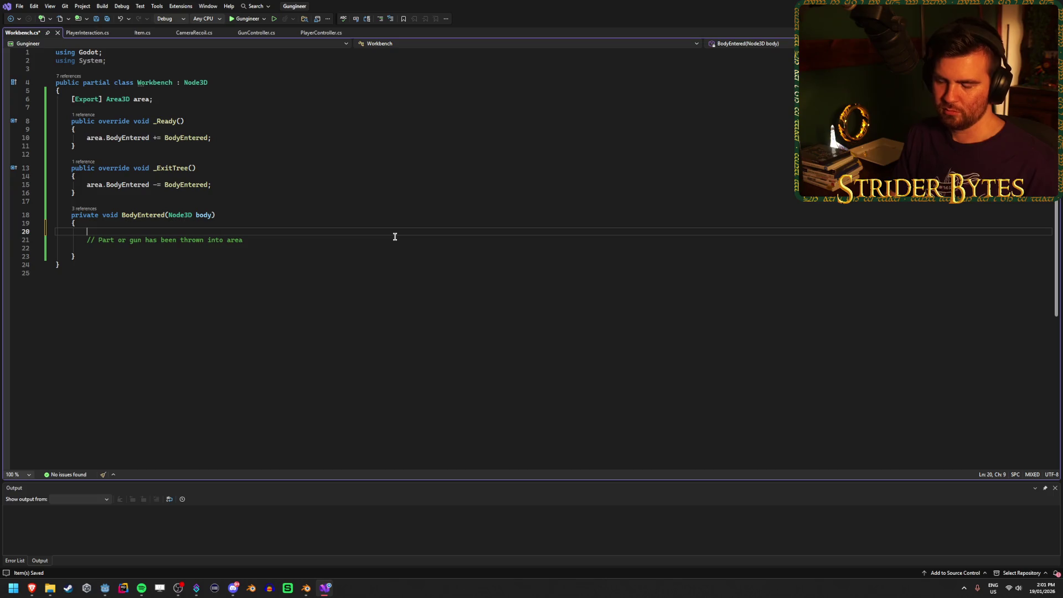
text(if ()
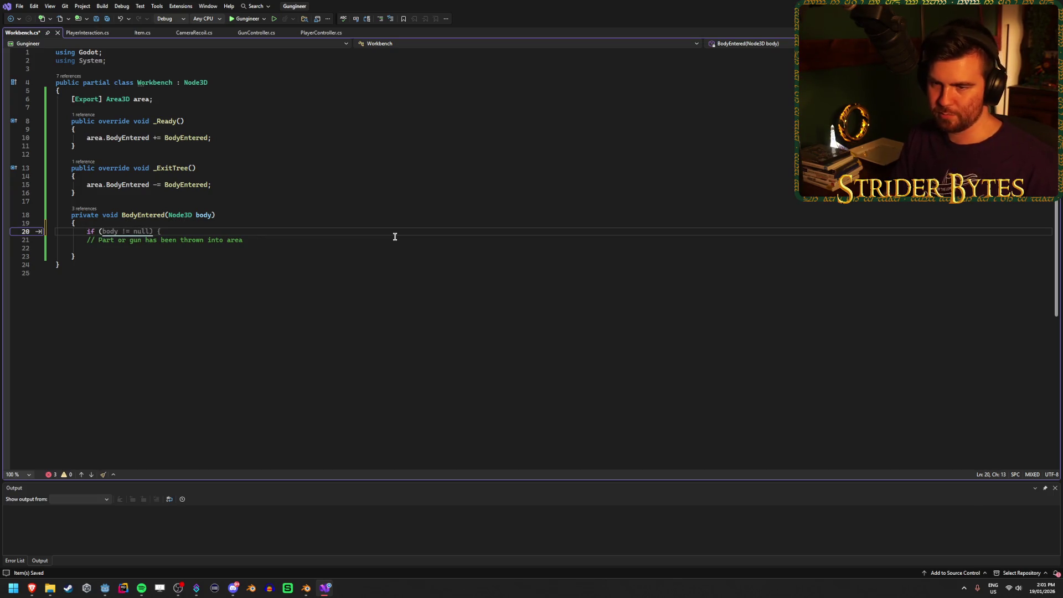
text(body)
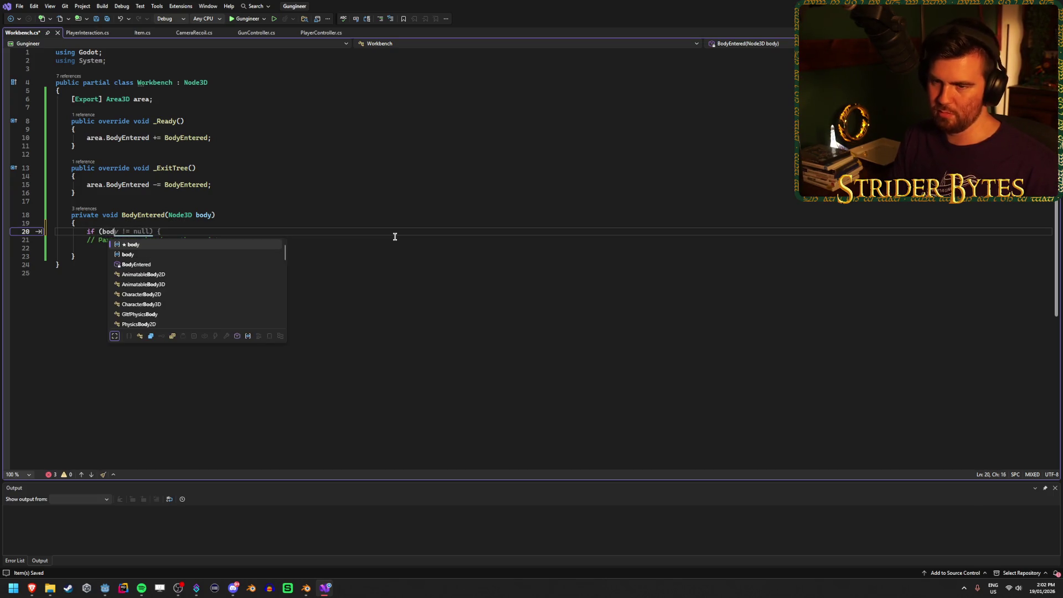
key(Tab)
key(ctrl+Return)
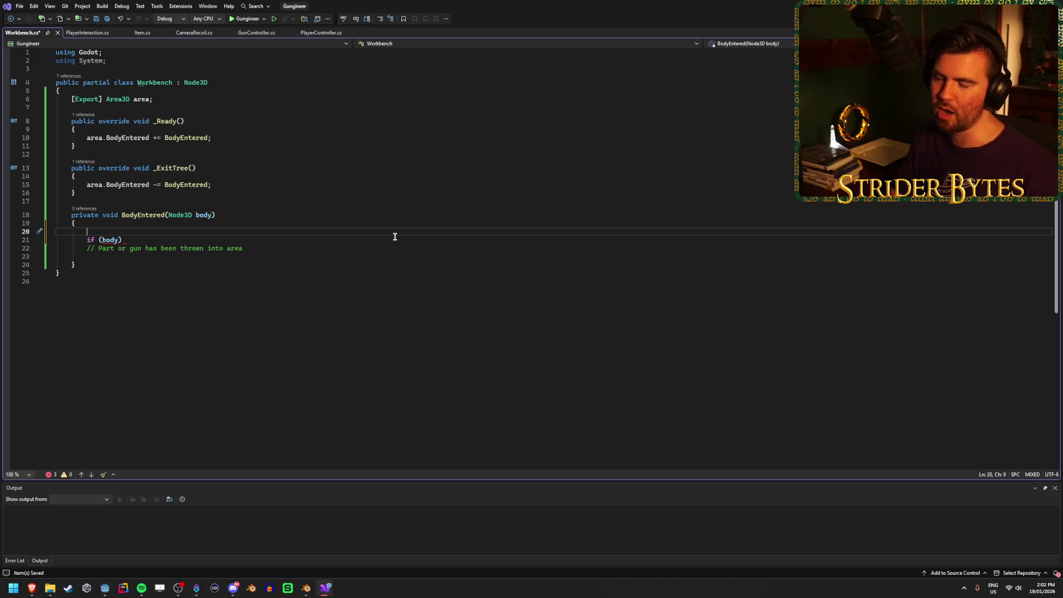
text(I)
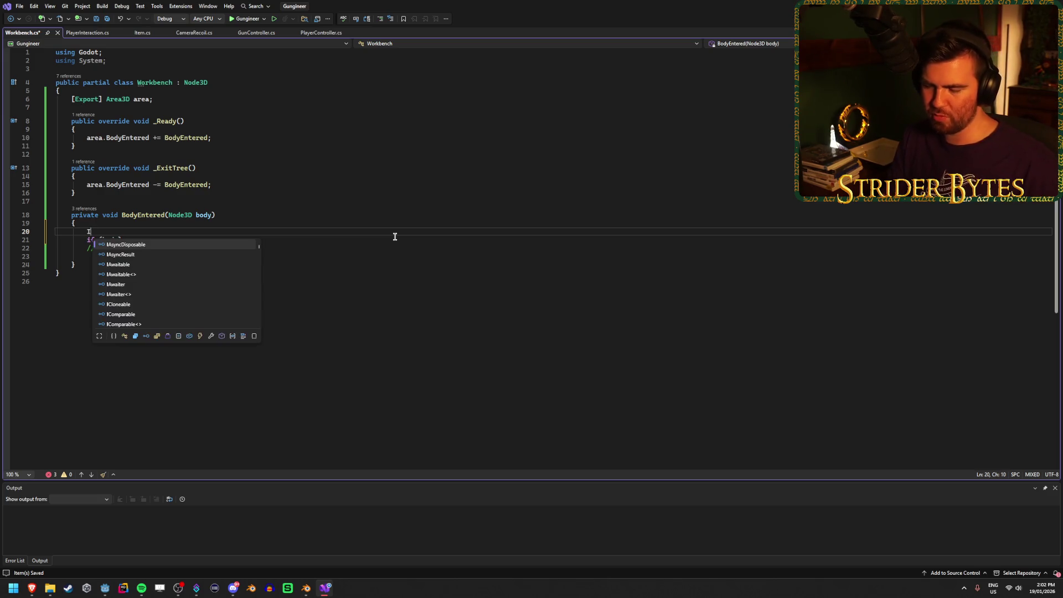
text(tem item =)
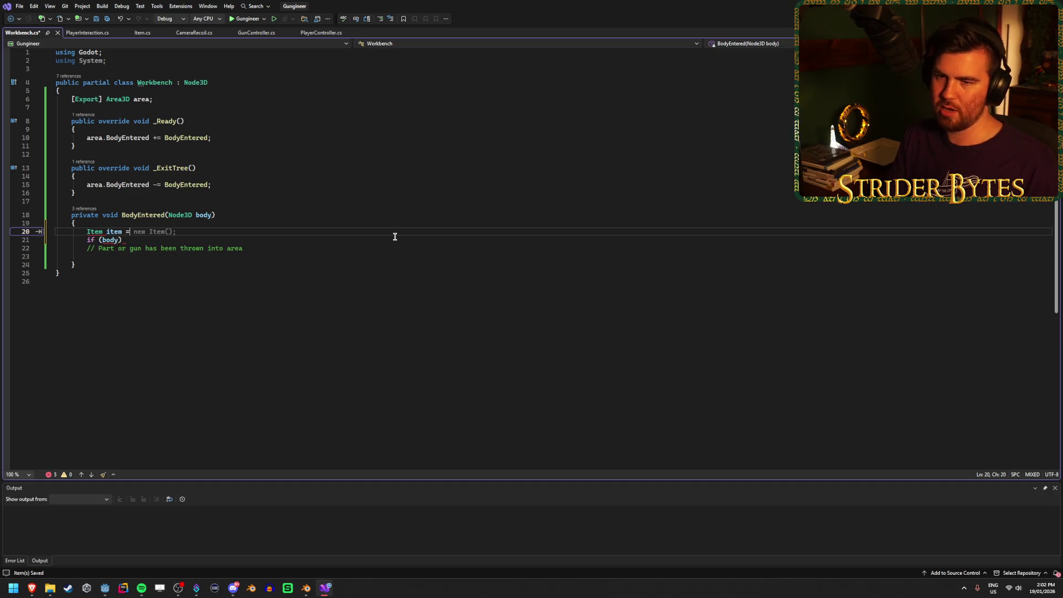
text( ()
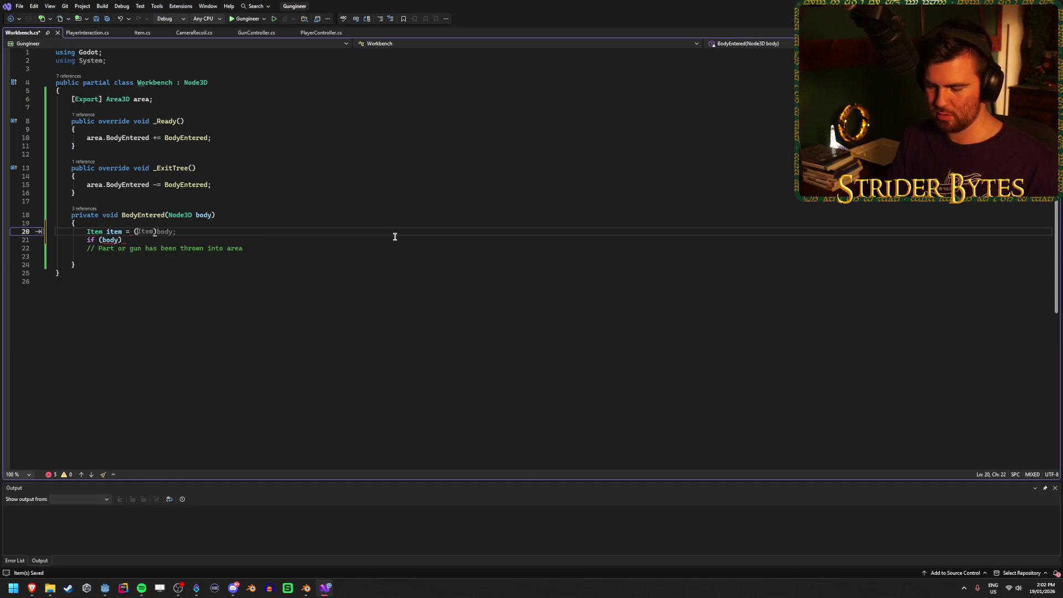
text(I)
key(BackSpace)
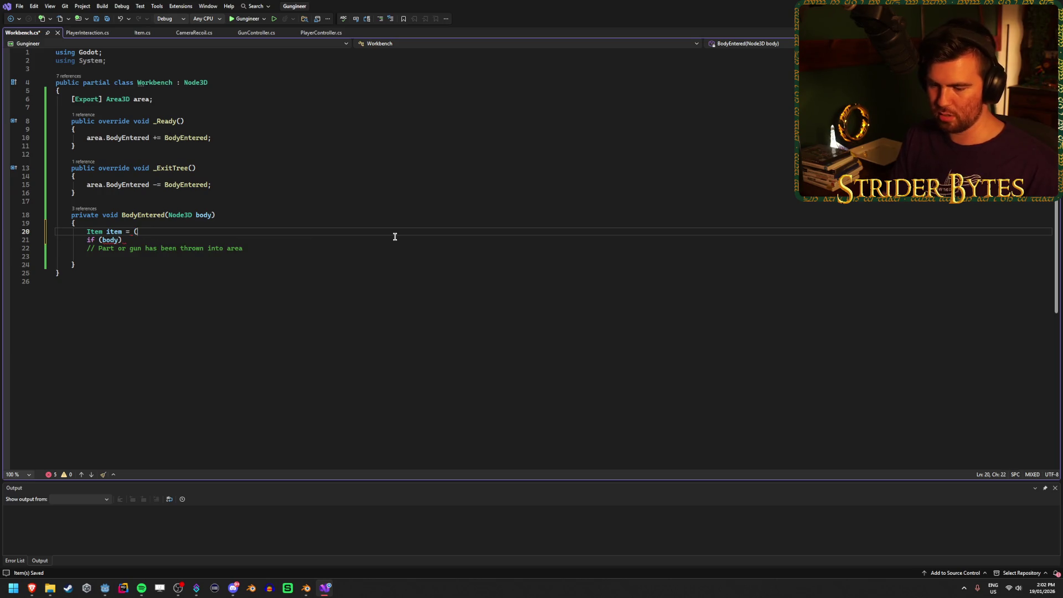
text(Item)body;)
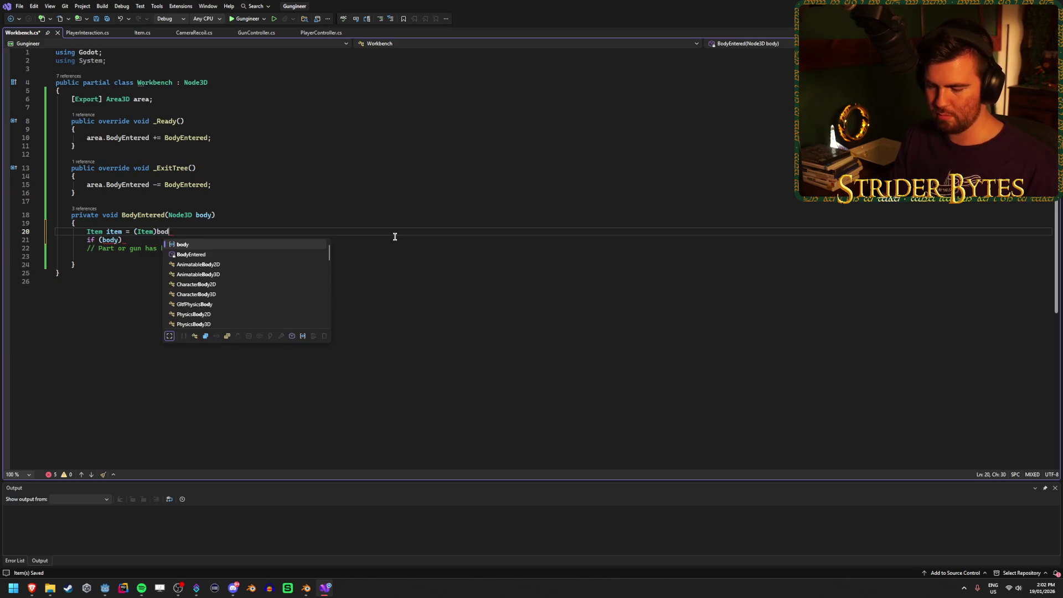
key(ctrl+s)
Turn the condition into 'if (item == null) return;', add a blank line, and save
click(151, 239)
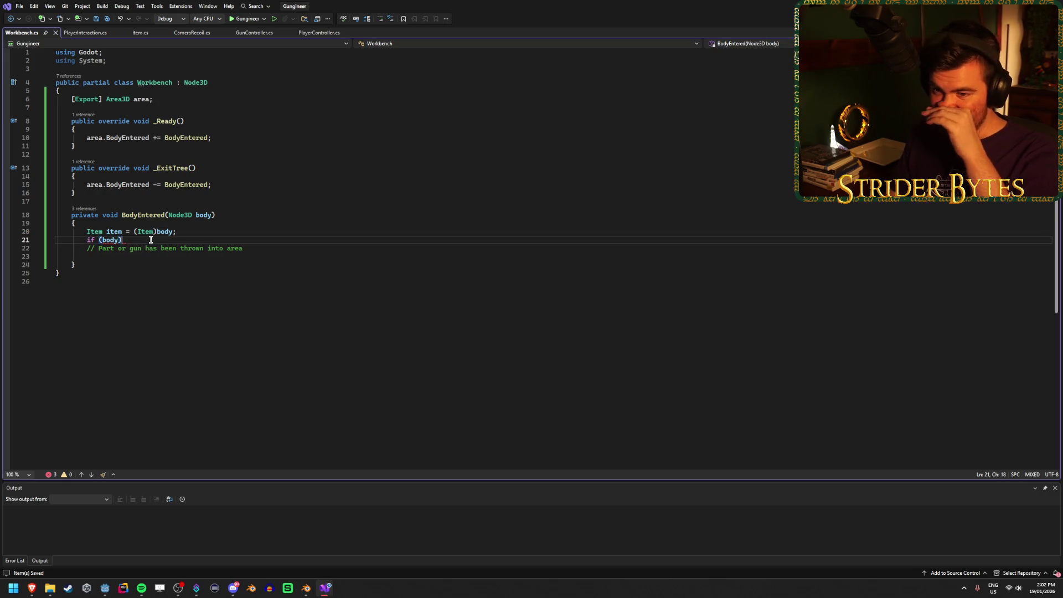
key(Left)
key(BackSpace)
key(BackSpace)
key(BackSpace)
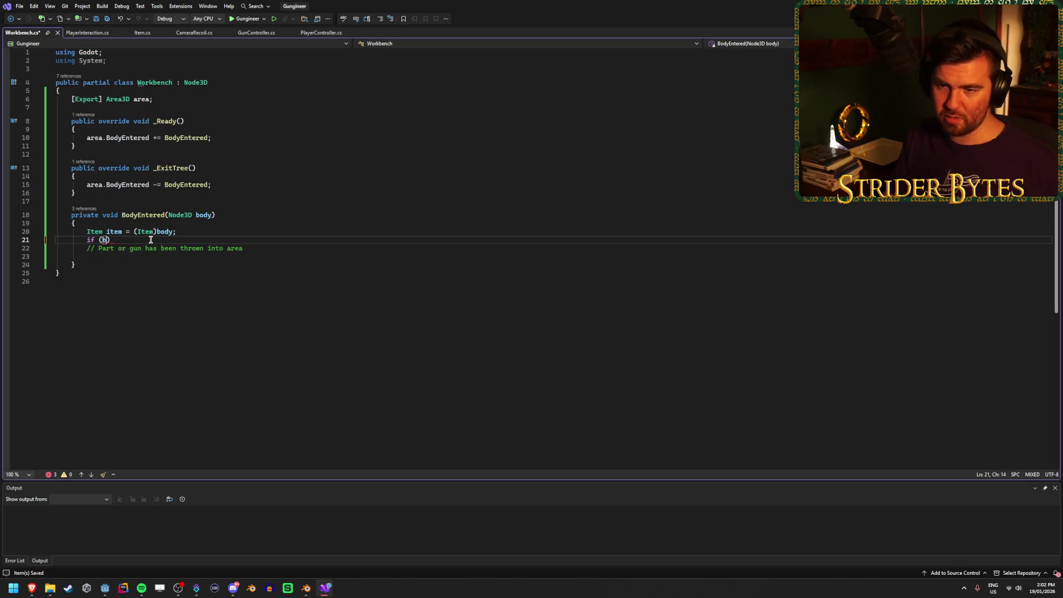
text(item == null)
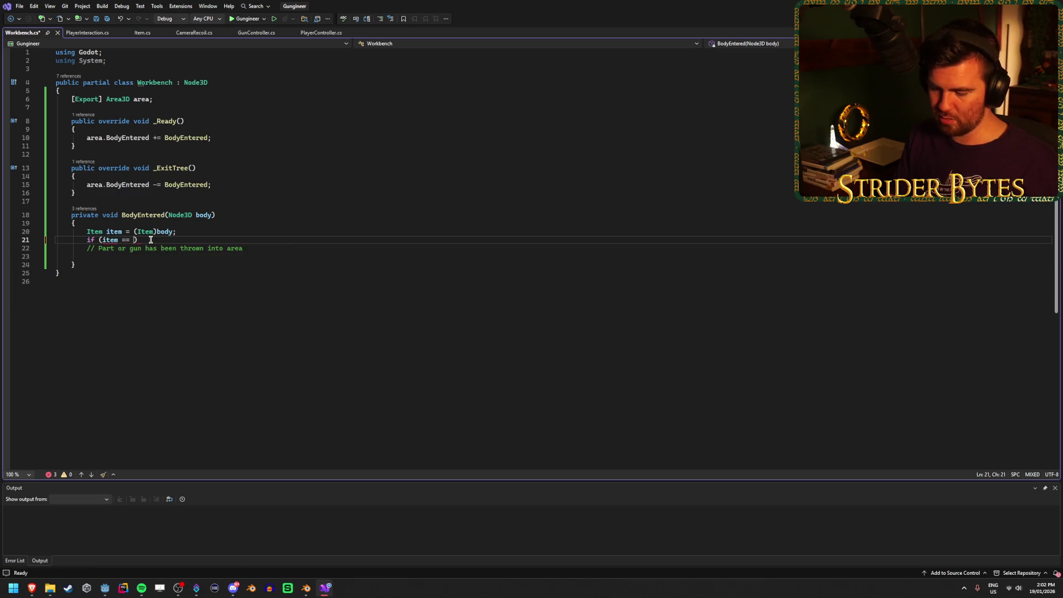
text() return;)
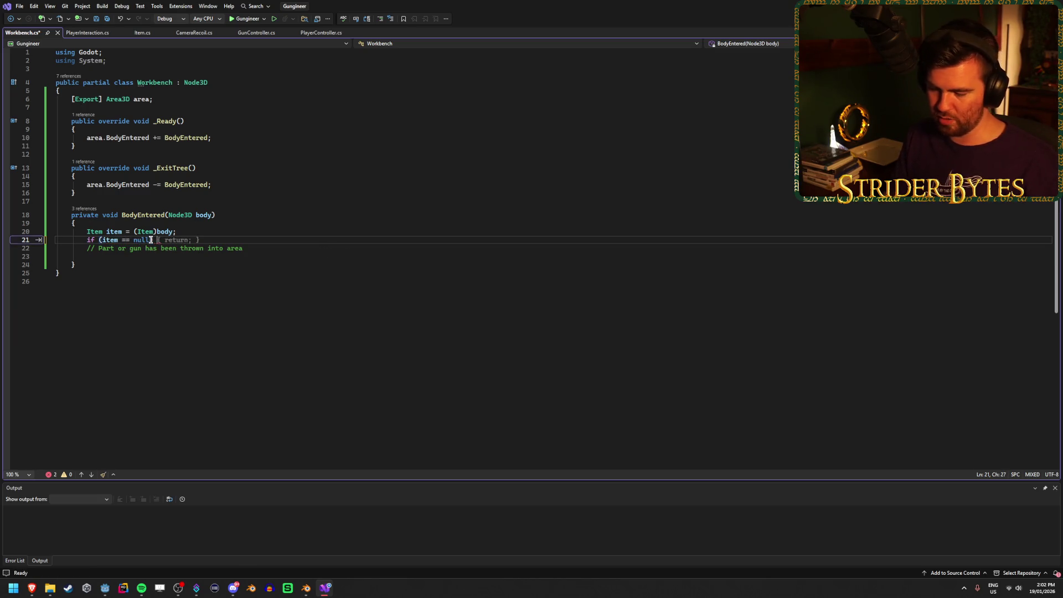
key(ctrl+s)
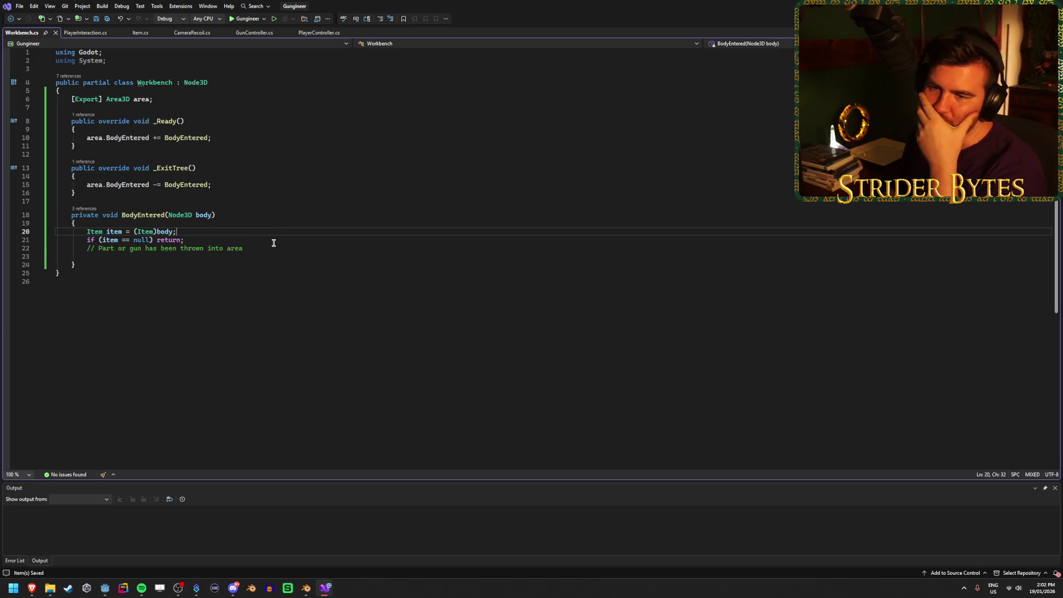
key(Return)
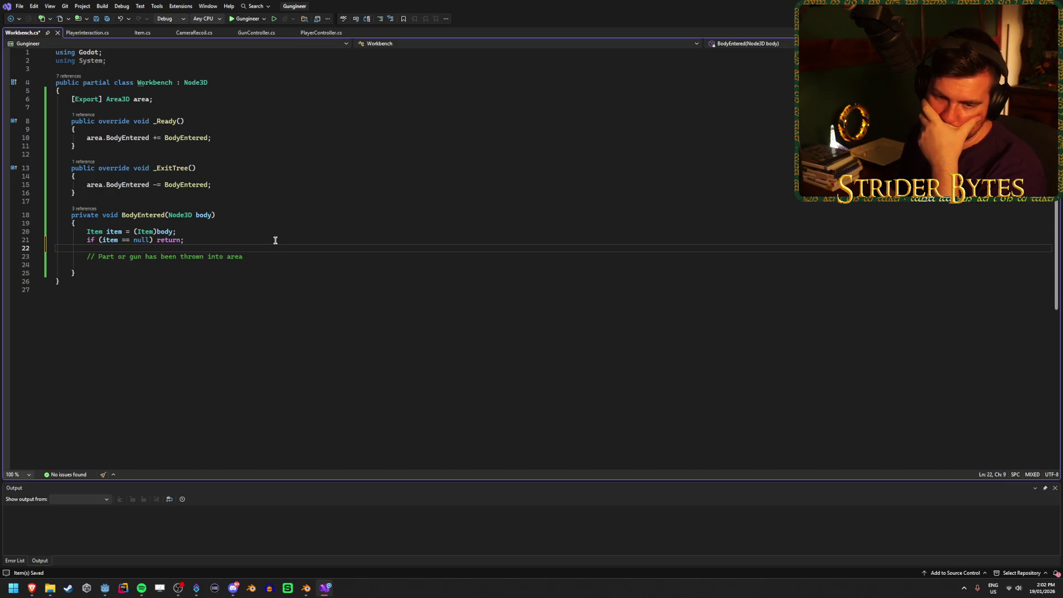
click(277, 262)
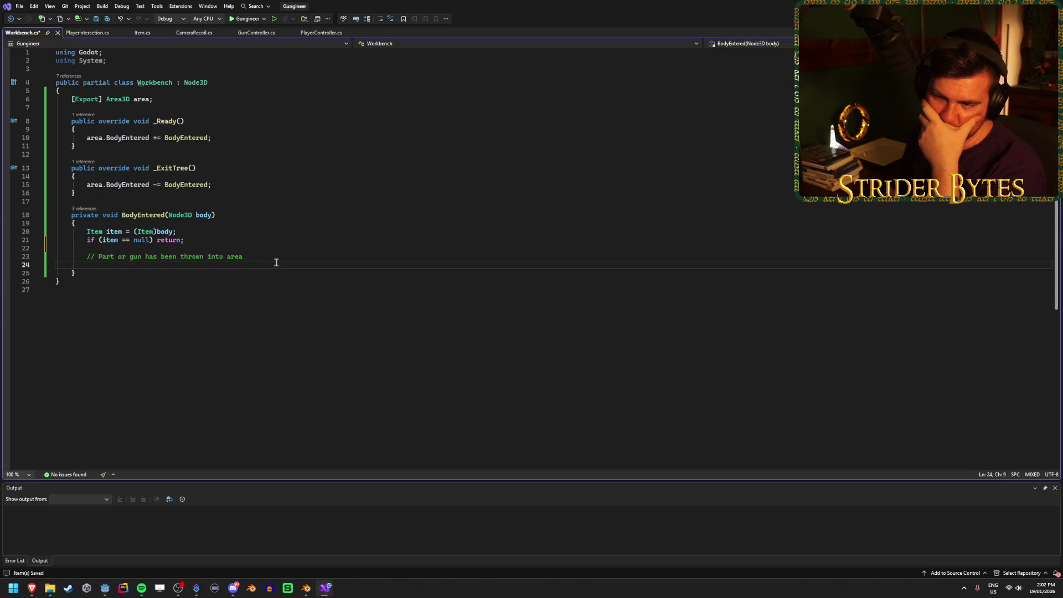
key(ctrl+s)
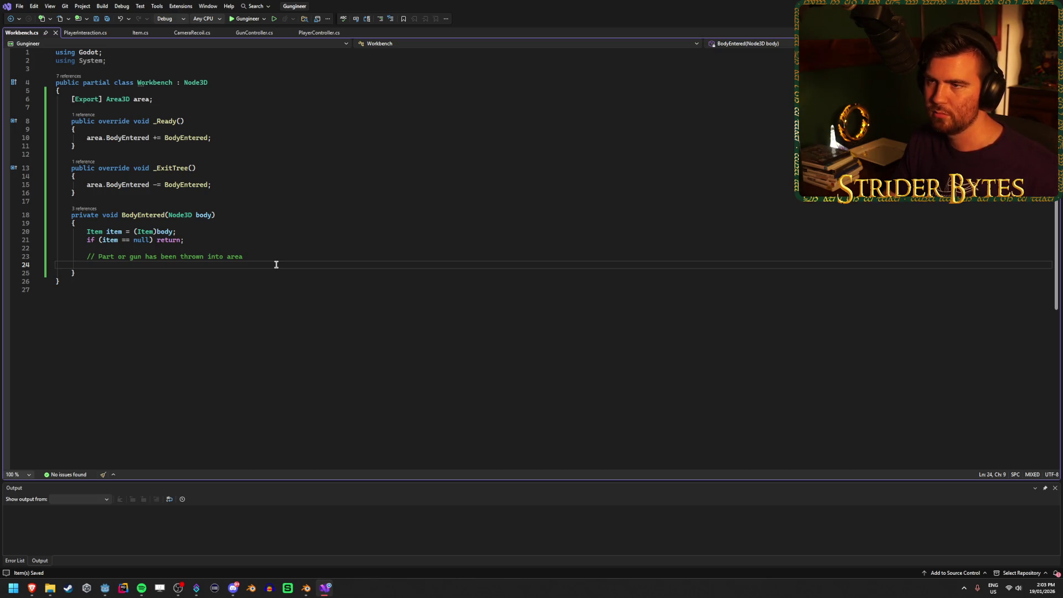
In PlayerInteraction.cs, delete the forward-force comment from Drop()
click(85, 32)
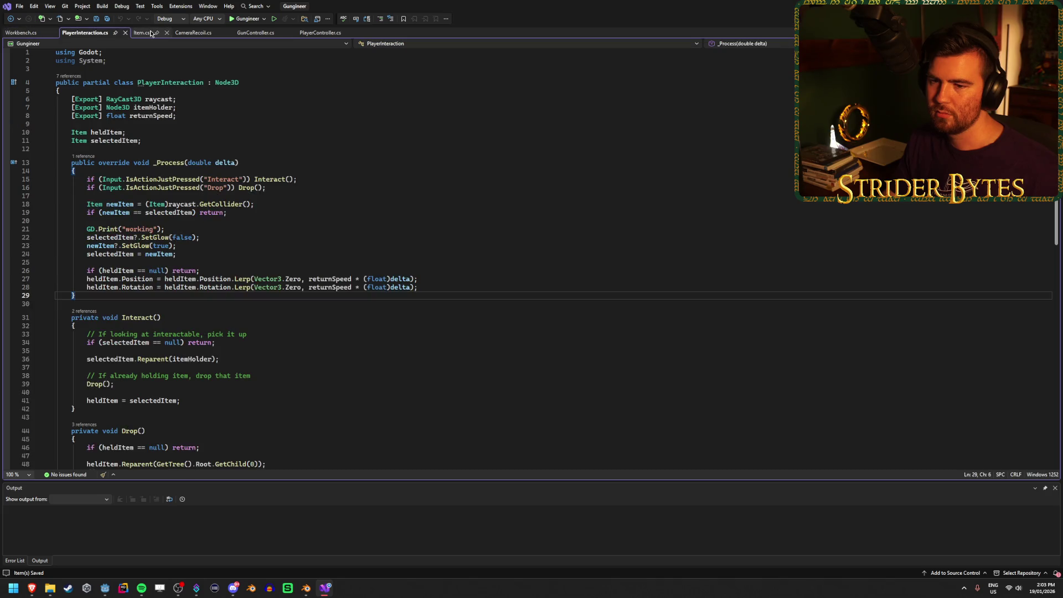
scroll(327, 282, down, 5)
scroll(327, 280, up, 1)
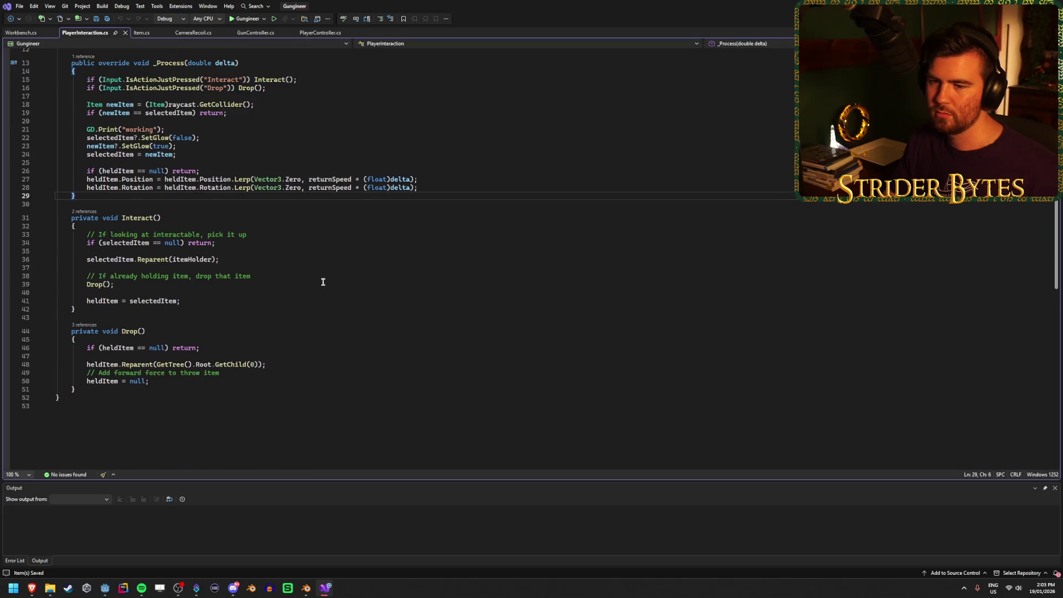
click(240, 375)
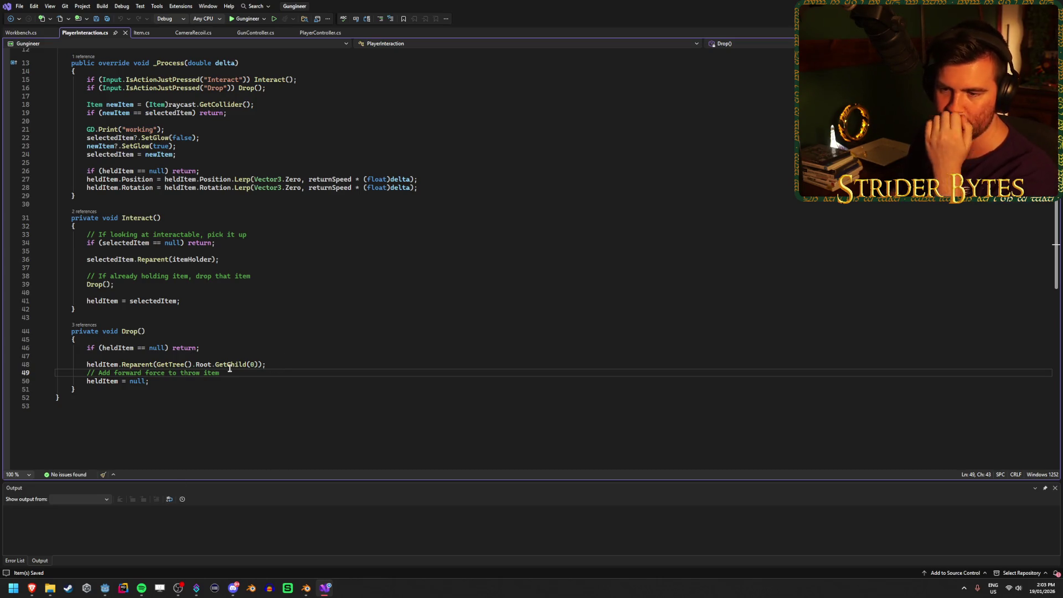
click(173, 382)
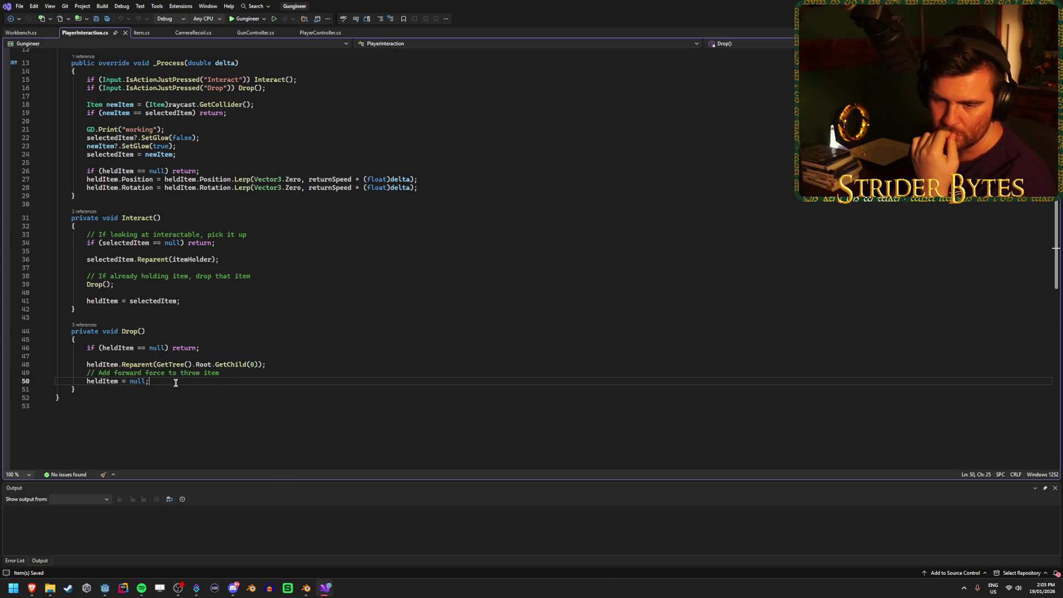
click(248, 373)
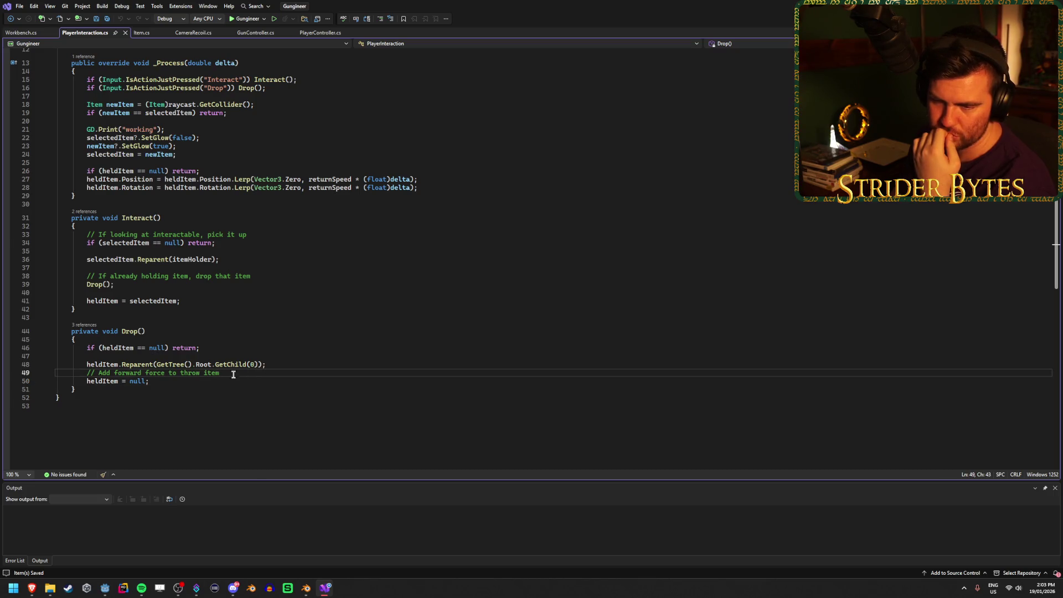
drag(233, 374, 86, 374)
key(Delete)
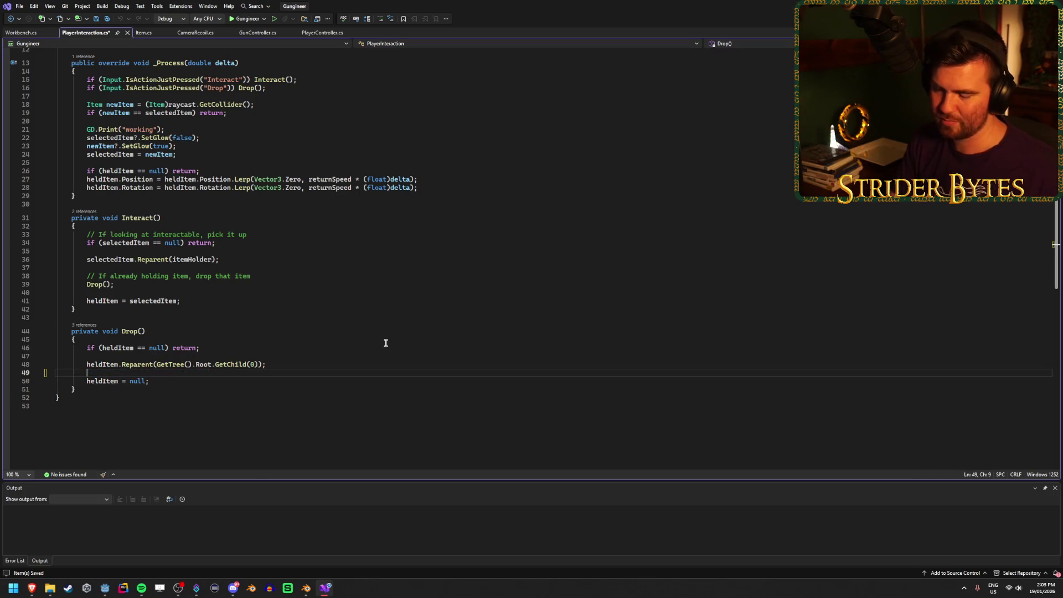
Write '(PhysicsBody3D)heldItem.' in its place, fixing typos along the way
text(()
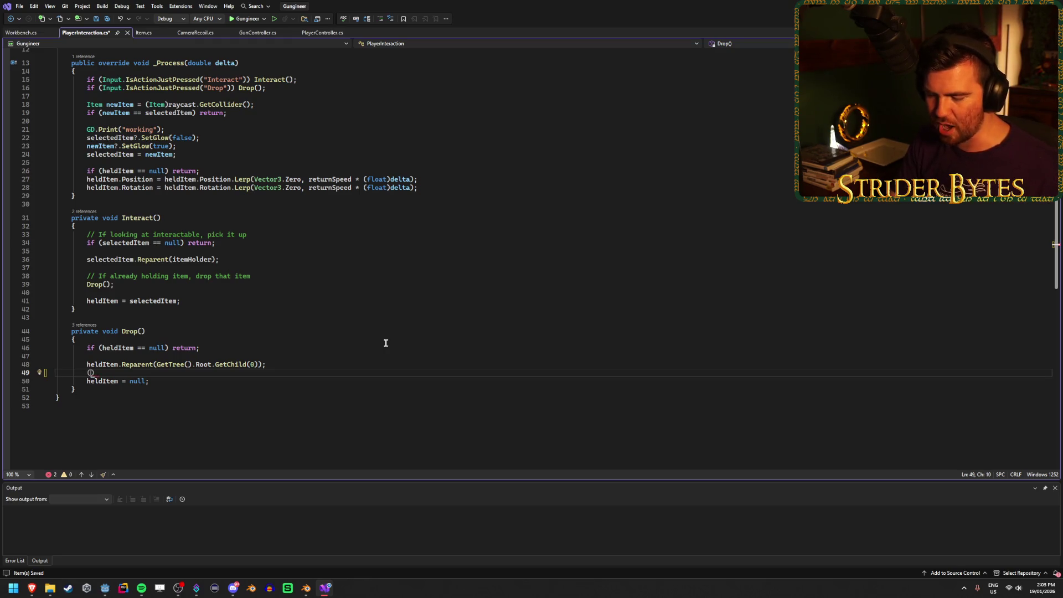
text(Physics)
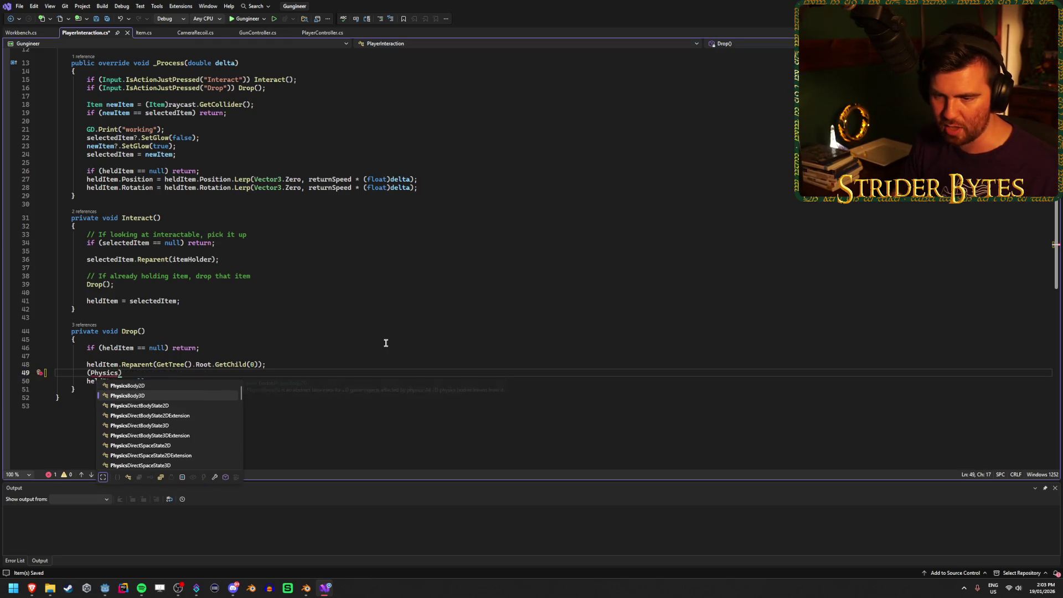
key(Tab)
text())
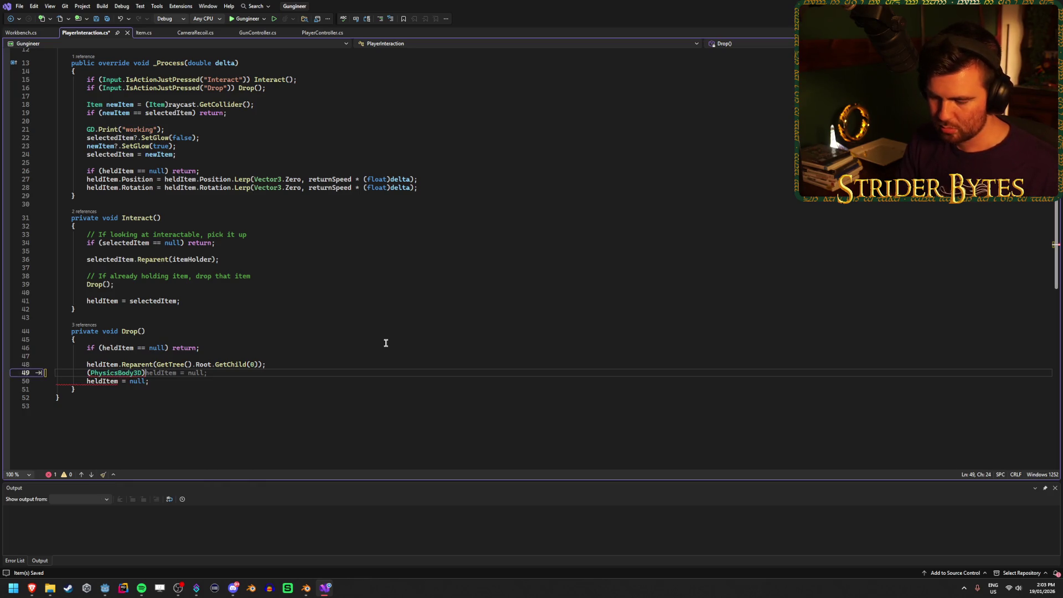
text(heldItem)
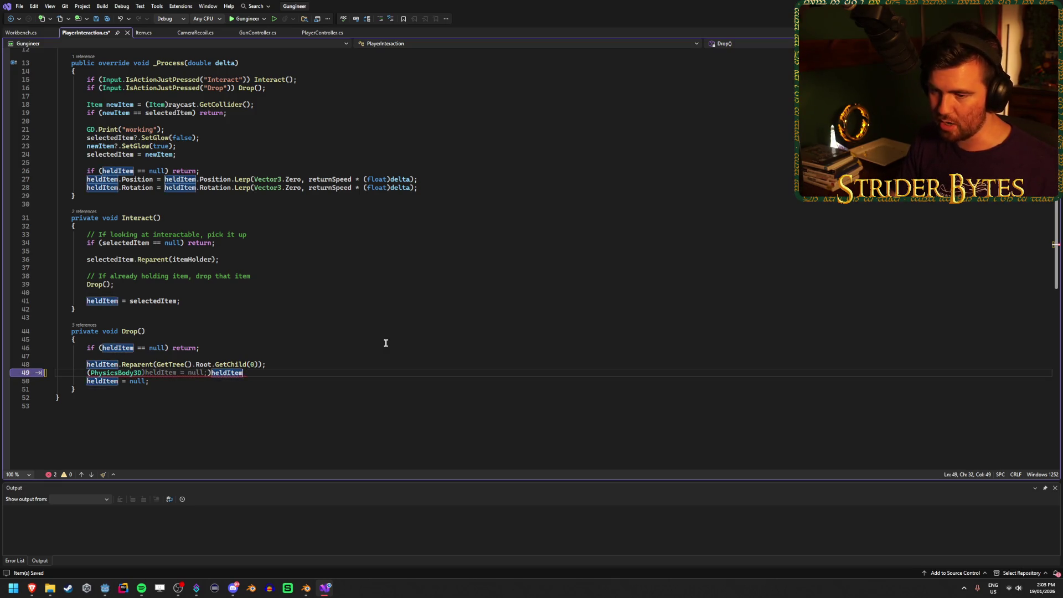
key(BackSpace)
key(BackSpace)
key(BackSpace)
text())
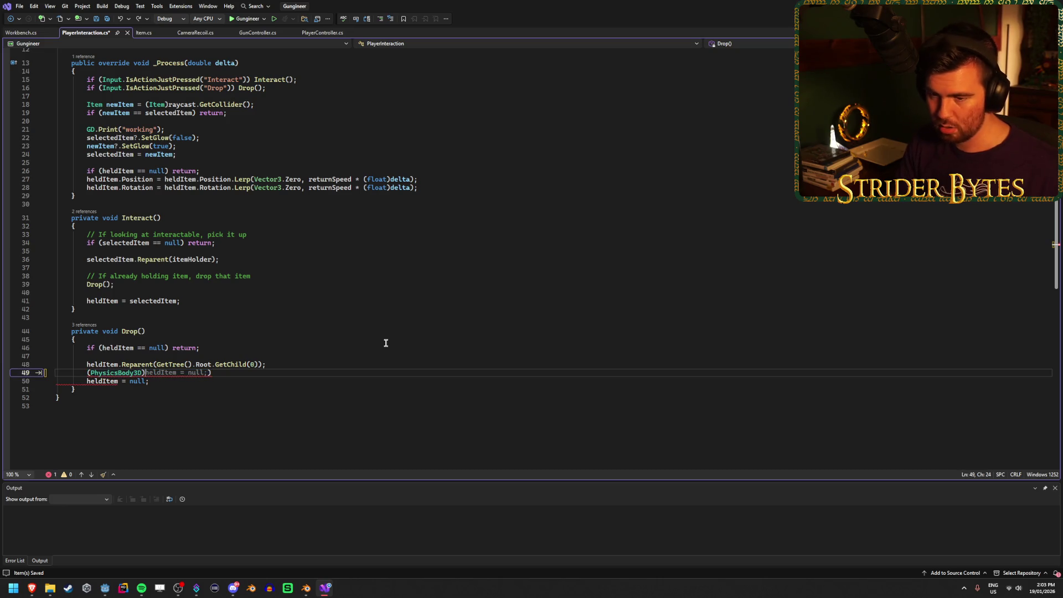
text(heldItme)
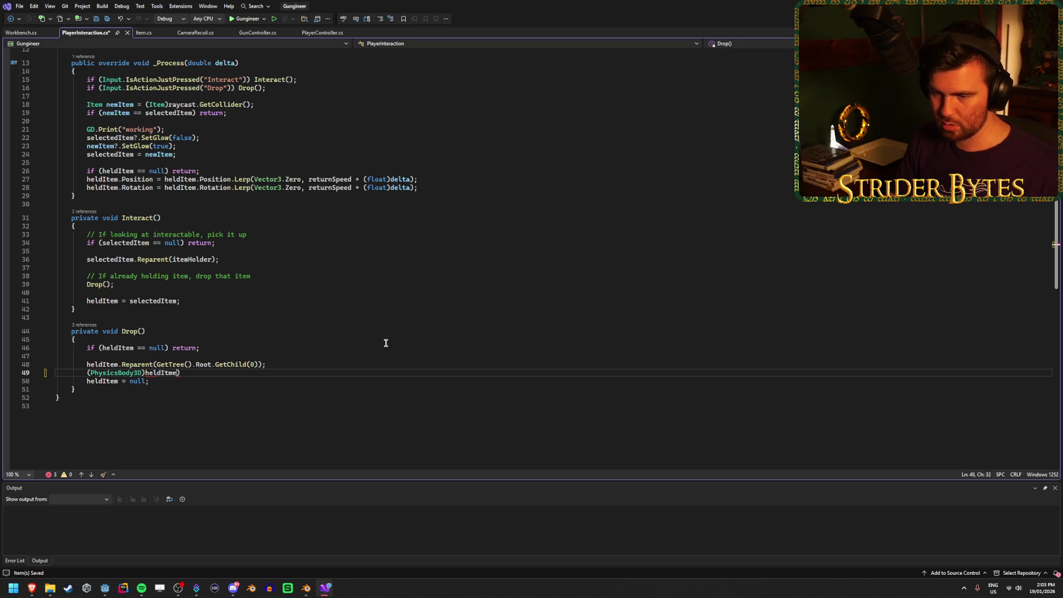
key(BackSpace)
key(BackSpace)
text(em))
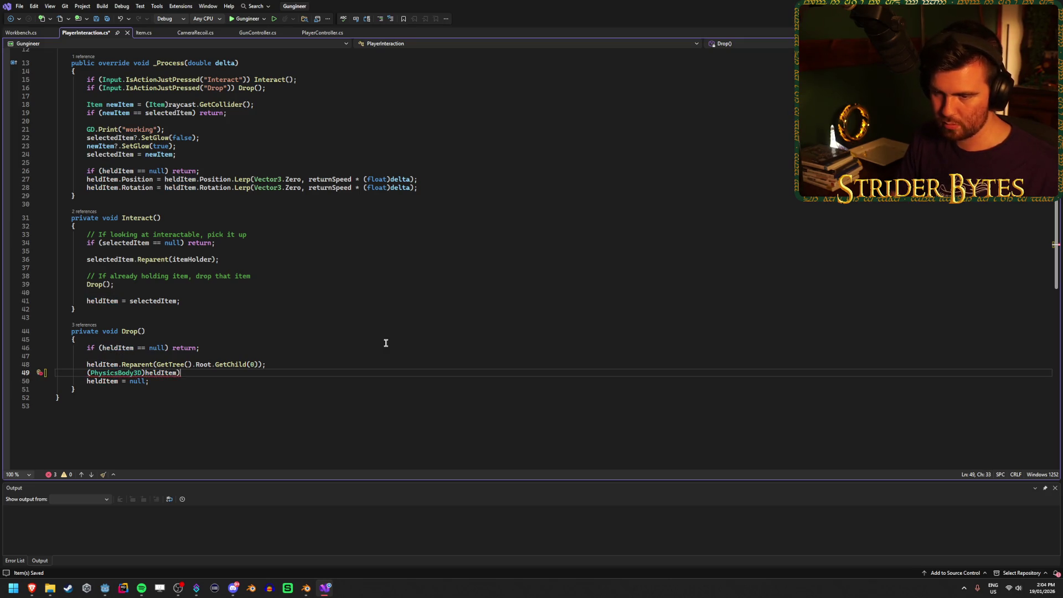
key(BackSpace)
text(.)
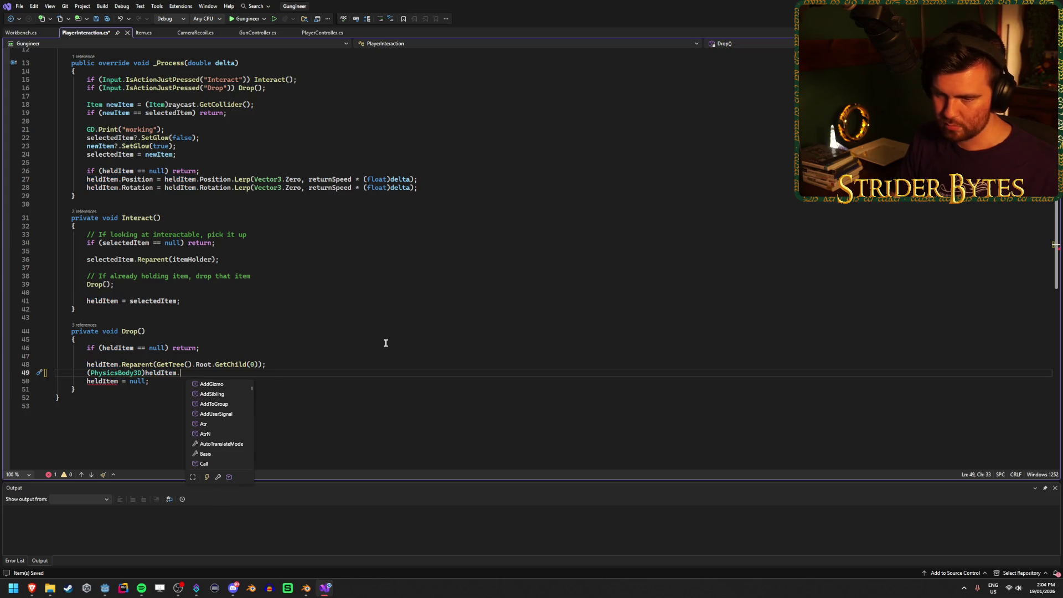
Browse the IntelliSense members available on the PhysicsBody3D cast, then dismiss the list without inserting anything
key(Up)
key(Up)
key(Up)
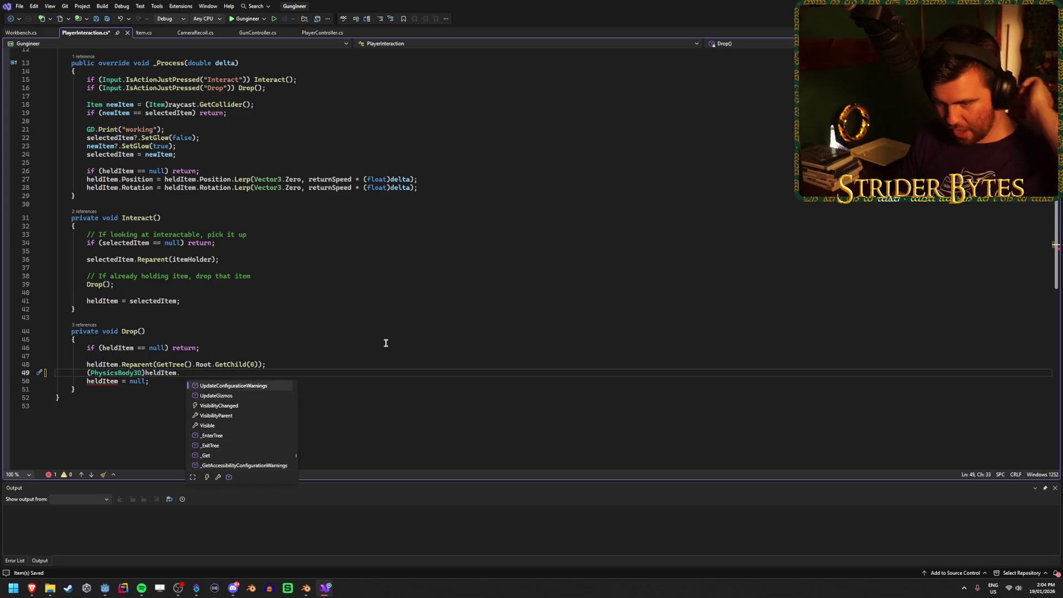
key(Up)
key(Up)
key(Up)
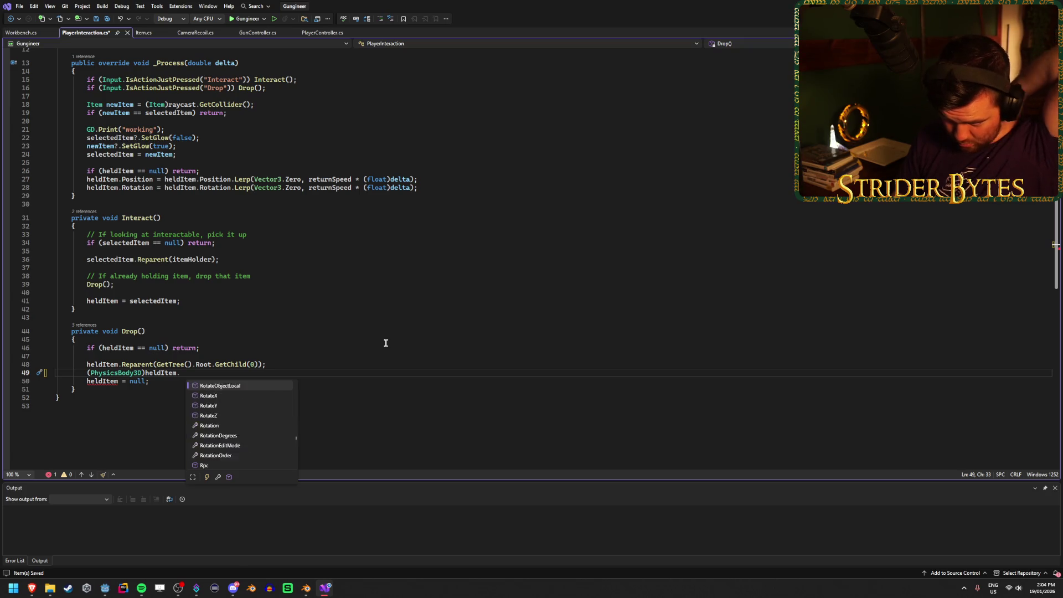
key(Up)
key(Up)
key(Up)
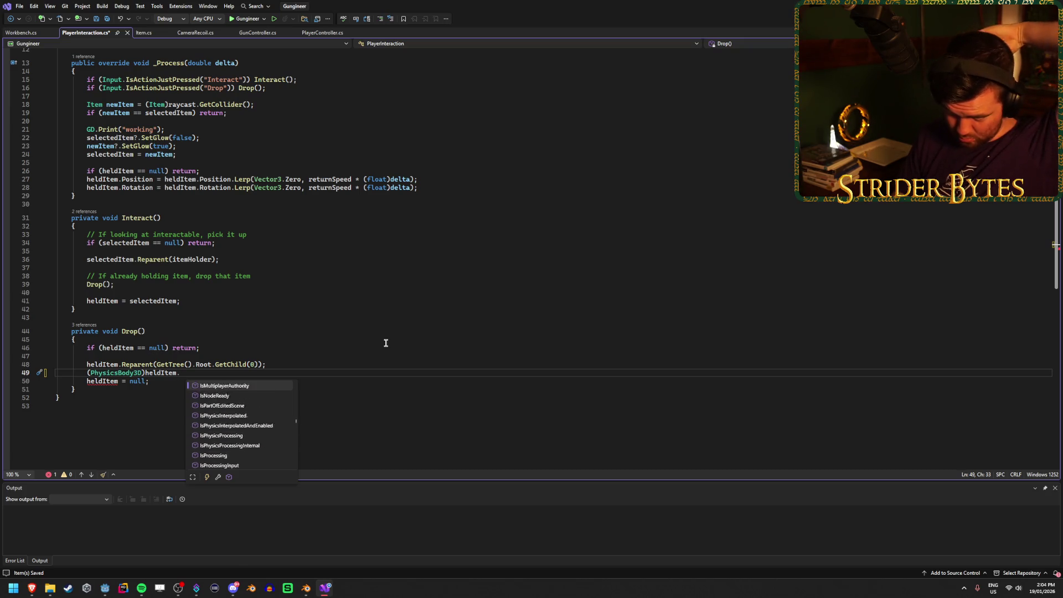
key(Up)
key(Up)
key(Up)
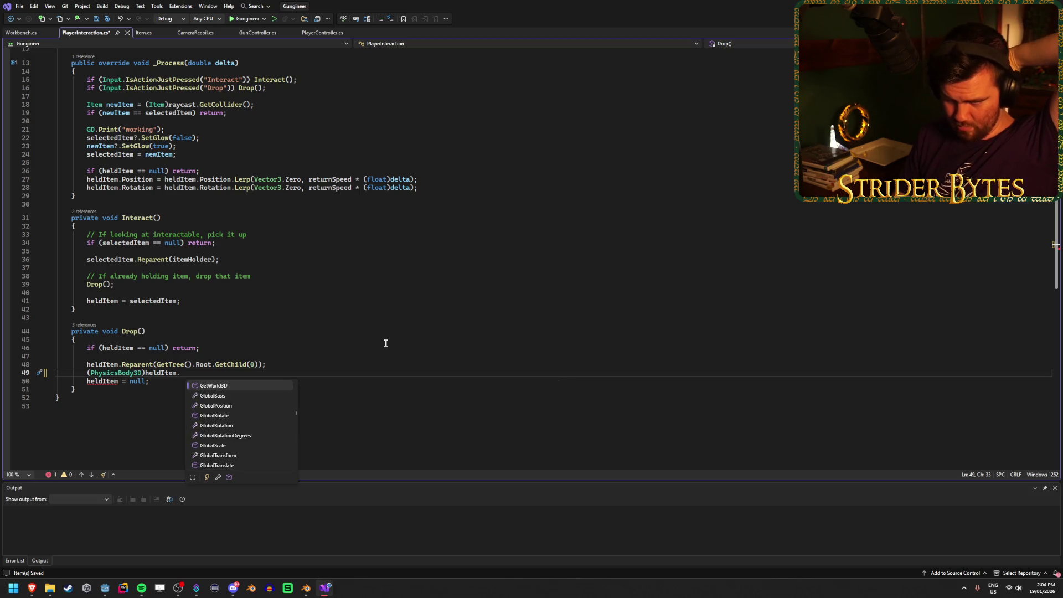
key(Up)
key(Up)
key(Up)
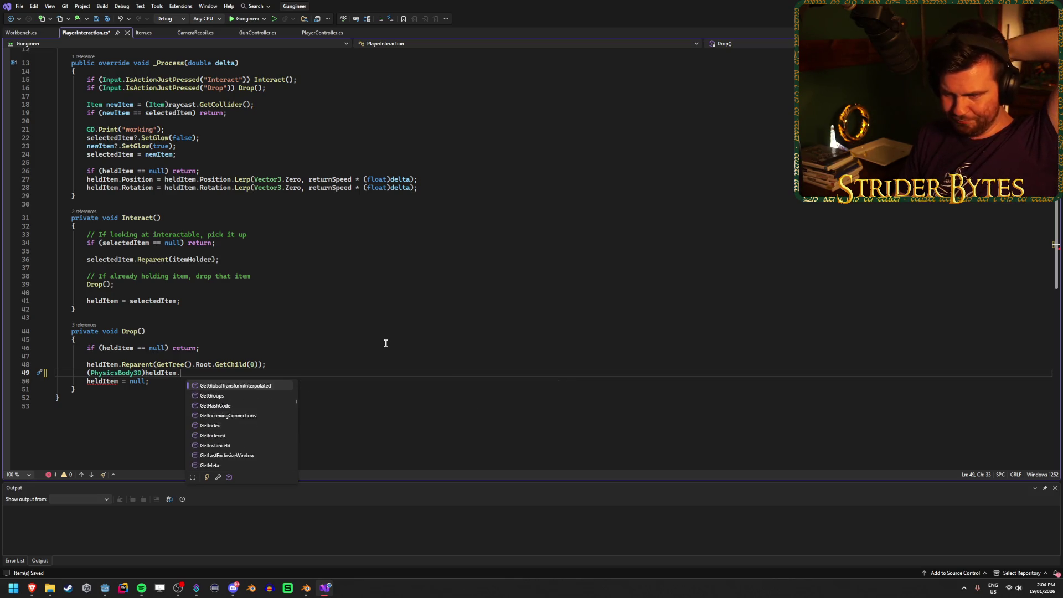
key(Up)
key(Up)
key(Up)
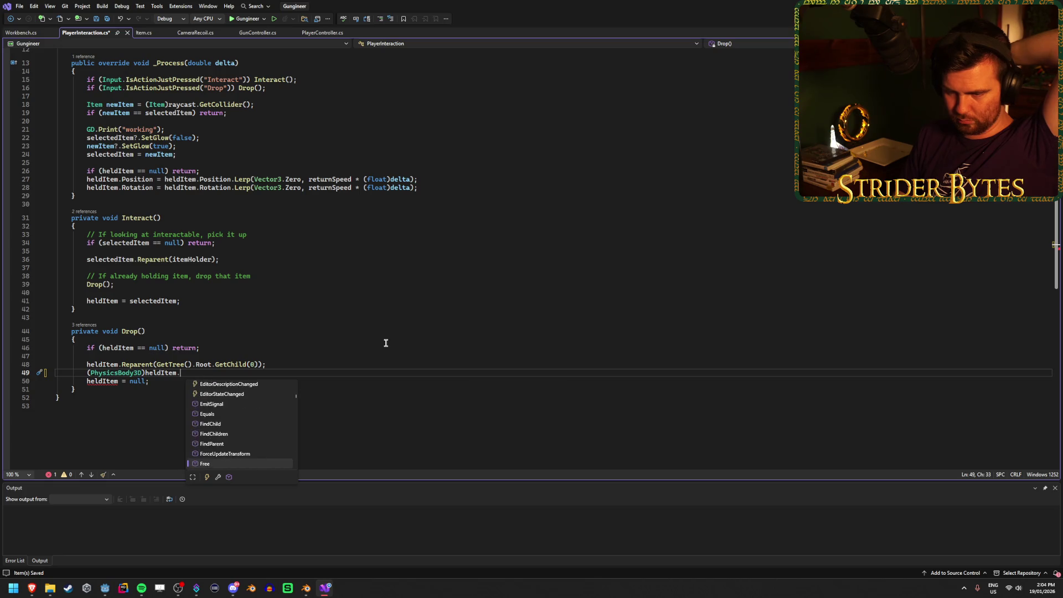
key(Up)
key(Up)
key(Up)
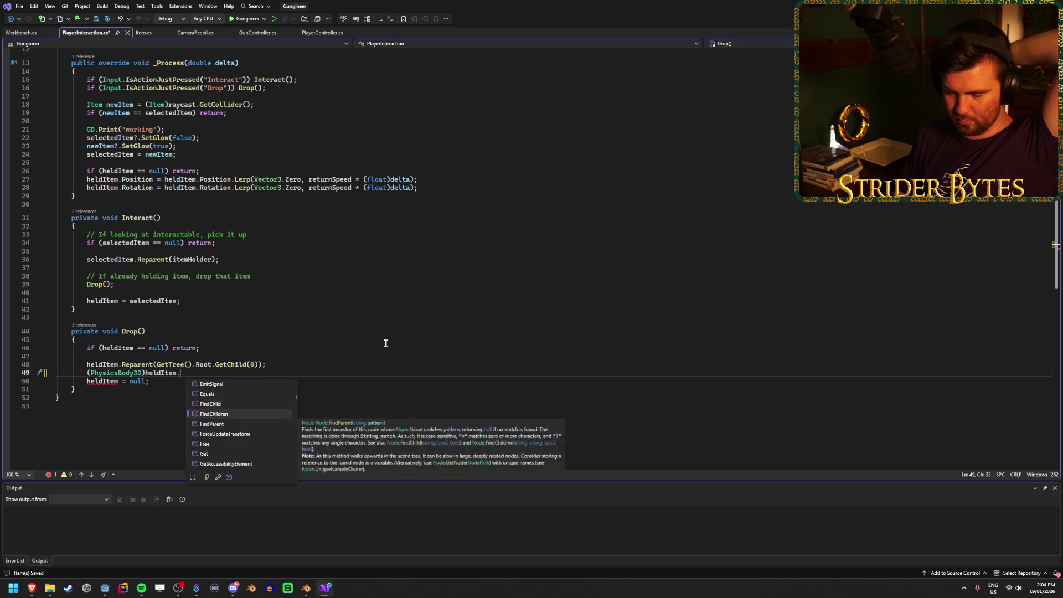
key(Up)
key(Up)
key(Up)
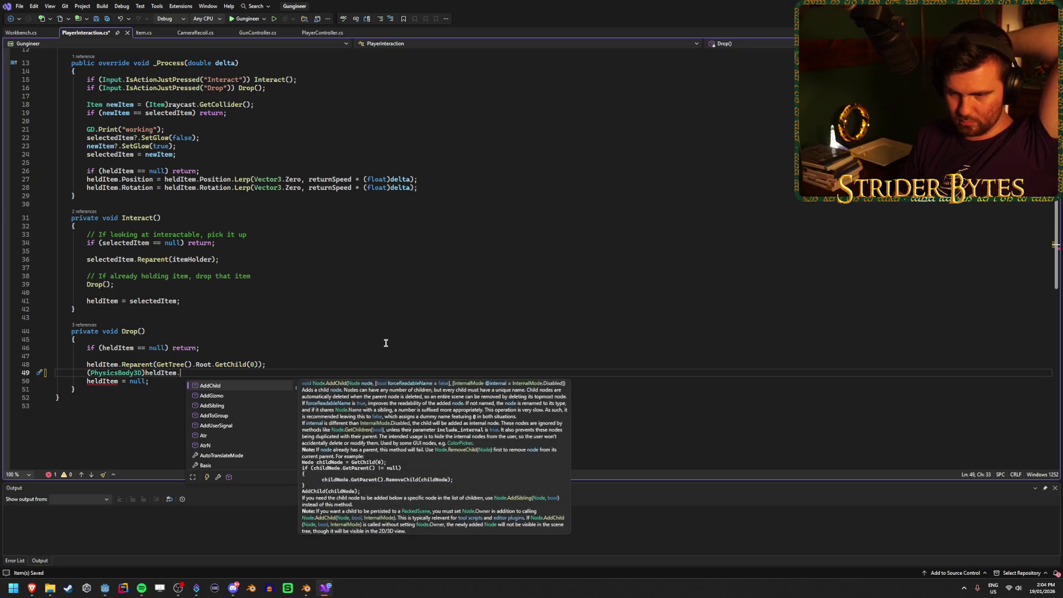
key(Escape)
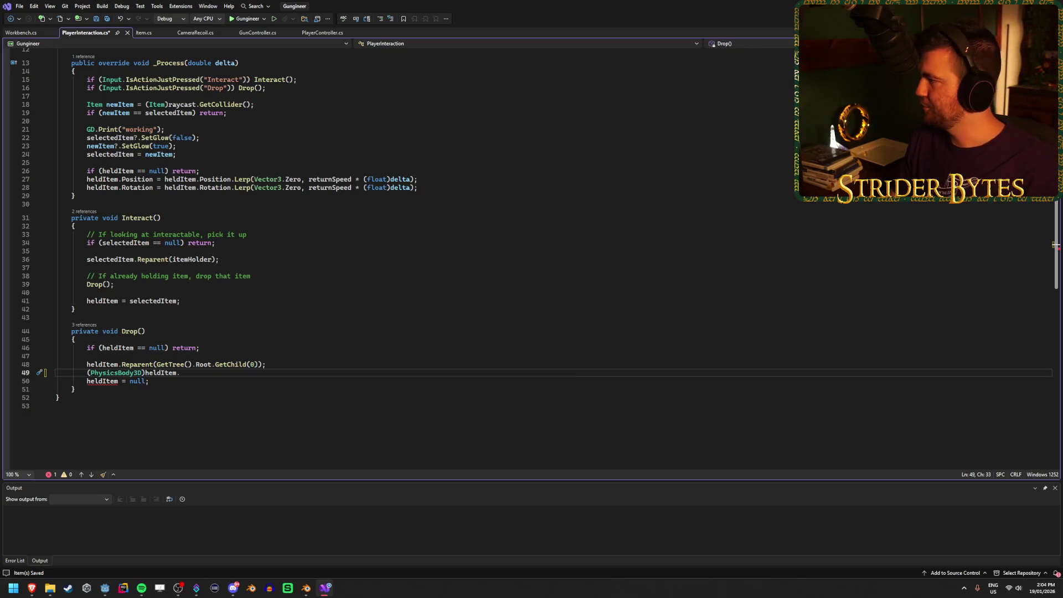
key(alt+Tab)
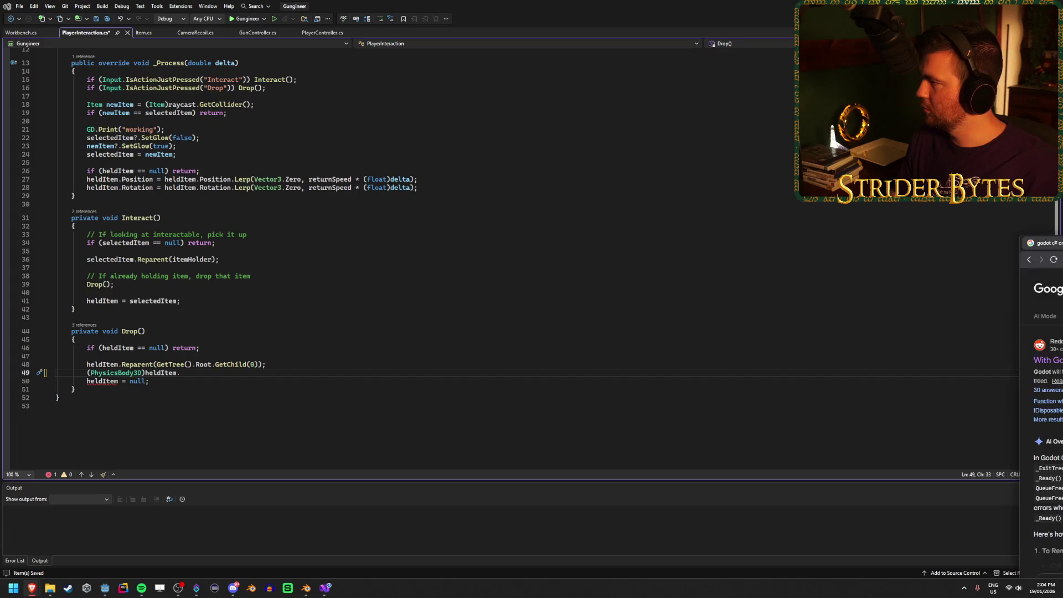
Search Google for 'physicsbody3d add force' and skim the results showing forces need a RigidBody3D
text(phy)
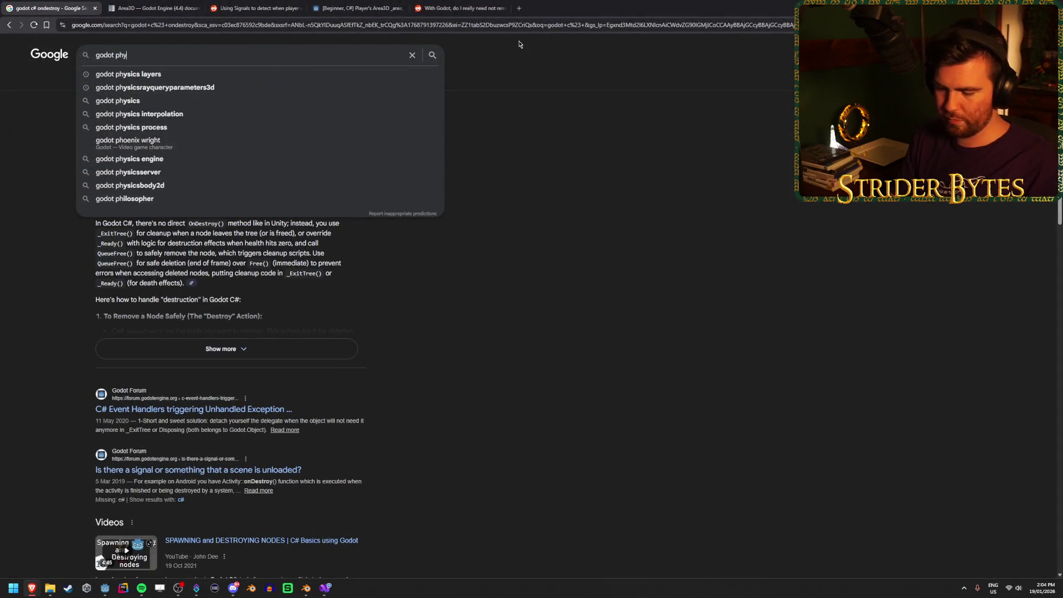
text(sicsbody3d )
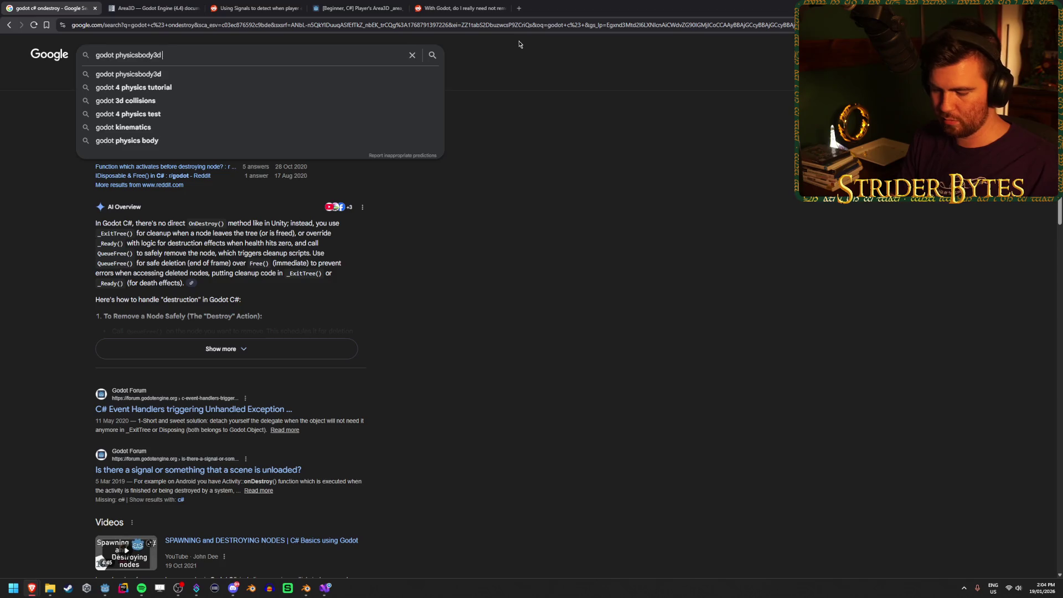
text(add force)
key(Return)
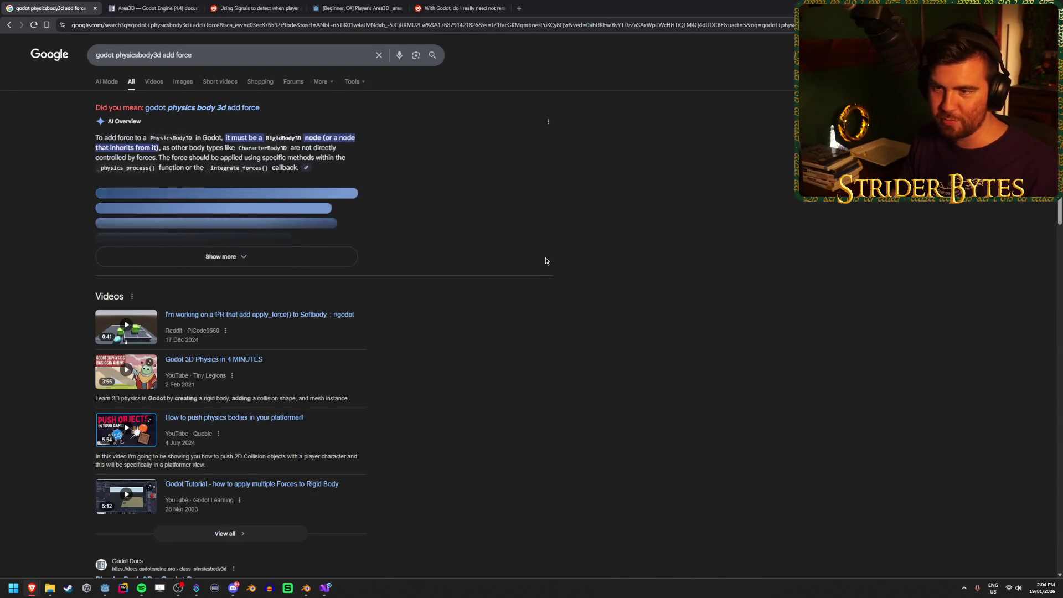
scroll(695, 243, down, 1)
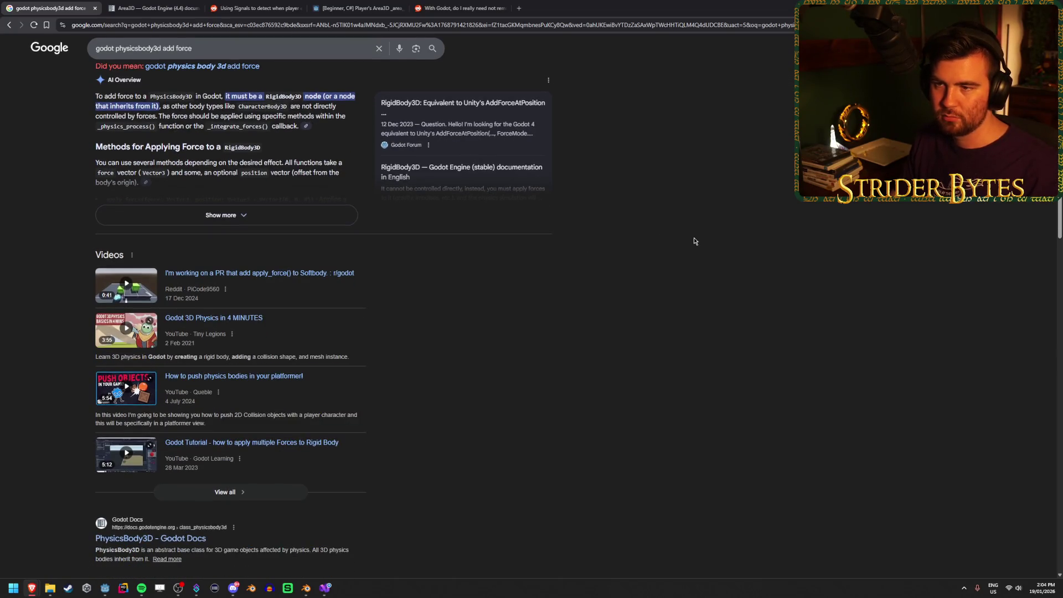
scroll(695, 241, down, 3)
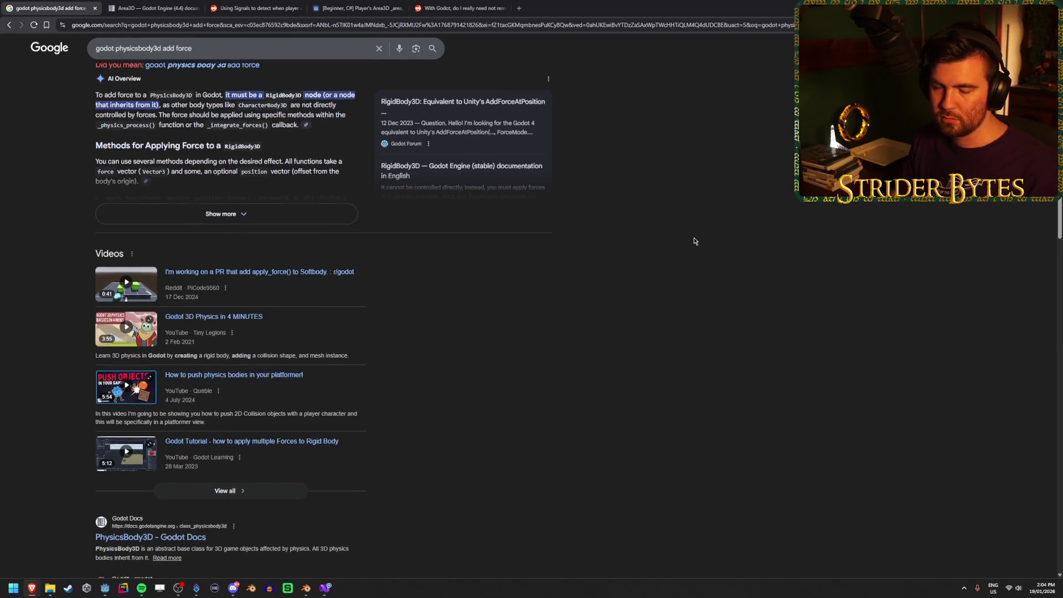
key(alt+Tab)
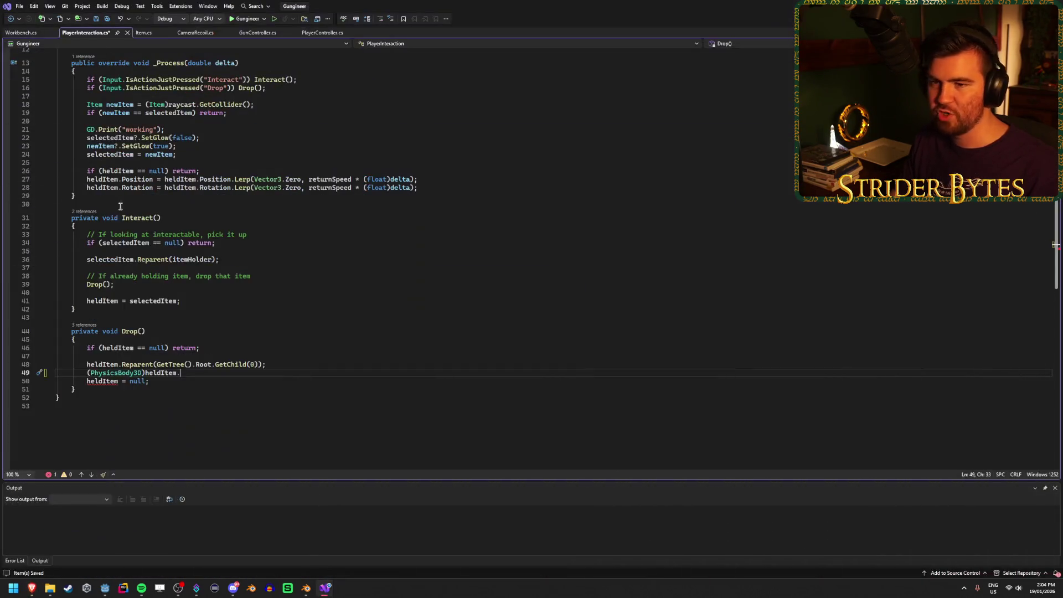
Change the cast in Drop() from PhysicsBody3D to RigidBody3D and list heldItem's members
double_click(100, 373)
text(Rigidbo)
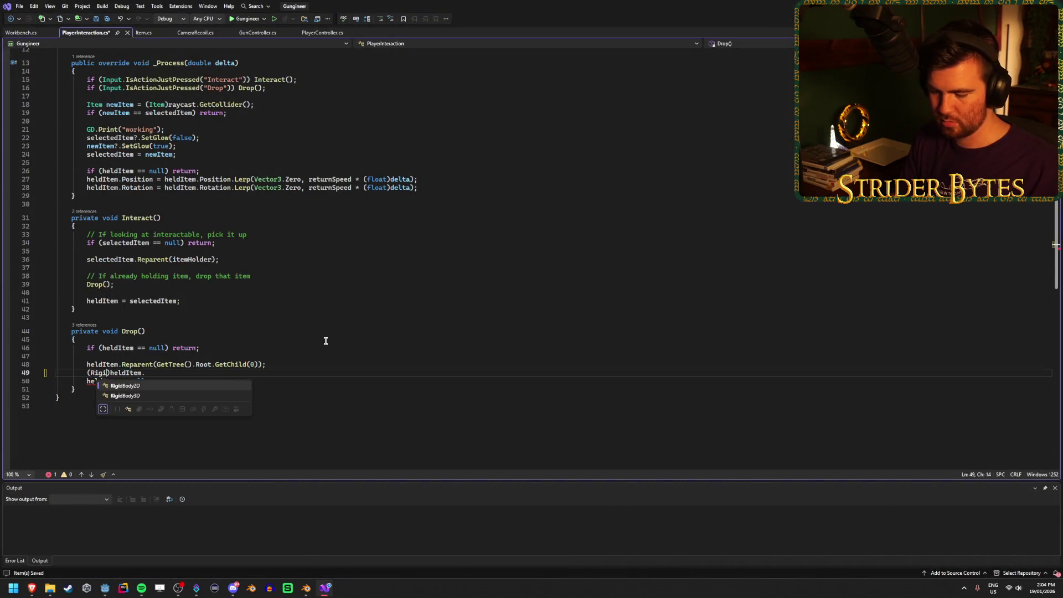
text(dy3D))
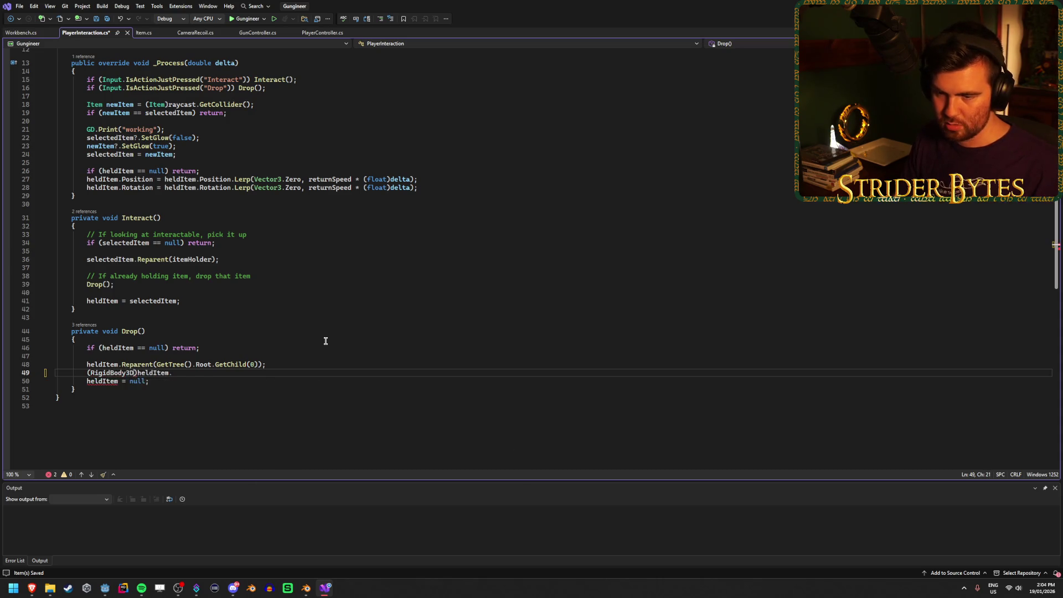
key(End)
key(ctrl+space)
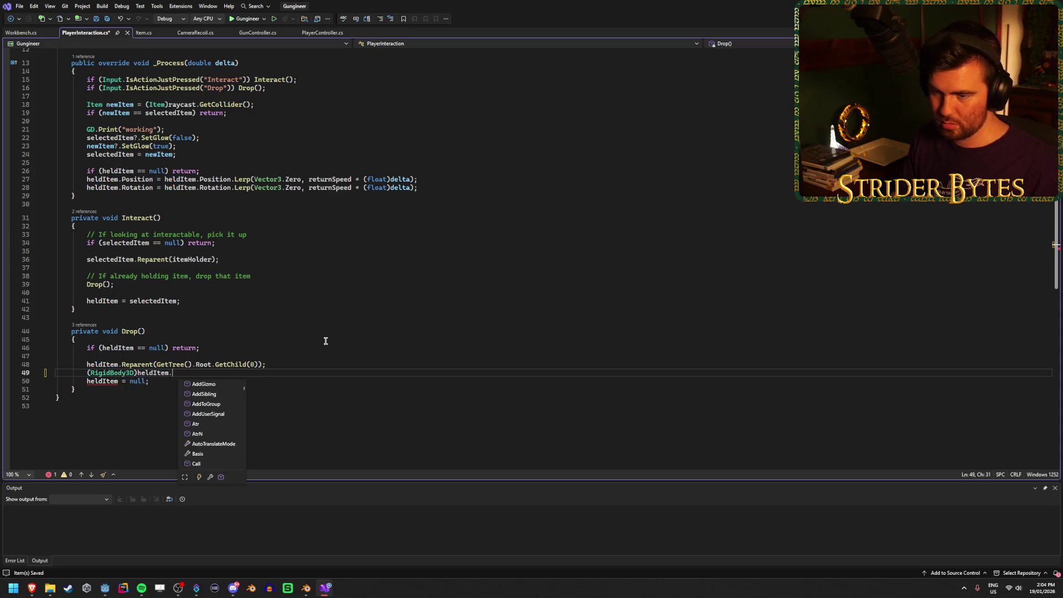
key(Escape)
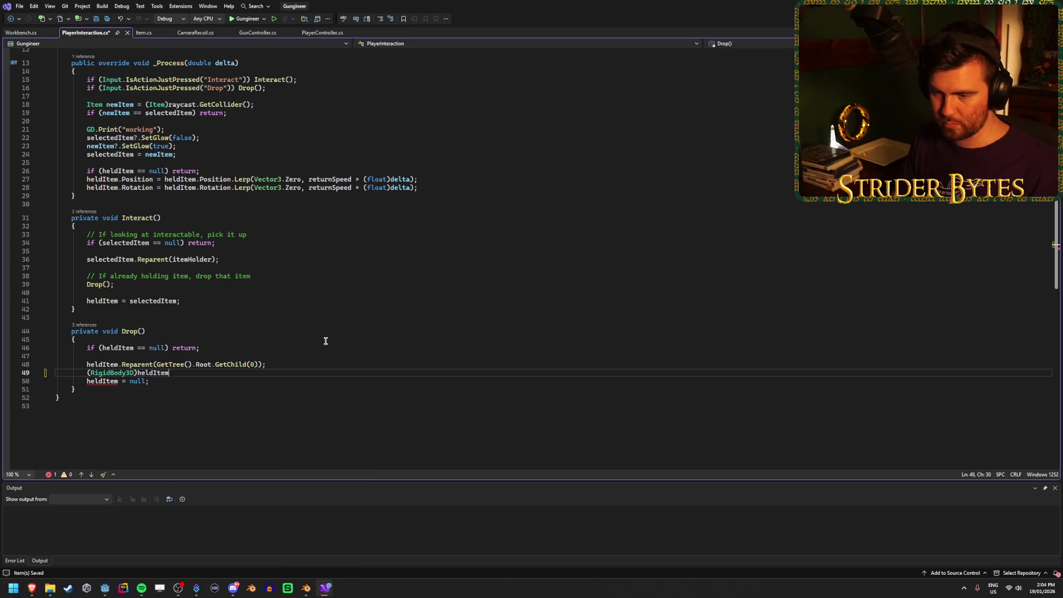
key(ctrl+space)
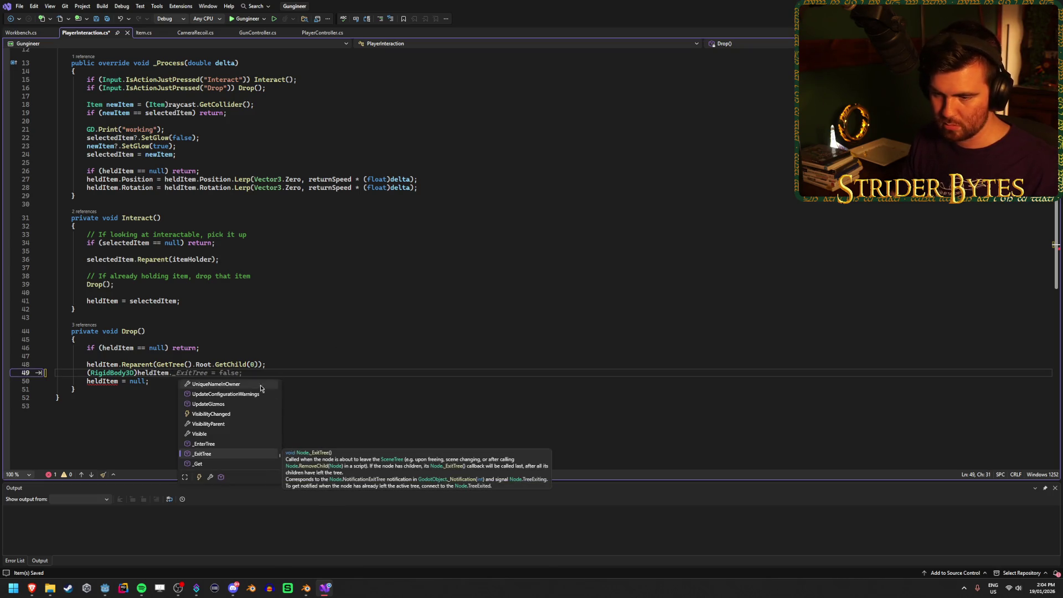
Scroll through the RigidBody3D member list, then return to the Google force-search results
scroll(236, 428, up, 10)
scroll(236, 428, up, 15)
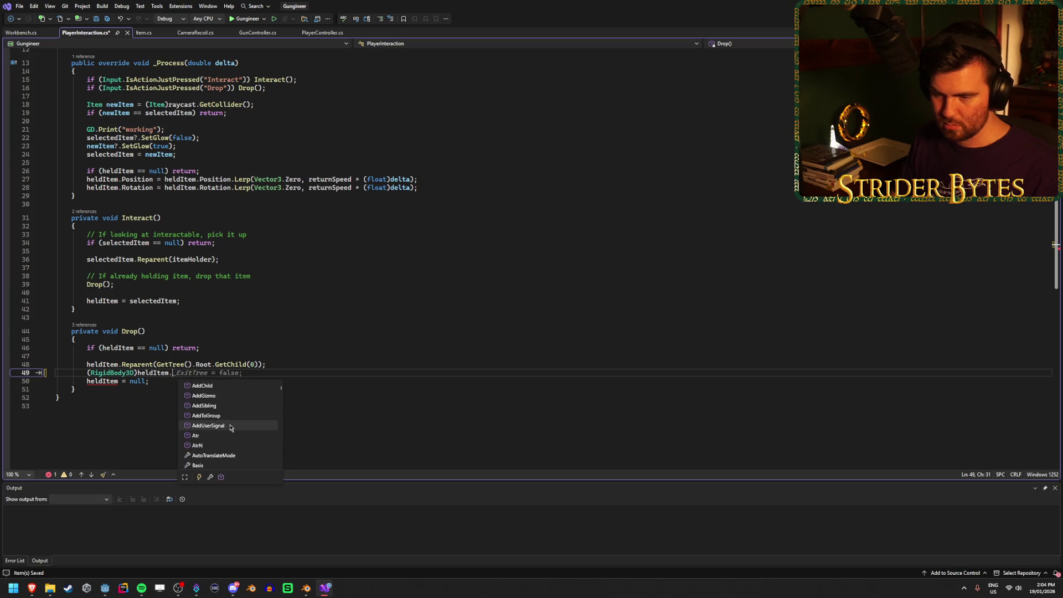
scroll(231, 428, down, 10)
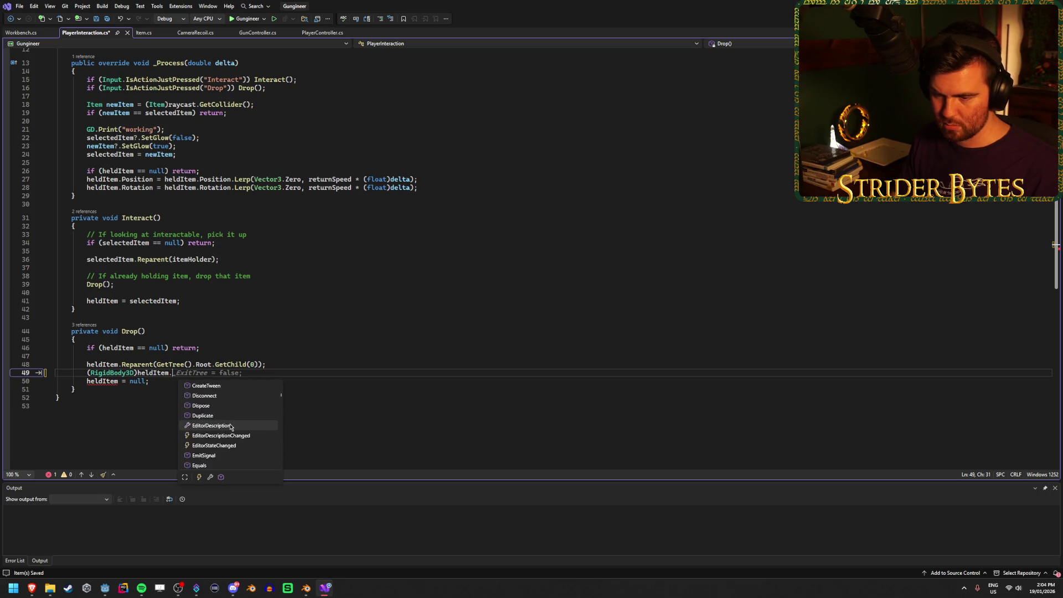
scroll(230, 427, down, 3)
scroll(231, 427, down, 8)
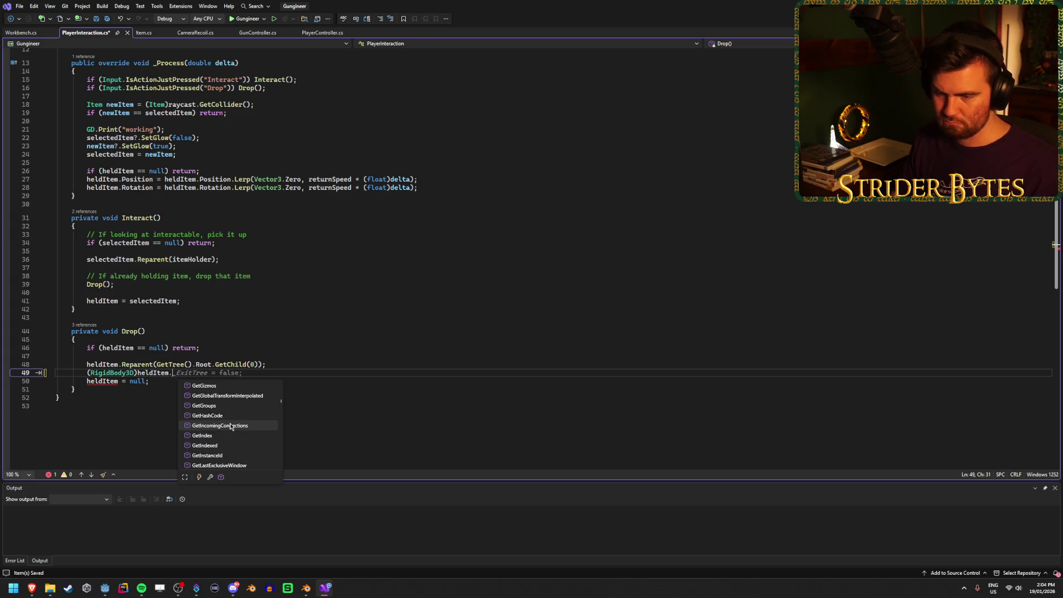
scroll(231, 421, down, 6)
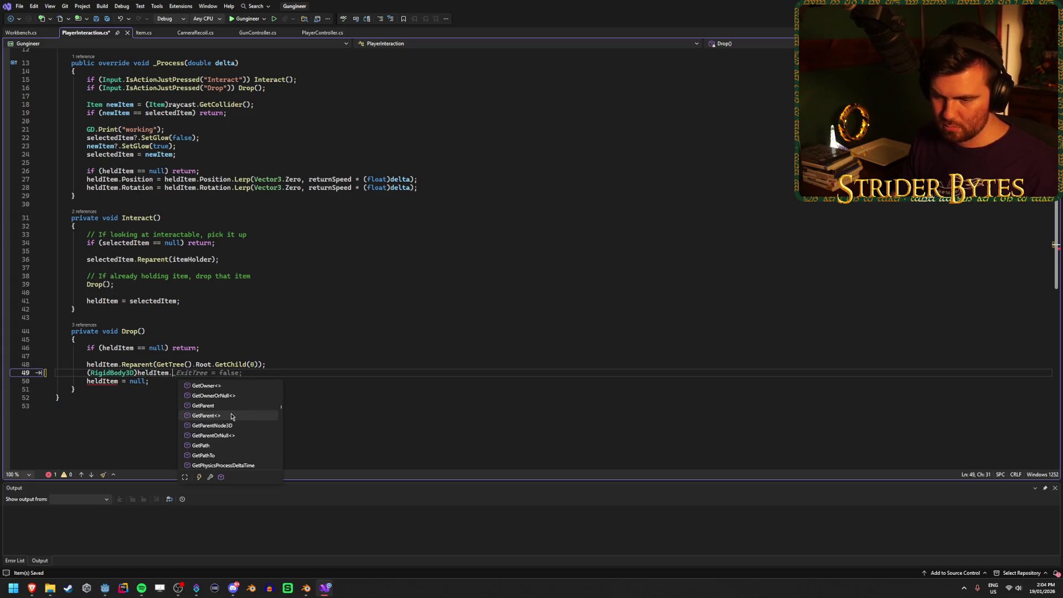
scroll(232, 412, down, 2)
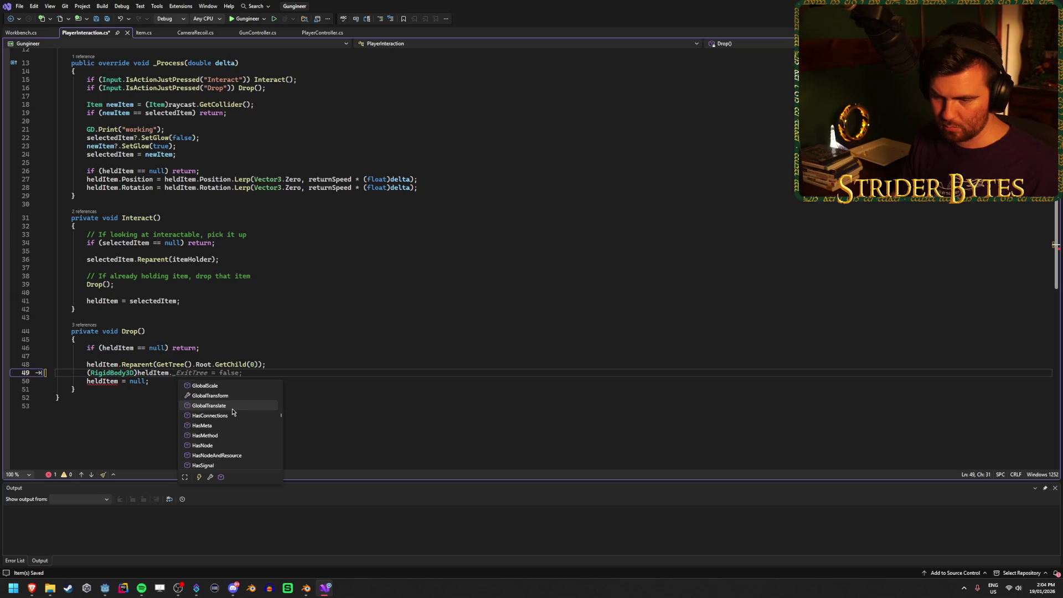
key(Escape)
mouse_move(31, 591)
click(368, 545)
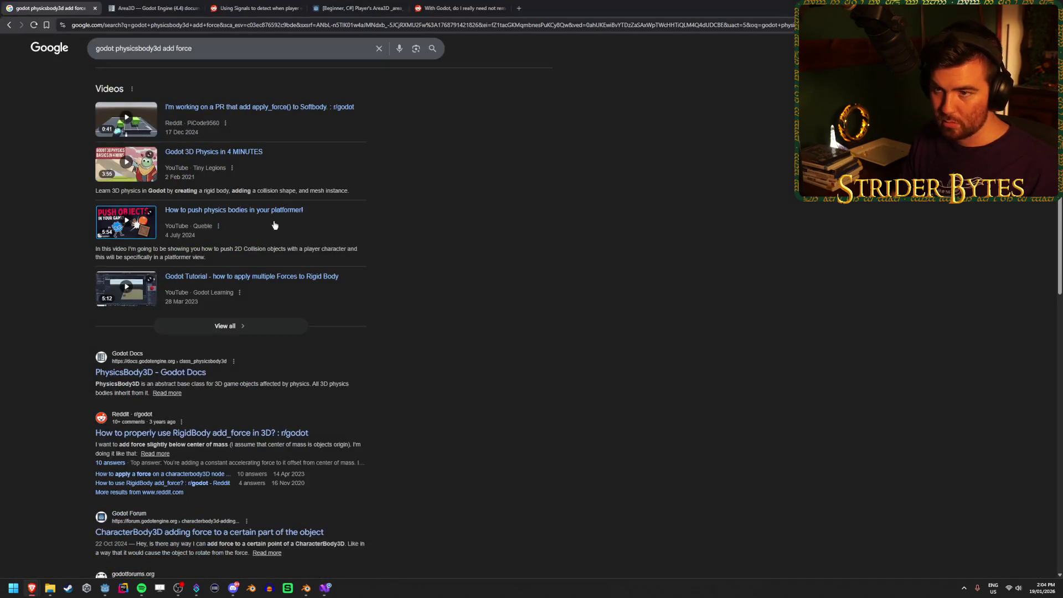
Search for 'godot rigidbody3d' and open the RigidBody3D Godot Docs page
drag(210, 48, 127, 54)
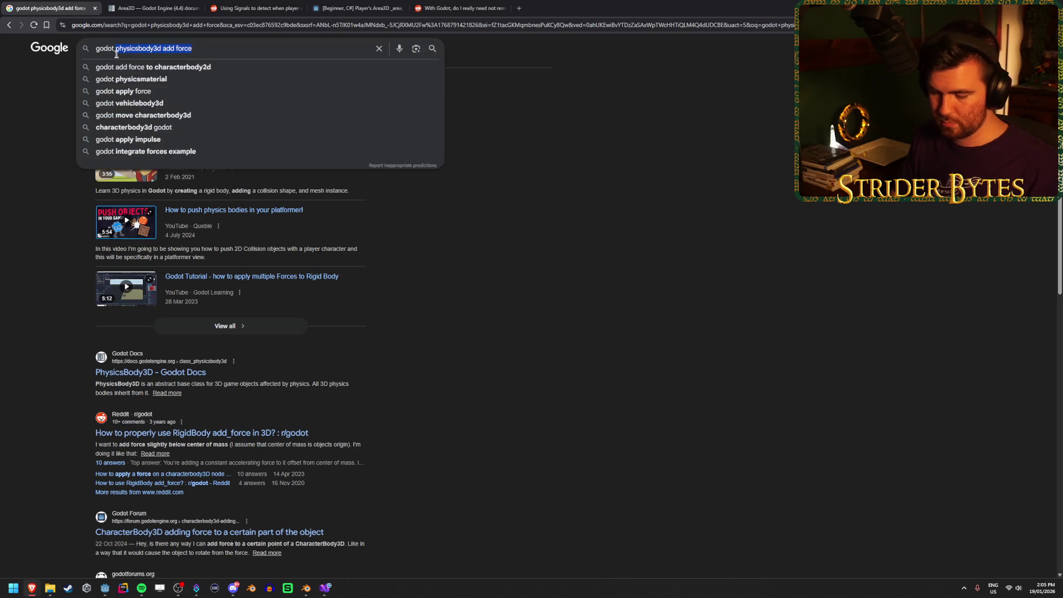
text(rigidbody3)
text(d)
key(Return)
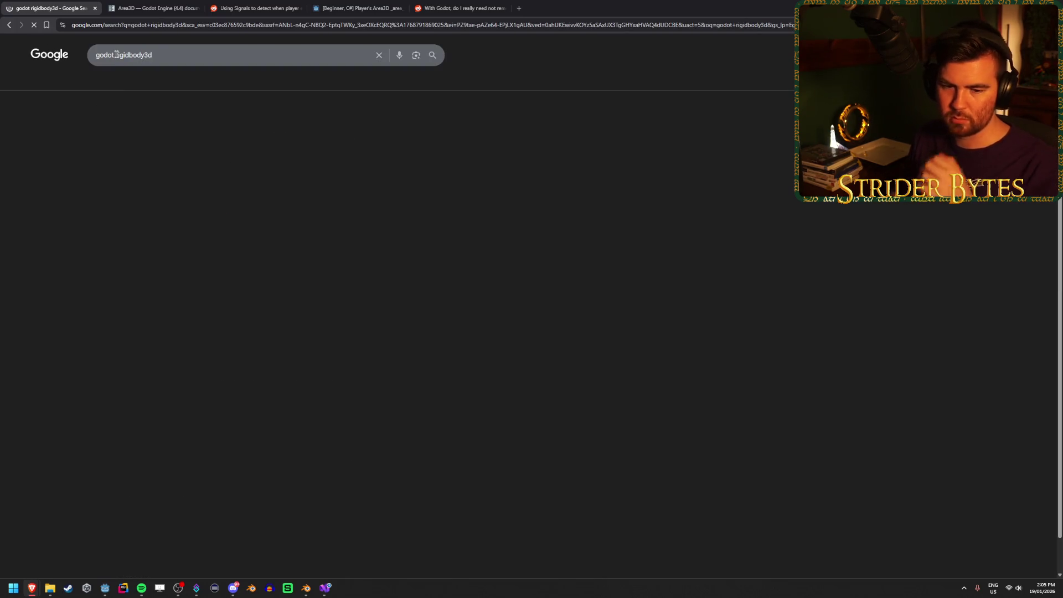
click(177, 123)
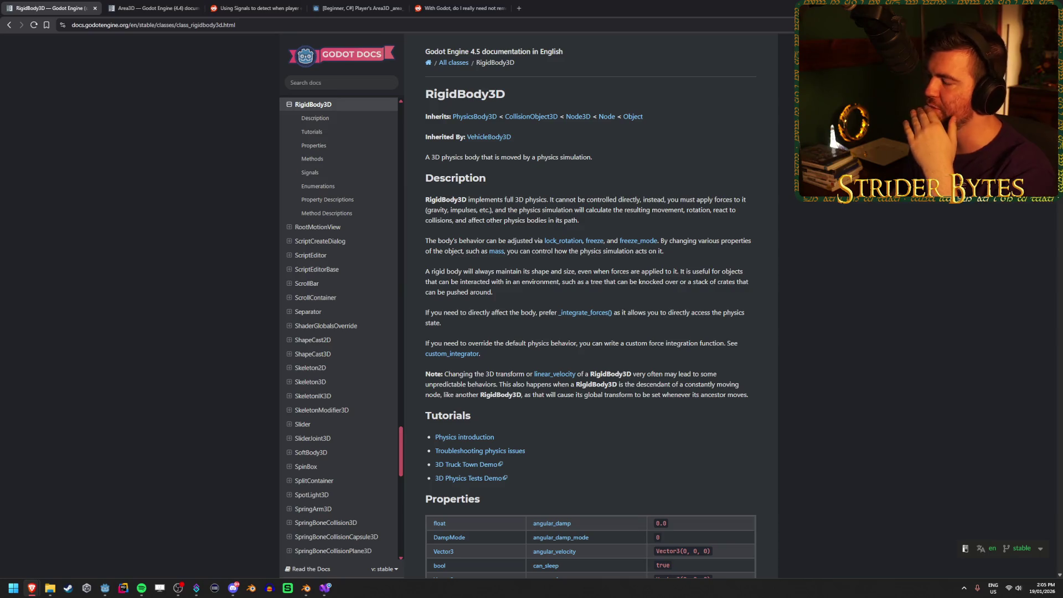
Scroll to the Methods list and read the apply_force description
scroll(810, 221, down, 5)
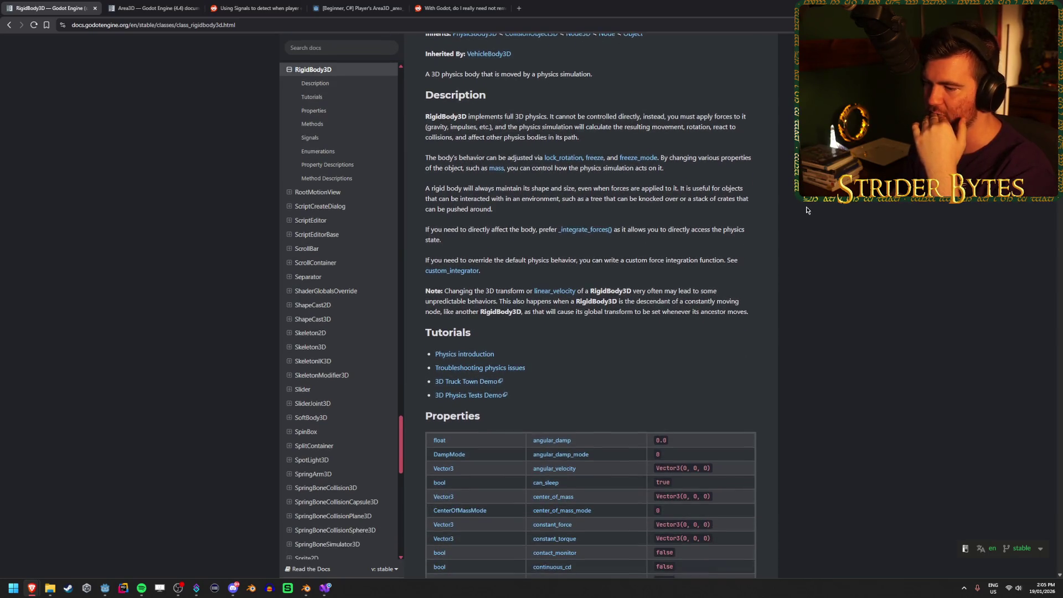
scroll(803, 207, down, 2)
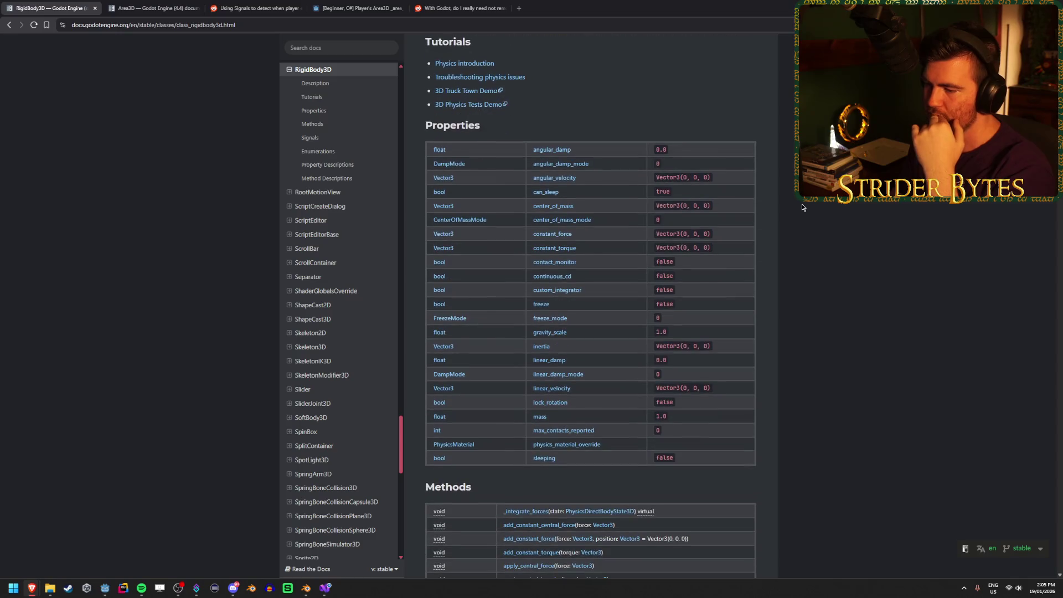
scroll(800, 207, down, 4)
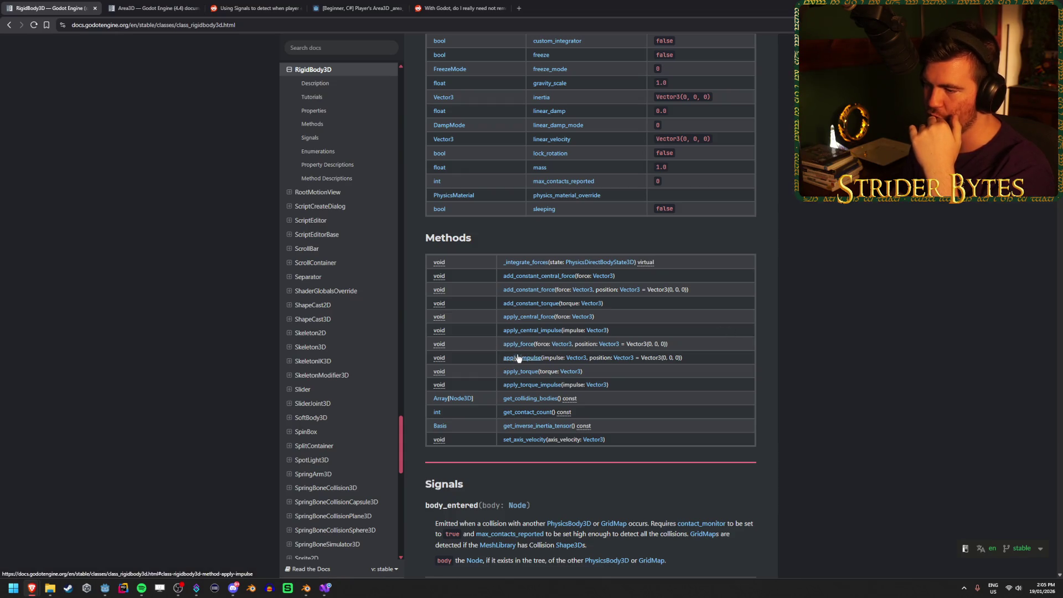
click(521, 345)
scroll(656, 295, up, 1)
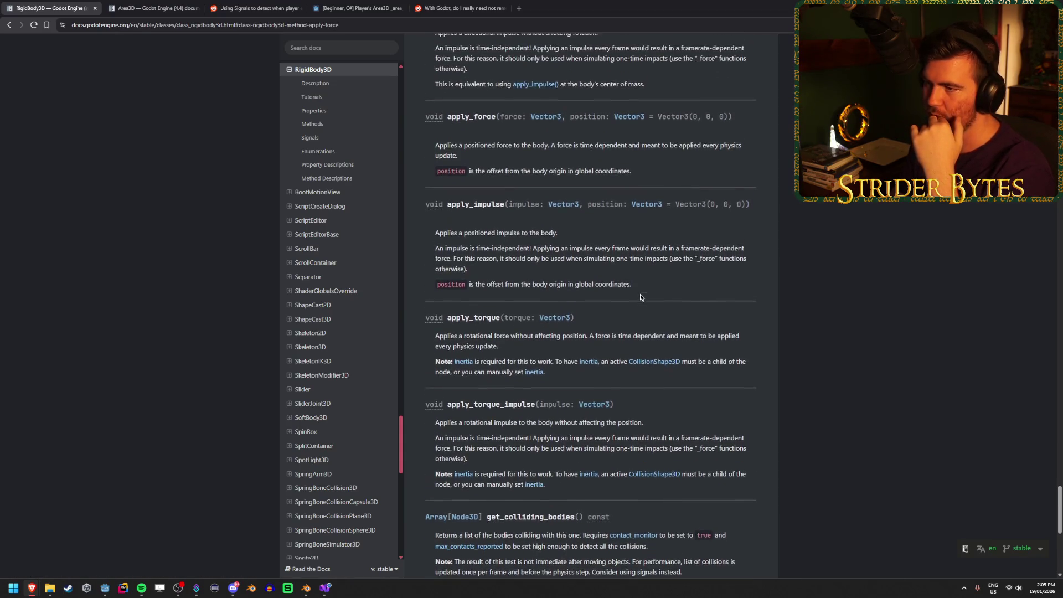
drag(492, 151, 576, 147)
click(457, 143)
click(577, 147)
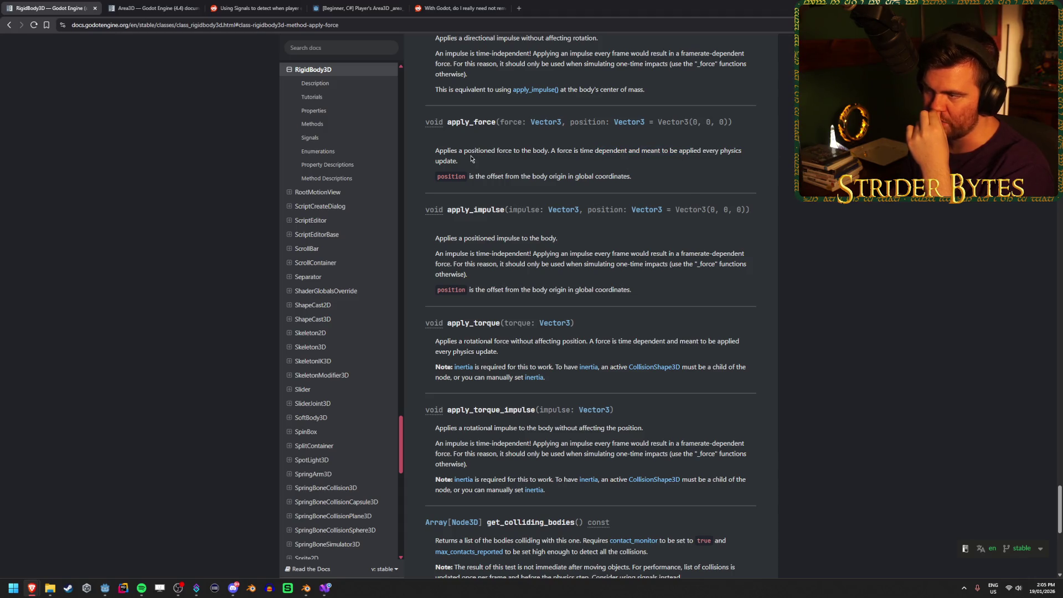
drag(492, 151, 641, 151)
click(641, 152)
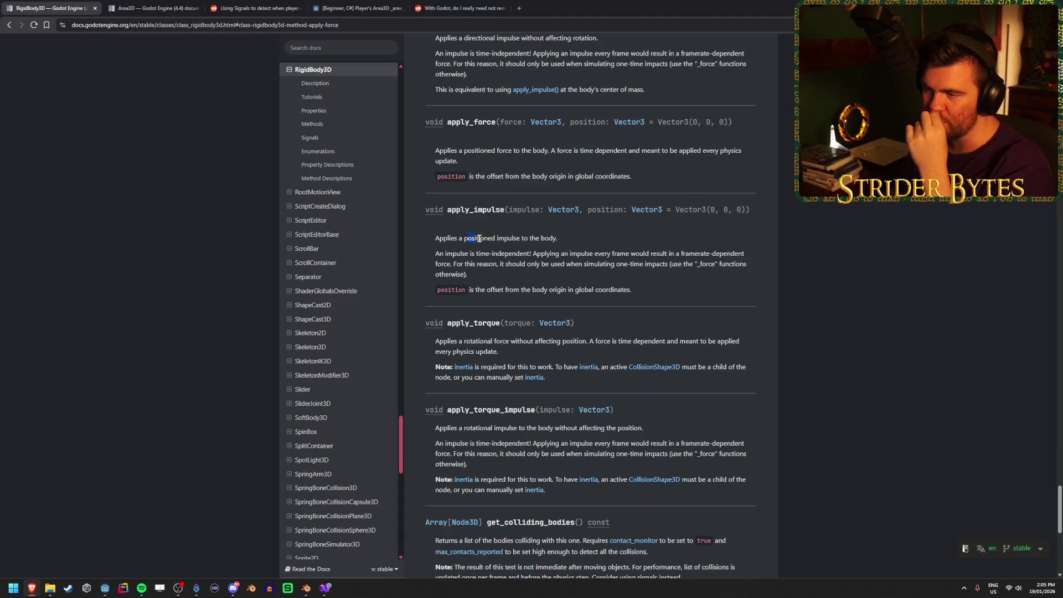
Read the apply_impulse description and its note about using the _force functions
mouse_move(473, 238)
mouse_down()
mouse_move(513, 238)
mouse_move(474, 253)
mouse_move(626, 254)
mouse_up()
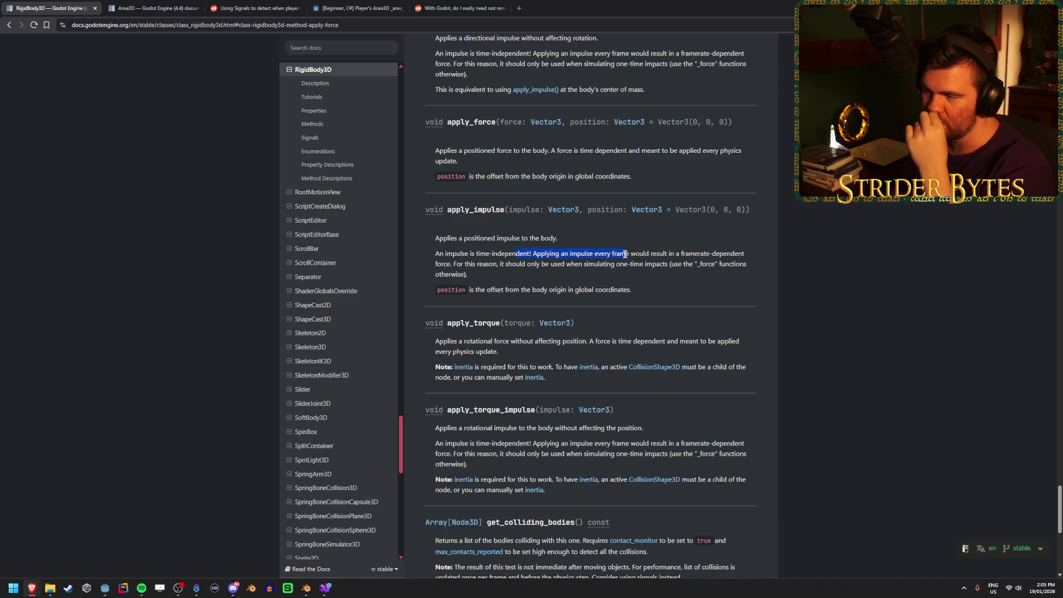
click(626, 254)
click(621, 252)
mouse_move(529, 254)
mouse_down()
mouse_move(622, 253)
mouse_move(643, 264)
mouse_up()
click(643, 264)
drag(746, 264, 734, 264)
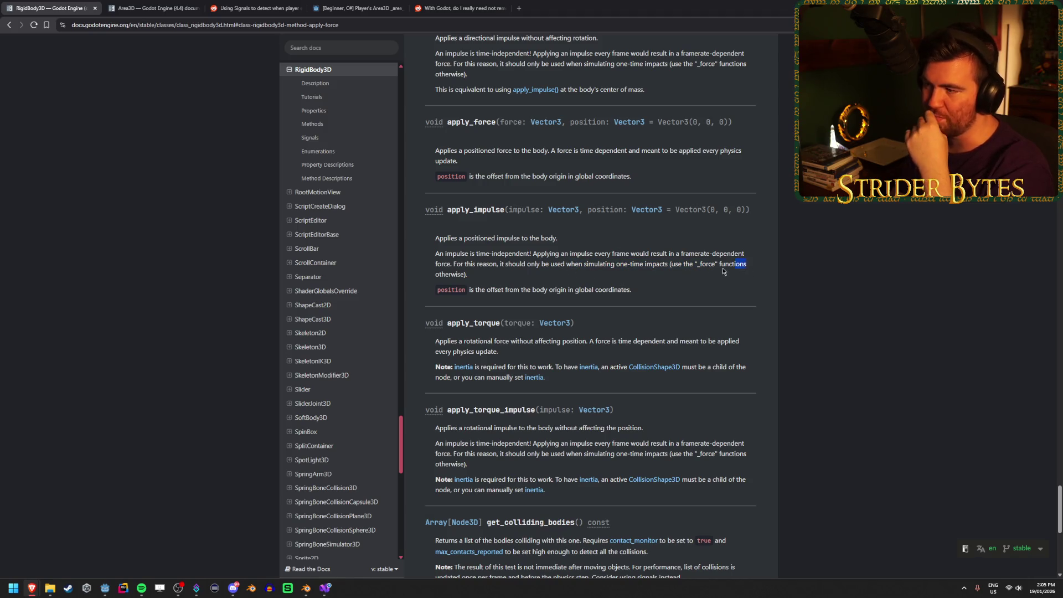
click(723, 271)
mouse_move(598, 264)
mouse_down()
mouse_move(685, 264)
mouse_move(604, 264)
mouse_up()
click(705, 264)
click(550, 262)
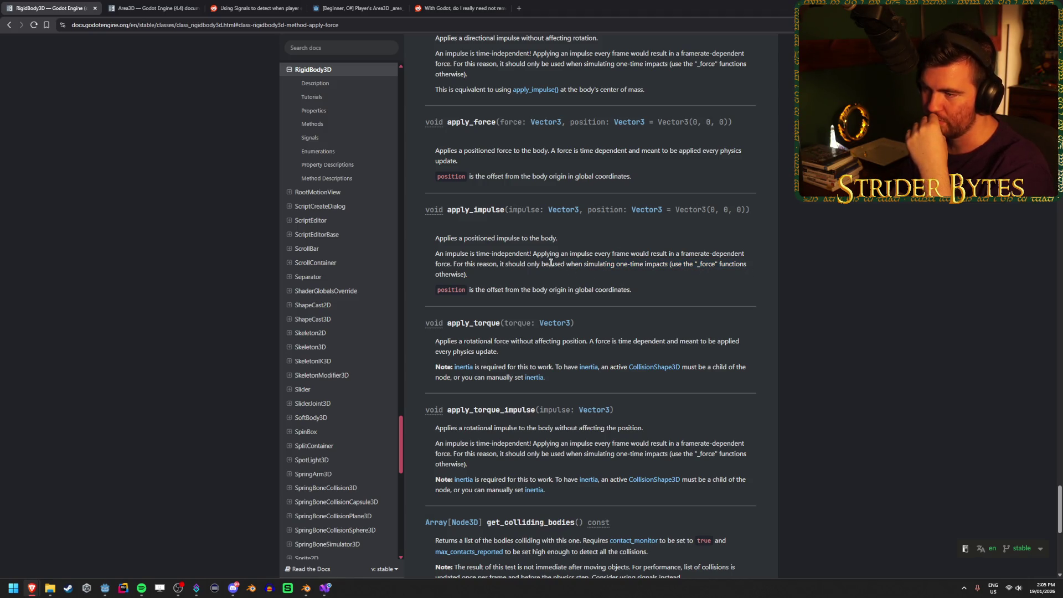
key(alt+Tab)
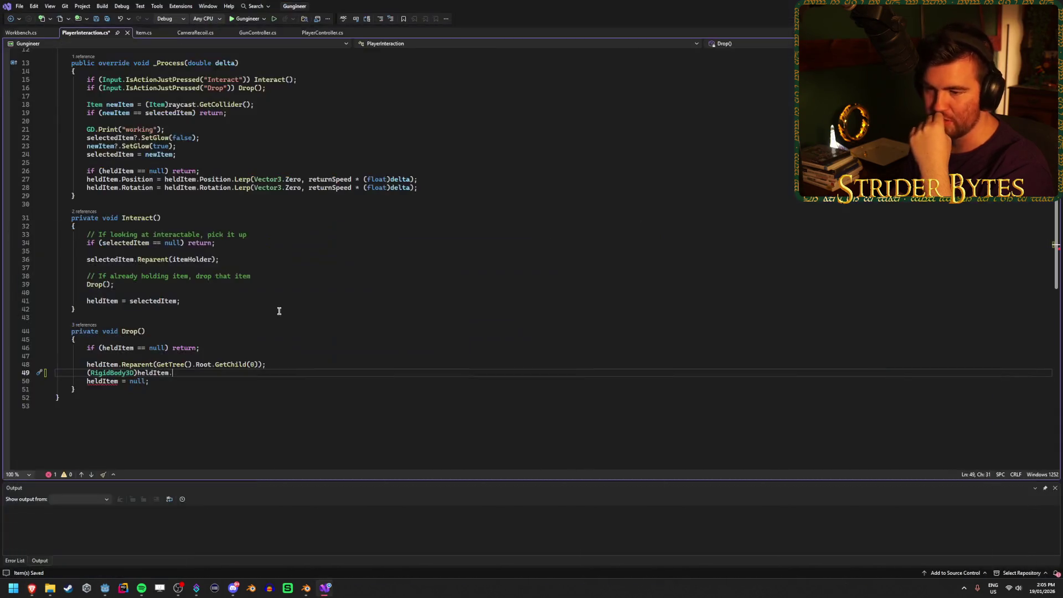
Replace the RigidBody3D cast on line 49 with an unfinished 'heldItem.GetNod' call
text(ApplyI)
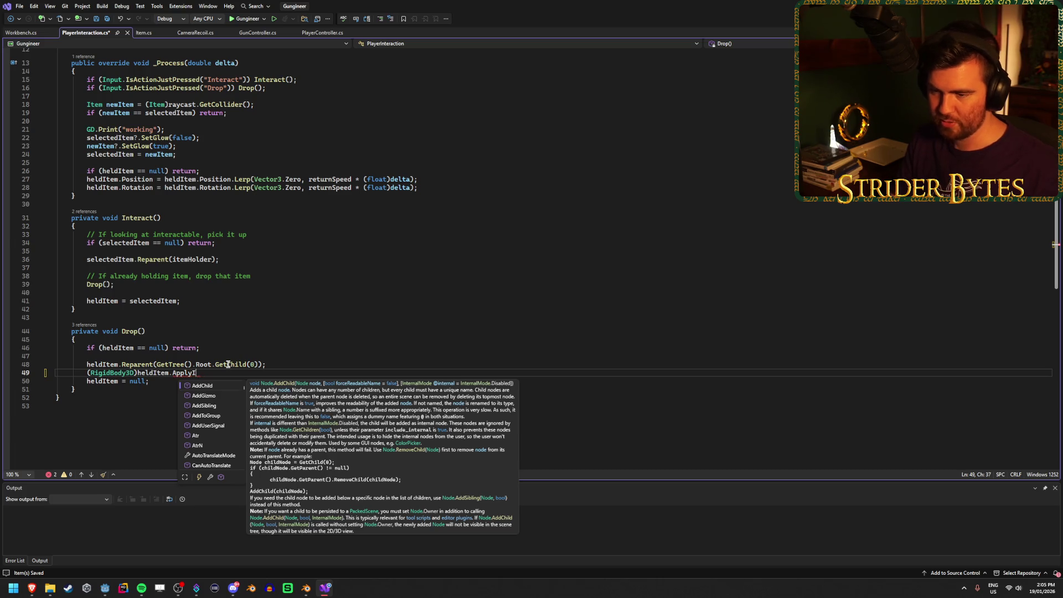
key(BackSpace)
key(BackSpace)
key(BackSpace)
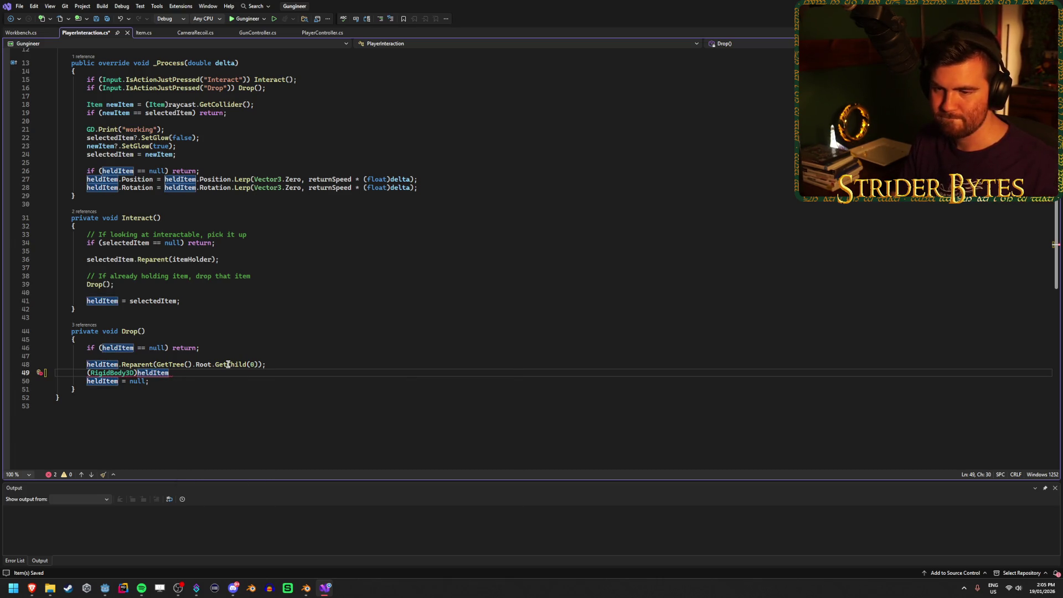
key(BackSpace)
key(BackSpace)
key(BackSpace)
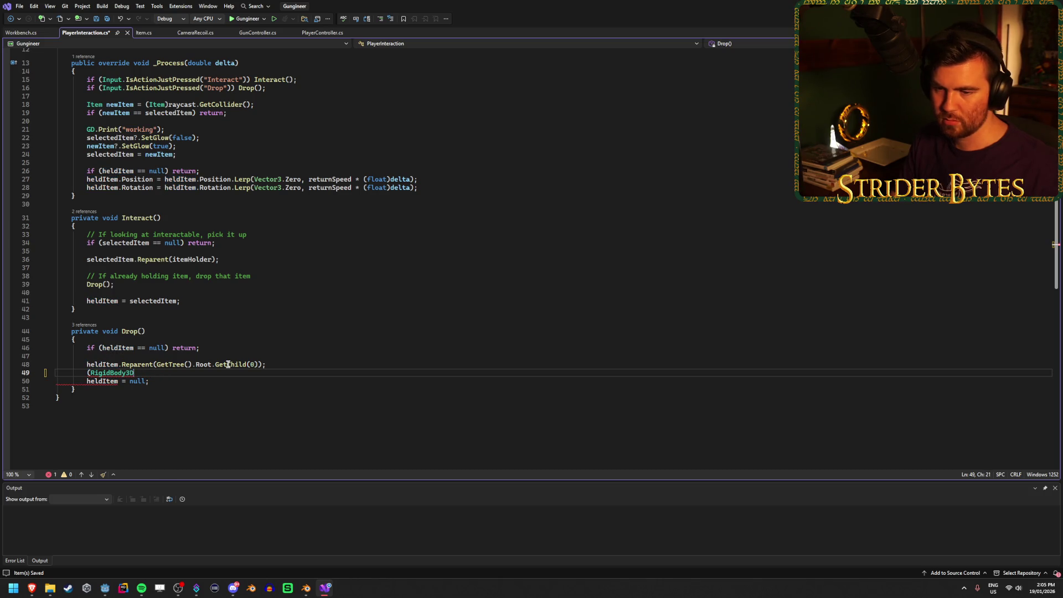
text(held)
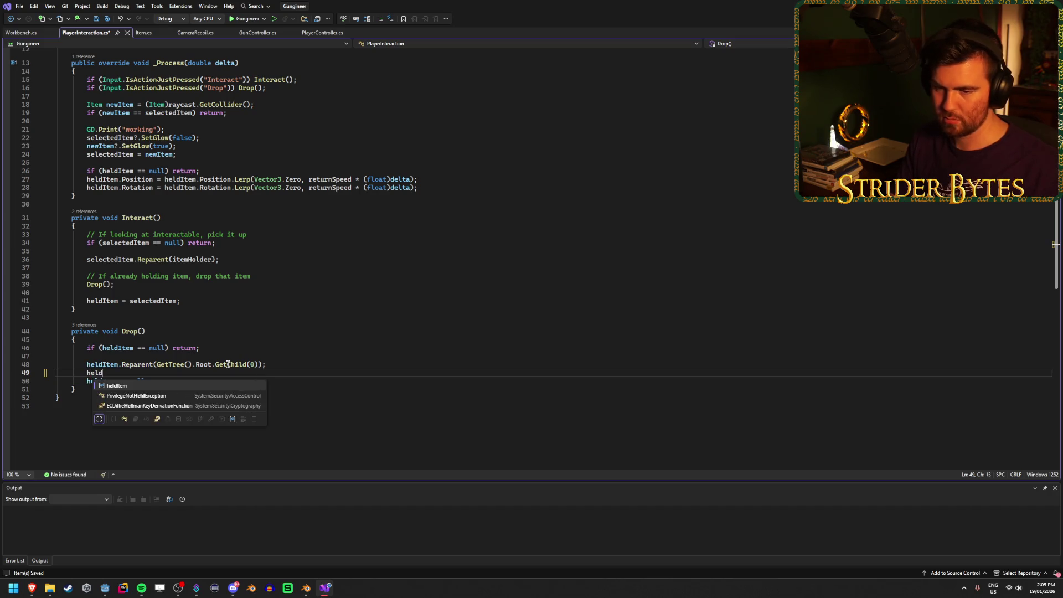
text(Item.GetNod)
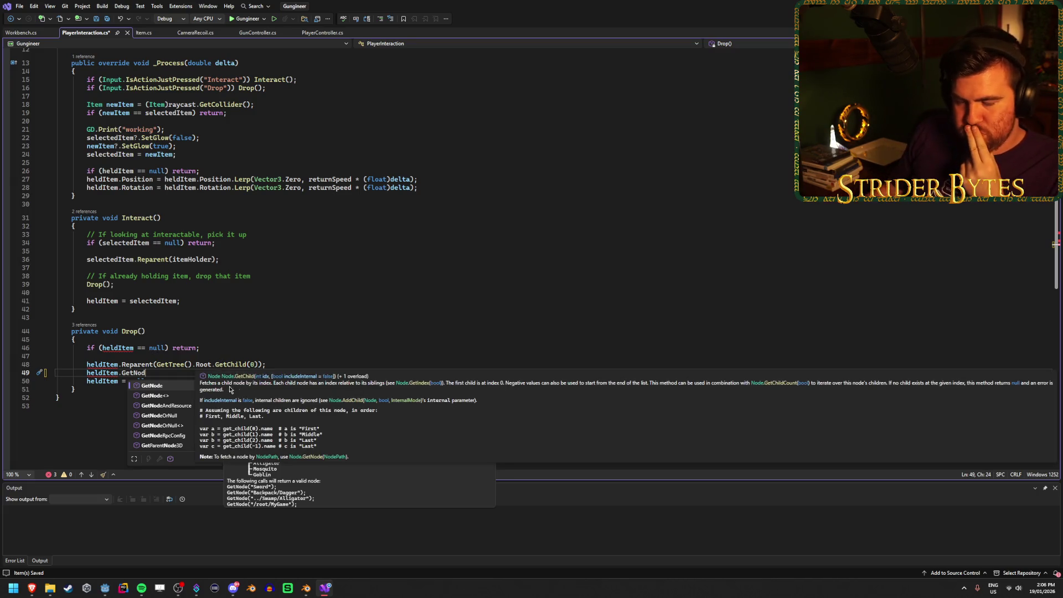
click(110, 588)
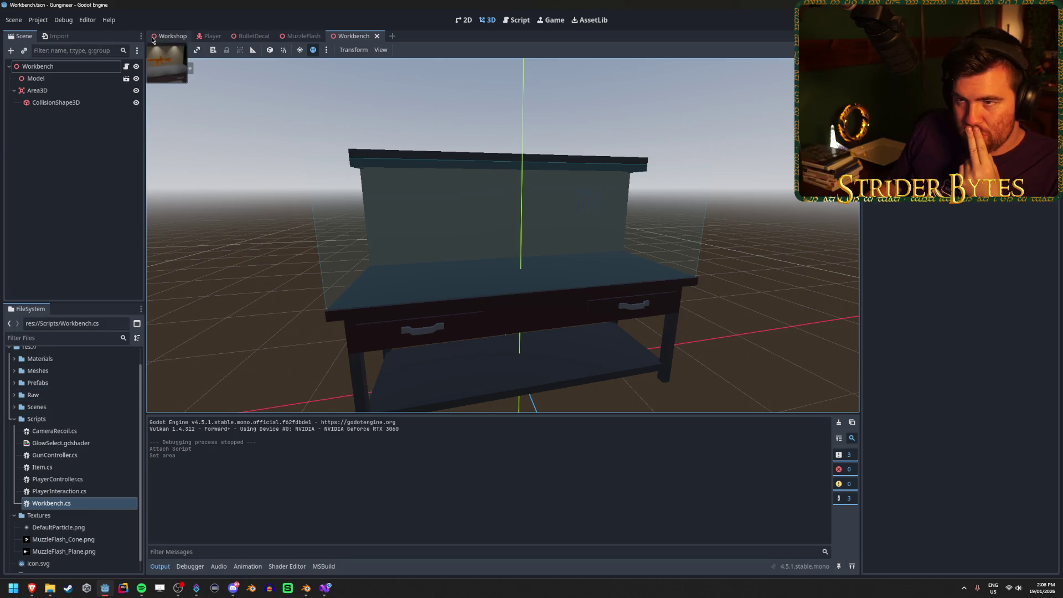
In the Workshop scene, select RigidBody3D, expand its children, and scroll its Inspector properties
click(168, 36)
click(22, 139)
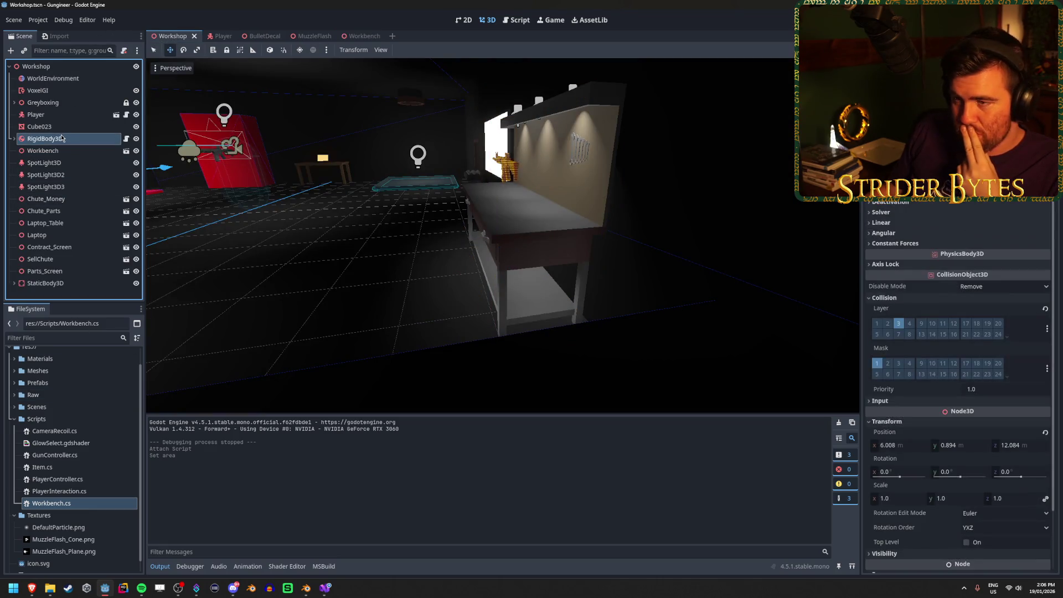
click(15, 139)
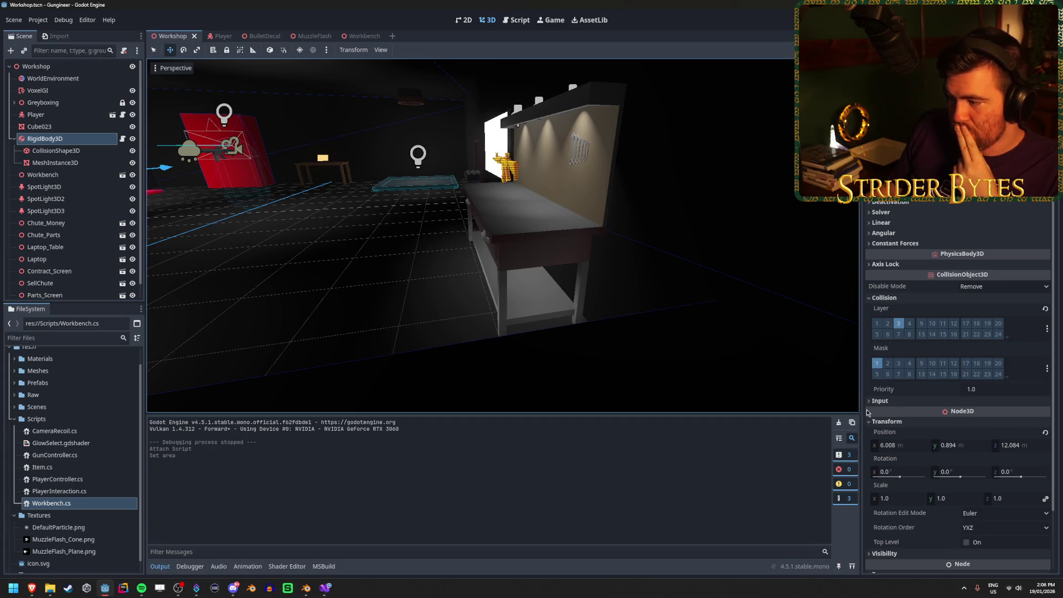
scroll(930, 399, down, 2)
scroll(929, 400, up, 2)
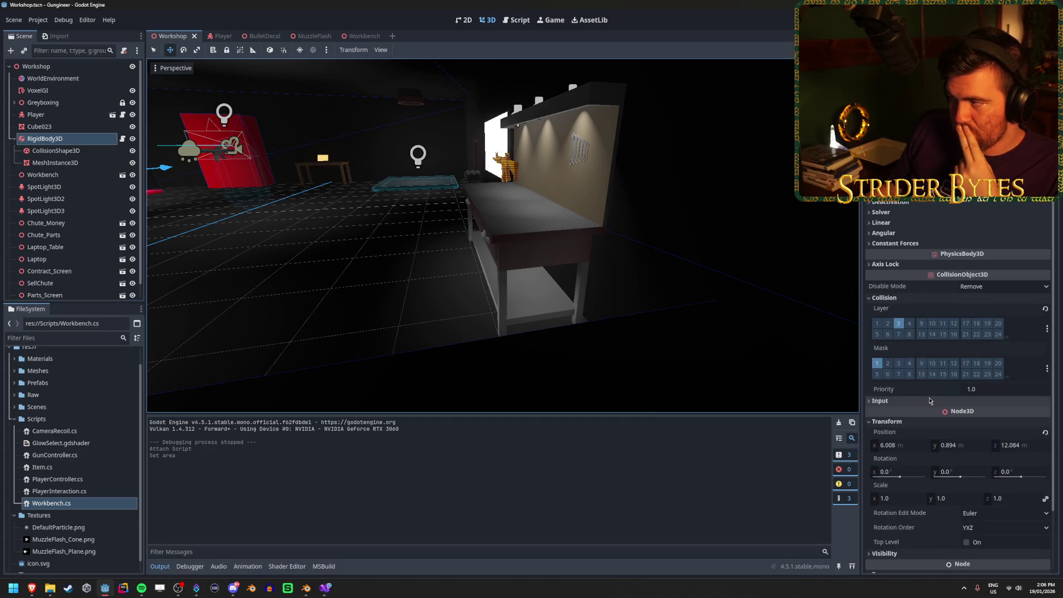
key(alt+Tab)
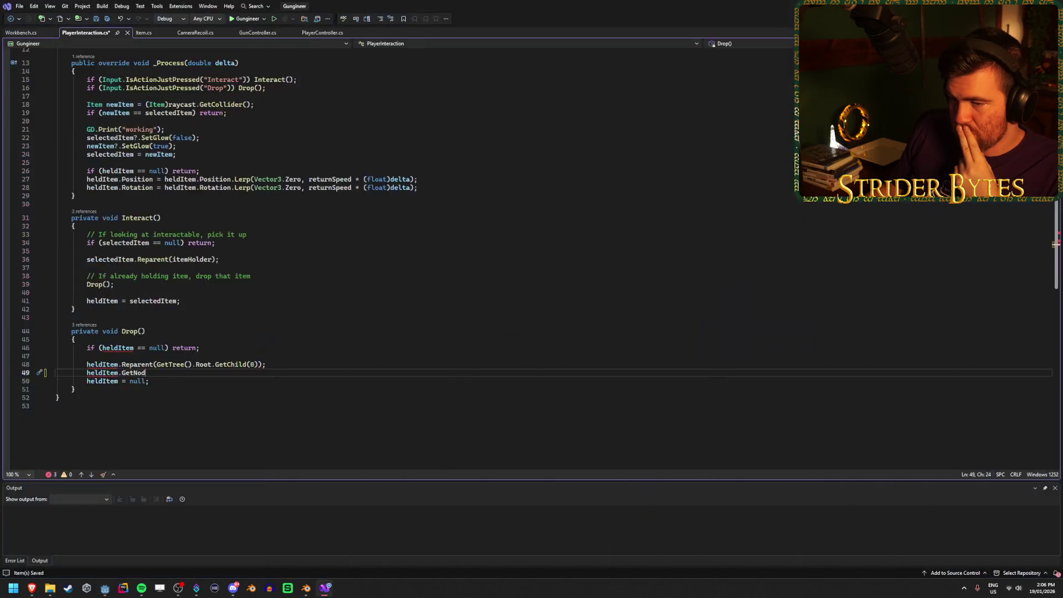
Complete GetNod to 'GetNode(' then delete it, leaving line 49 of Drop() empty
double_click(124, 374)
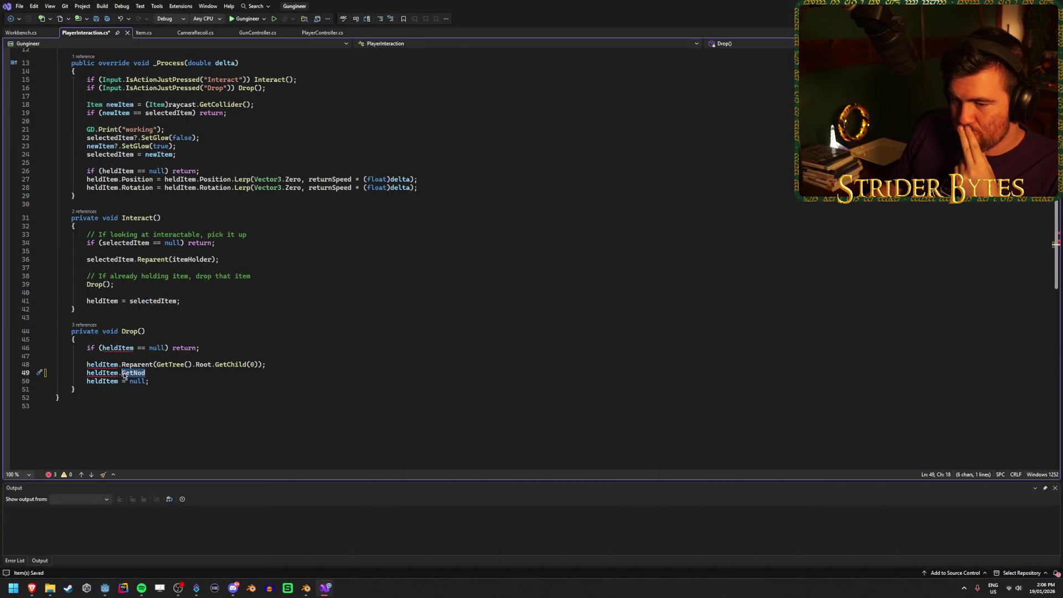
click(157, 372)
text(e)
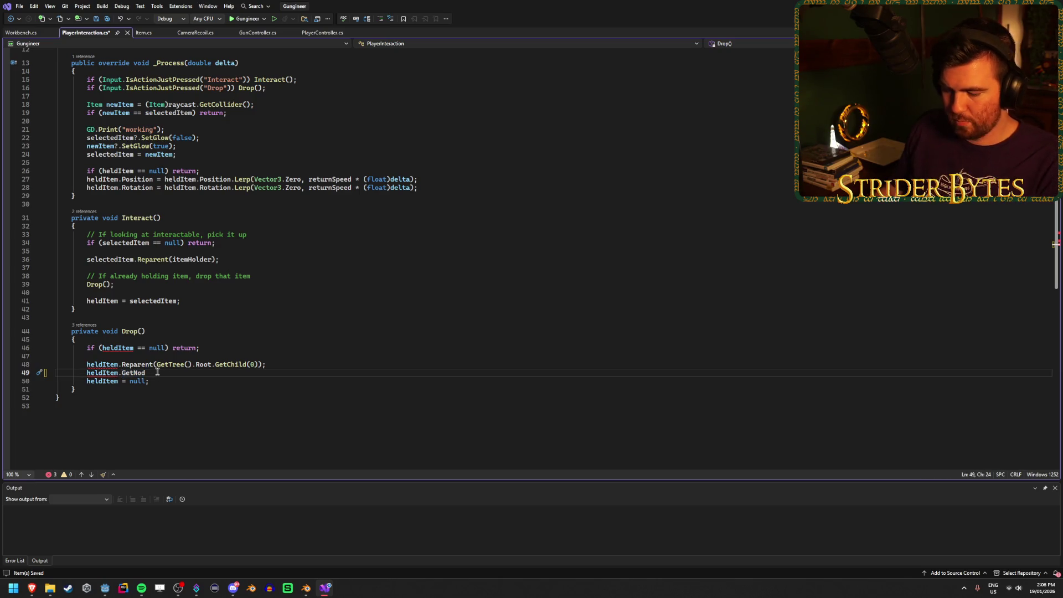
text(()
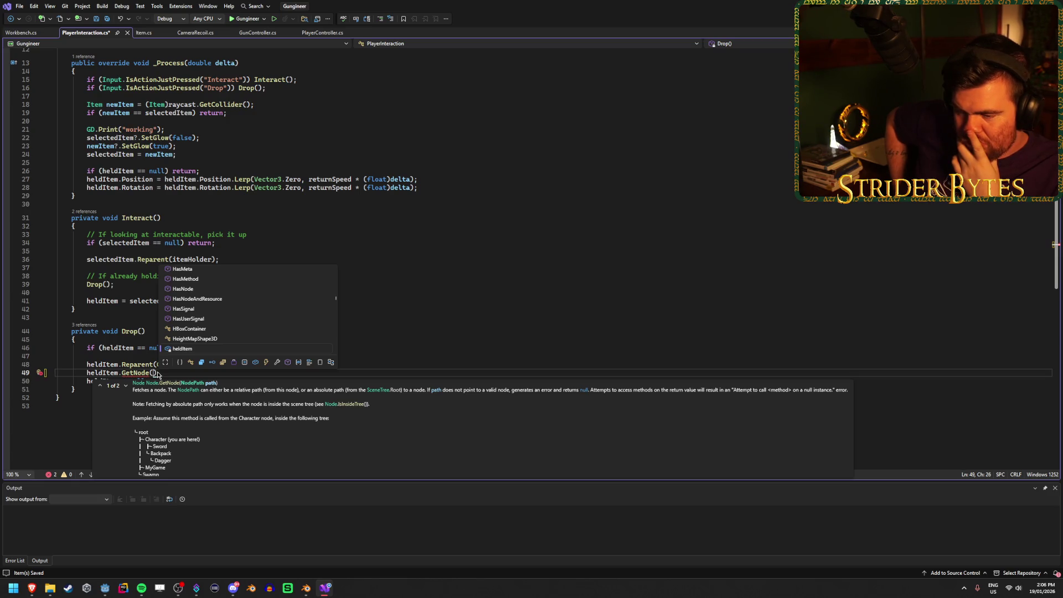
key(BackSpace)
key(BackSpace)
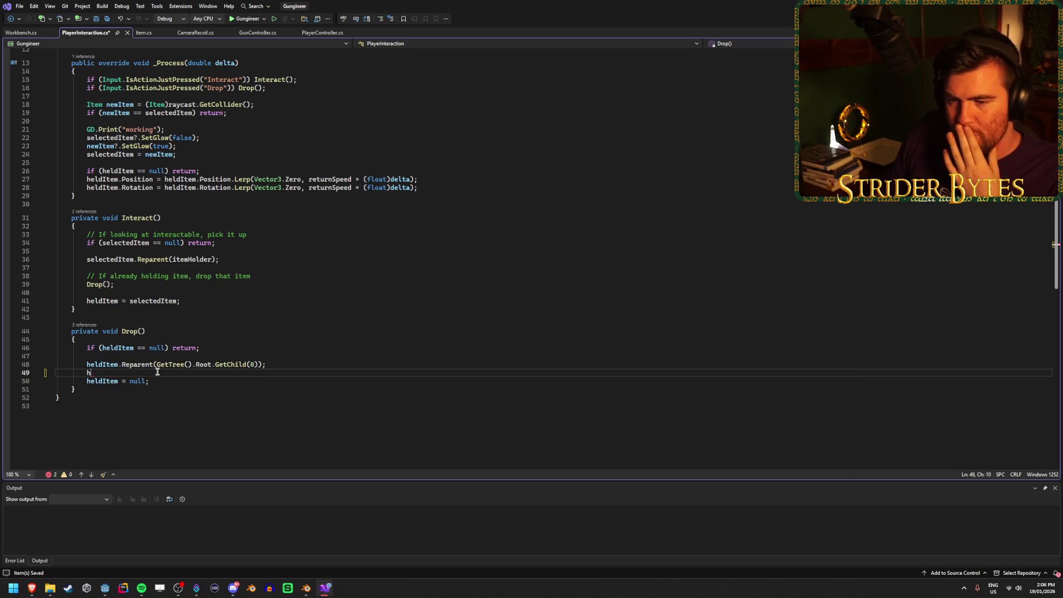
key(BackSpace)
mouse_move(31, 588)
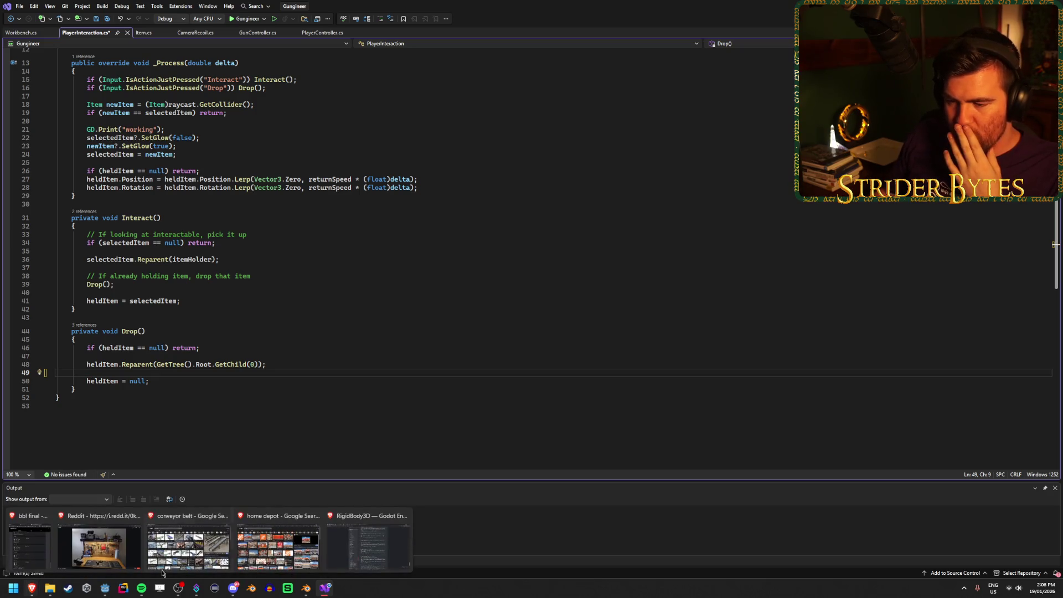
click(380, 556)
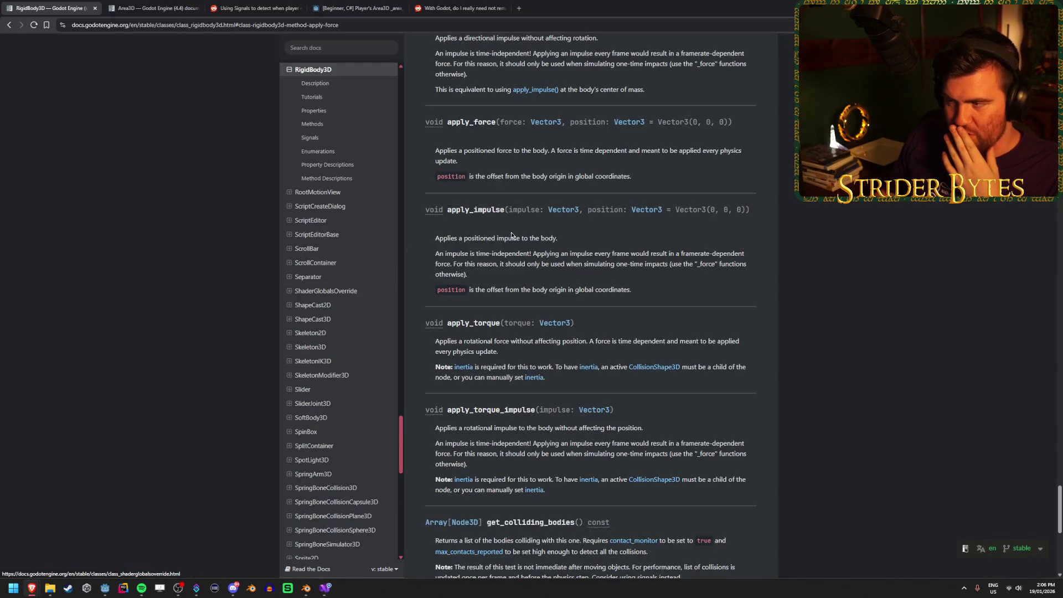
Look over Godot's Workshop scene, then bring up the Google results for 'godot get node reference'
key(alt+Tab)
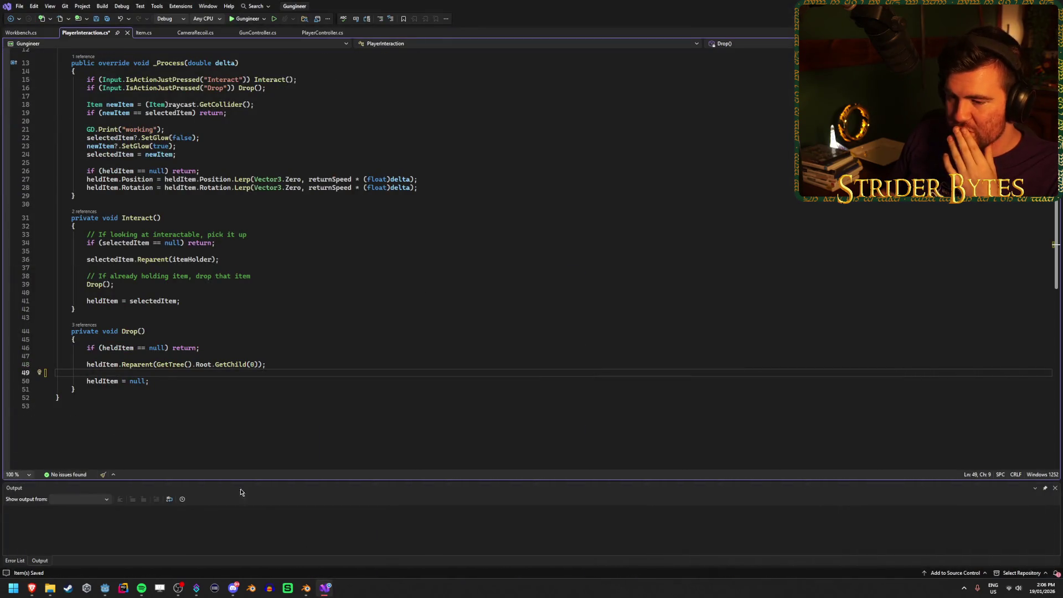
click(104, 588)
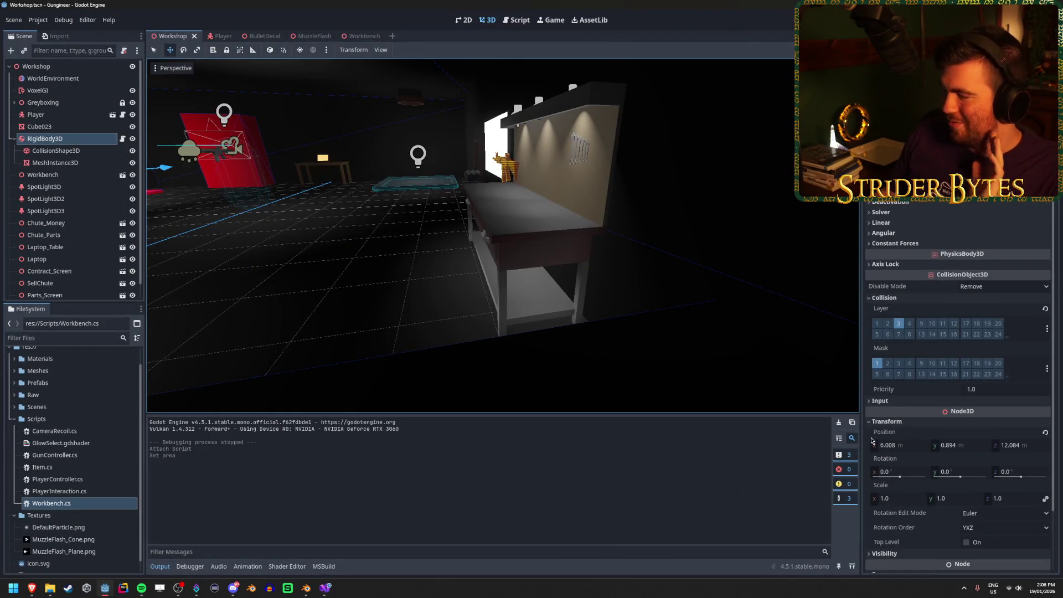
key(alt+Tab)
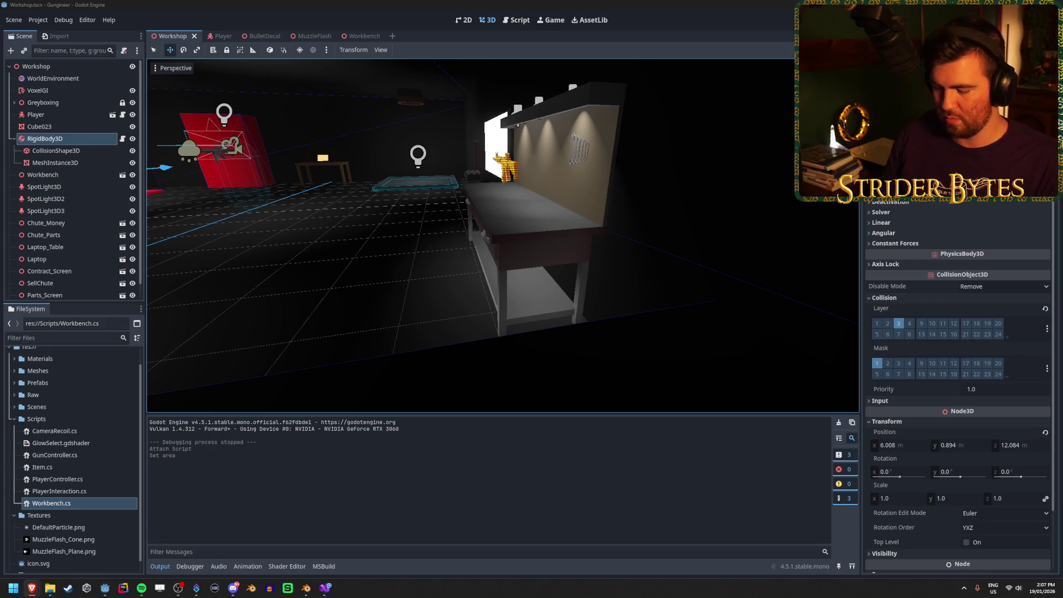
key(alt+Tab)
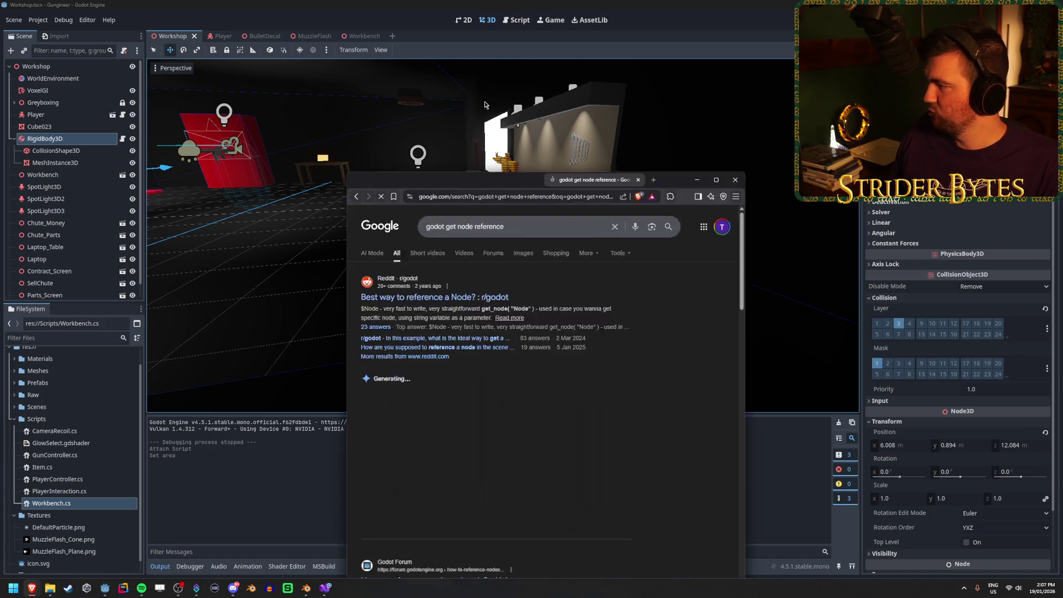
Read the r/godot thread 'Best way to reference a Node?' and its get_node comments
click(166, 125)
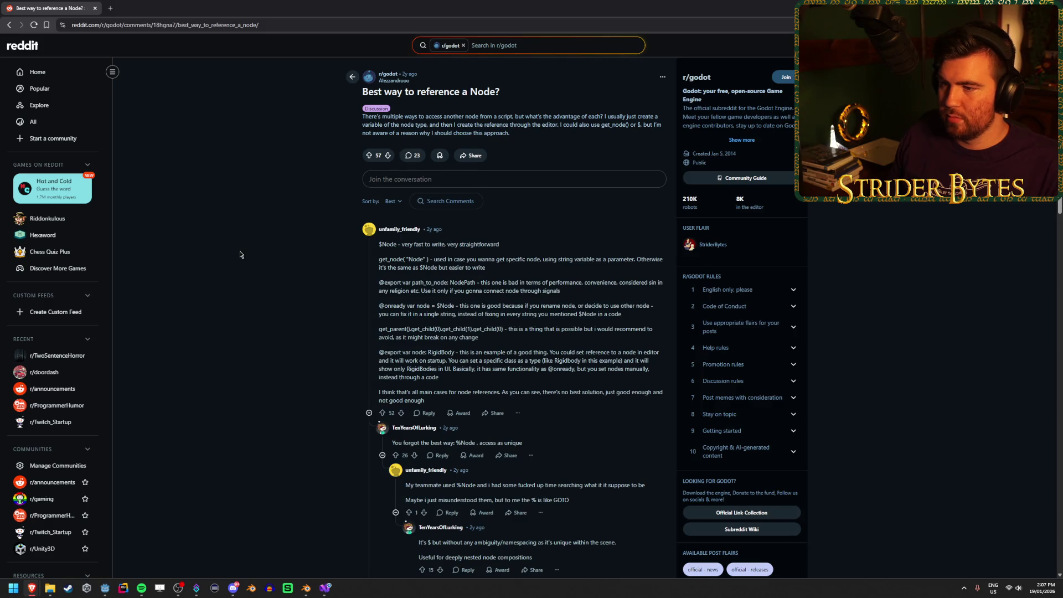
scroll(240, 252, down, 1)
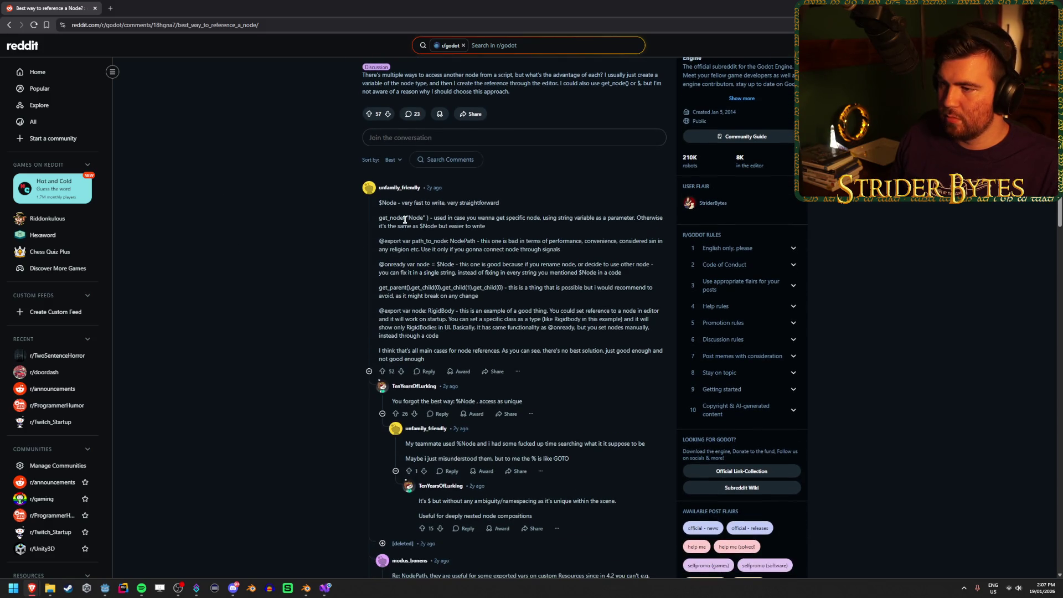
drag(391, 217, 467, 218)
click(530, 214)
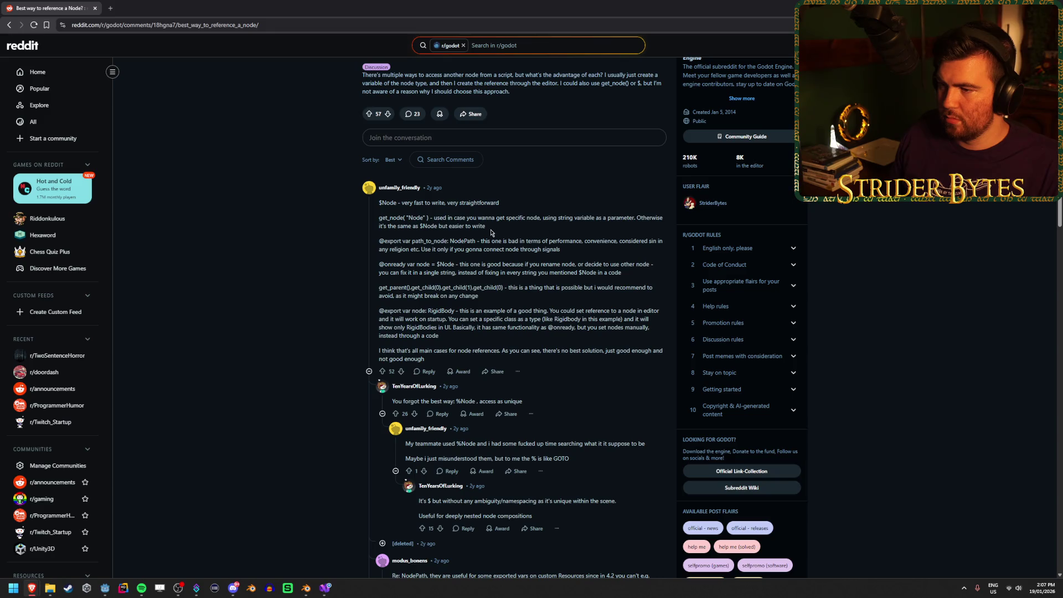
scroll(265, 269, up, 1)
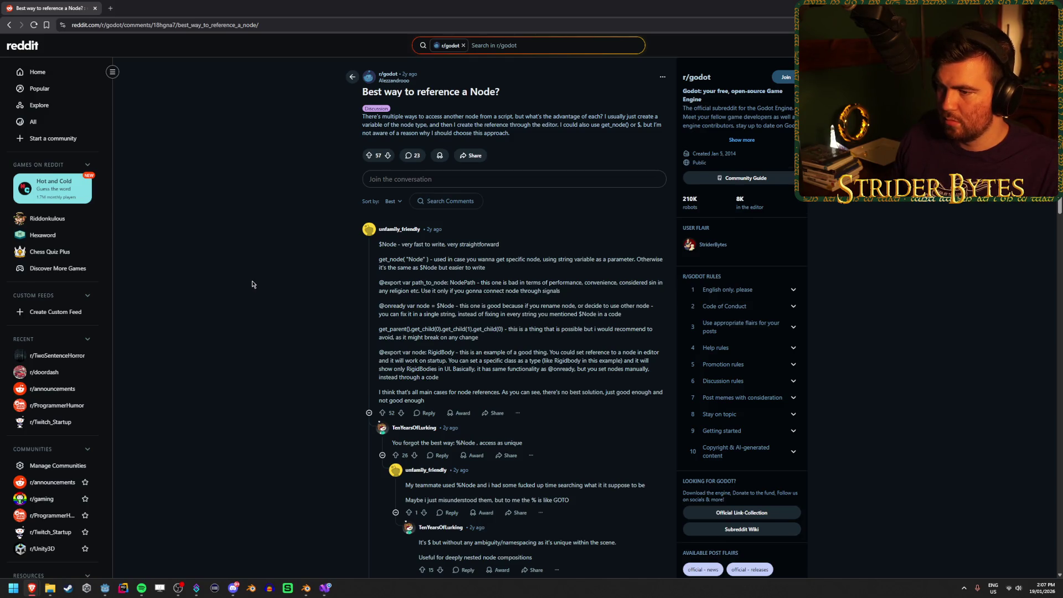
scroll(252, 284, down, 2)
scroll(251, 281, up, 1)
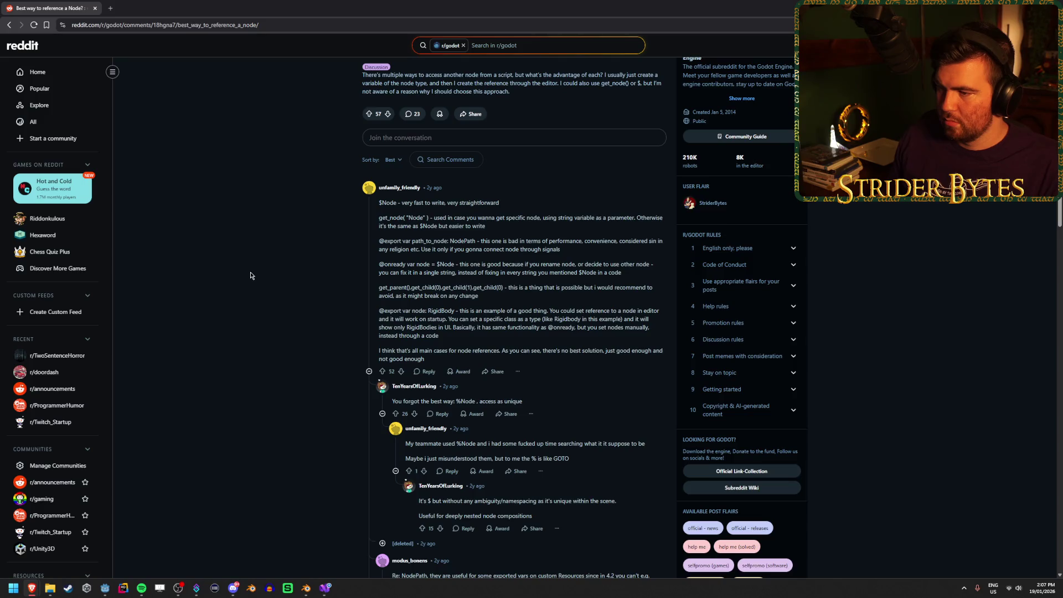
scroll(250, 275, down, 1)
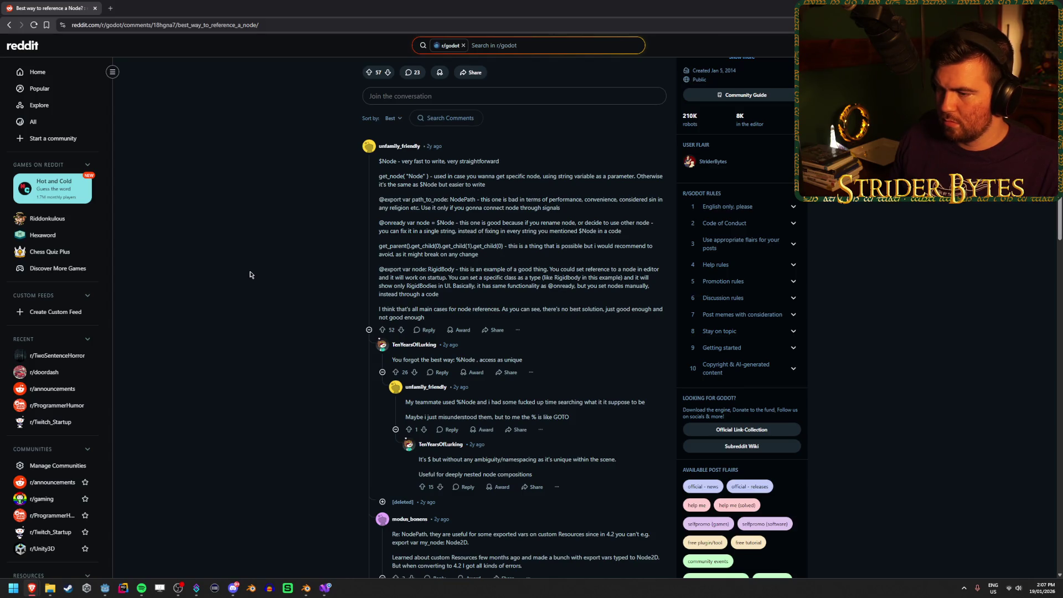
scroll(250, 275, down, 2)
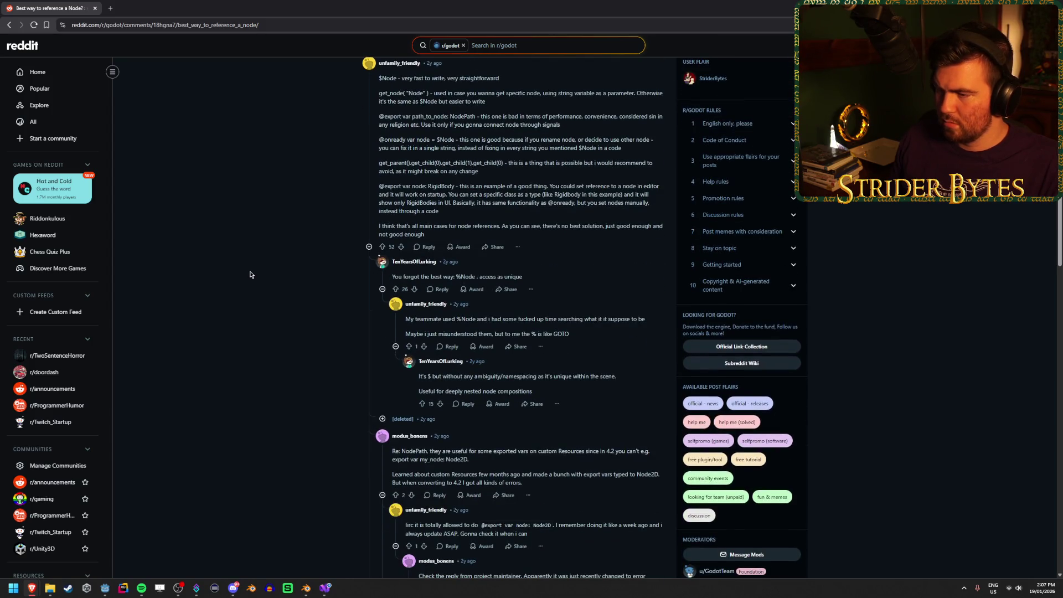
scroll(250, 274, down, 3)
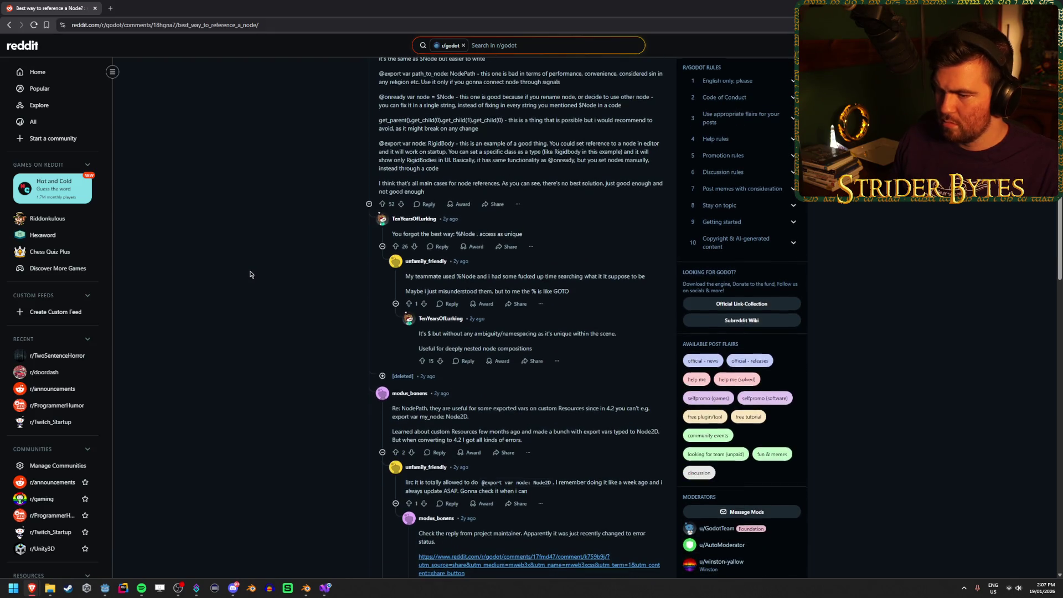
scroll(250, 274, down, 10)
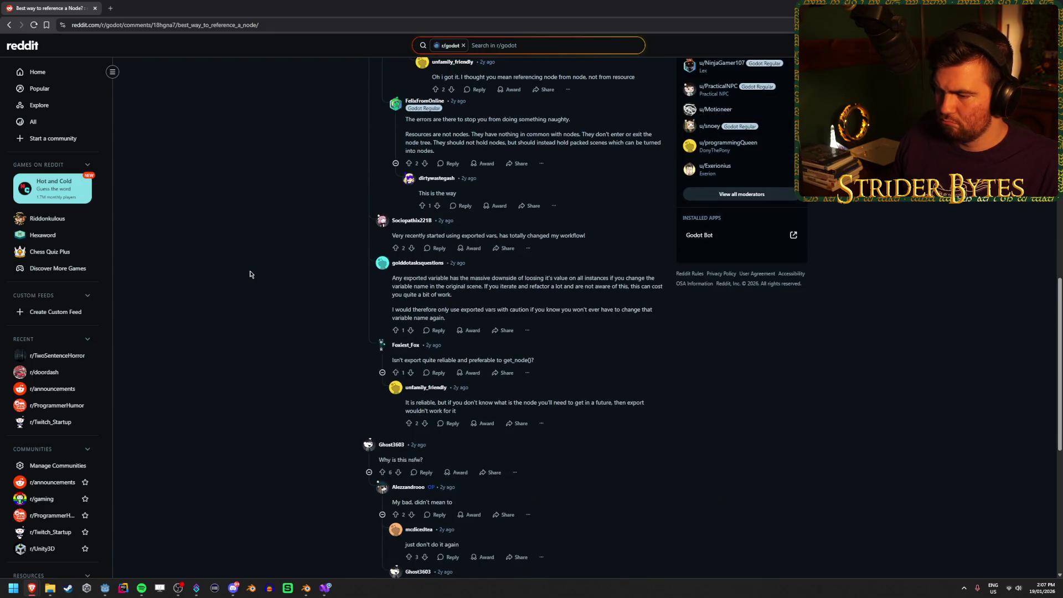
scroll(250, 275, down, 4)
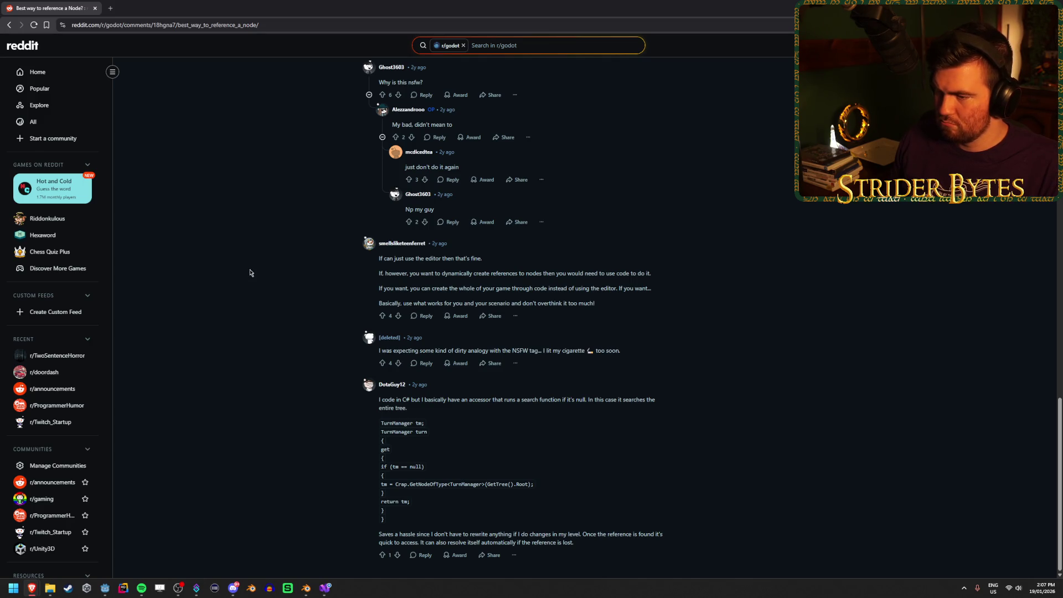
key(Home)
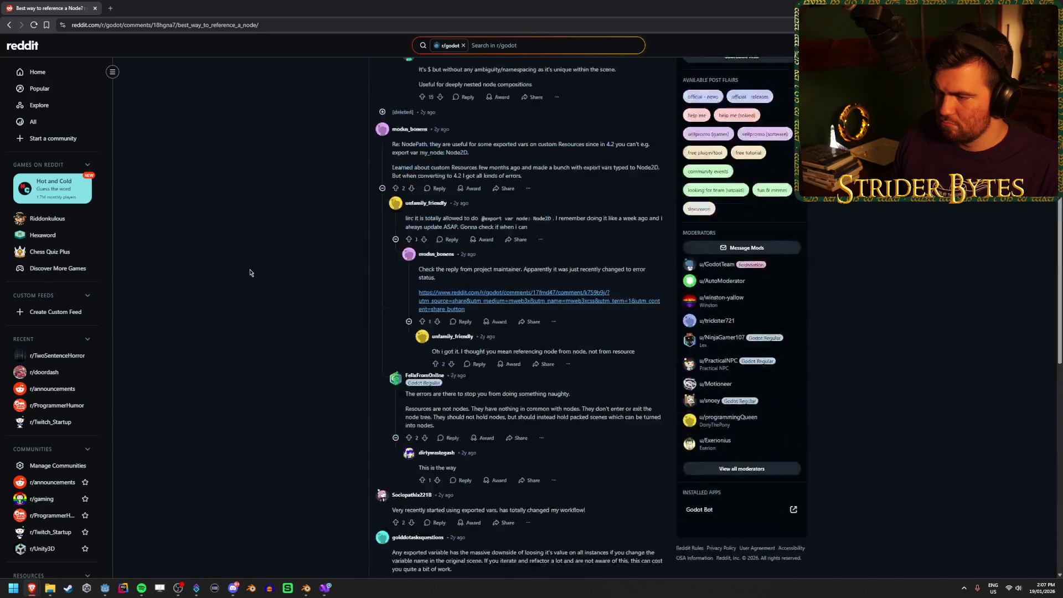
Read a second r/godot thread from the results, close it, and return to the search box
click(9, 25)
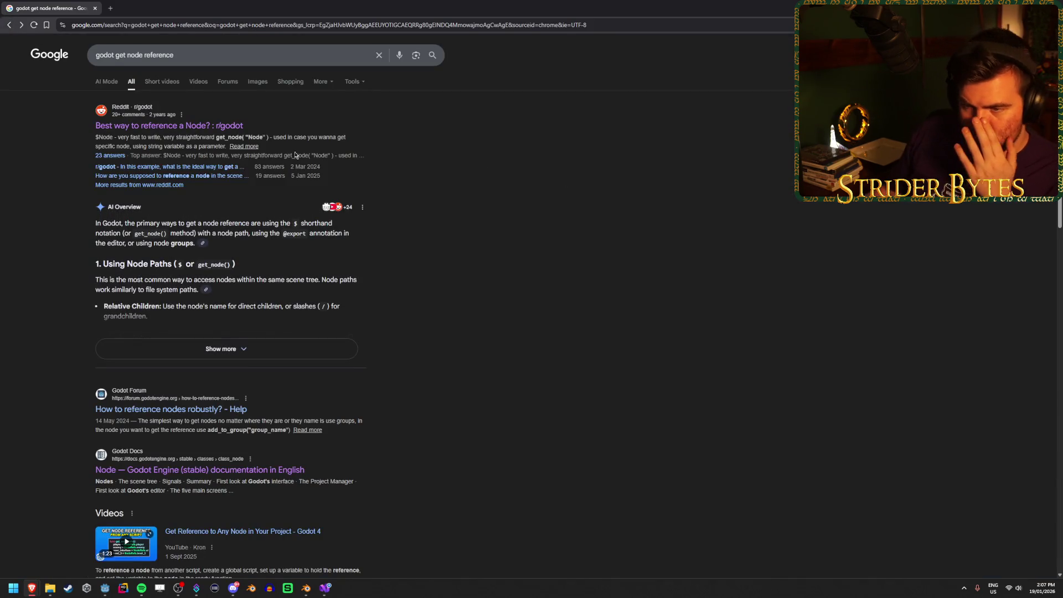
middle_click(179, 168)
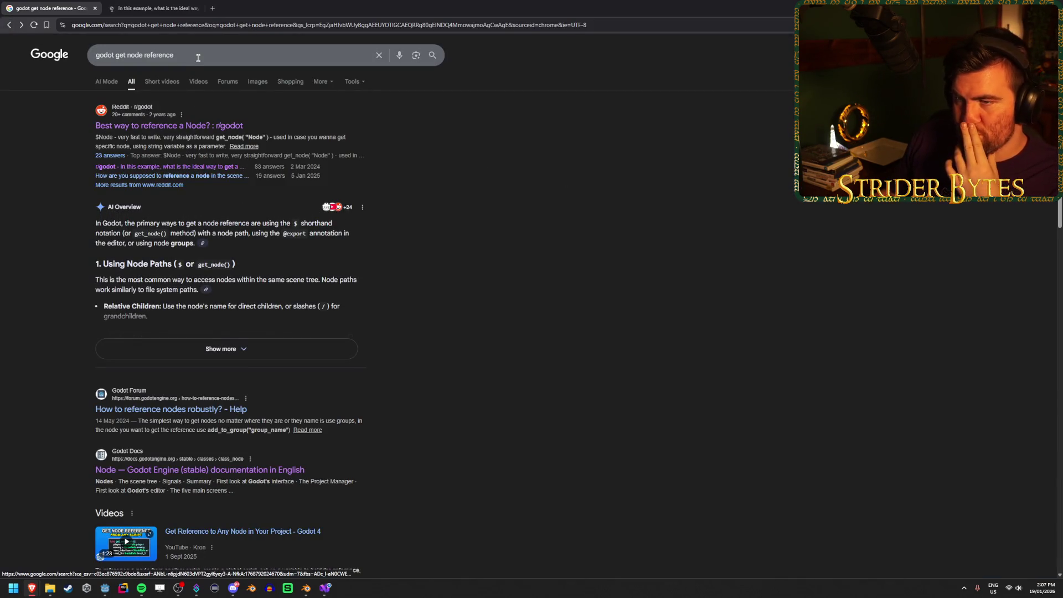
click(158, 5)
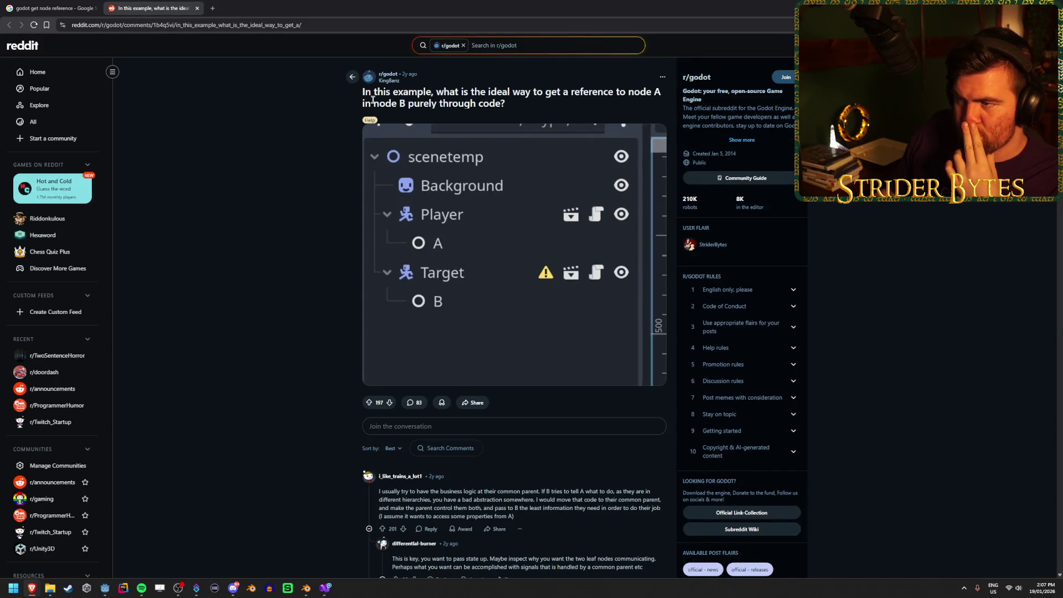
scroll(205, 350, down, 3)
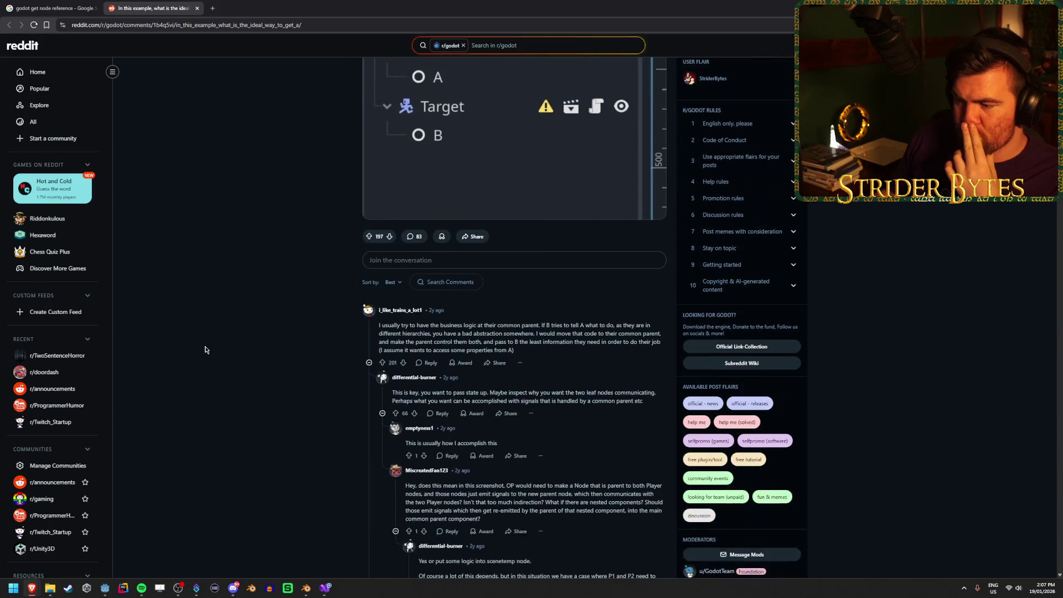
scroll(205, 349, down, 3)
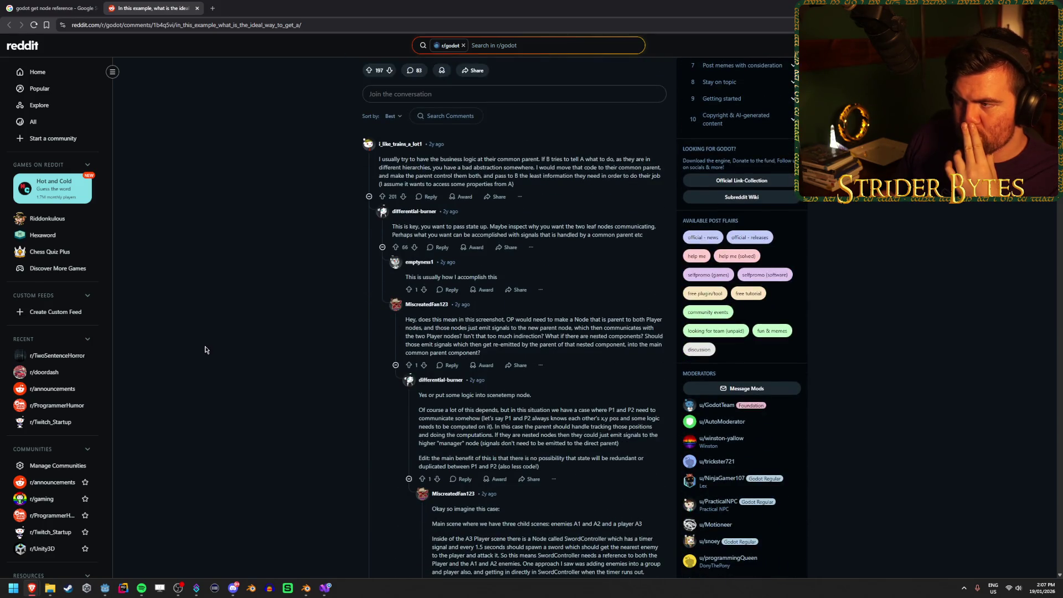
scroll(205, 349, down, 5)
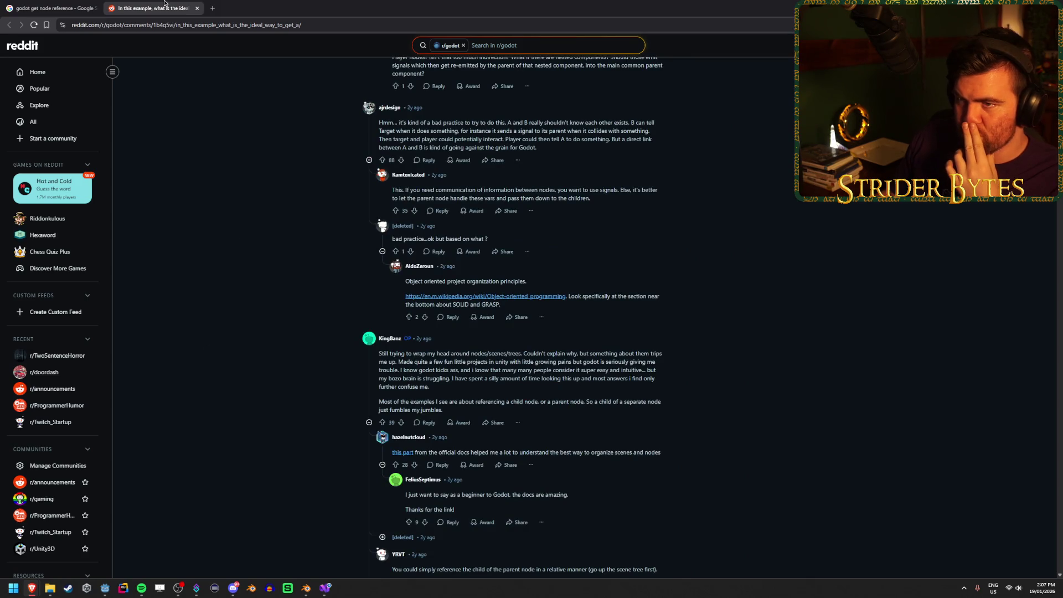
middle_click(164, 3)
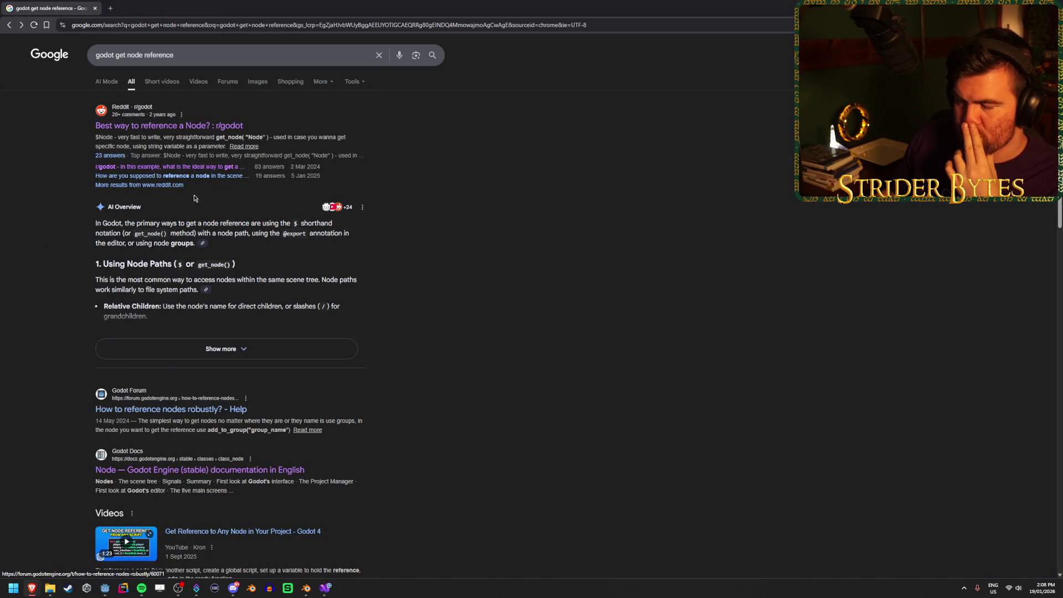
click(187, 50)
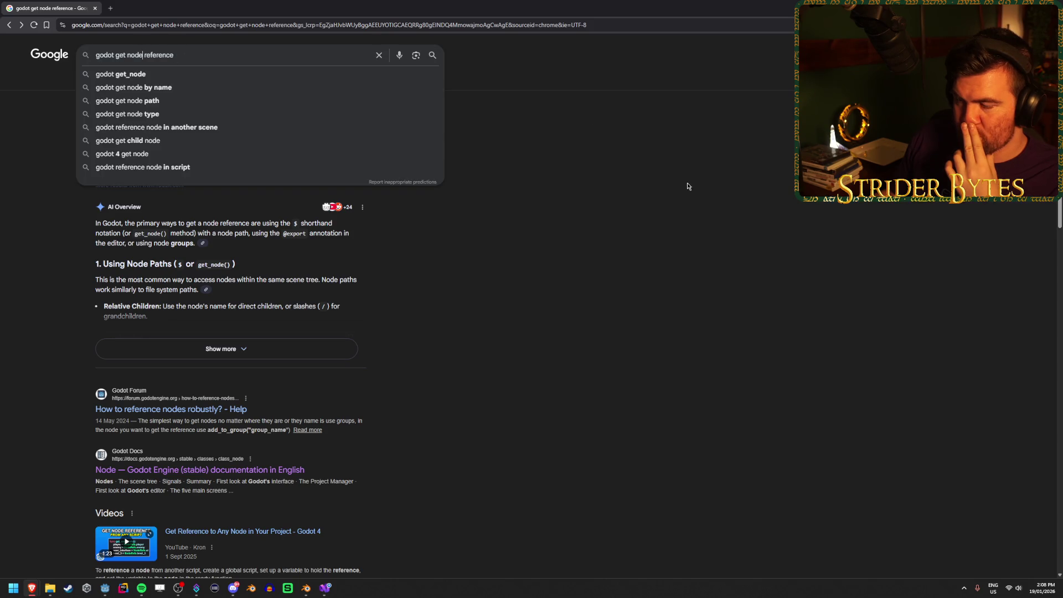
Search Google for 'godot get node type reference' and scan the results
key(ctrl+Left)
text(type)
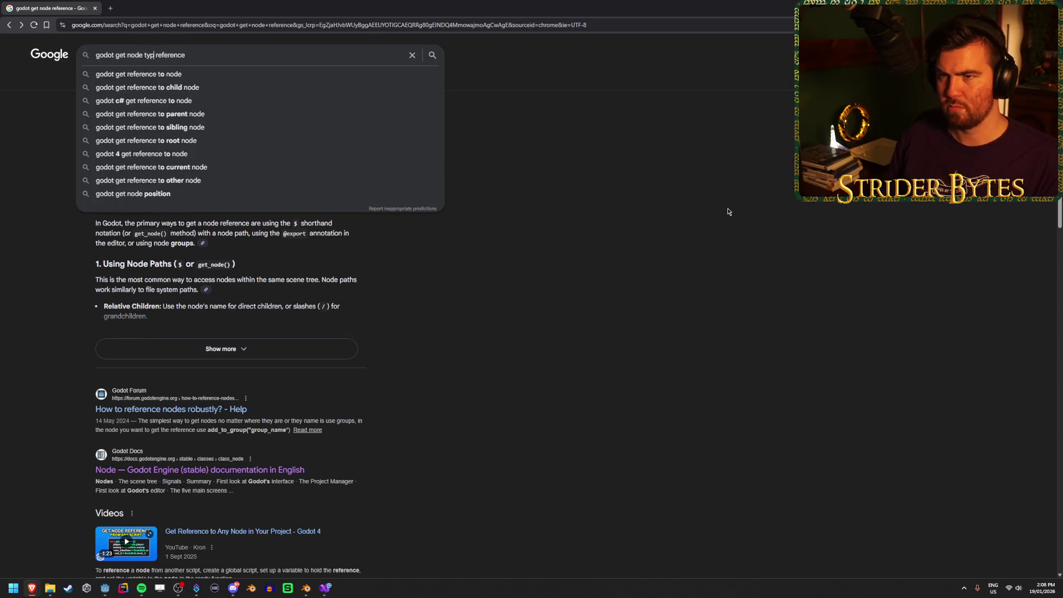
key(Return)
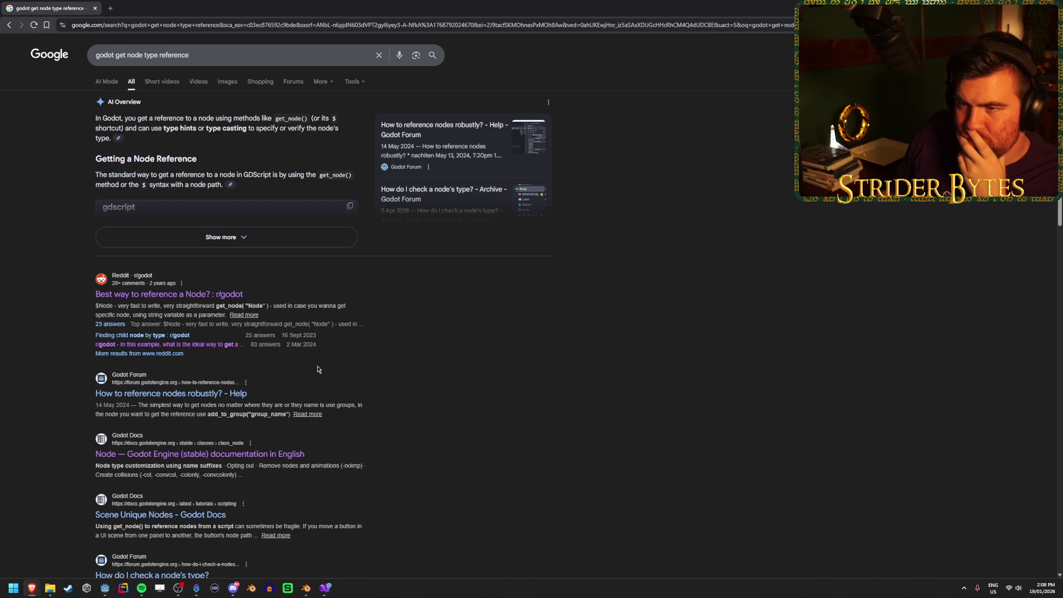
scroll(318, 369, down, 2)
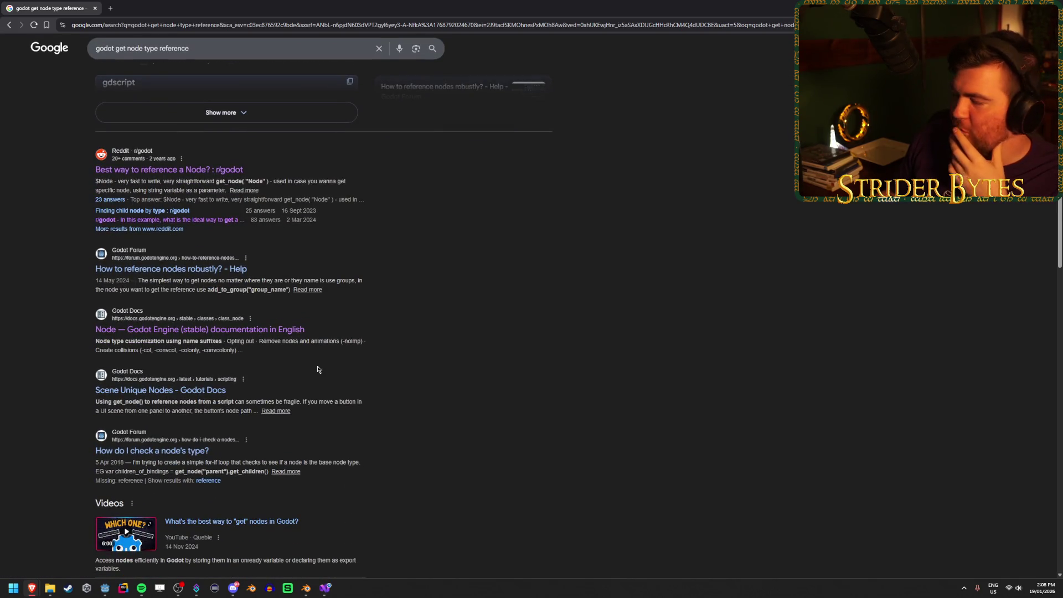
scroll(318, 369, down, 2)
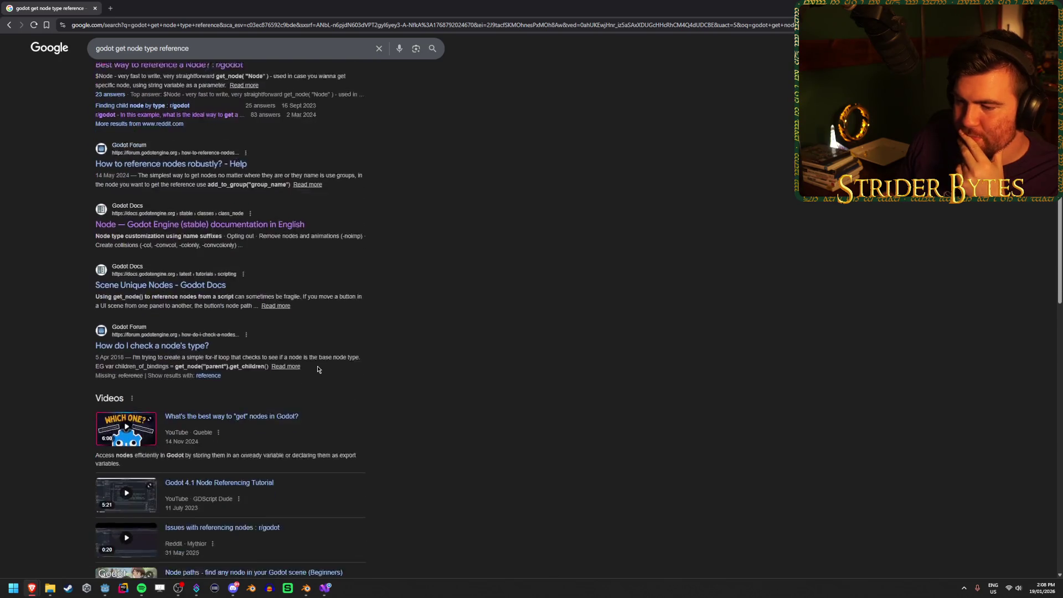
Skim a YouTube video on getting nodes in Godot, then close its tab
middle_click(289, 398)
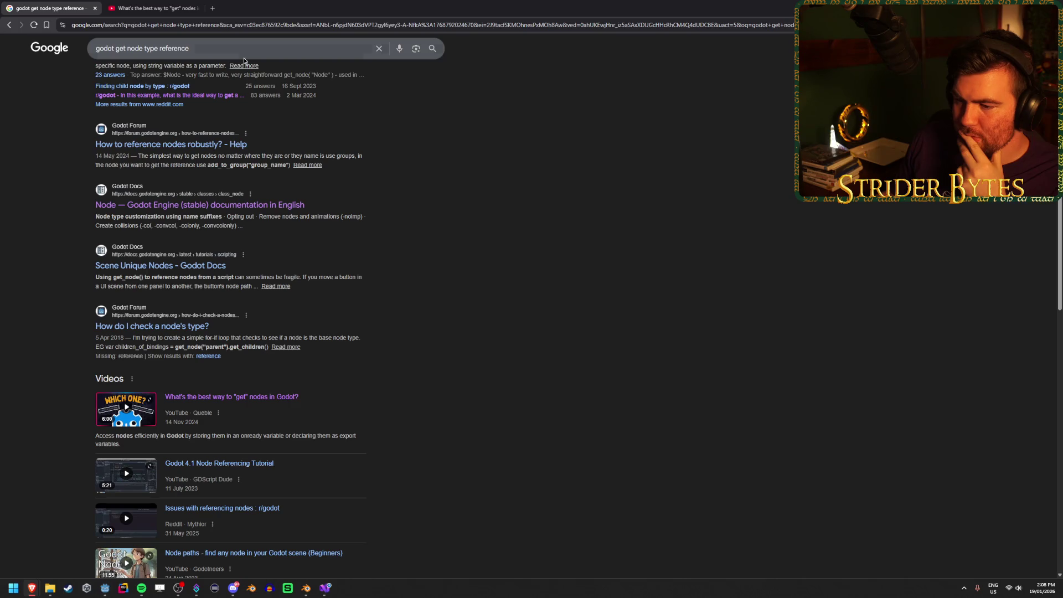
click(152, 8)
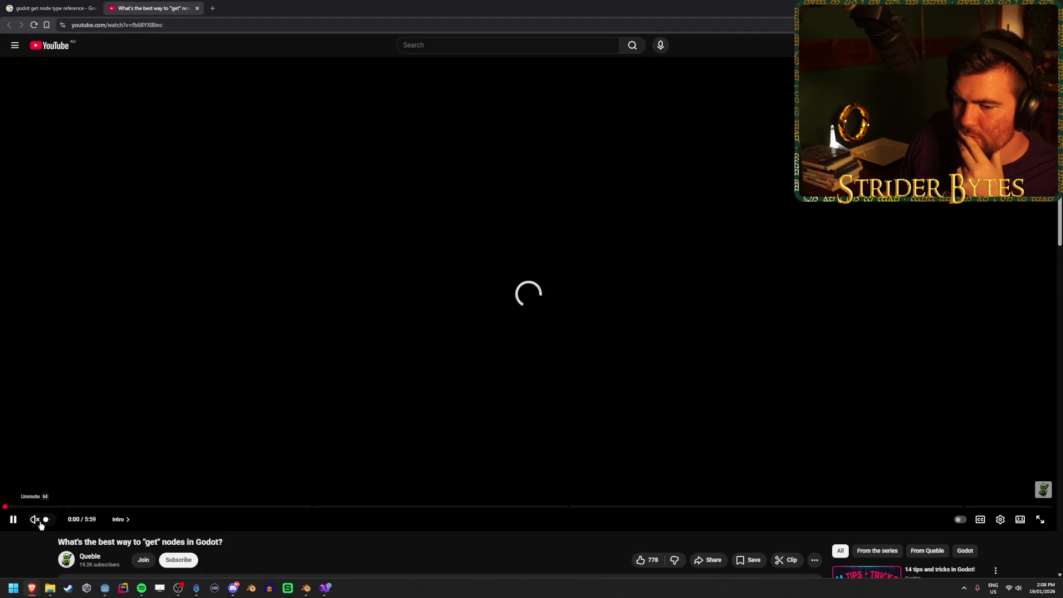
drag(42, 507, 115, 508)
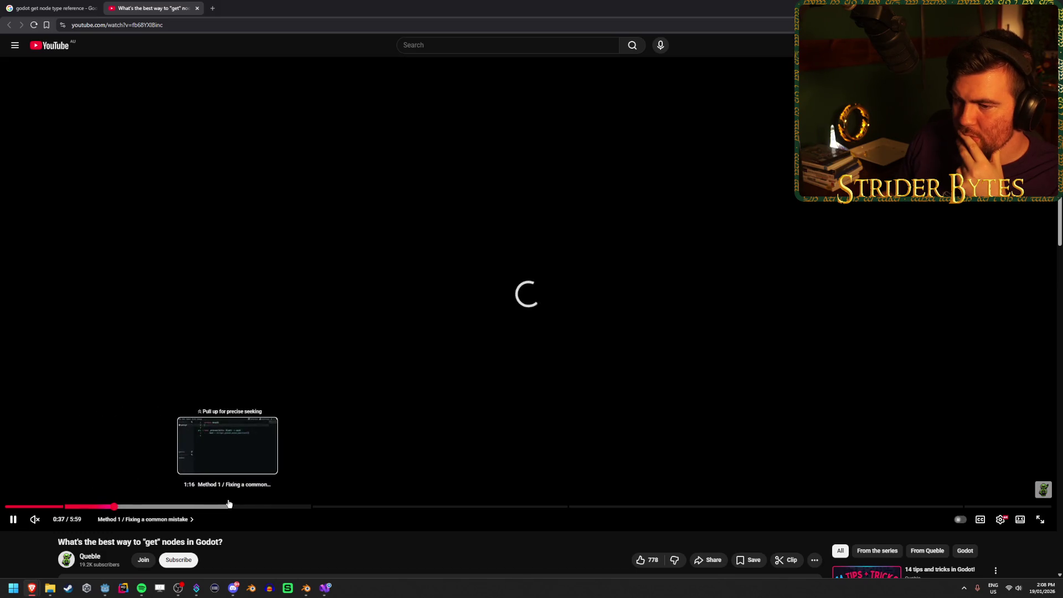
click(228, 504)
click(197, 7)
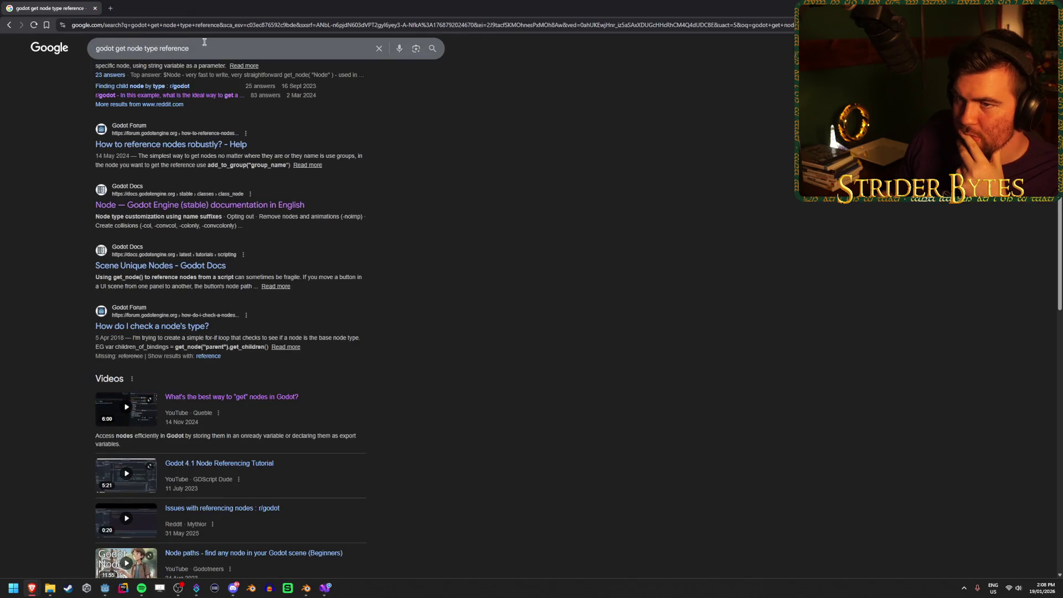
Change the search to 'godot get type of node' and run it
drag(204, 42, 127, 49)
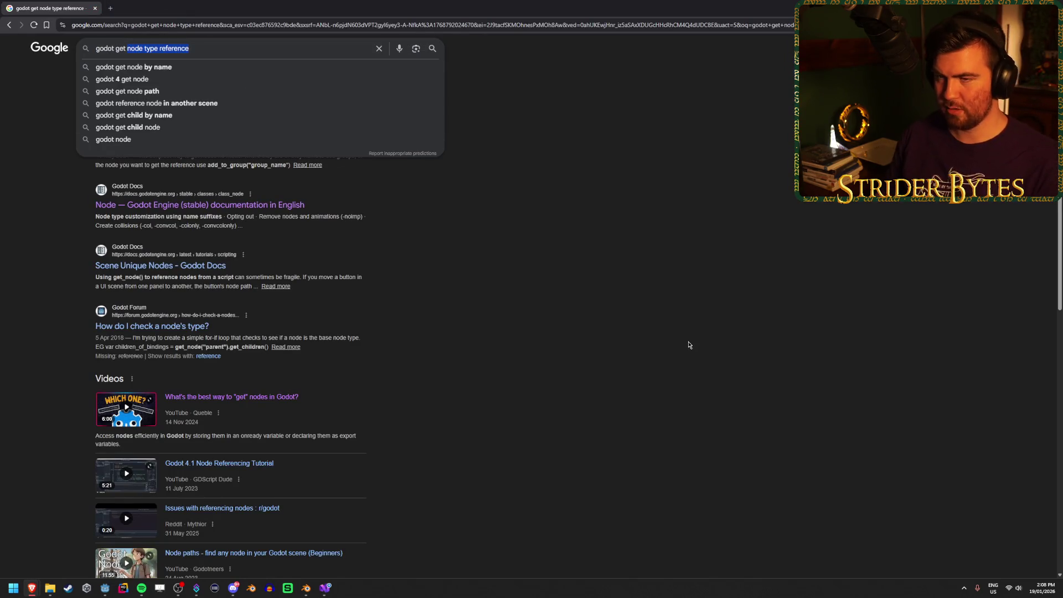
text(type o)
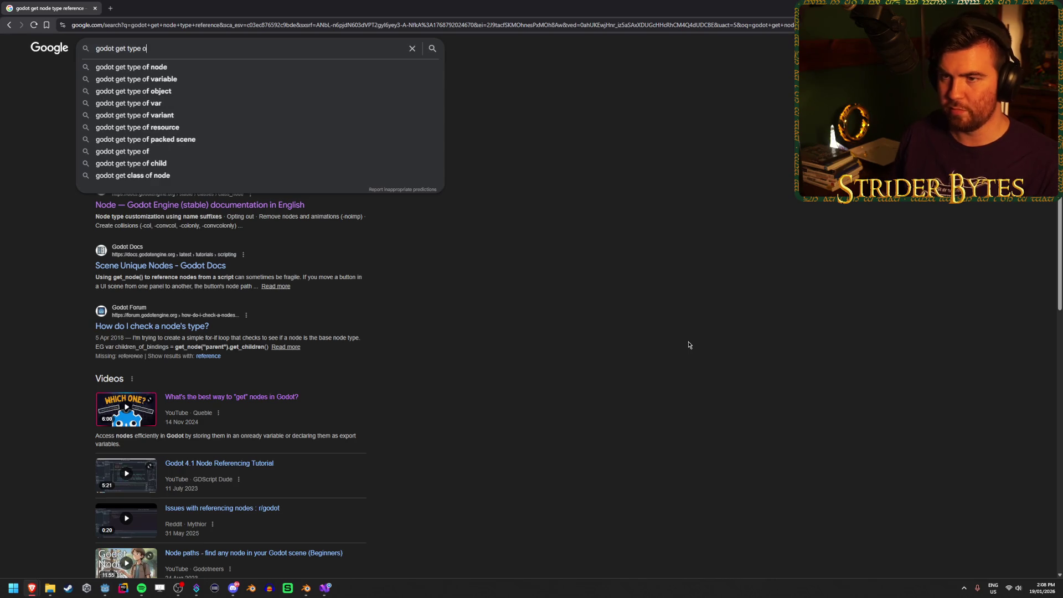
key(Down)
key(Return)
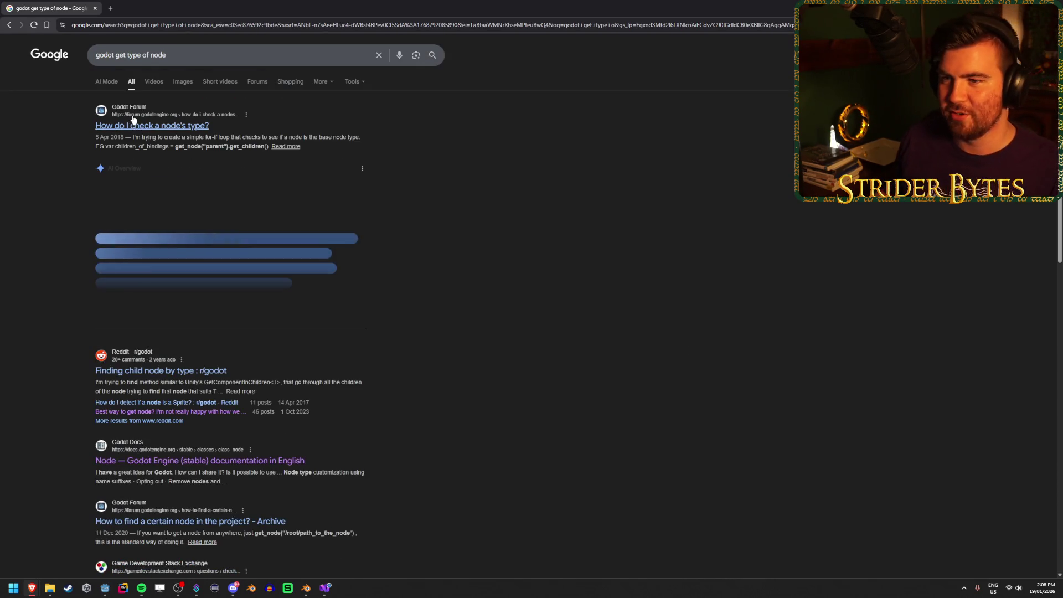
Read the Godot Forum thread 'How do I check a node's type?', then return to PlayerInteraction.cs
click(133, 124)
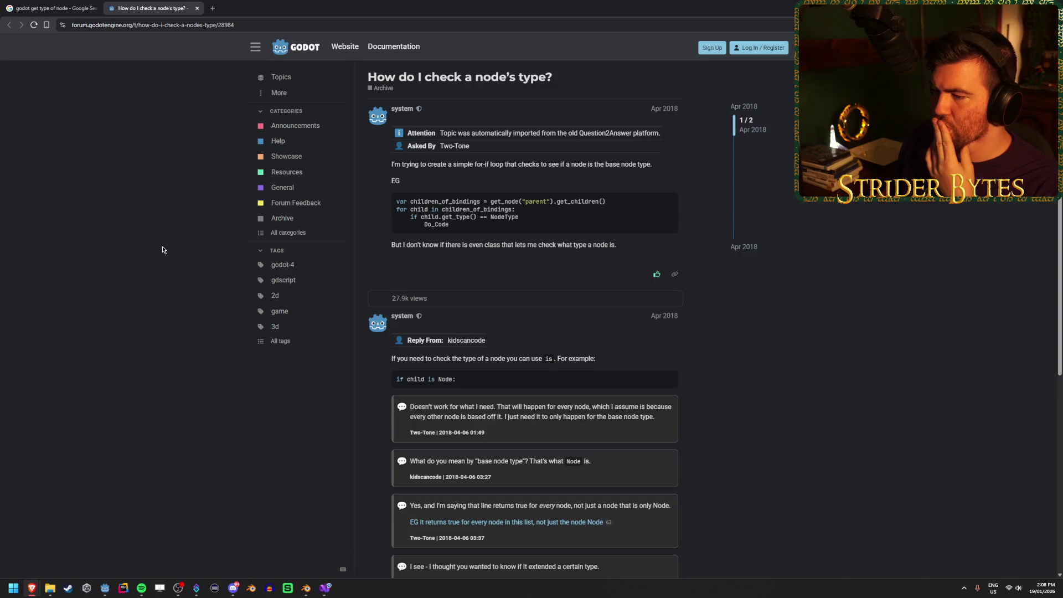
scroll(163, 250, down, 2)
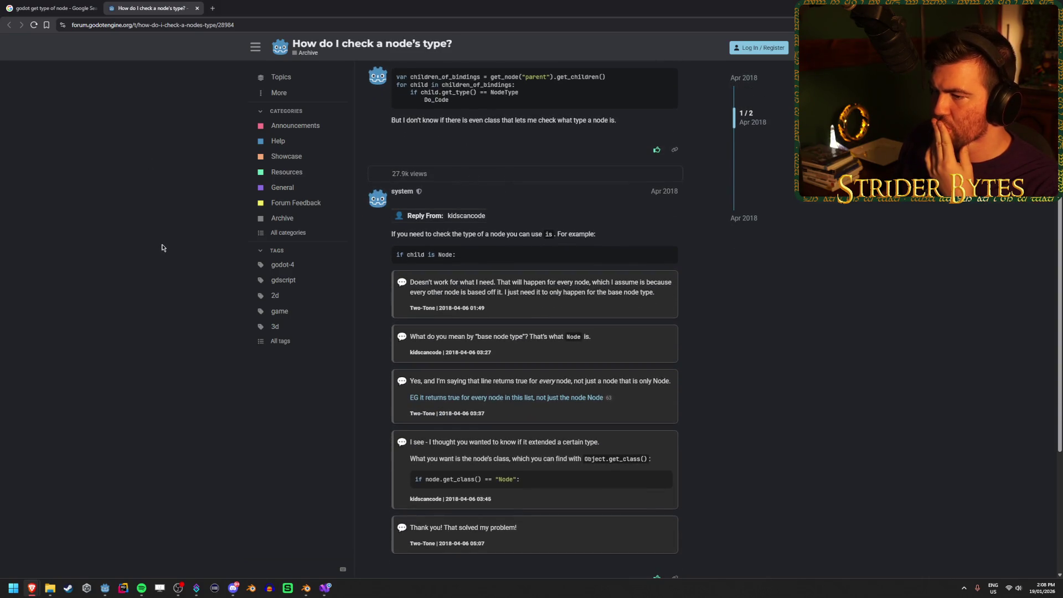
drag(571, 253, 392, 254)
mouse_move(459, 255)
mouse_down()
mouse_move(487, 256)
mouse_move(416, 257)
mouse_up()
click(416, 258)
scroll(172, 332, down, 2)
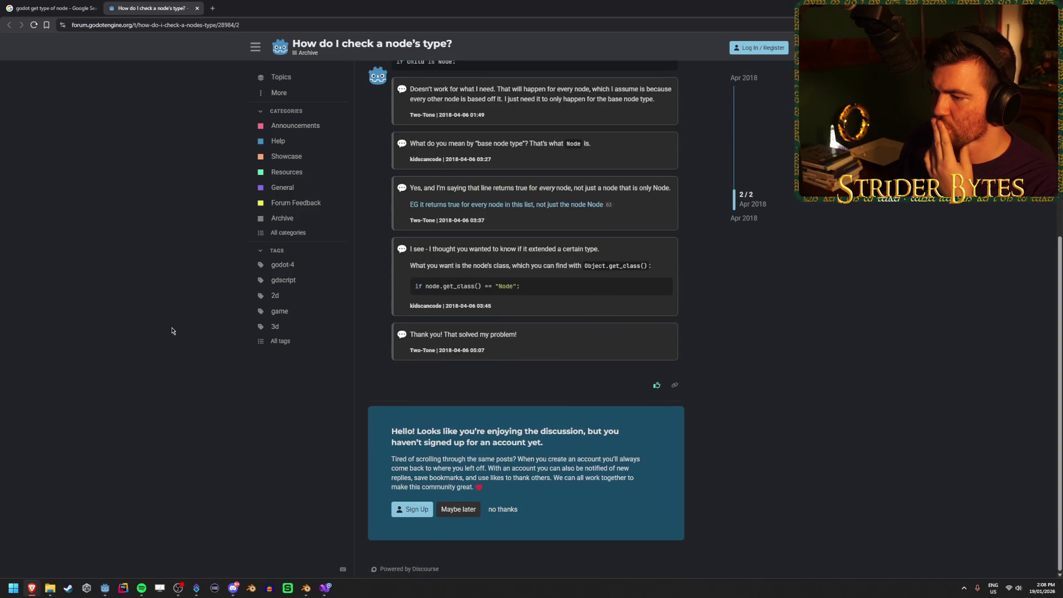
scroll(171, 331, up, 2)
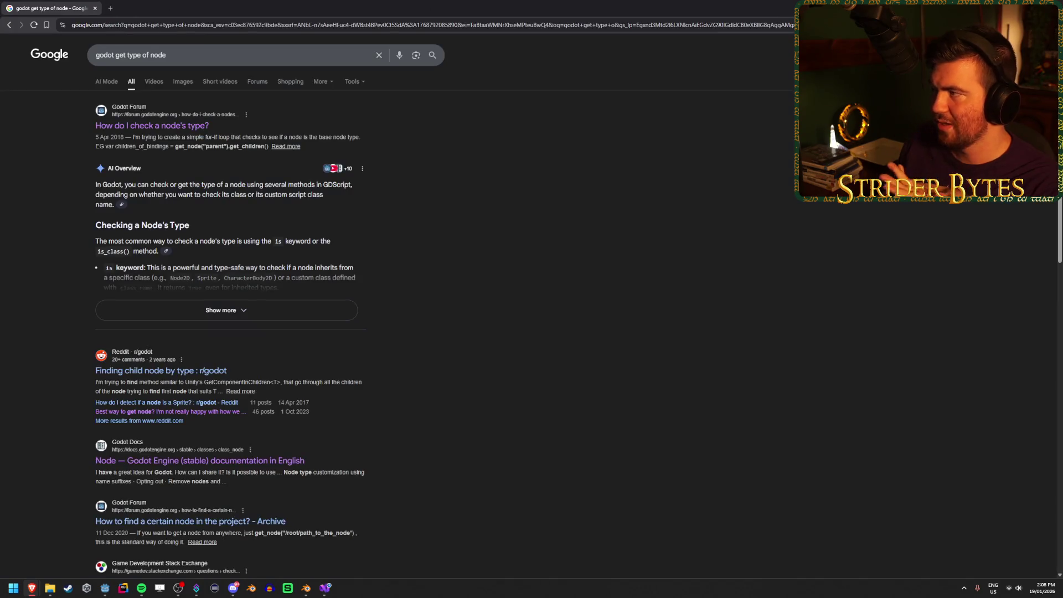
click(104, 588)
click(322, 589)
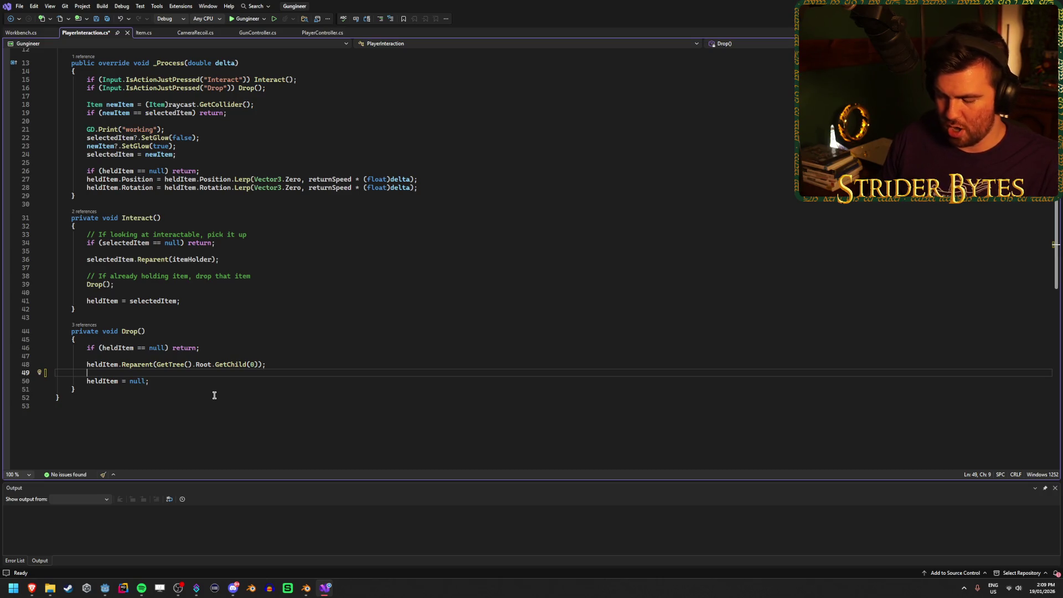
In Drop(), declare RigidBody3D rb cast from heldItem and save
text(Rig)
key(Tab)
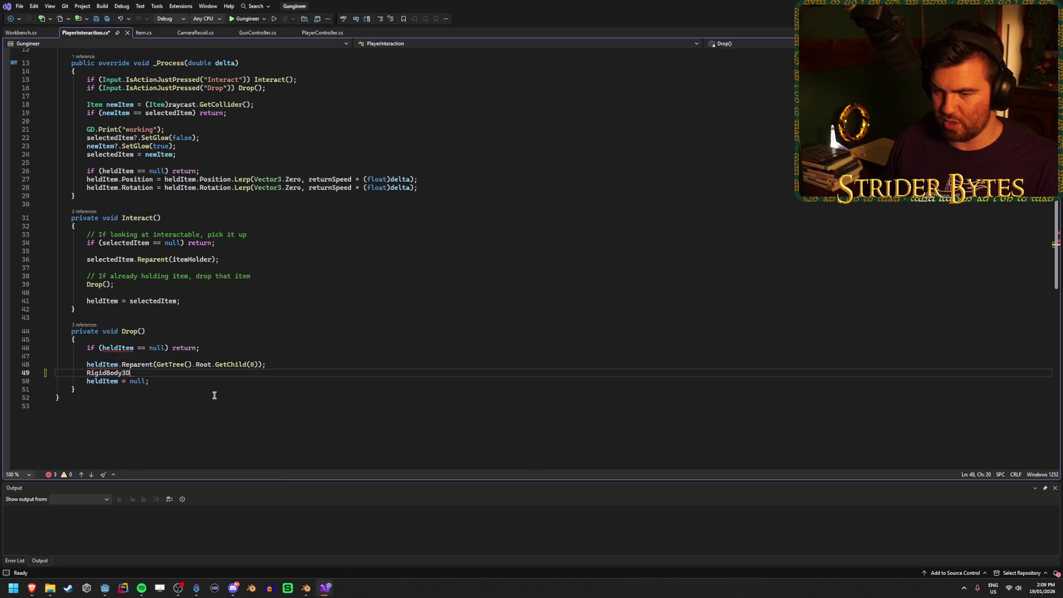
text( rb = )
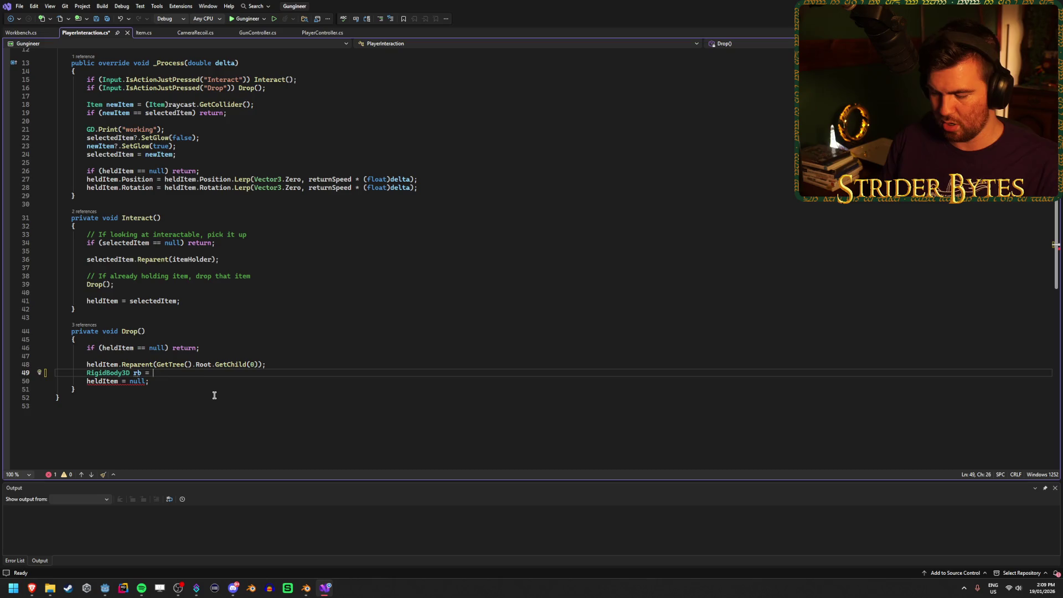
text((RigidBod)
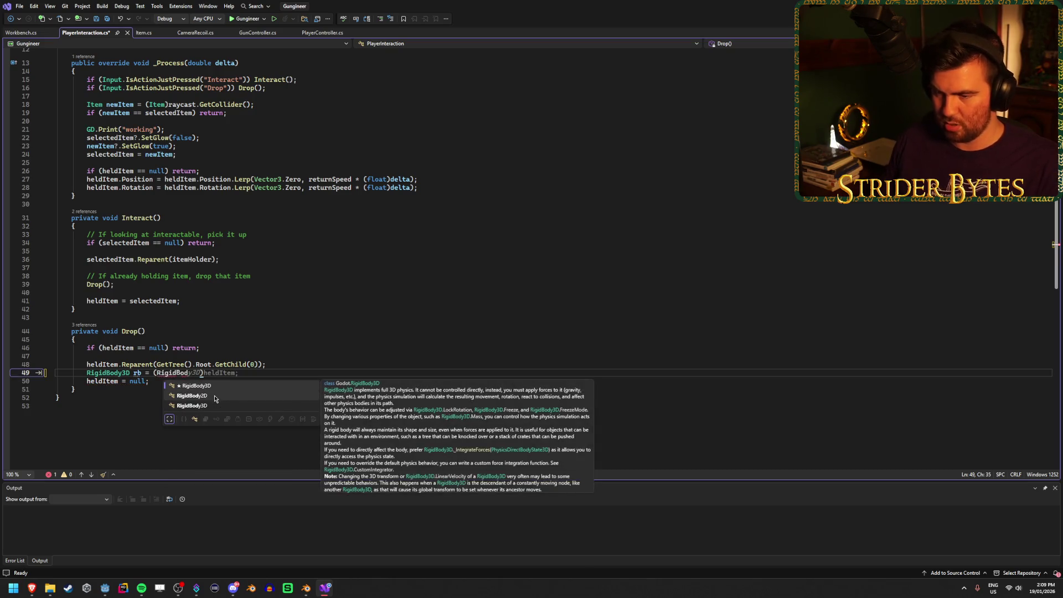
key(Tab)
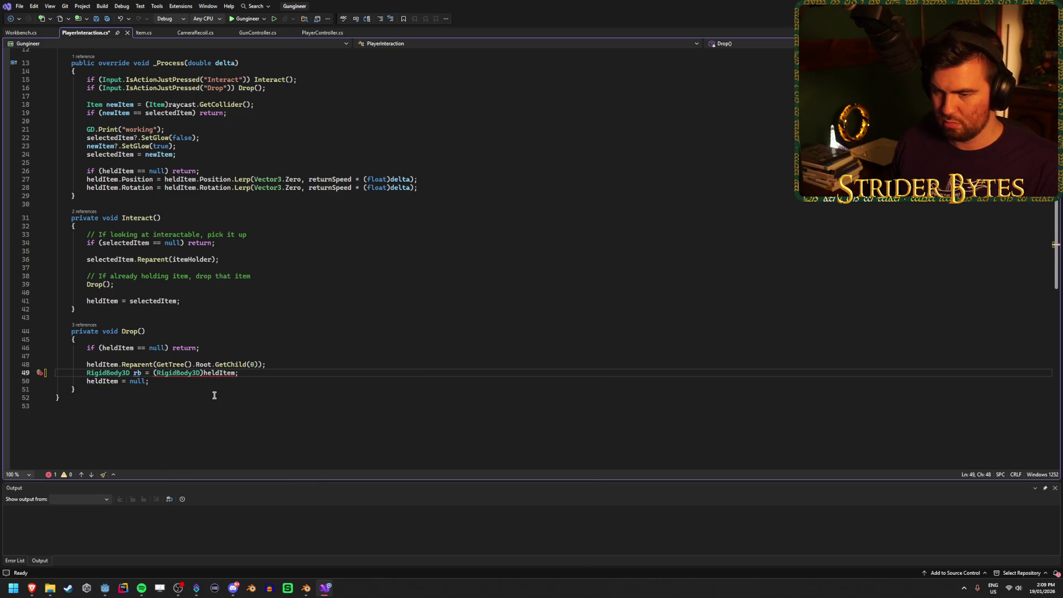
key(ctrl+s)
mouse_move(215, 376)
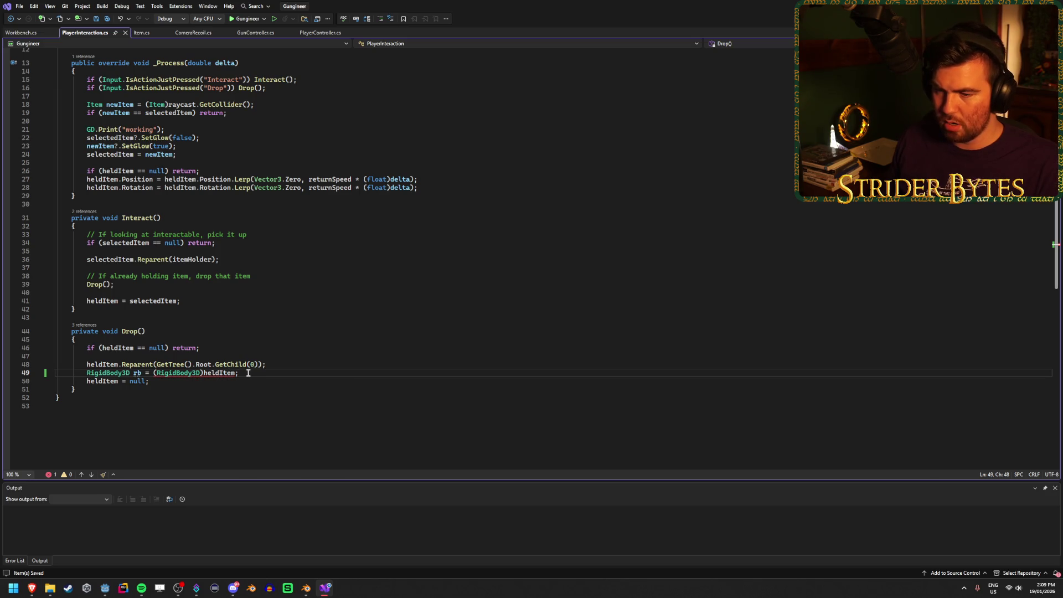
Replace the cast source with heldItem.GetType(); on line 49
drag(248, 373, 154, 373)
text(heldItem.)
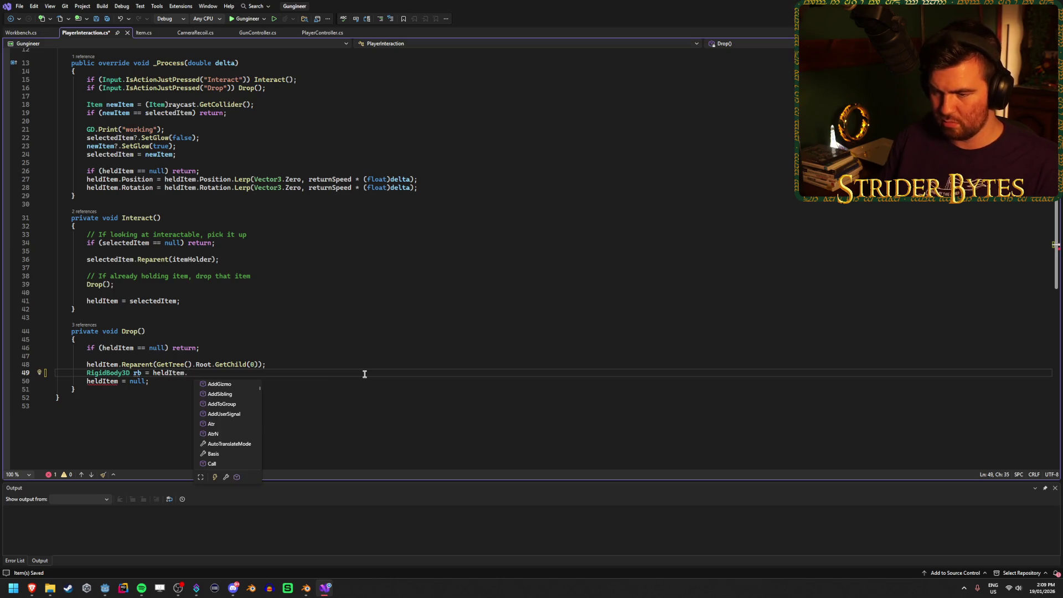
text(Get)
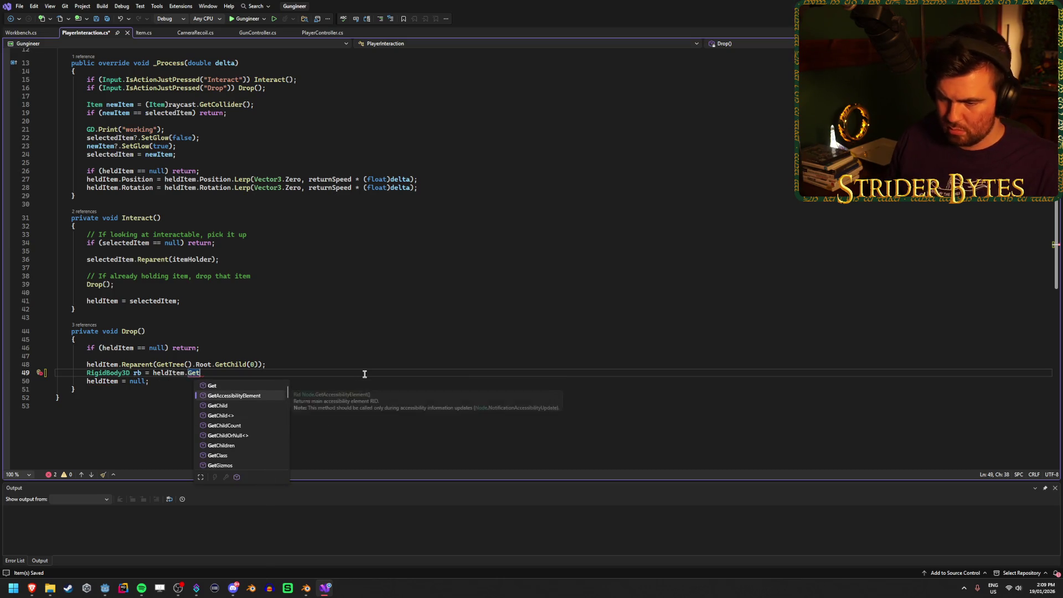
key(Down)
key(Down)
key(Down)
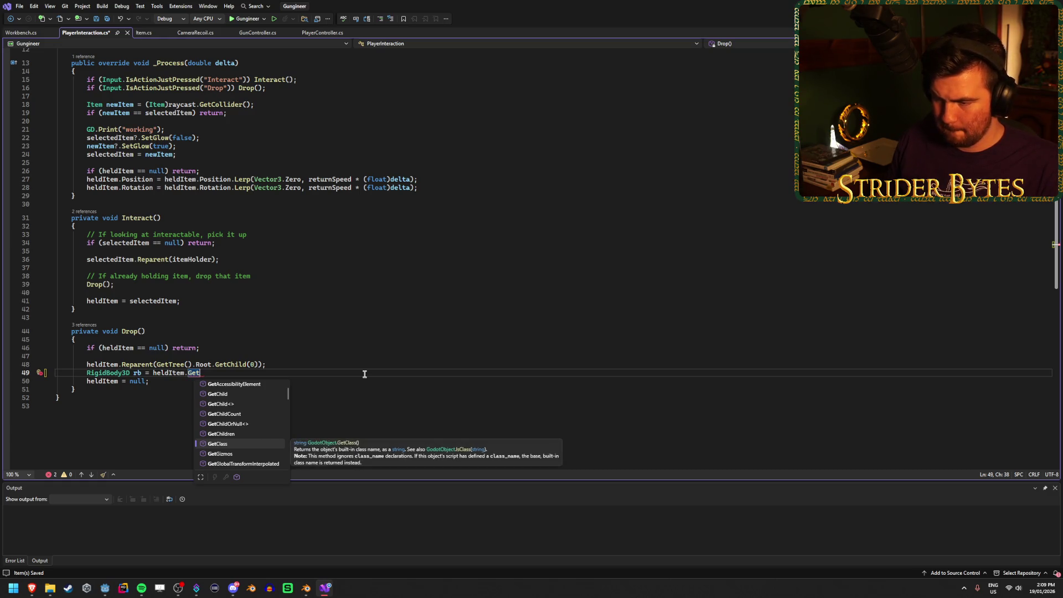
key(Down)
key(Down)
key(Down)
key(Down)
key(Down)
key(Down)
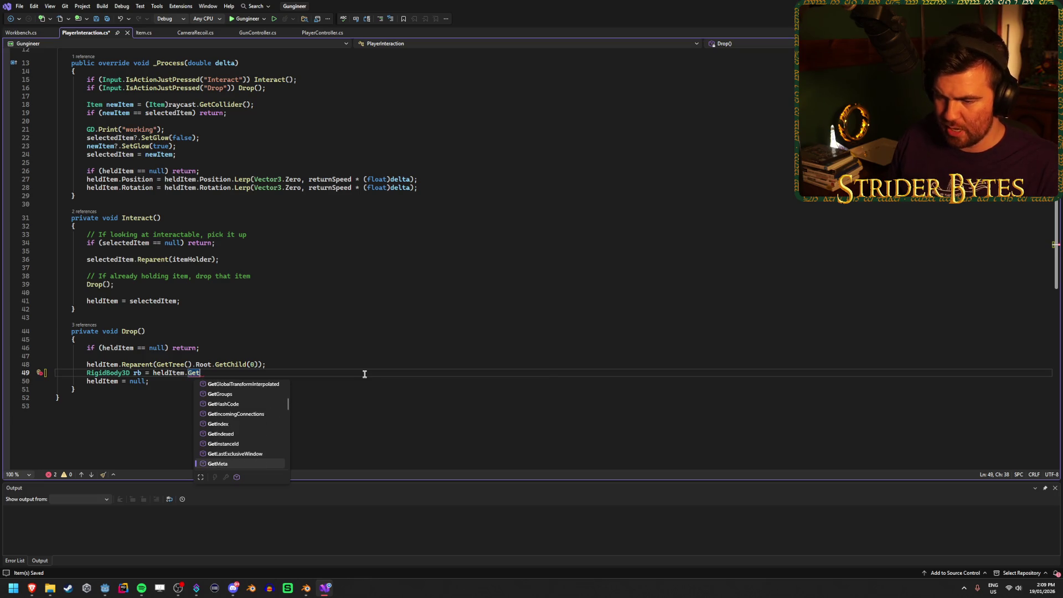
key(Down)
key(Down)
key(Down)
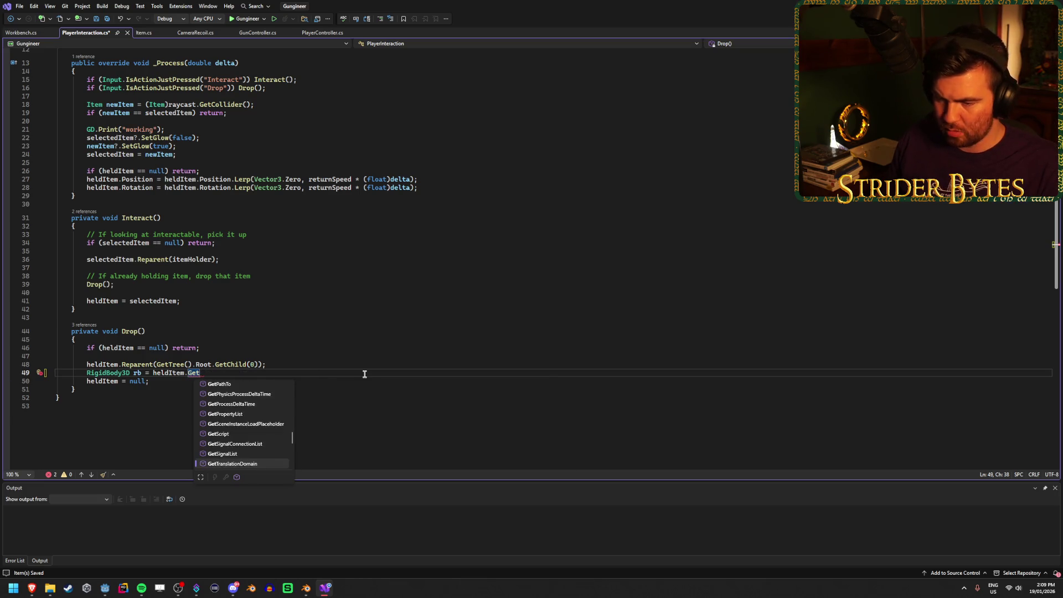
key(Up)
key(Up)
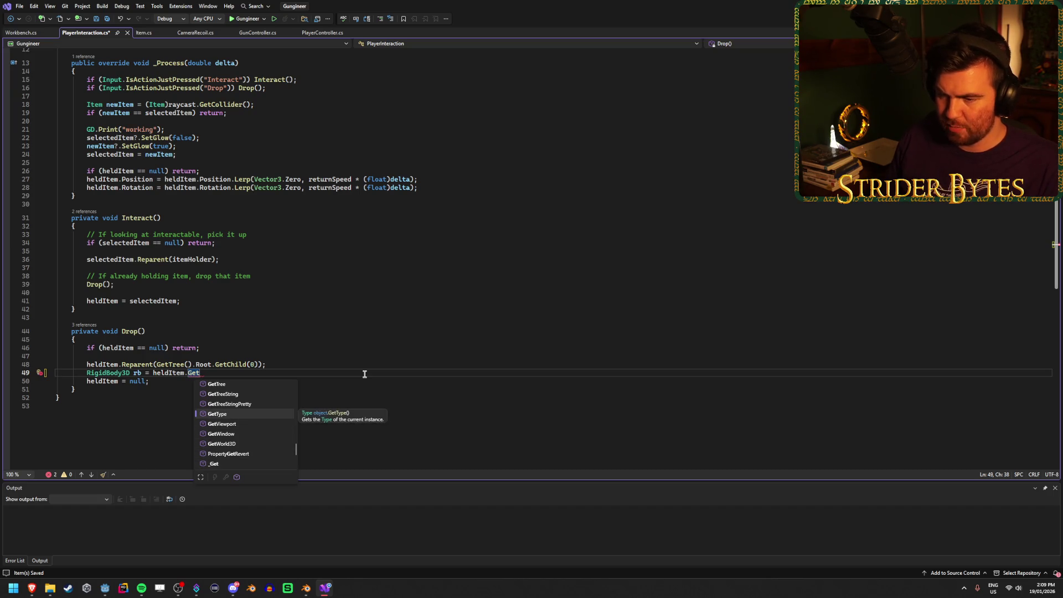
key(Tab)
text(())
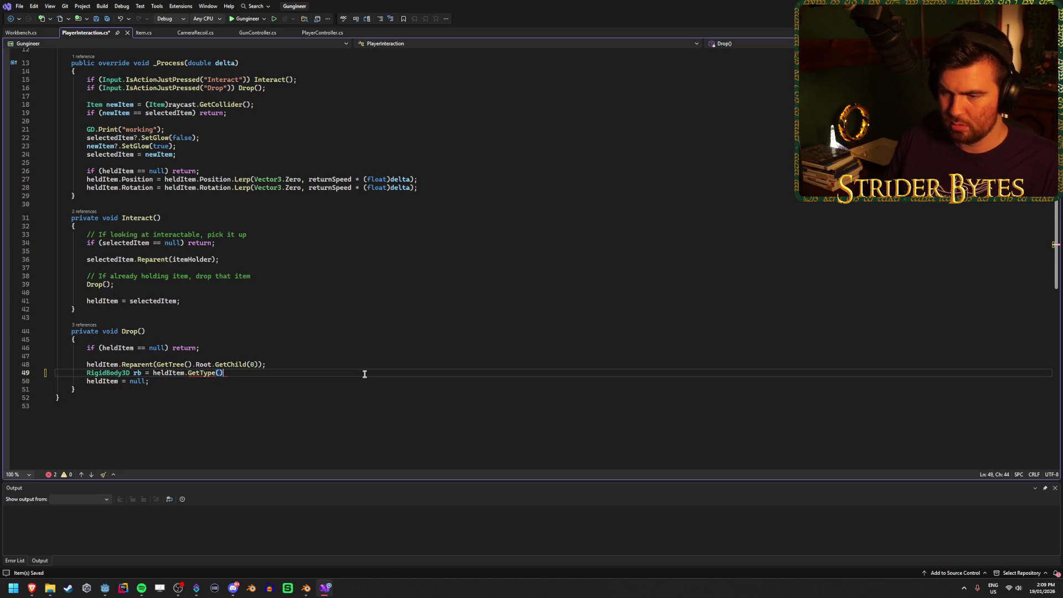
text(;)
mouse_move(198, 375)
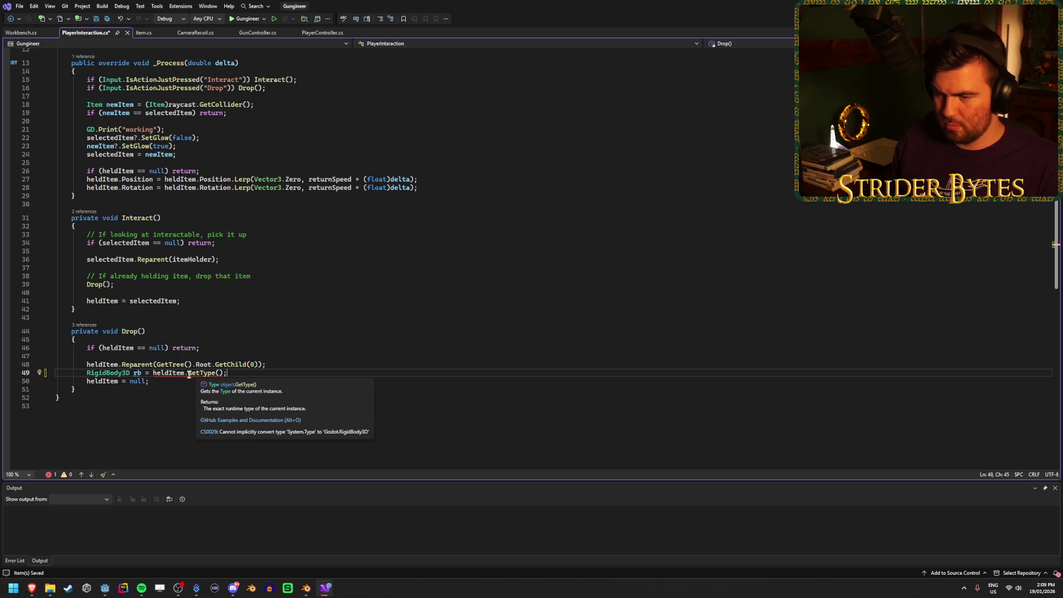
Add a (RigidBody3D) cast before heldItem, fix its capitalisation, and save
click(153, 373)
text((Rigidbo)
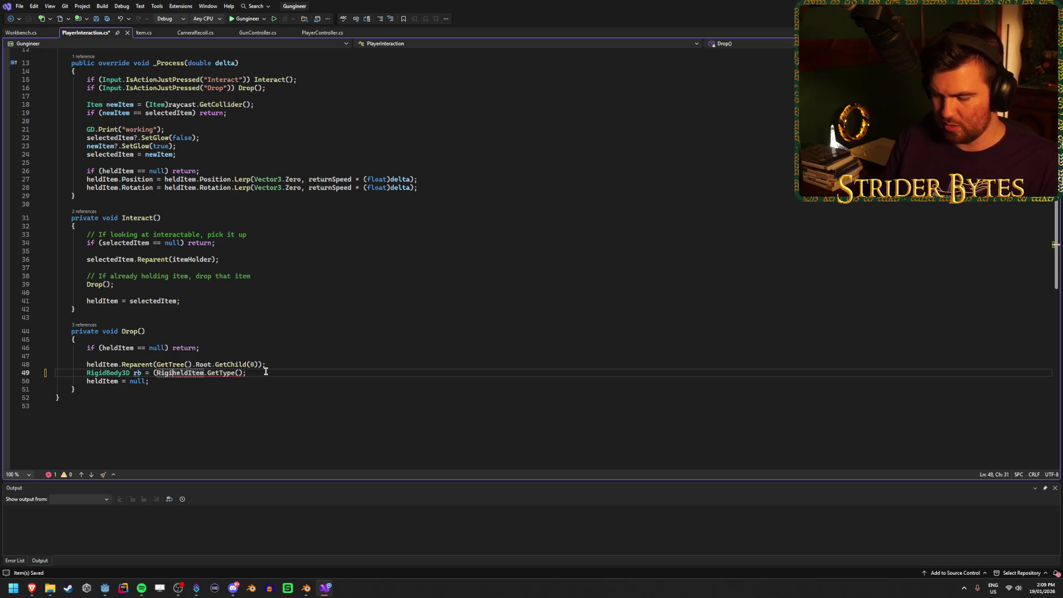
text(dsy3d)
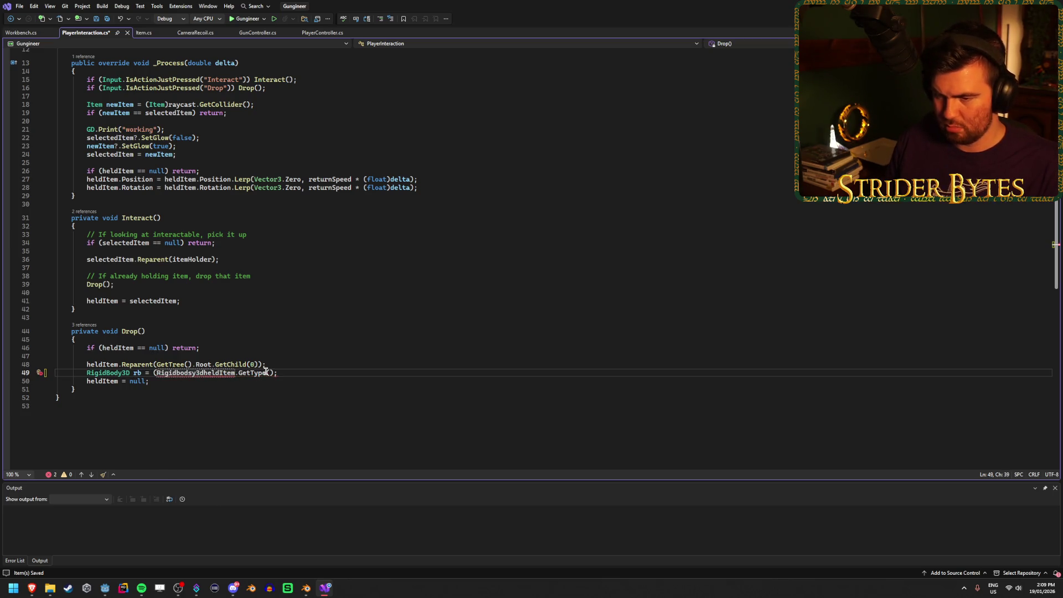
key(BackSpace)
key(BackSpace)
key(BackSpace)
text(y)
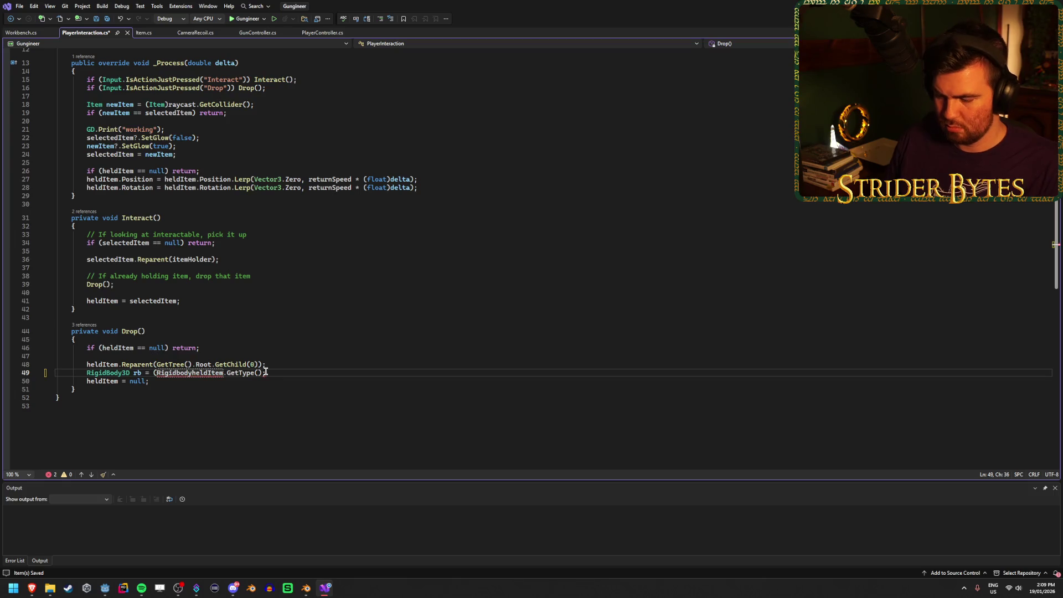
text(3D))
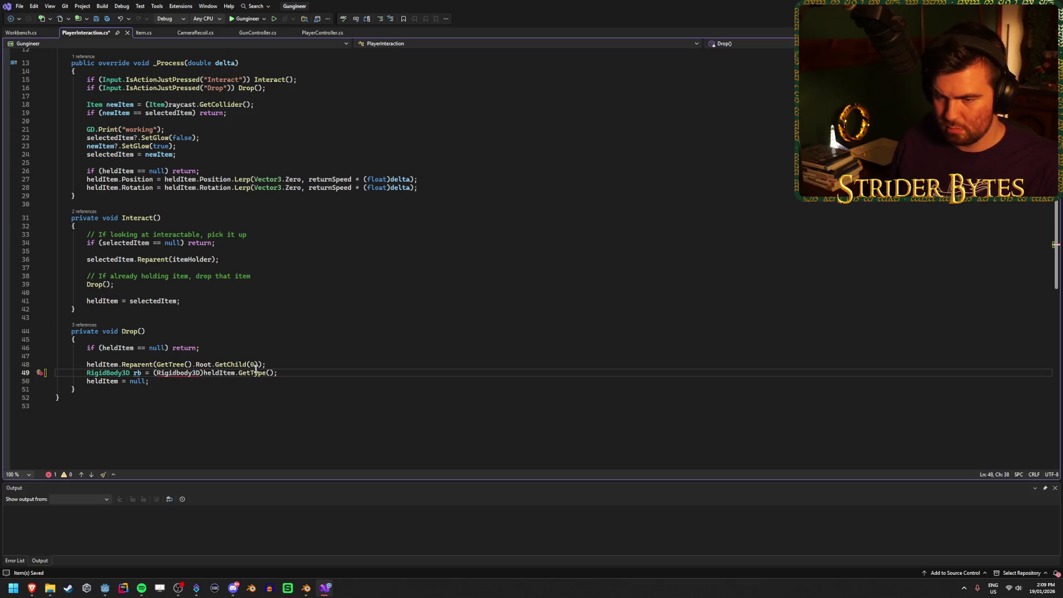
click(186, 374)
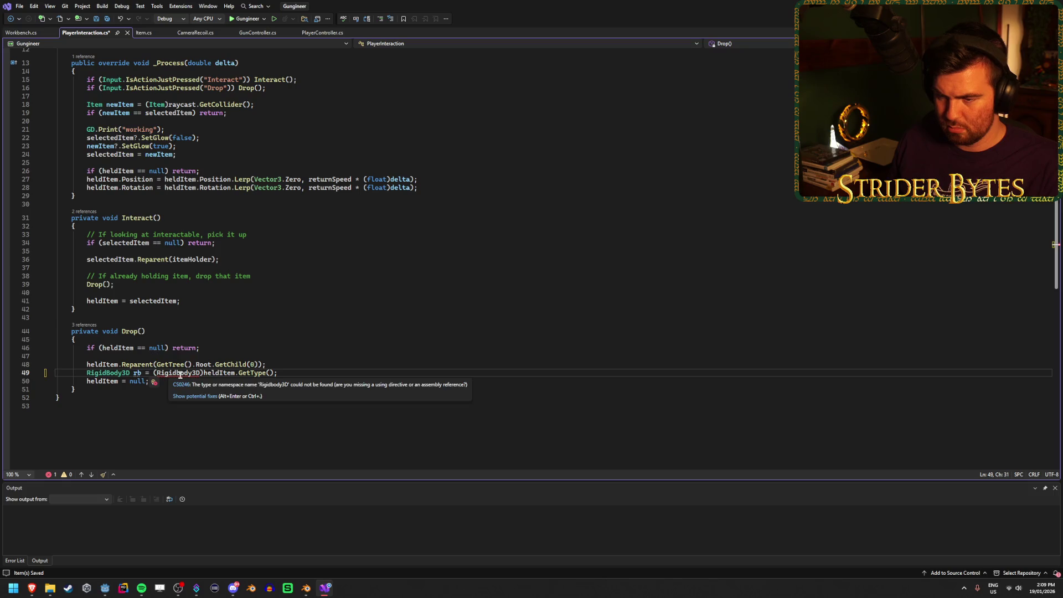
key(BackSpace)
text(B)
click(308, 373)
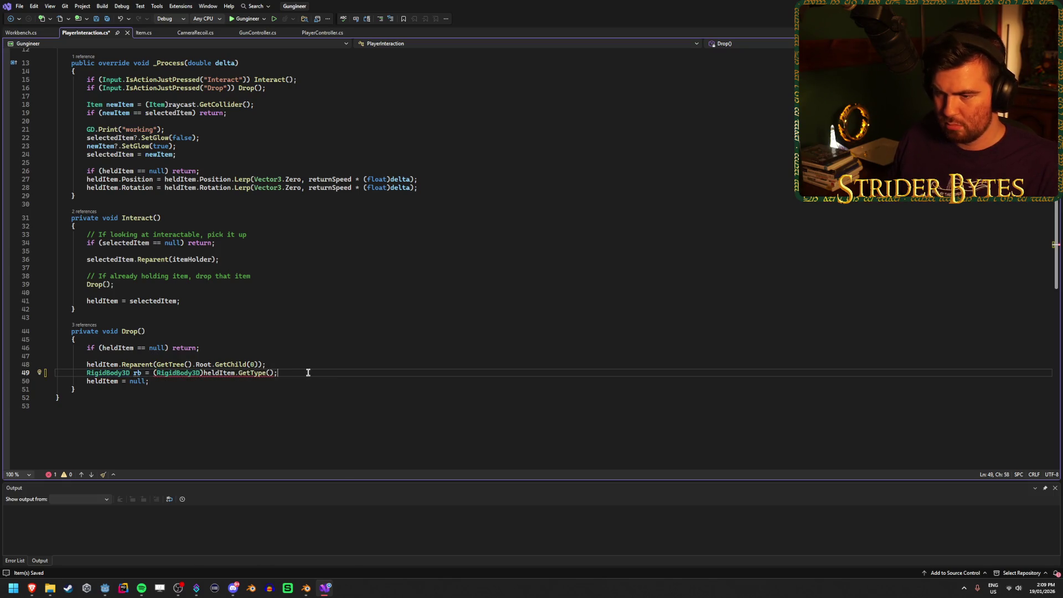
key(ctrl+s)
mouse_move(256, 372)
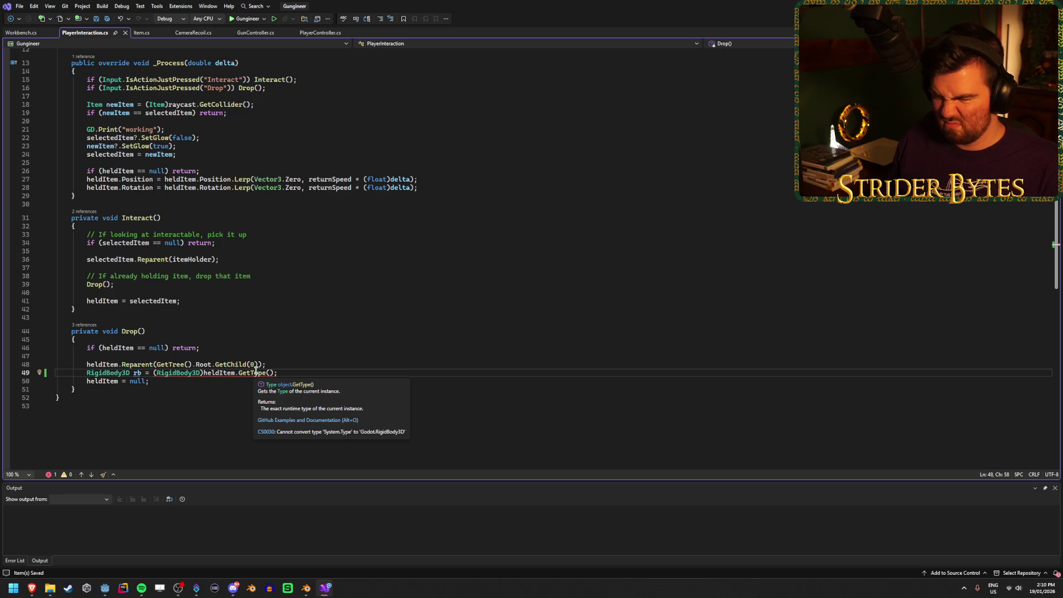
Replace GetType() with the generic GetNode<RigidBody3D> on line 49
drag(274, 372, 238, 373)
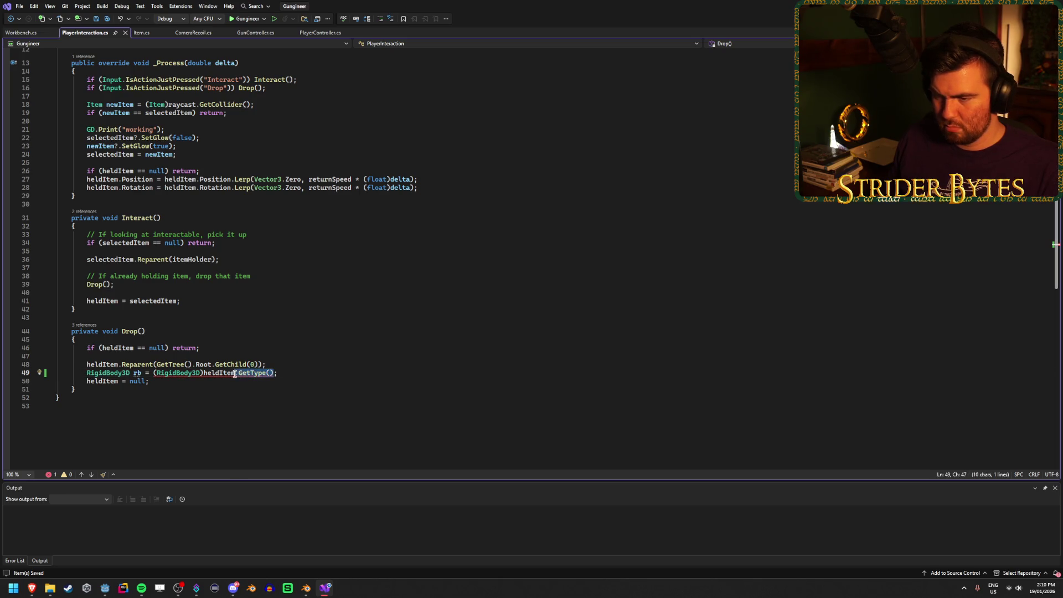
text(GetNode)
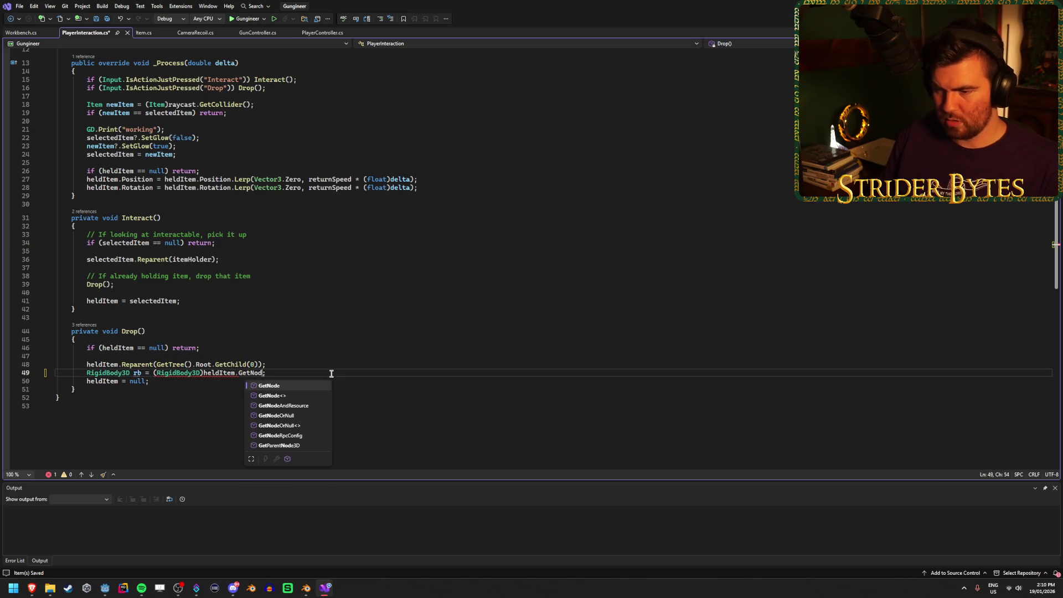
key(Down)
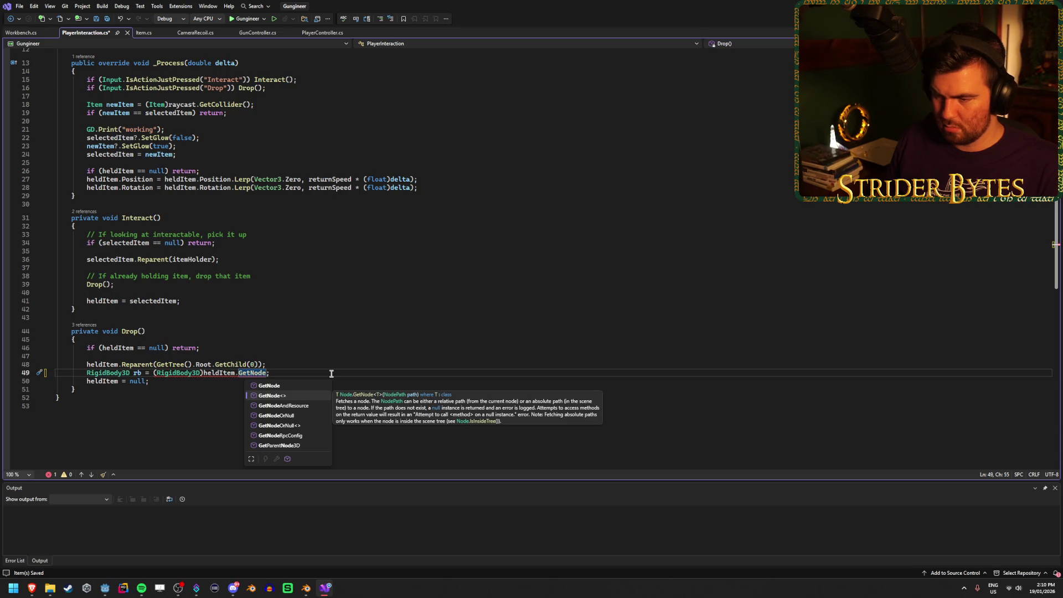
key(Escape)
text(<R)
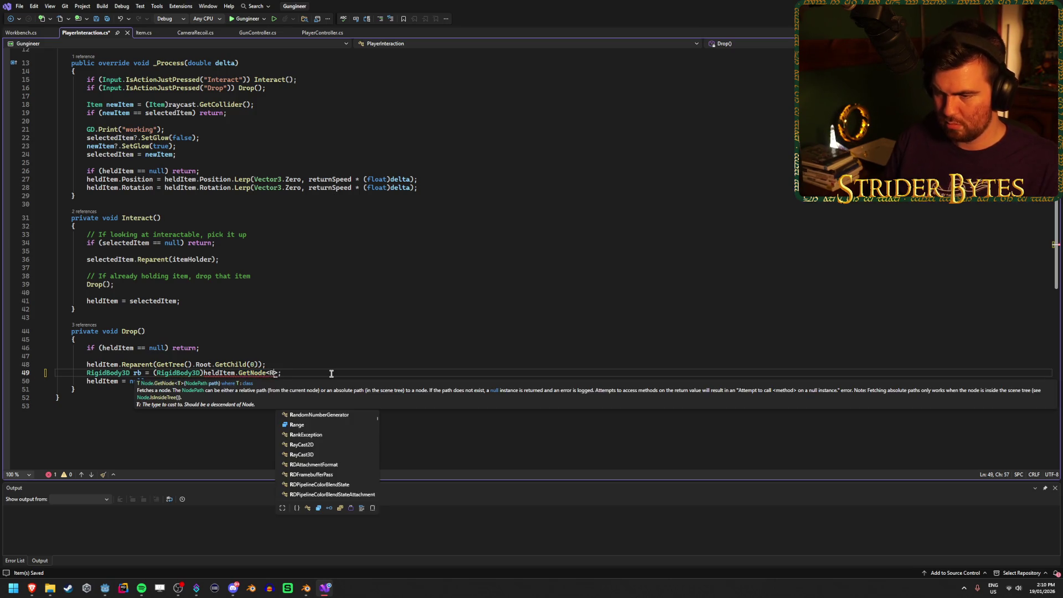
text(igid)
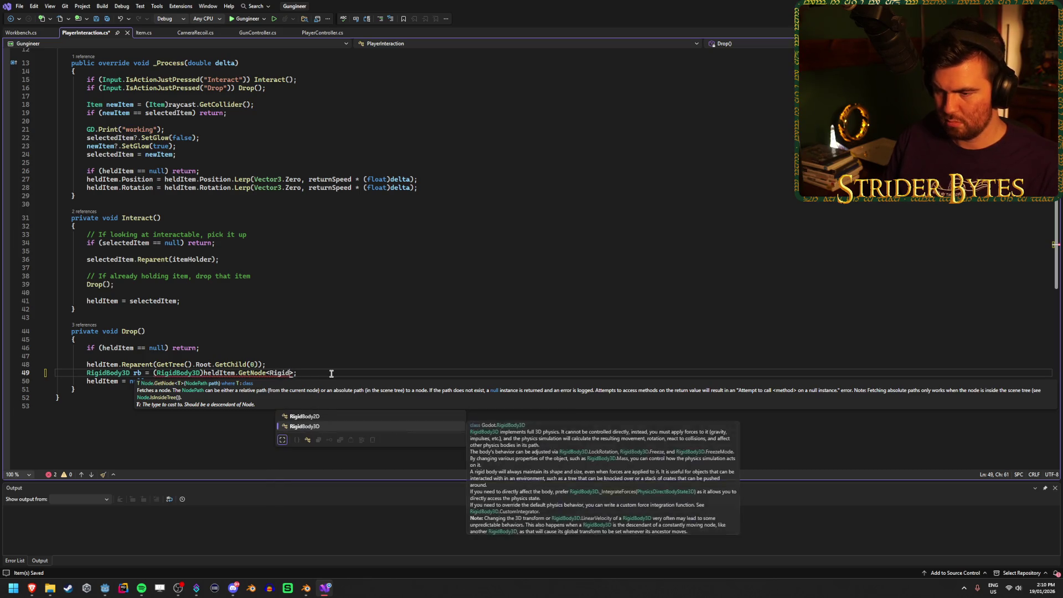
key(Tab)
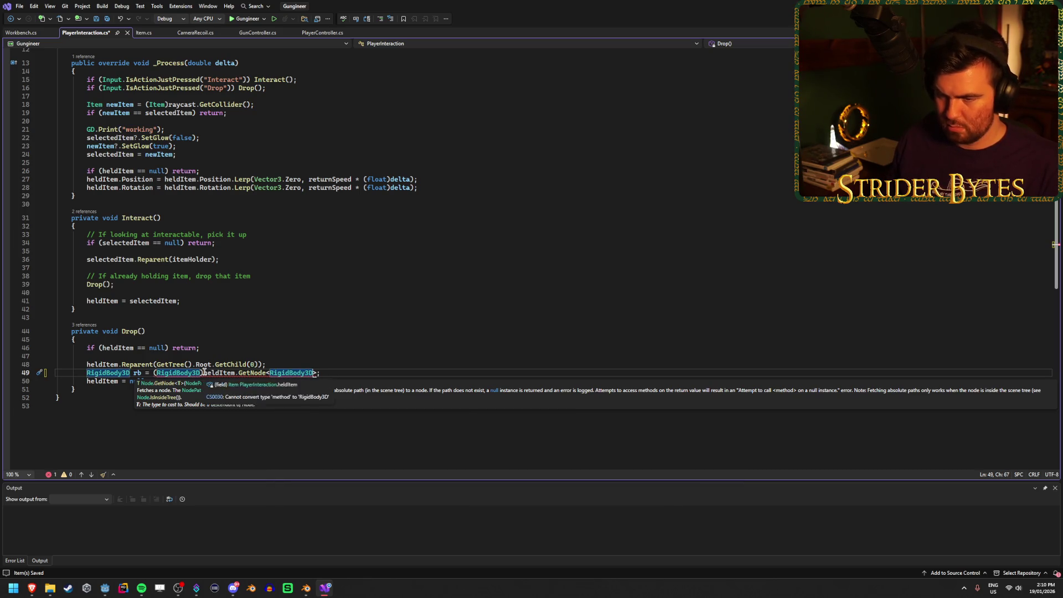
Remove the redundant (RigidBody3D) cast, complete GetNode<RigidBody3D>(""), save, and add a new line
drag(205, 372, 153, 372)
key(BackSpace)
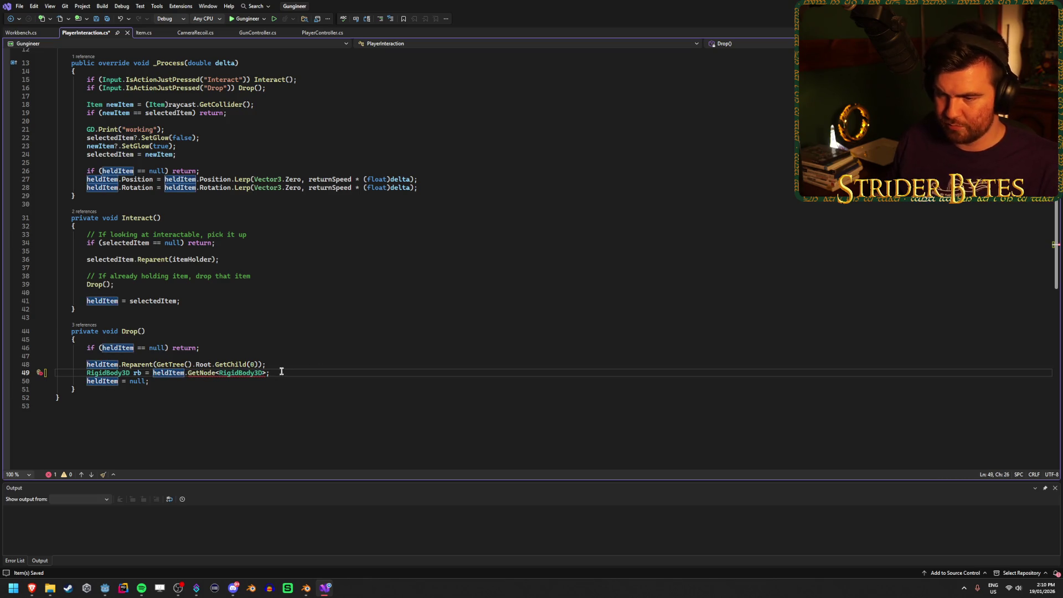
click(266, 374)
text(()
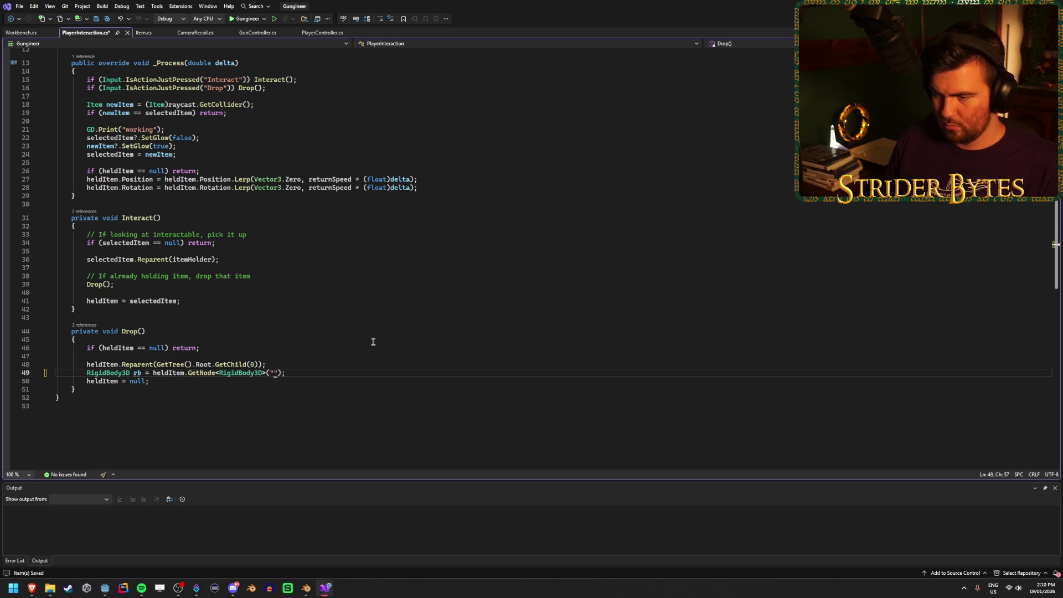
click(325, 376)
key(ctrl+s)
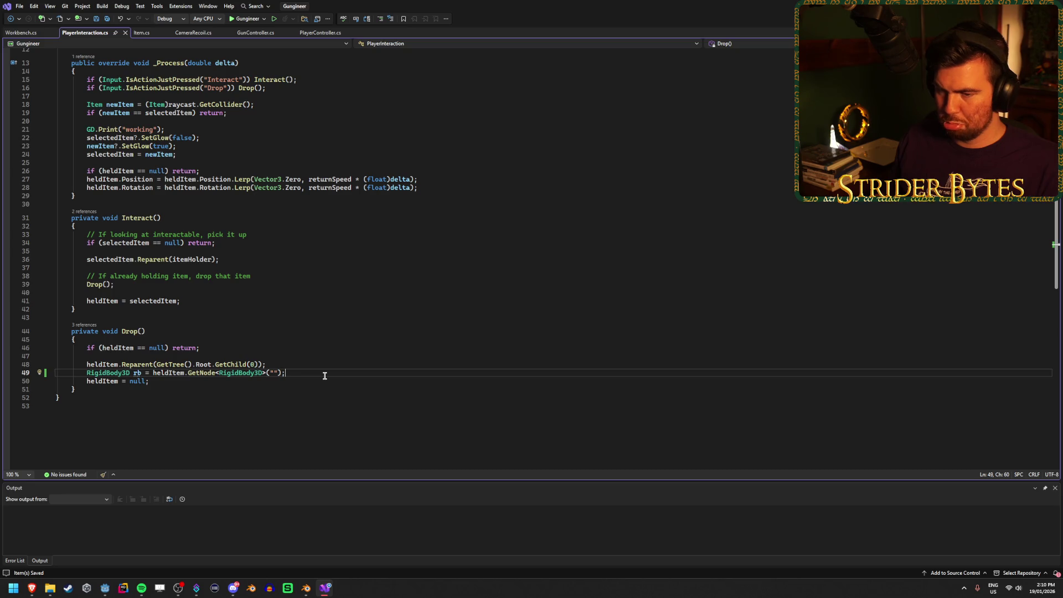
key(Return)
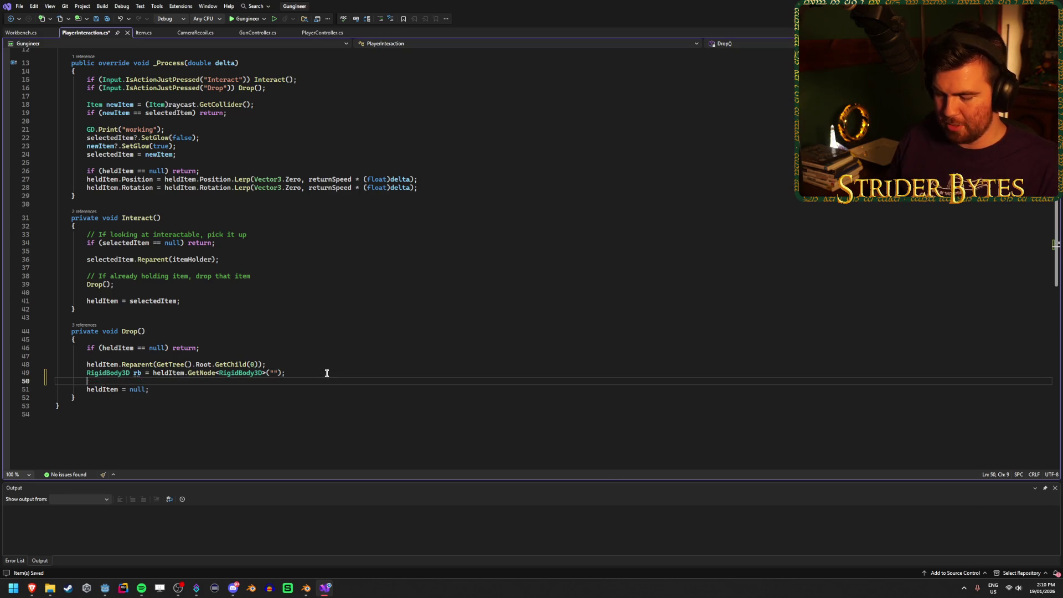
Start an rb.ApplyImpulse( call on the line after the rb declaration
text(rb.appl)
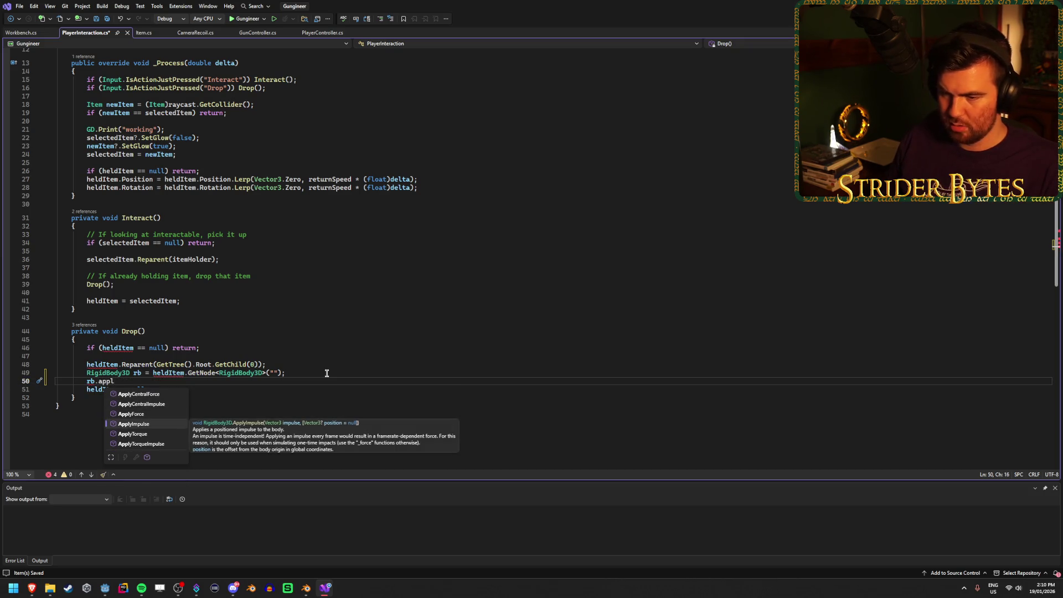
key(Tab)
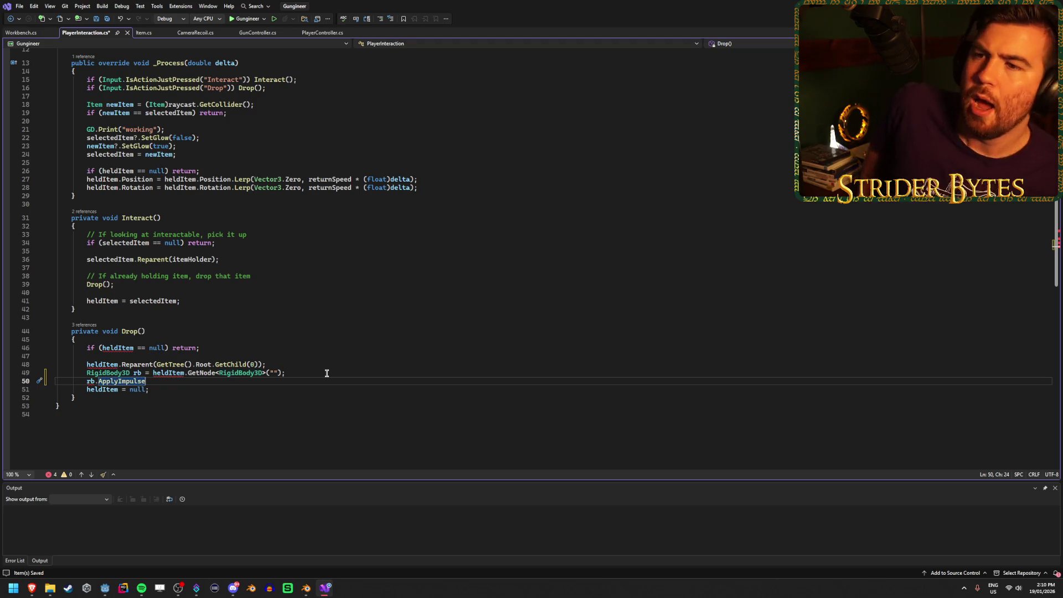
scroll(408, 273, up, 4)
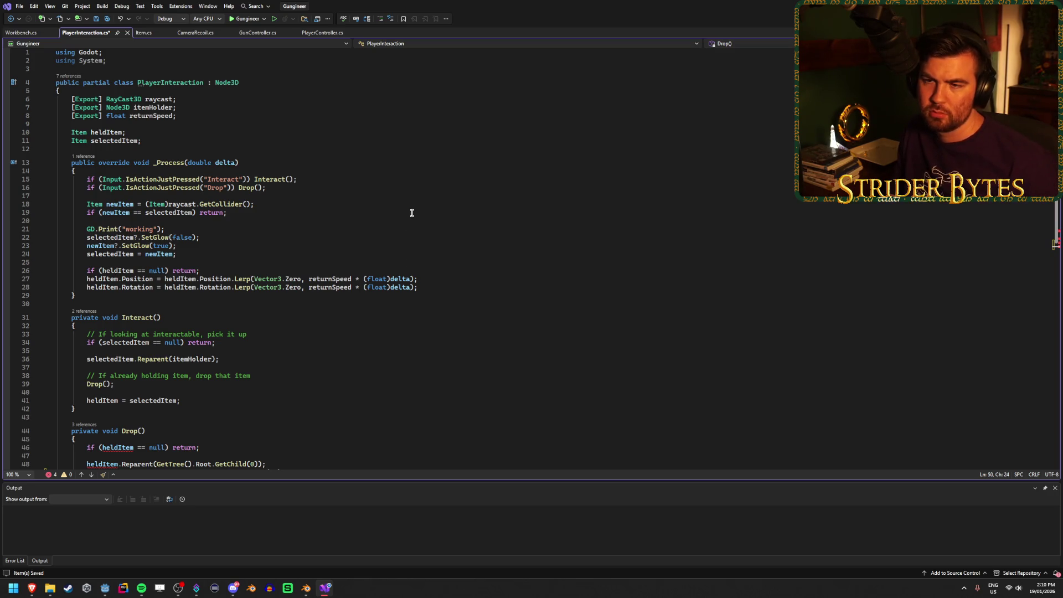
scroll(412, 213, down, 5)
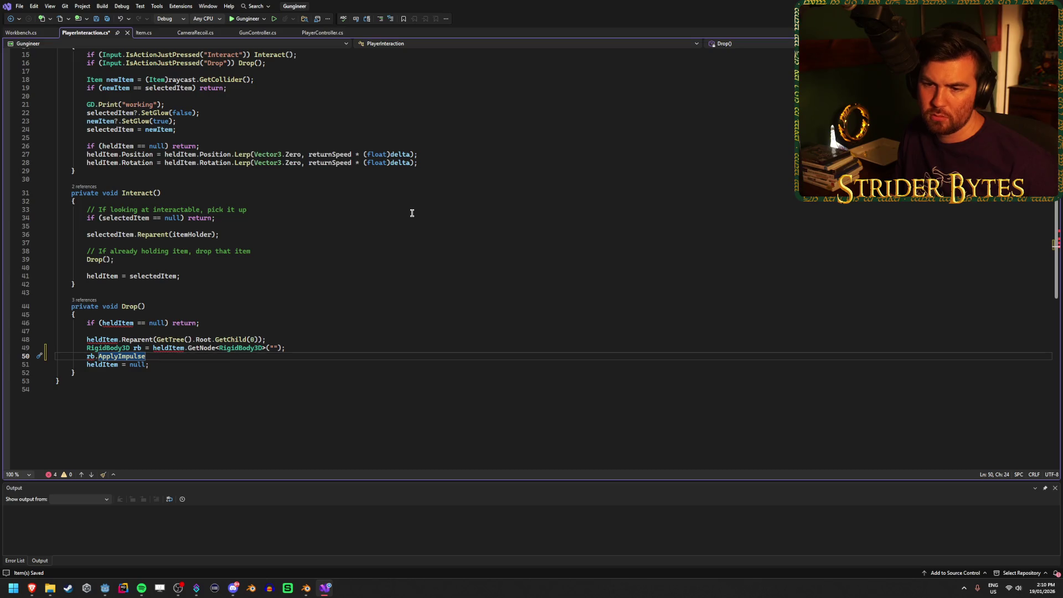
text(()
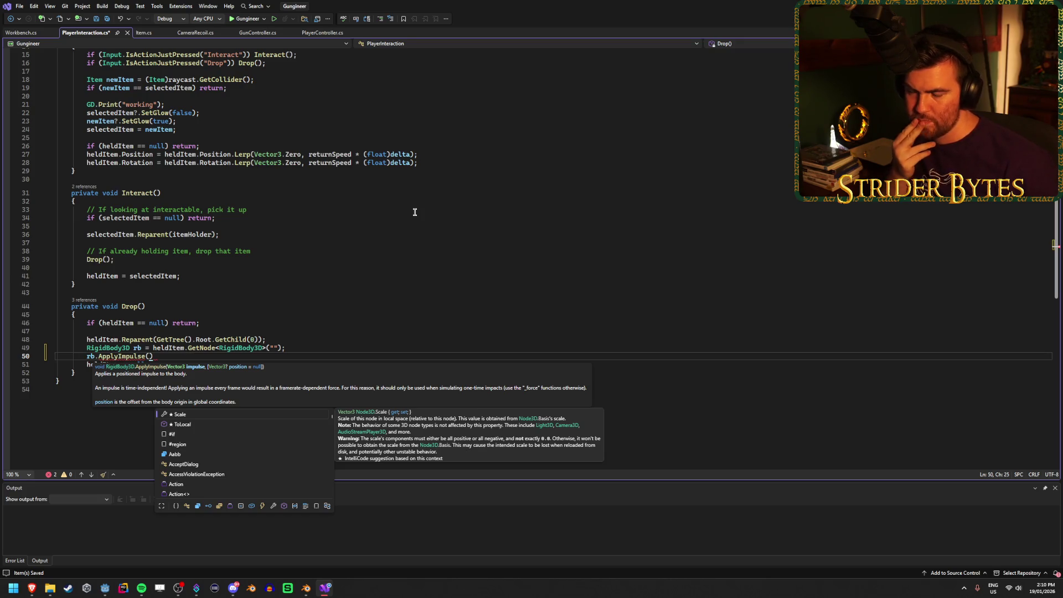
key(Escape)
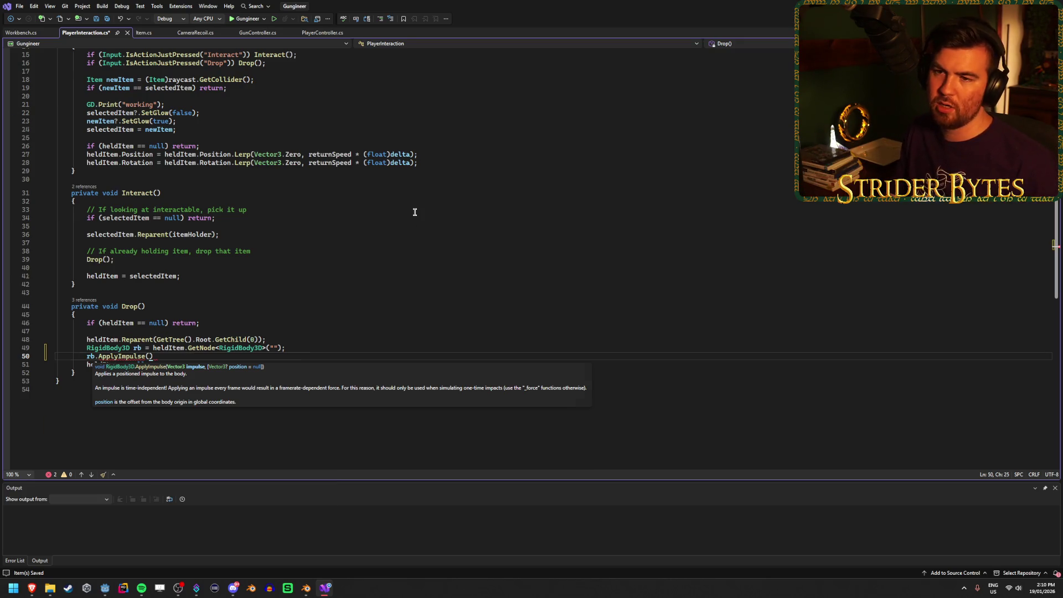
scroll(414, 212, up, 5)
click(223, 117)
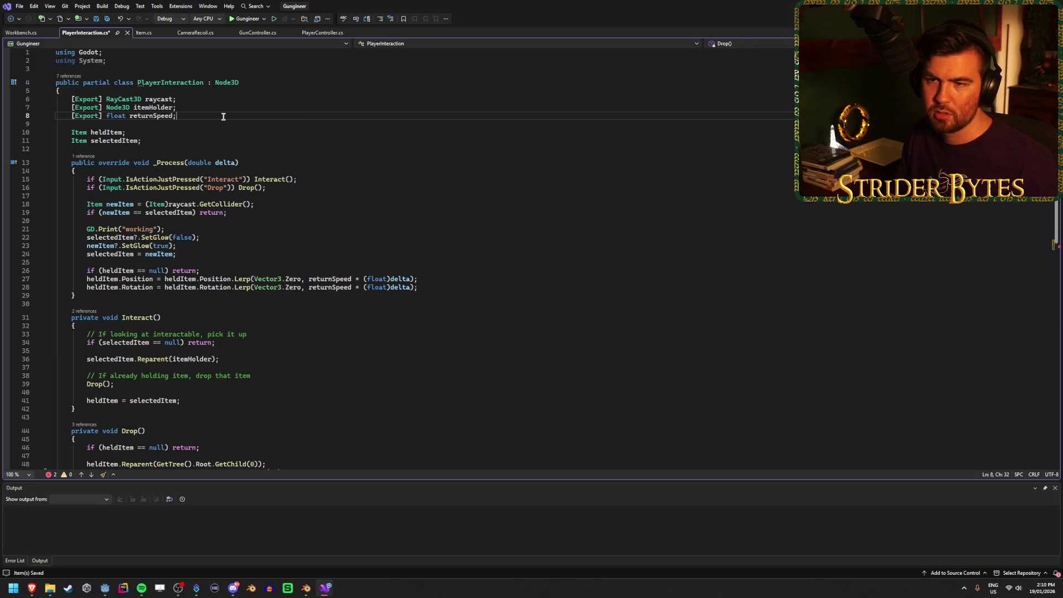
Add '[Export] float dropForce;' below returnSpeed and save
key(Return)
text([Exp)
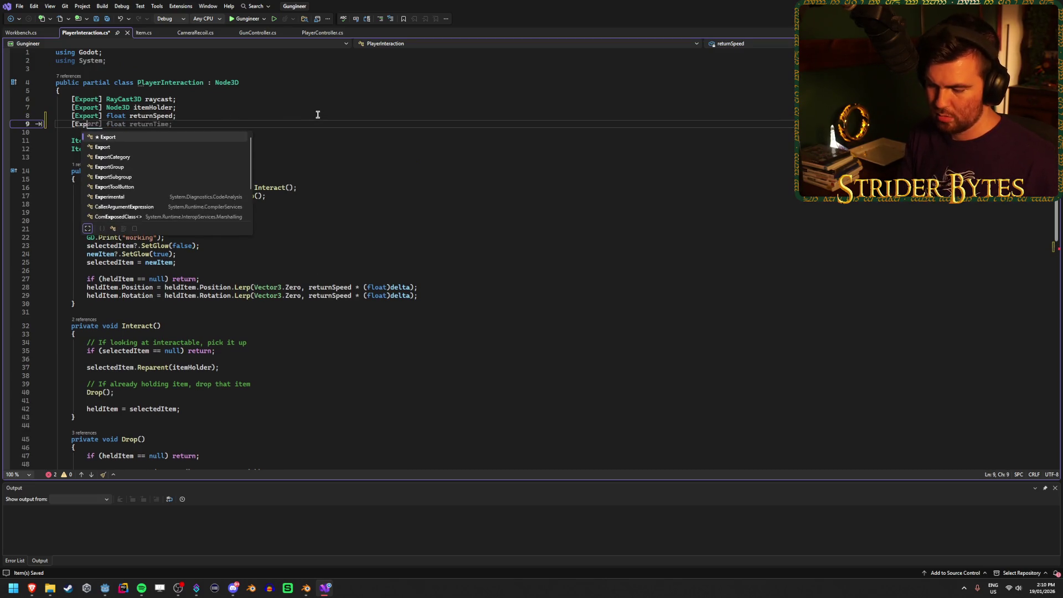
text(ort)
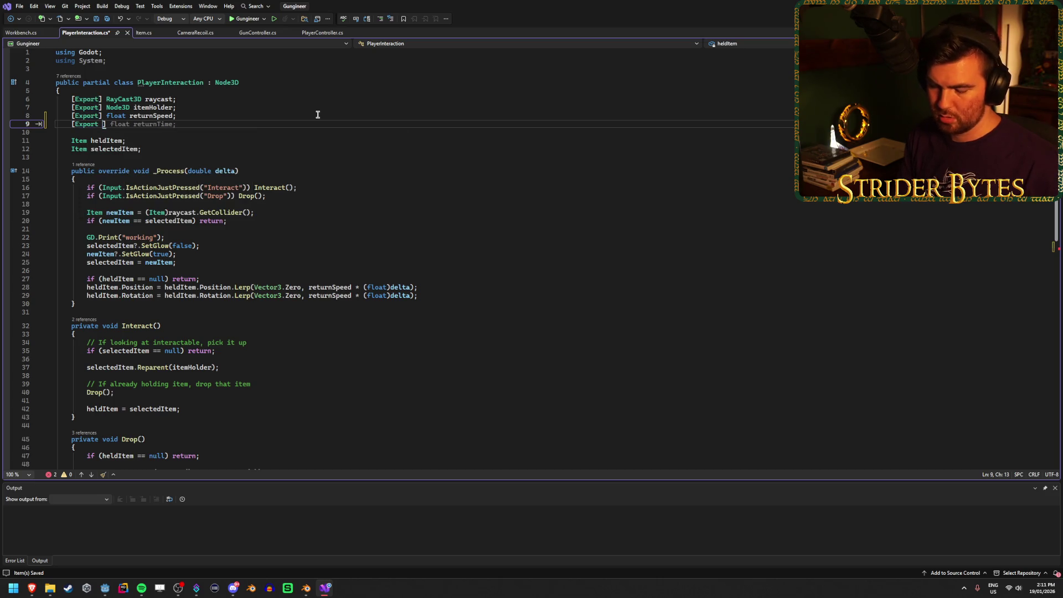
key(BackSpace)
text(] float )
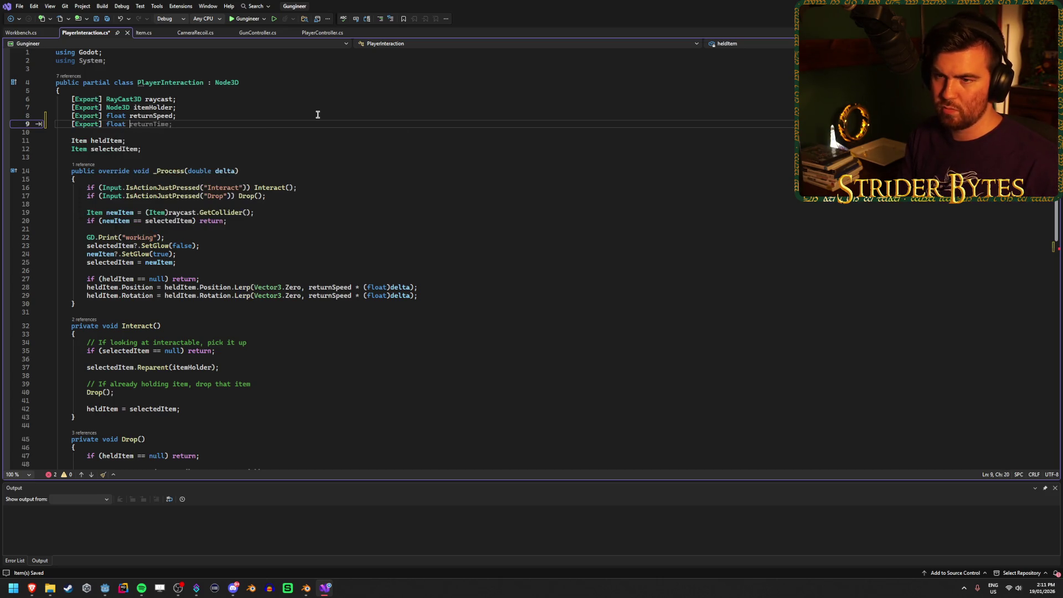
text(dropD)
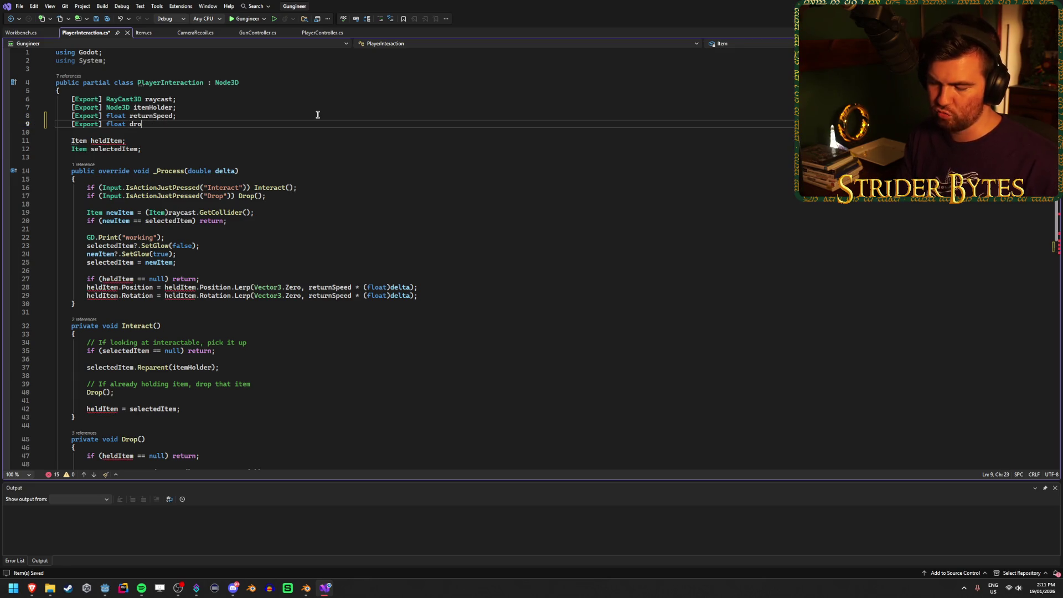
key(BackSpace)
text(Force)
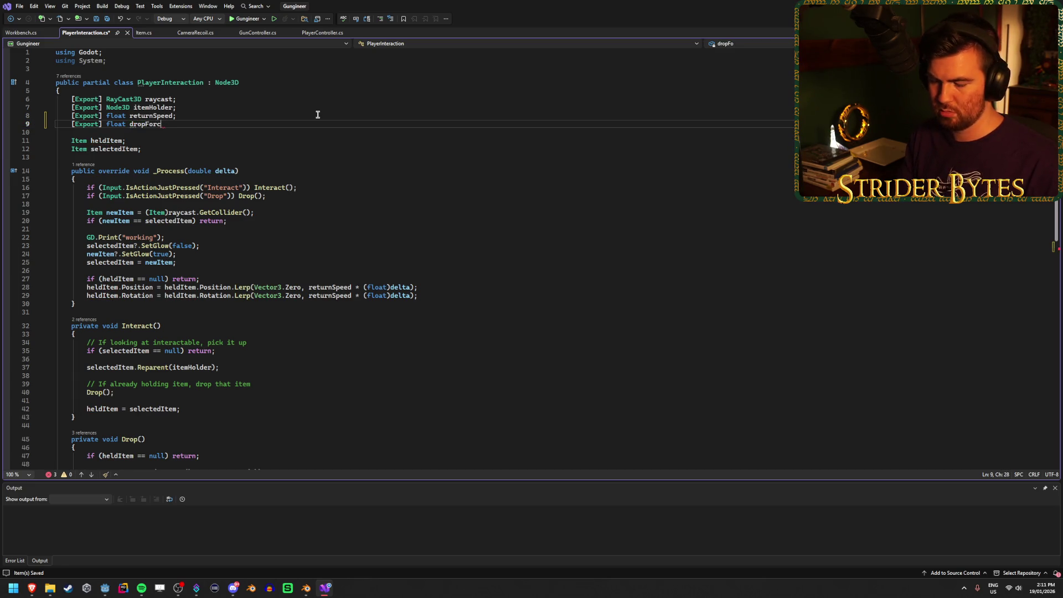
text(;)
key(ctrl+s)
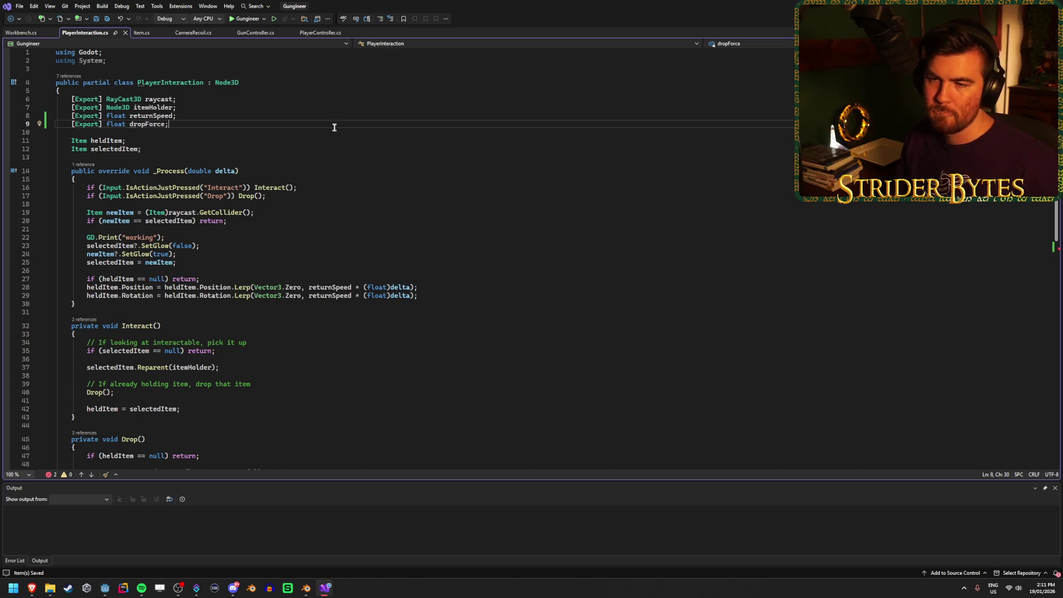
Place the cursor inside the ApplyImpulse parentheses in Drop()
scroll(334, 128, down, 6)
click(148, 339)
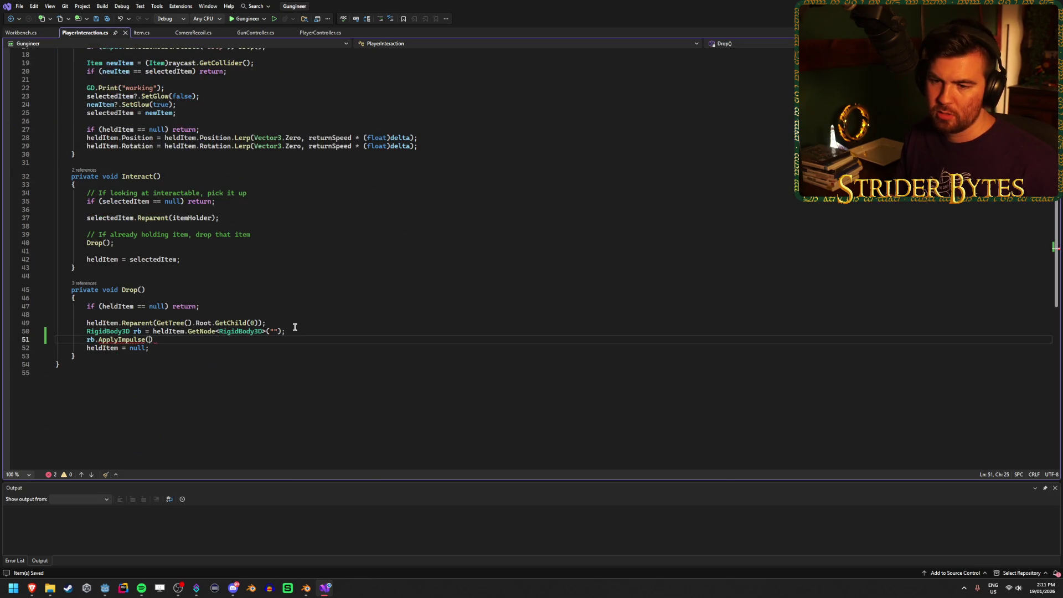
scroll(293, 328, up, 6)
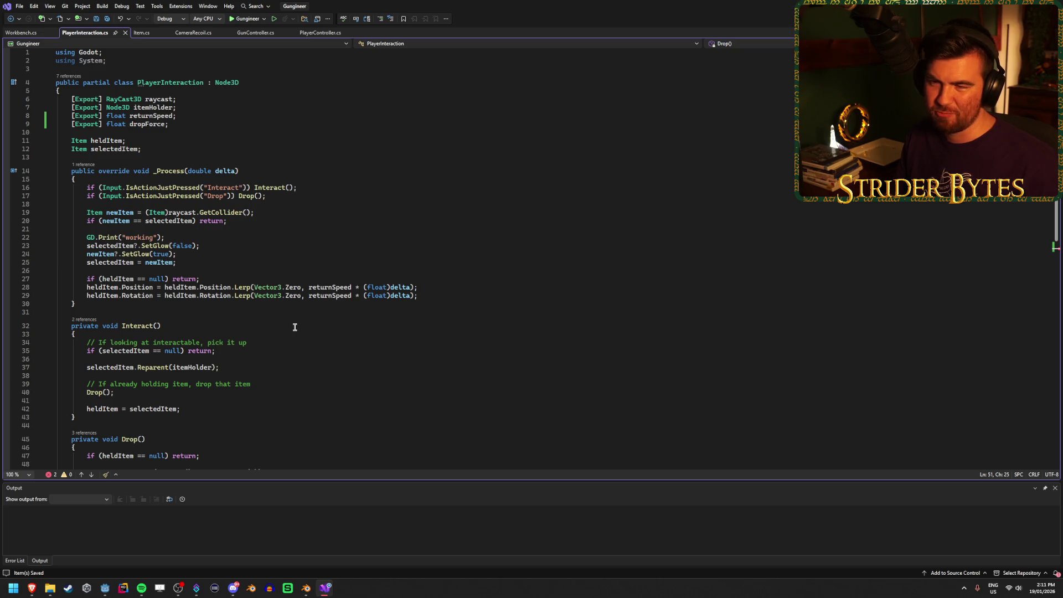
scroll(294, 327, down, 6)
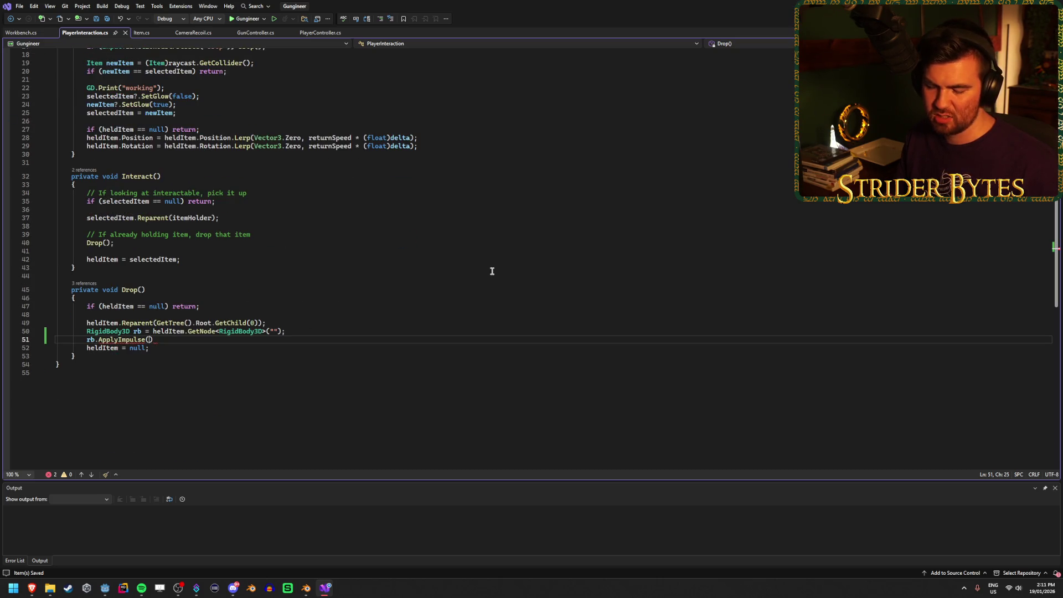
scroll(479, 280, up, 6)
scroll(479, 281, down, 5)
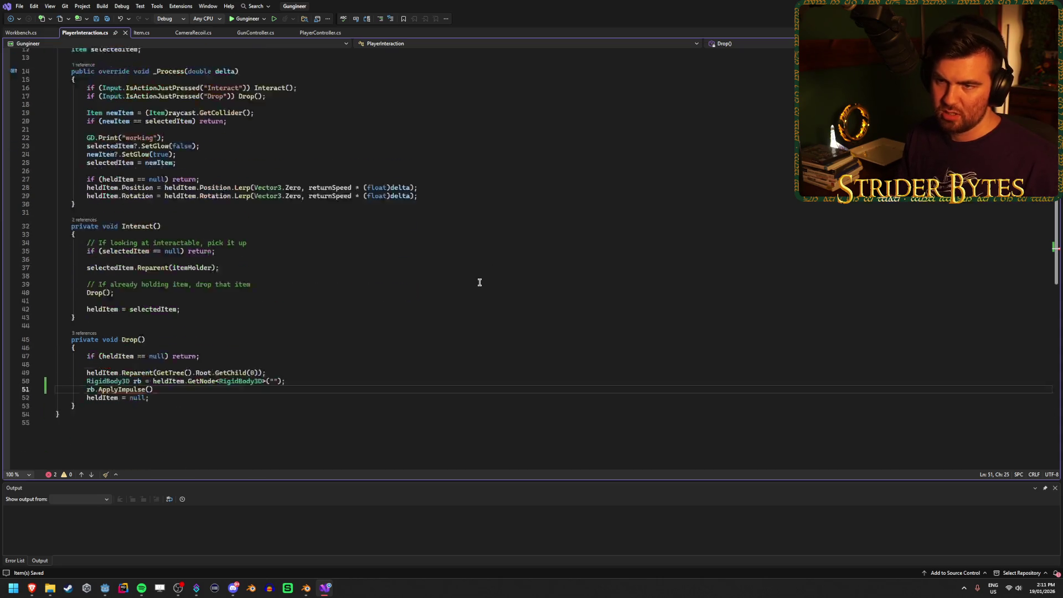
Type raycast. as the ApplyImpulse argument and browse its member suggestions up to AddChild
text(raycast.)
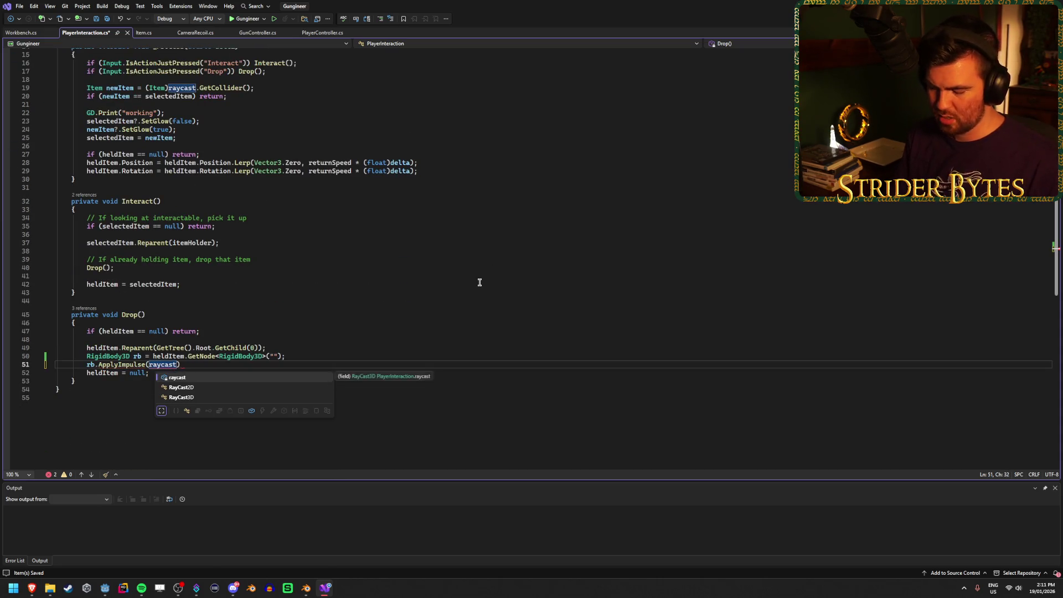
key(Up)
key(Up)
key(Up)
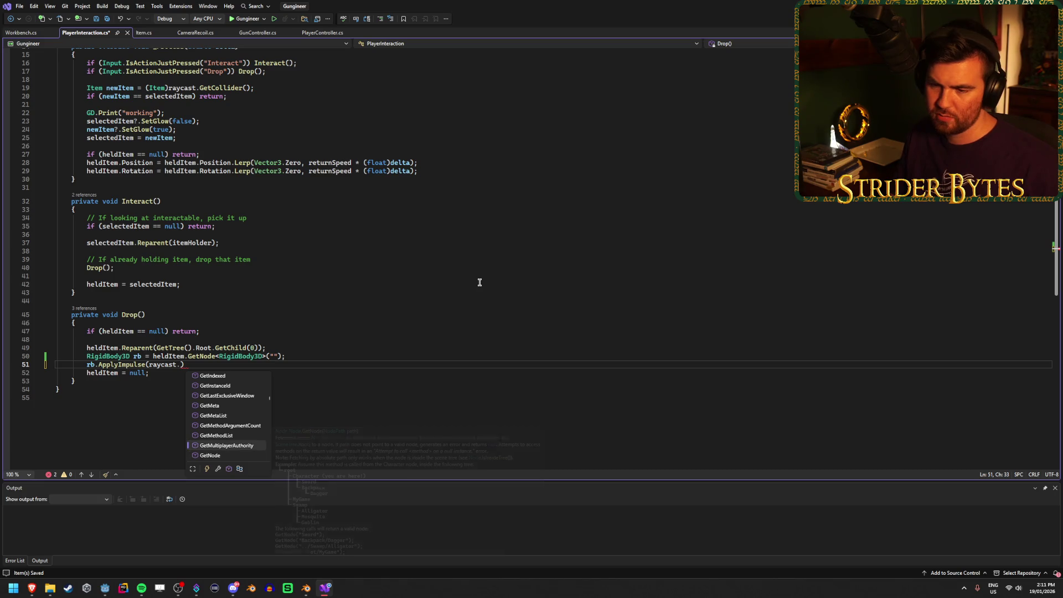
key(Up)
key(Up)
key(Up)
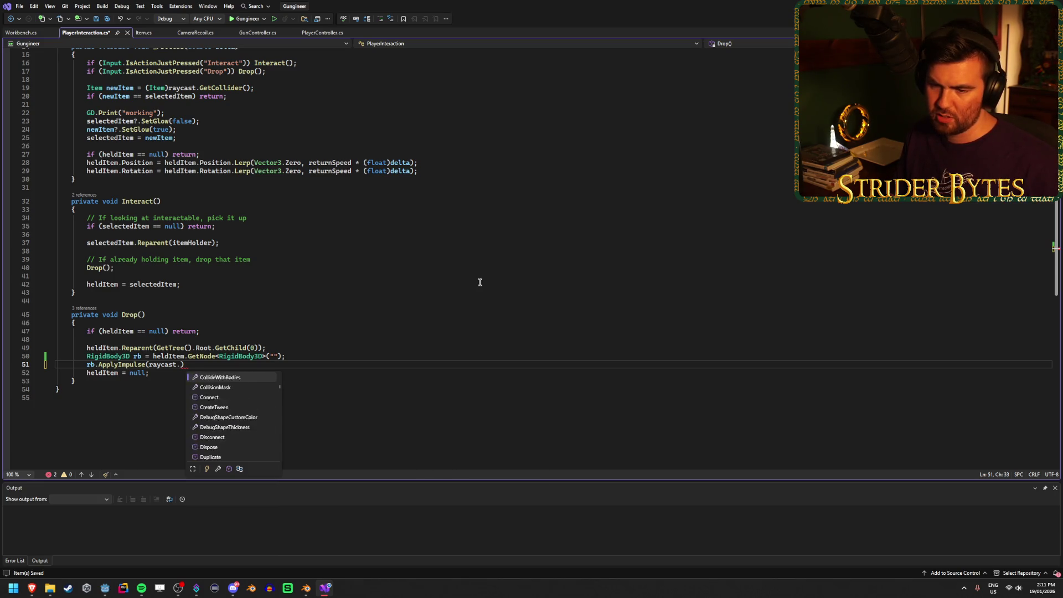
key(Down)
key(Down)
key(Down)
key(Up)
key(Up)
key(Up)
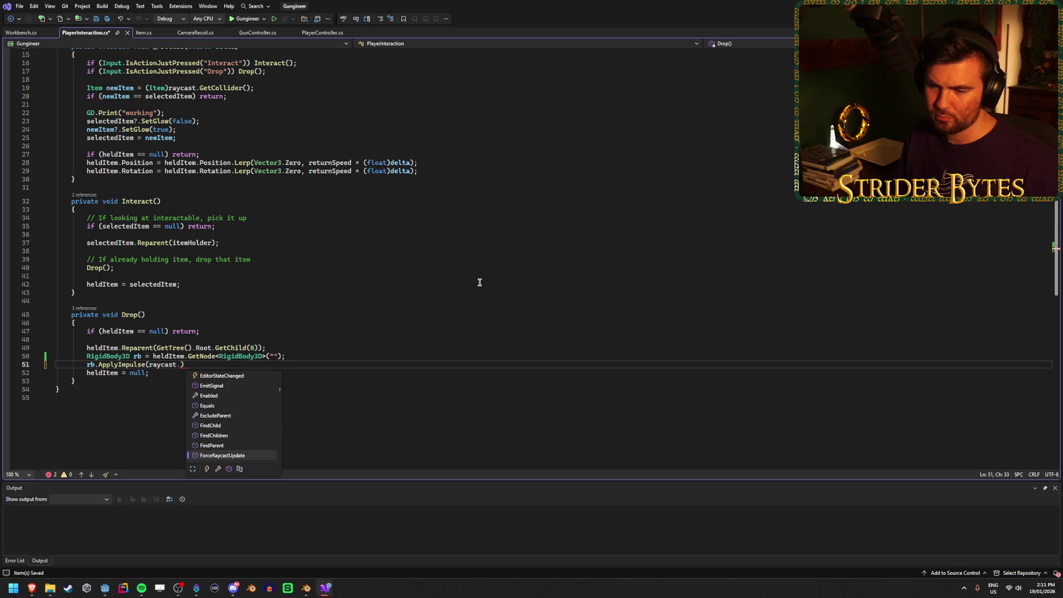
key(Up)
key(Up)
key(Up)
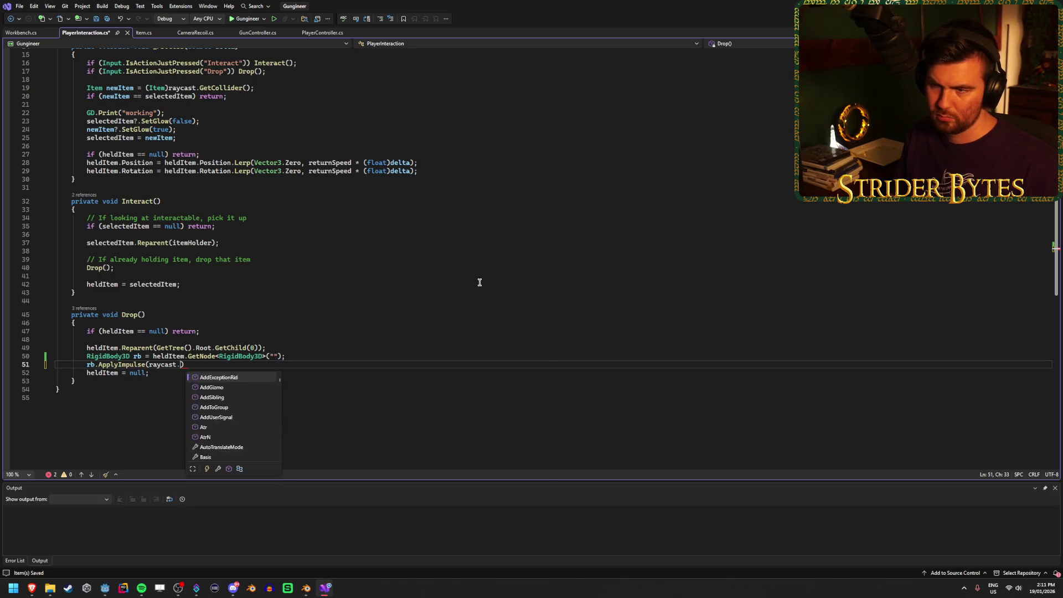
scroll(325, 273, up, 4)
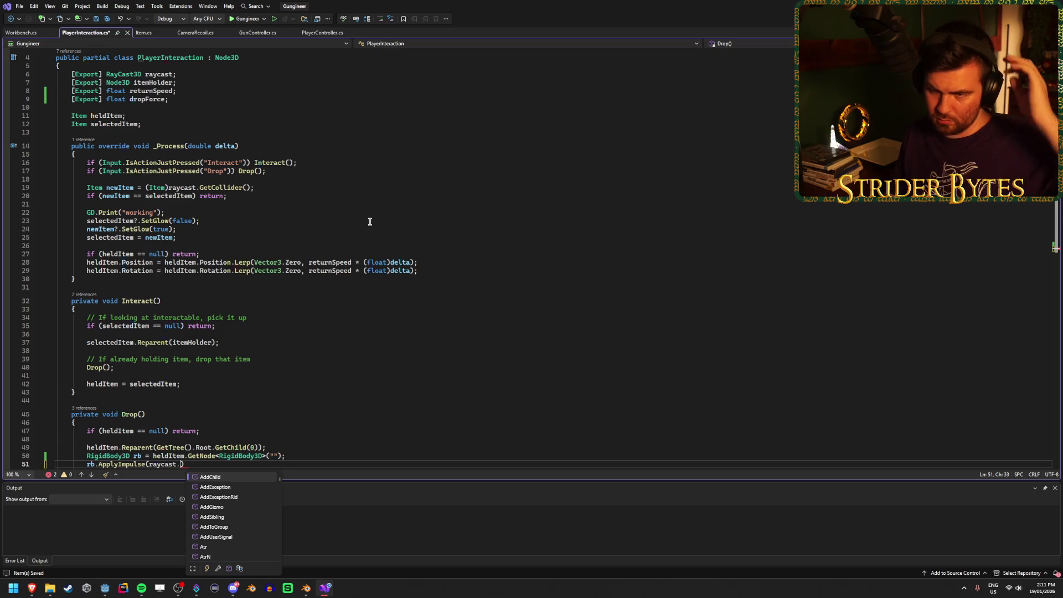
scroll(318, 228, down, 4)
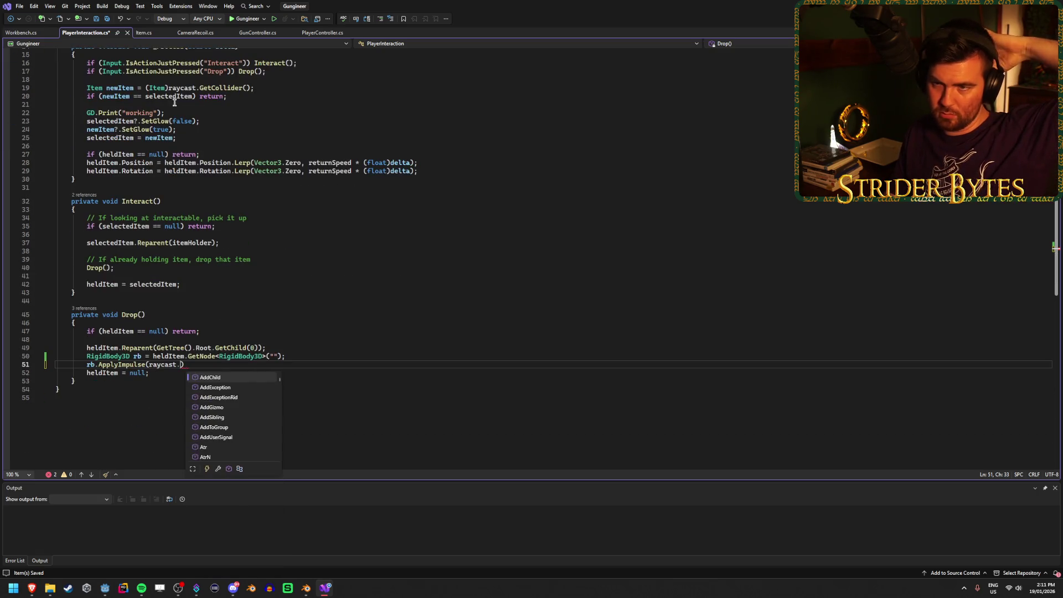
click(185, 33)
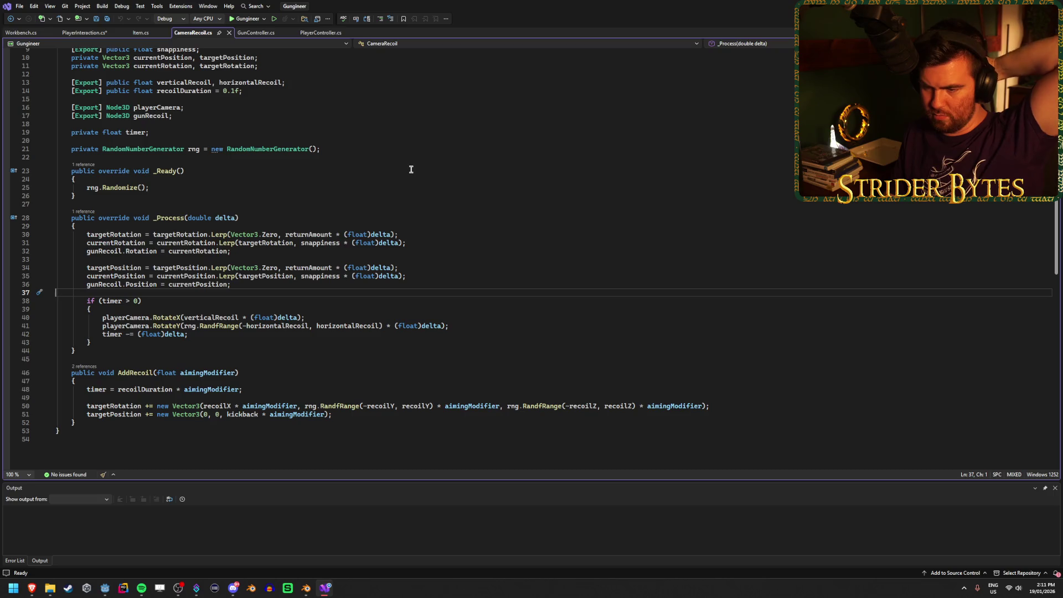
scroll(409, 166, up, 3)
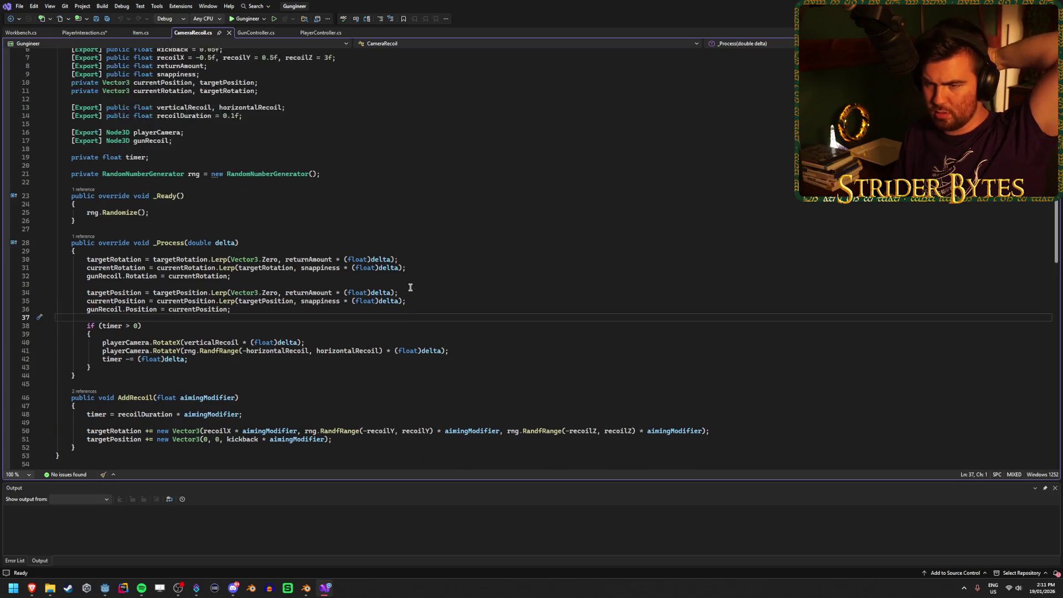
click(321, 32)
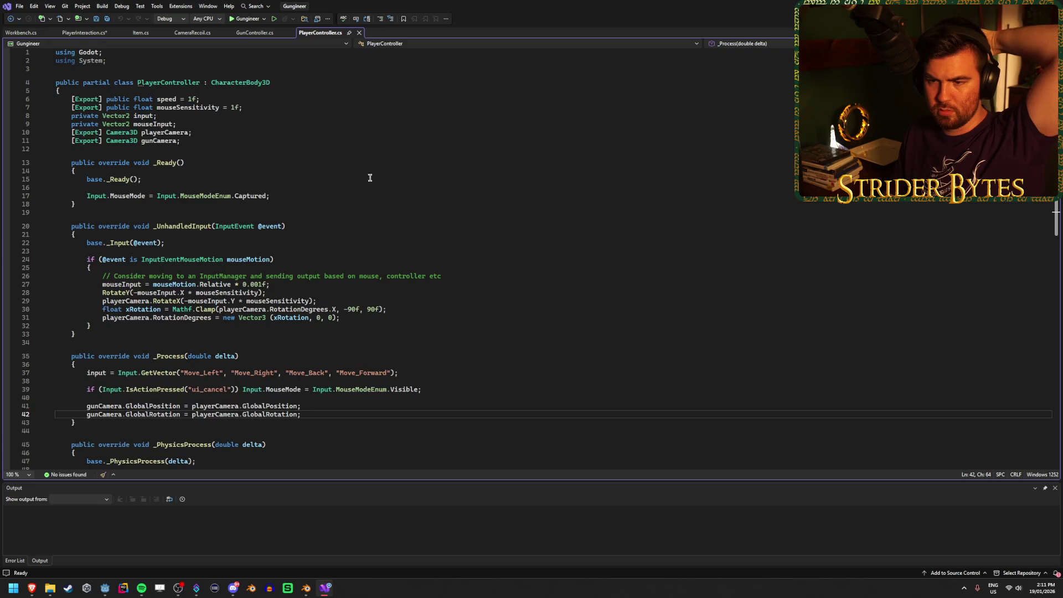
scroll(368, 177, down, 2)
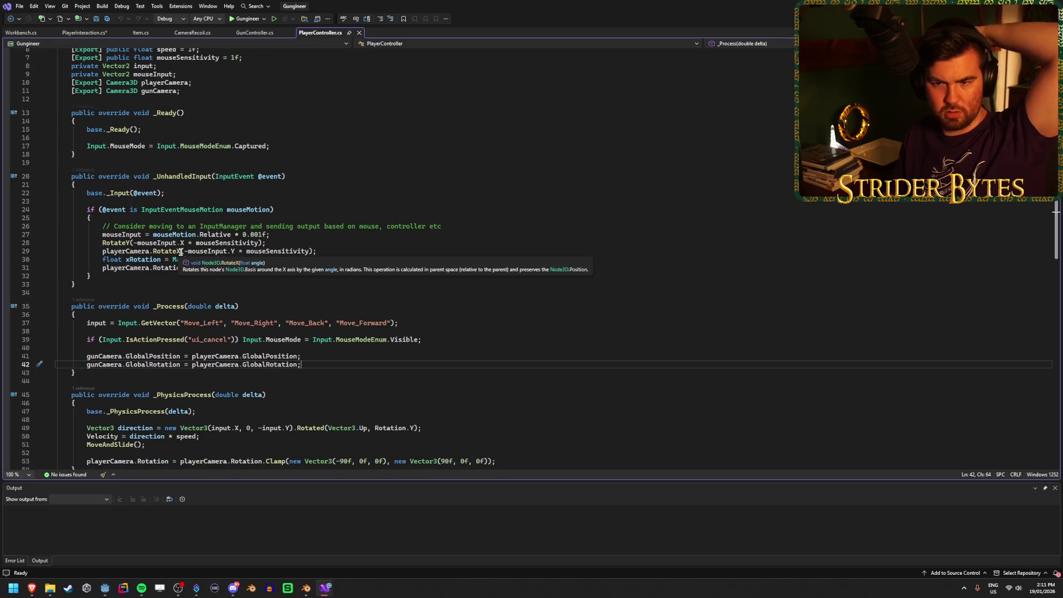
scroll(412, 218, down, 1)
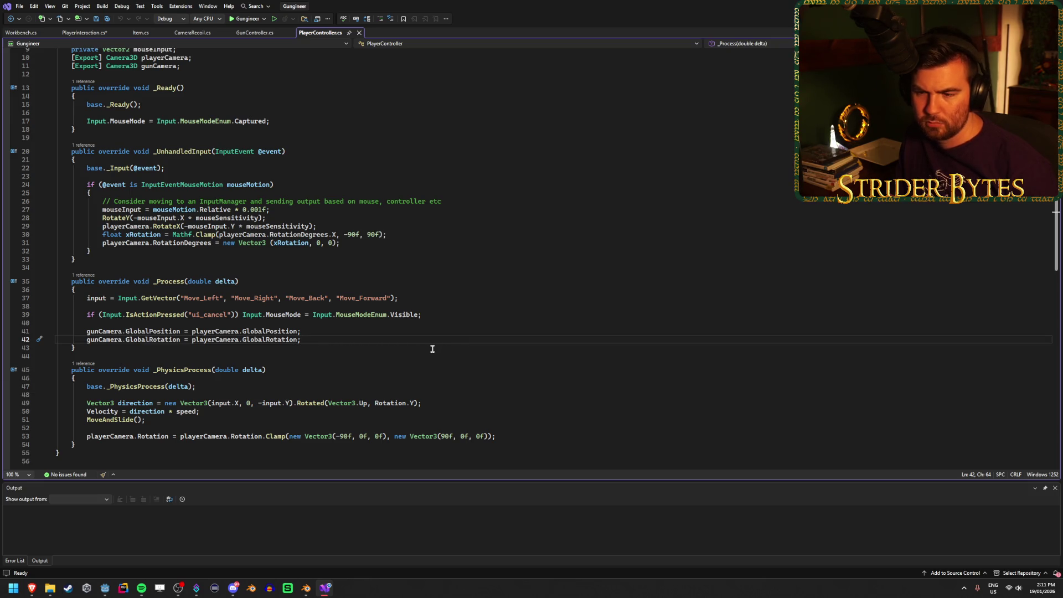
scroll(430, 346, up, 2)
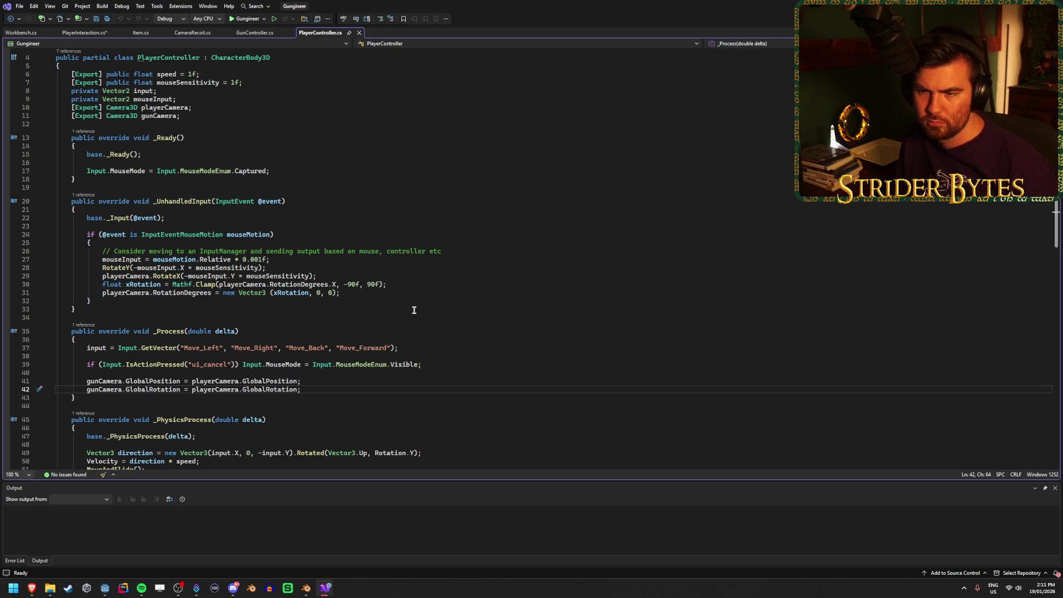
scroll(414, 311, down, 1)
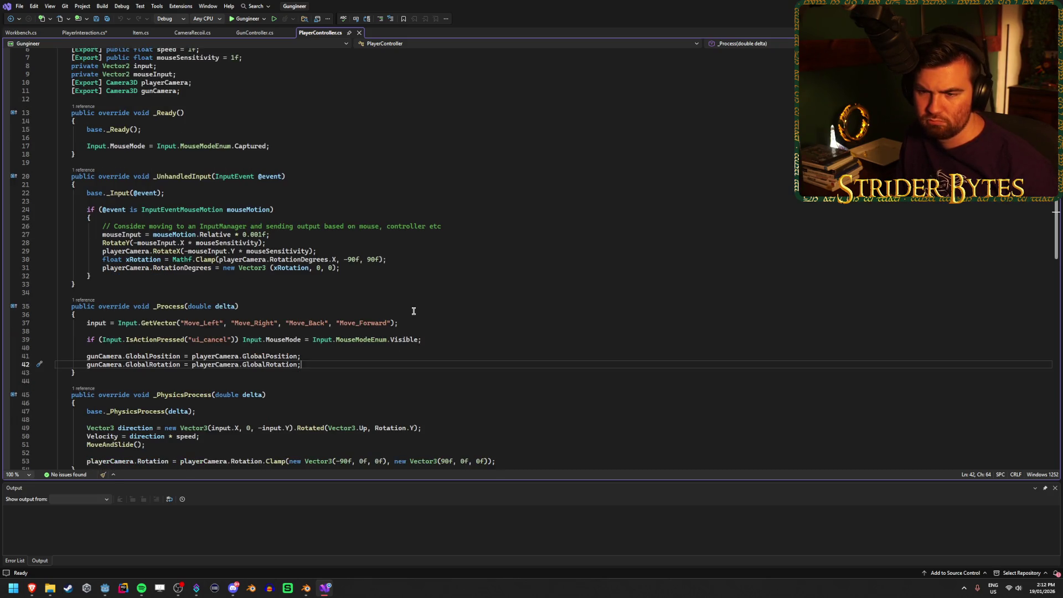
click(250, 34)
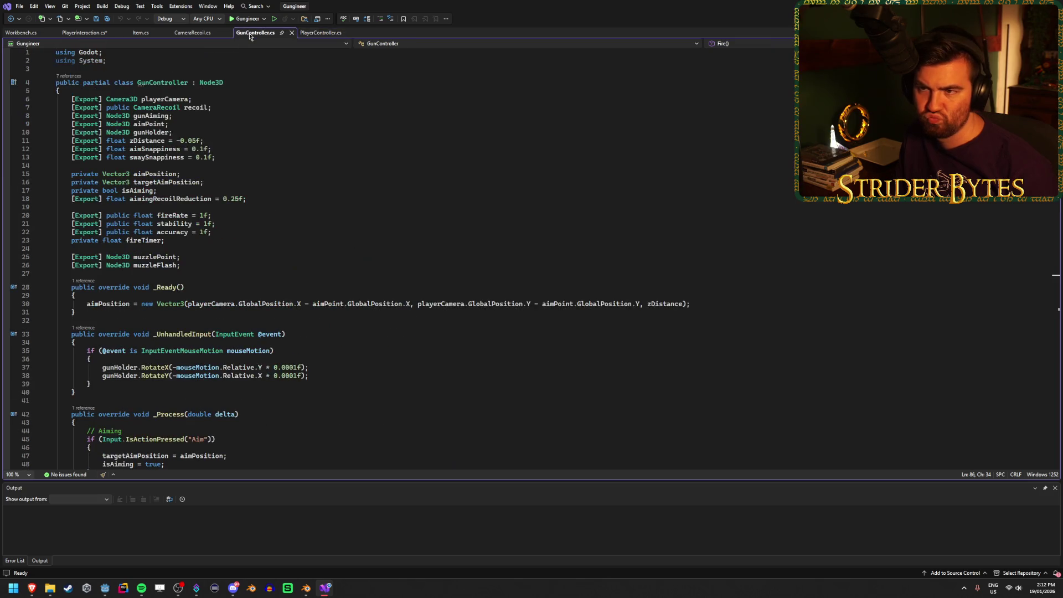
click(188, 32)
click(84, 32)
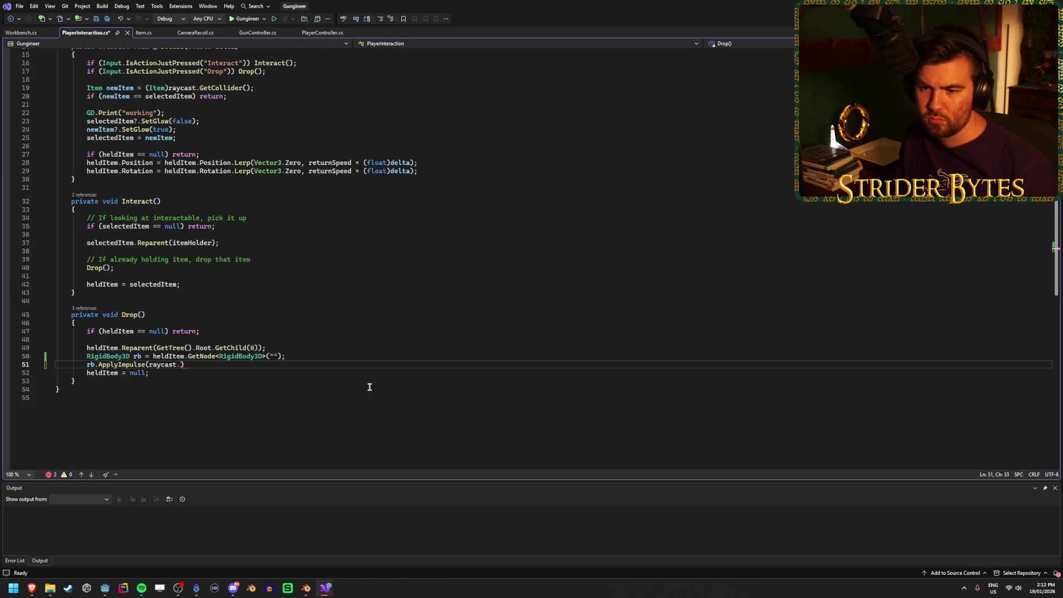
Extend the ApplyImpulse argument to raycast.Transform.Basis.Z
text(x)
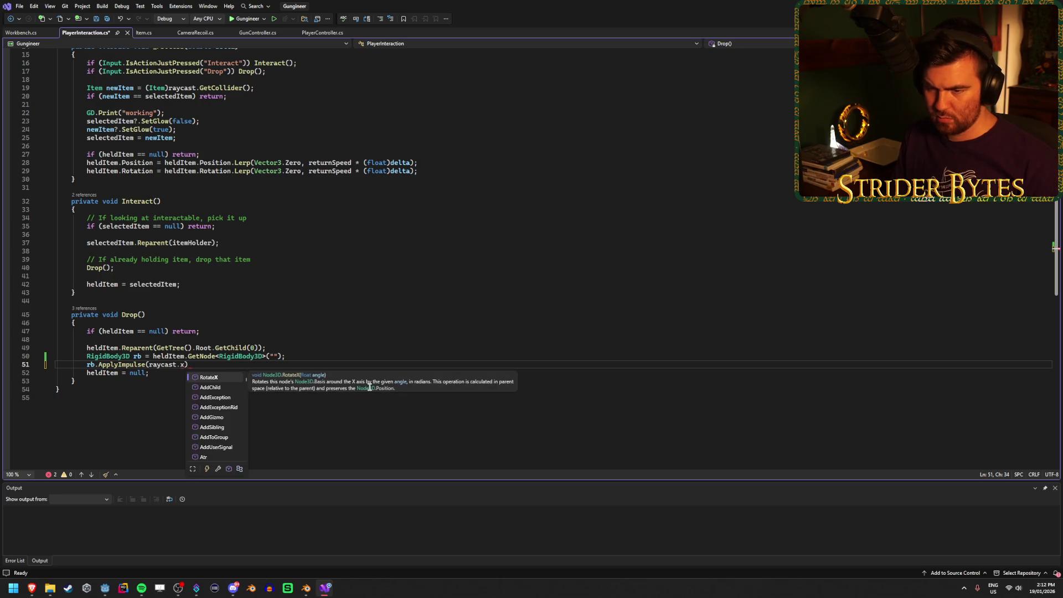
key(BackSpace)
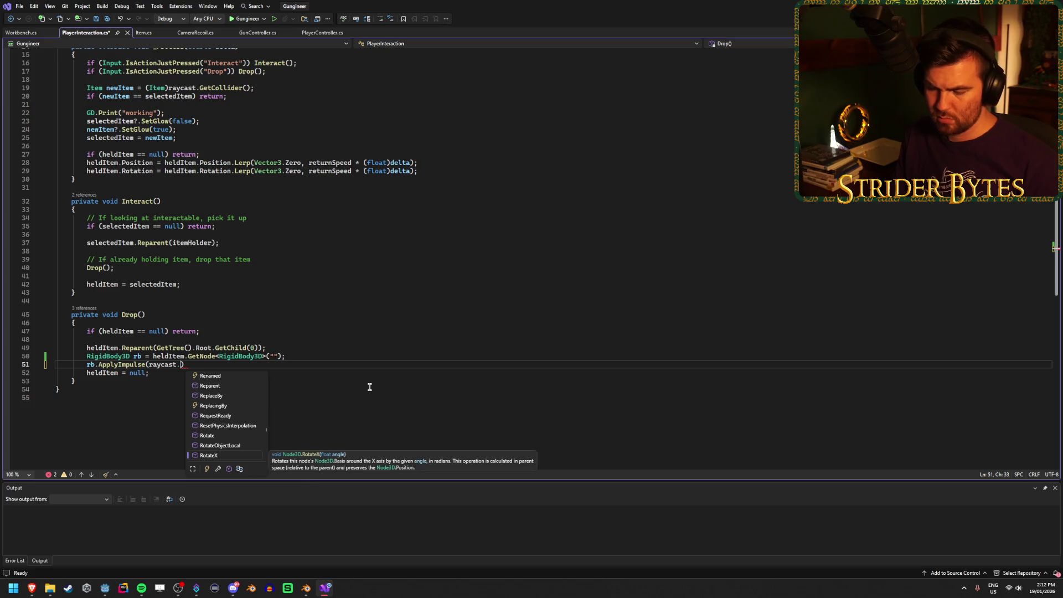
text(Transform.)
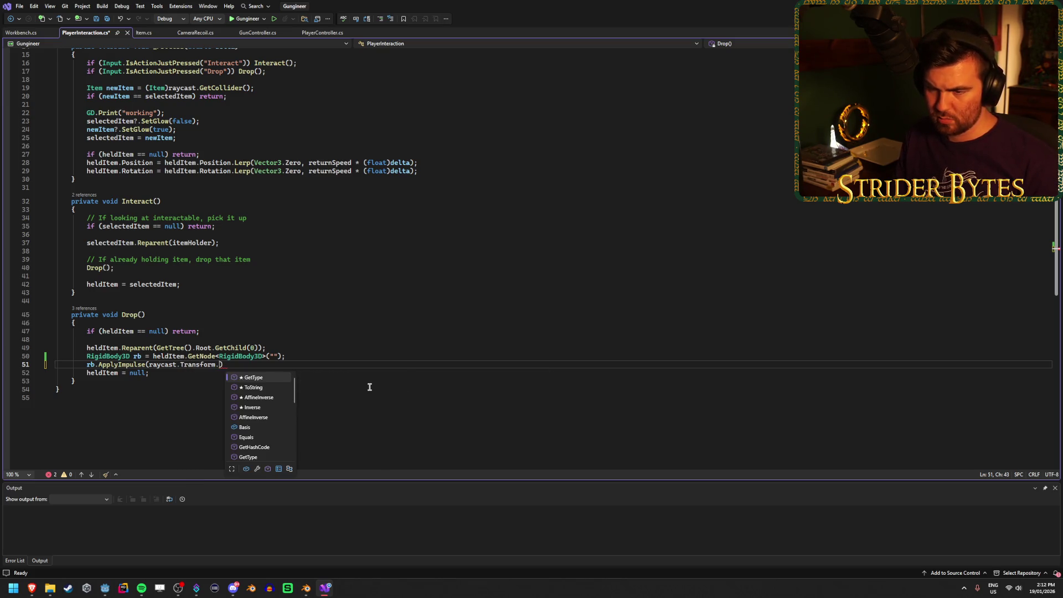
scroll(284, 435, down, 5)
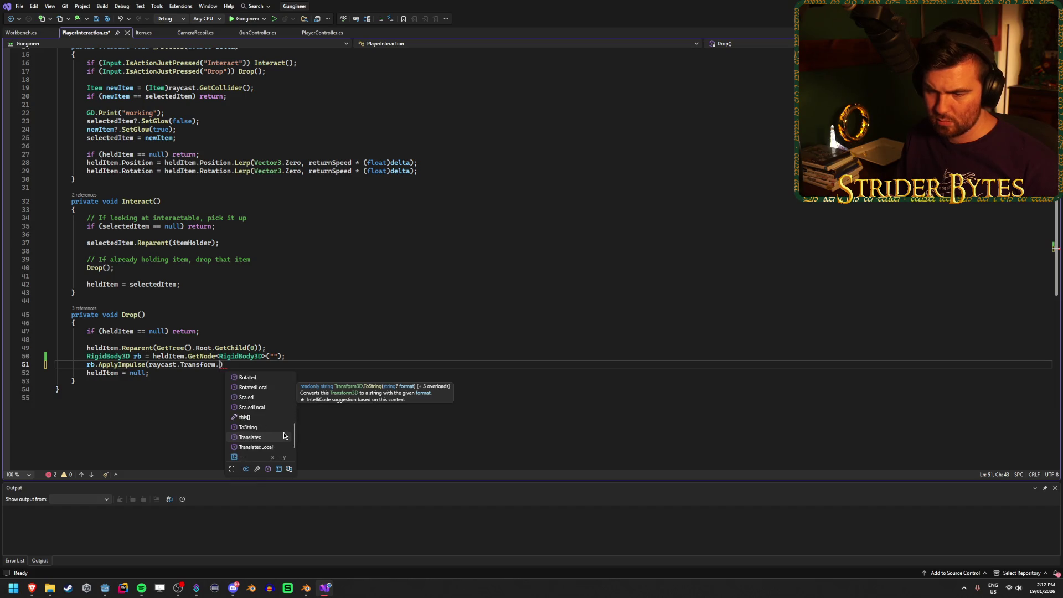
scroll(284, 435, up, 8)
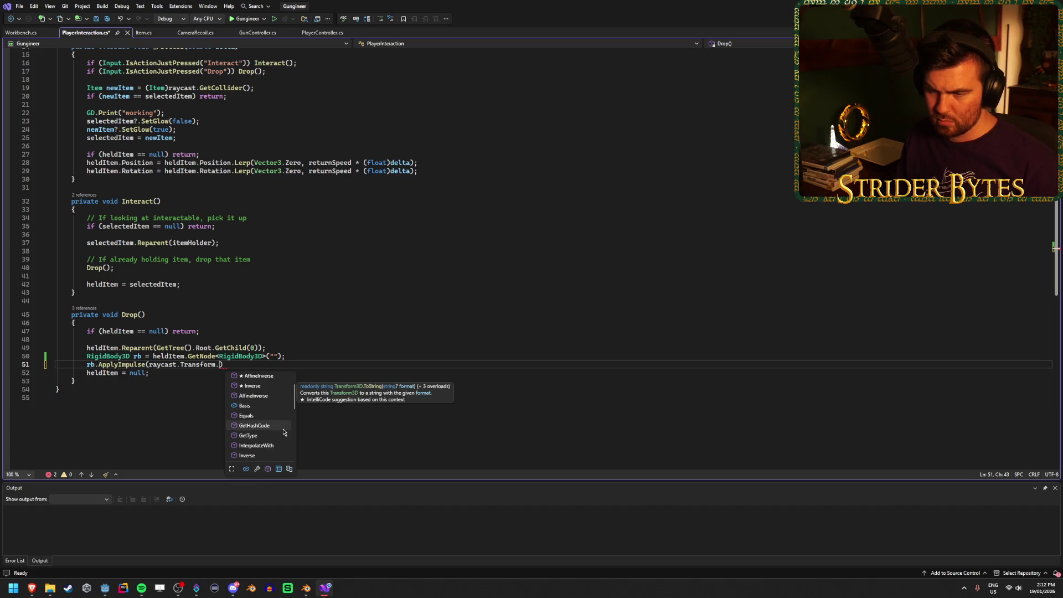
scroll(282, 432, up, 1)
text(Basis)
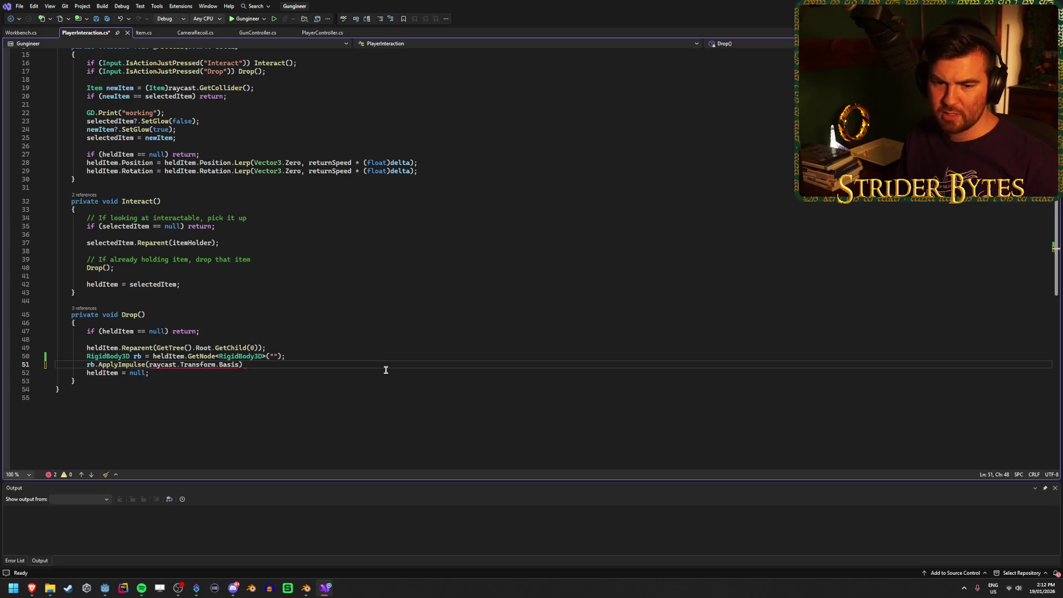
text(.Z *)
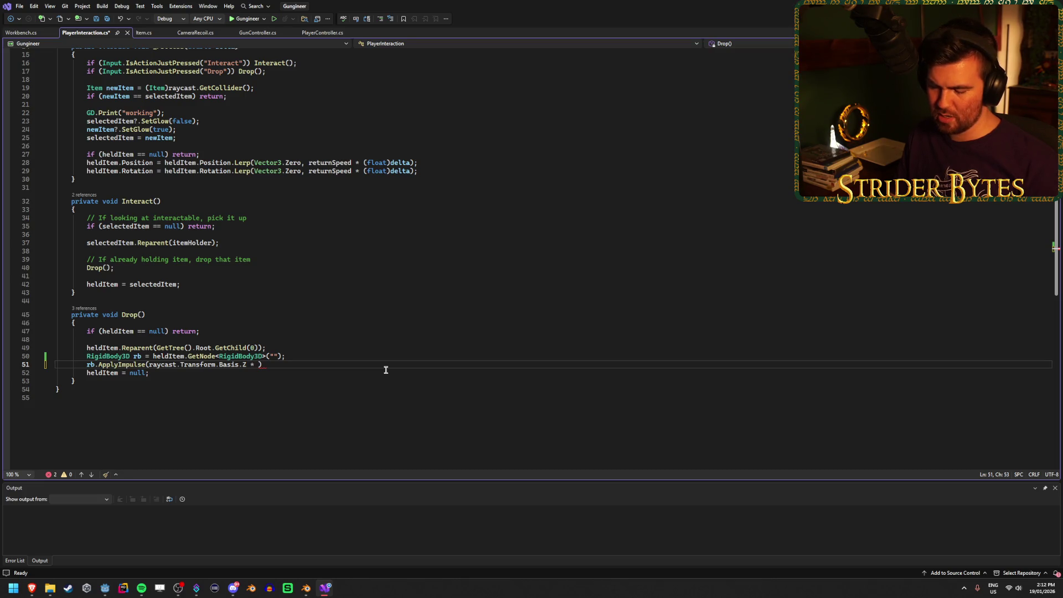
Multiply the direction by dropForce, end the statement, save, and return to Godot
text(drop)
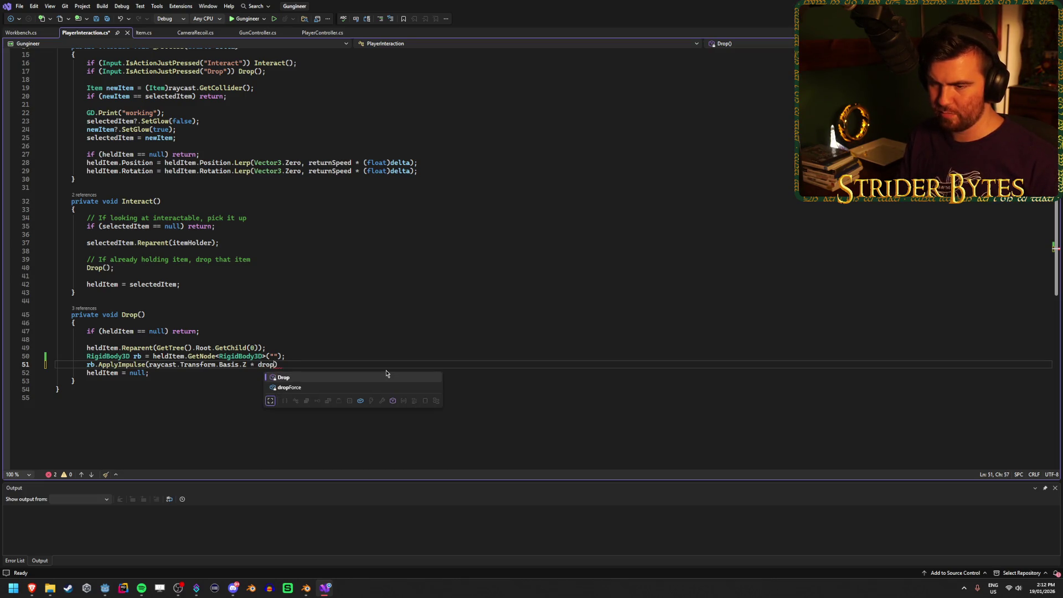
key(Tab)
key(End)
text(;)
key(ctrl+s)
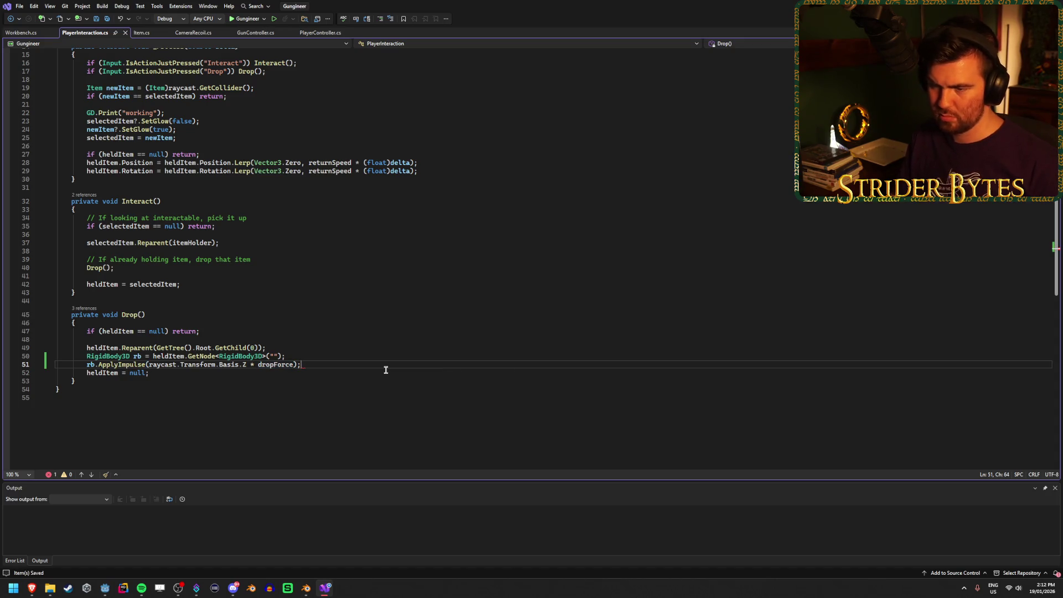
key(alt+Tab)
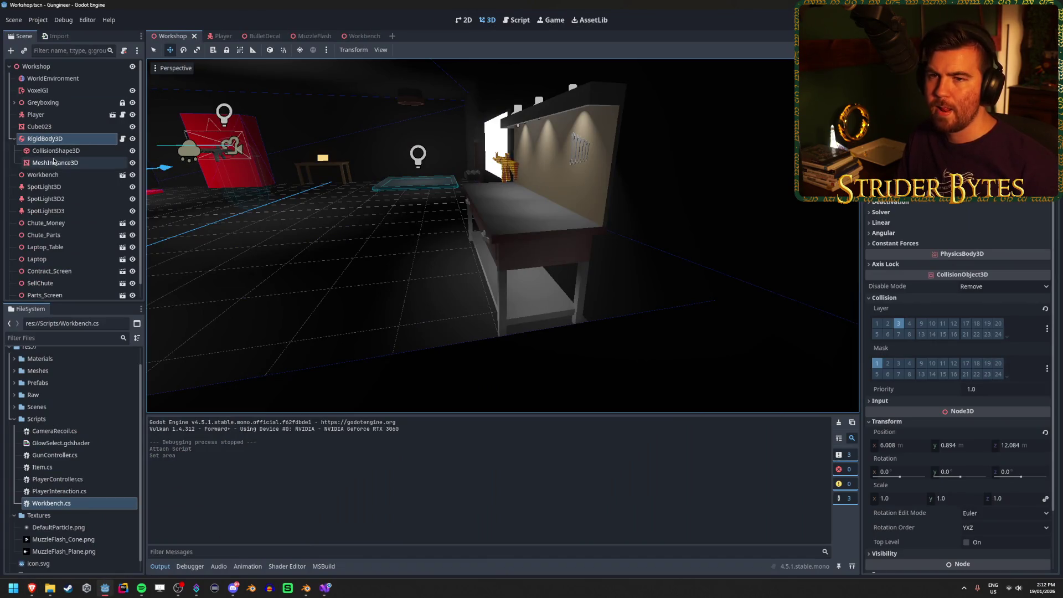
Hide the gun's MeshInstance3D in the Player scene
click(112, 115)
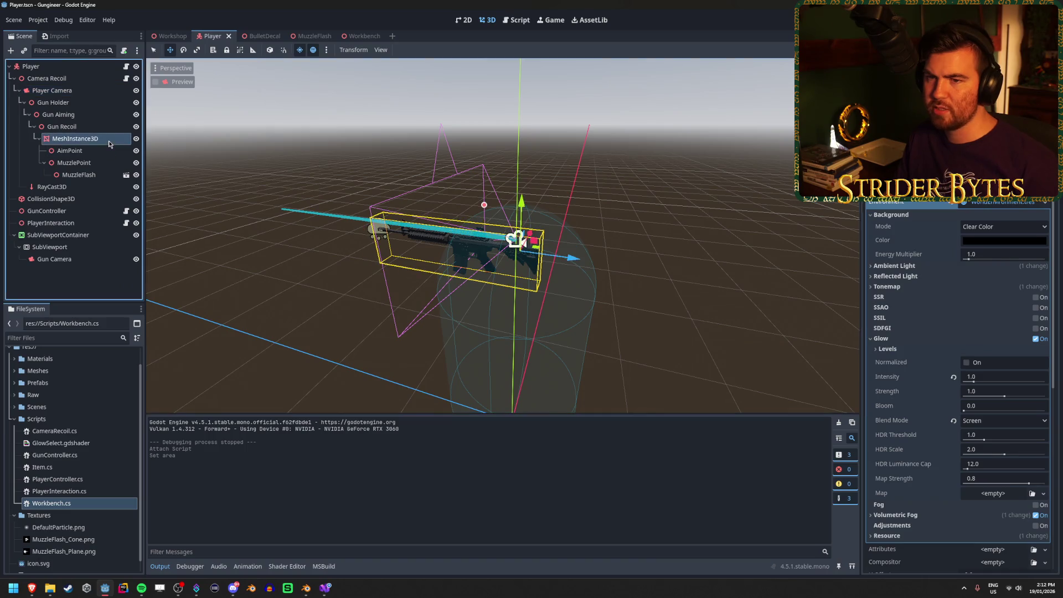
click(108, 141)
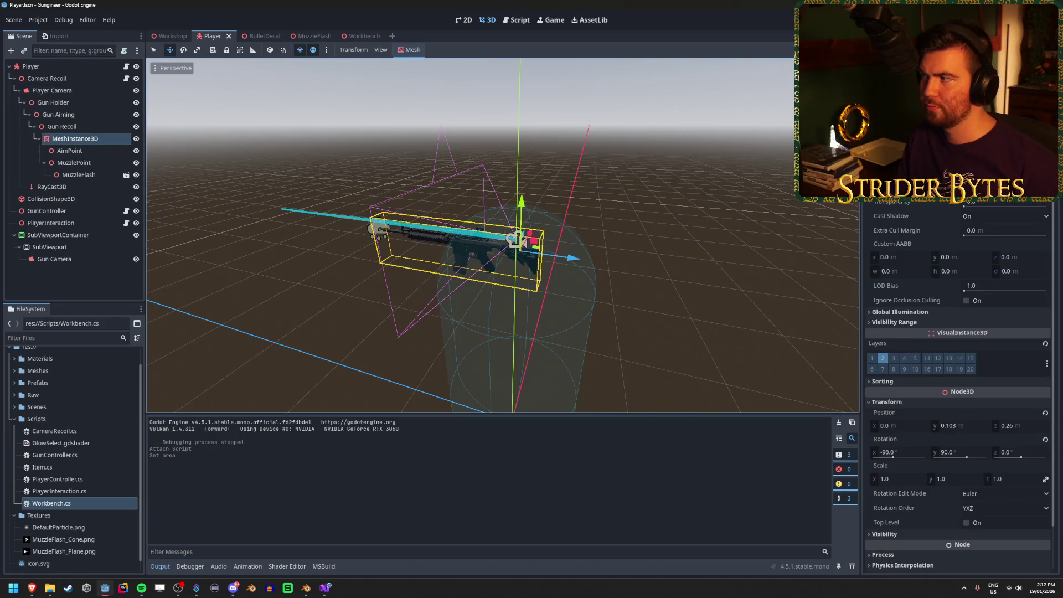
click(135, 138)
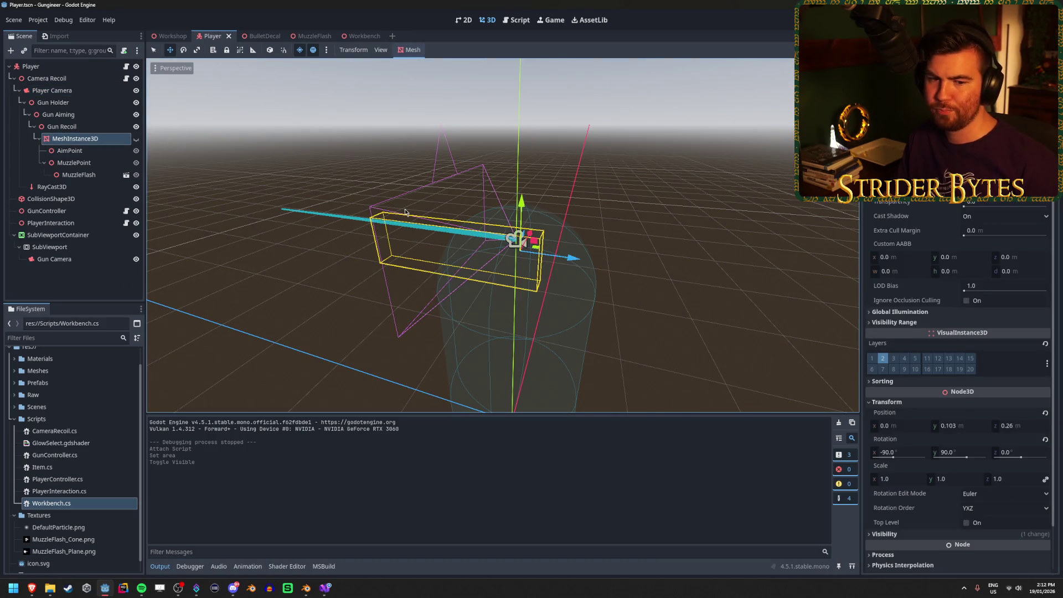
Run the Workshop scene and walk to the red table to test dropping, then stop
click(171, 36)
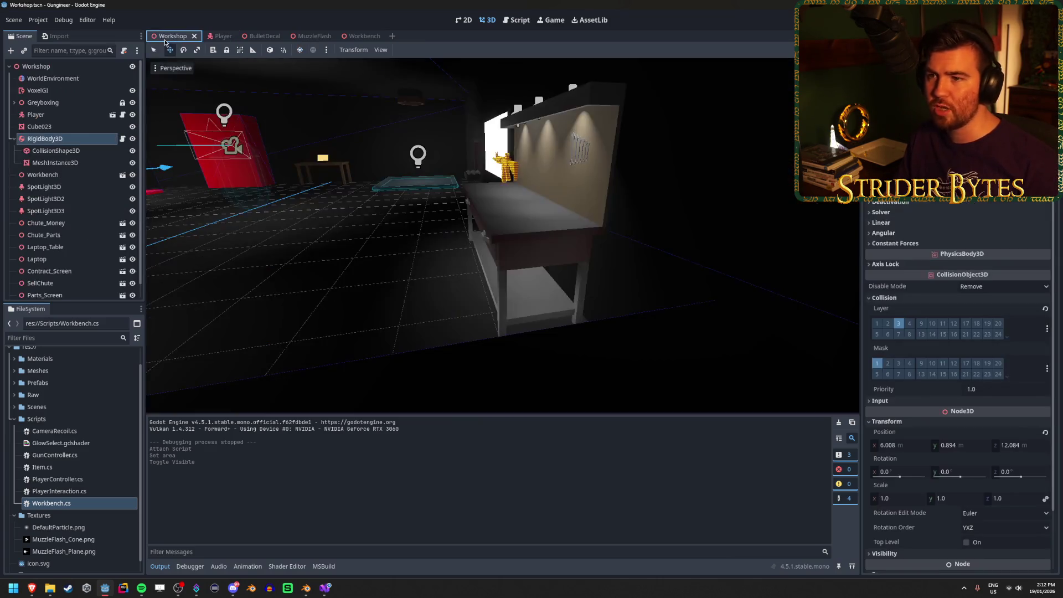
key(F5)
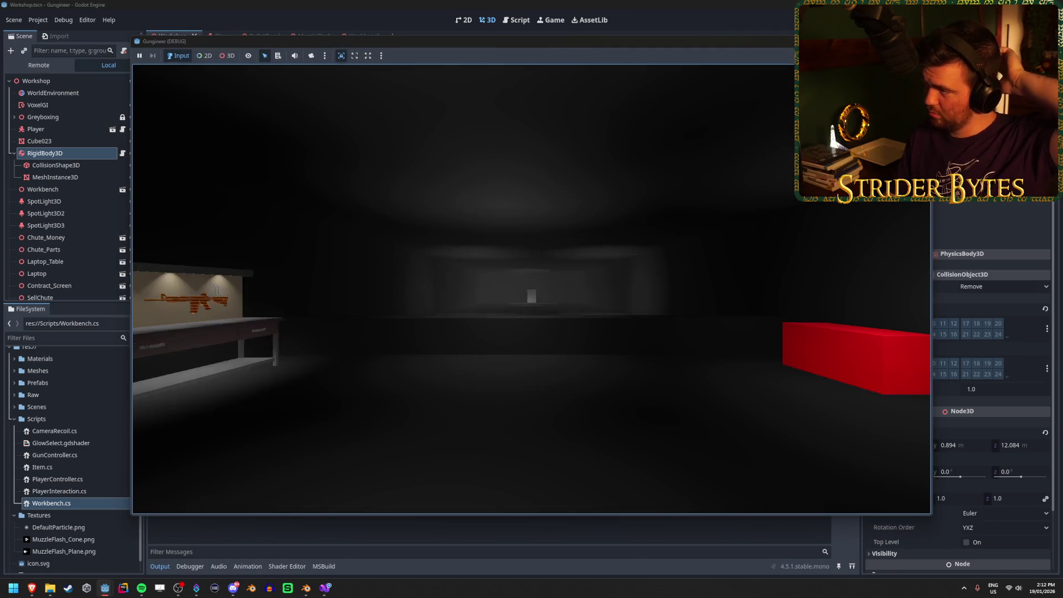
key(F8)
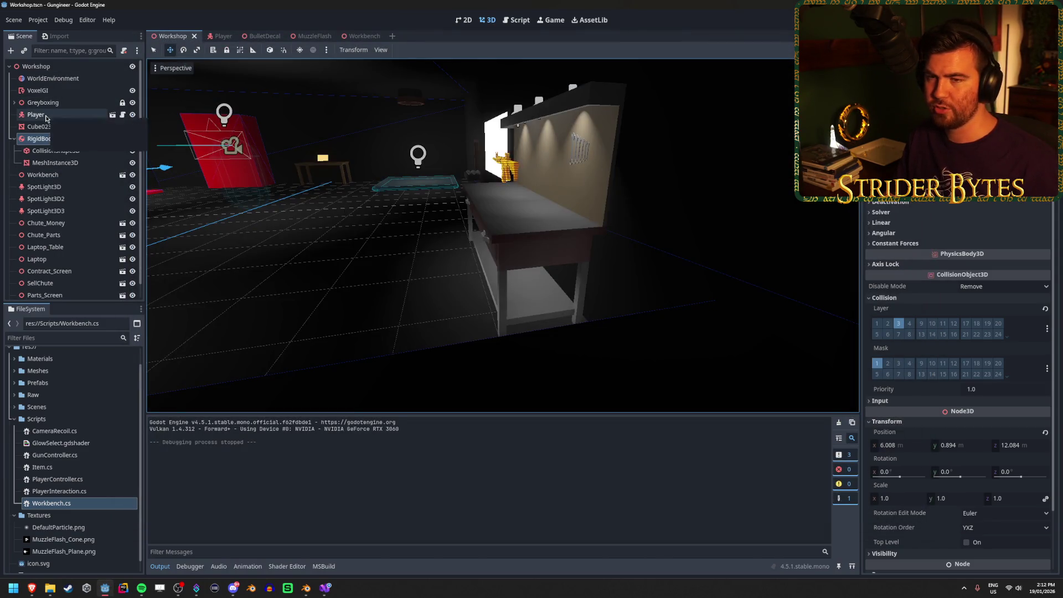
click(215, 36)
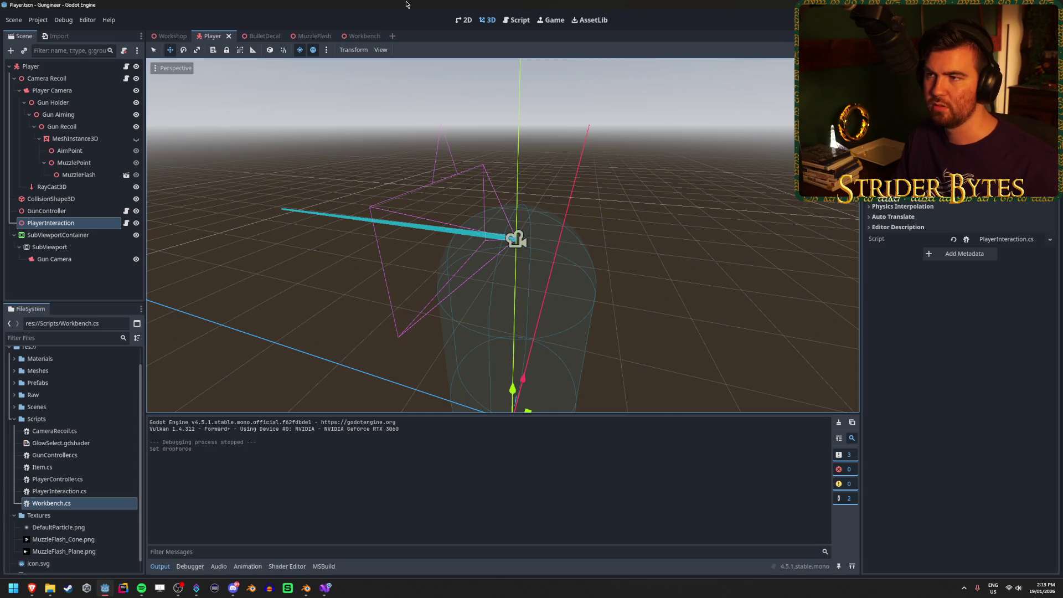
click(170, 36)
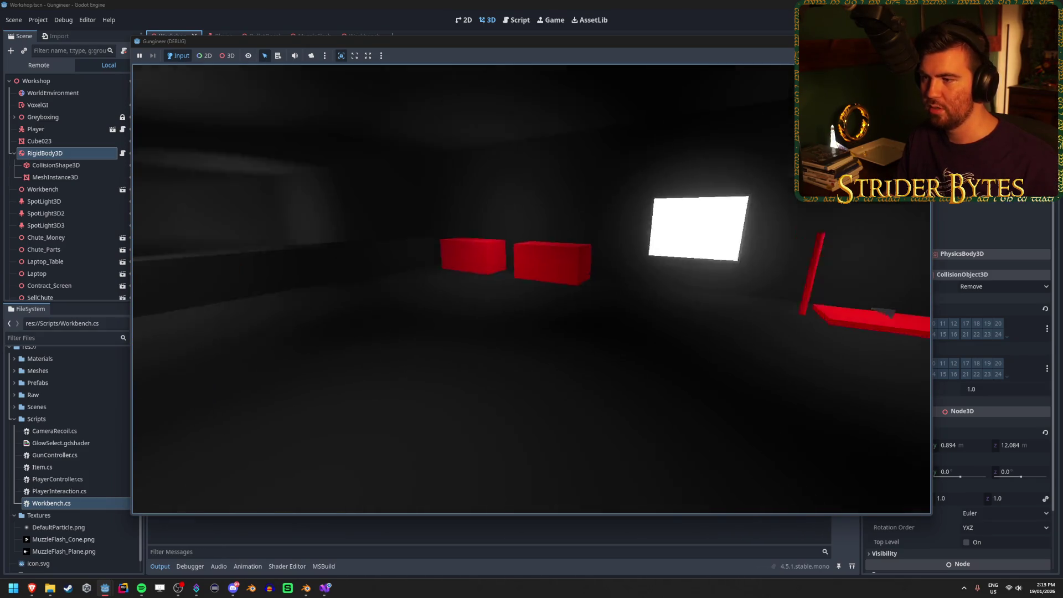
key(w)
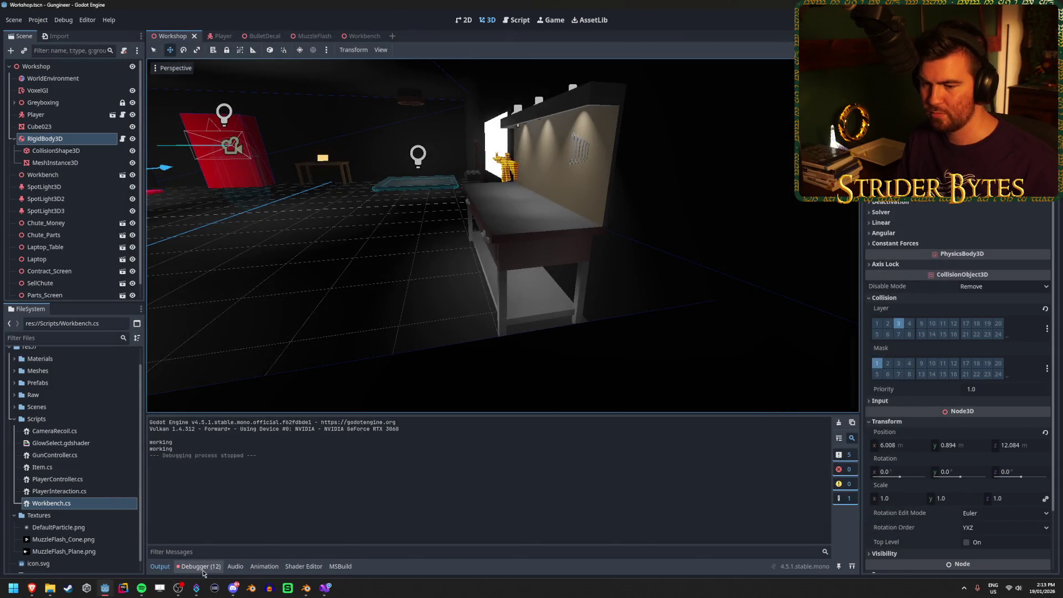
click(200, 565)
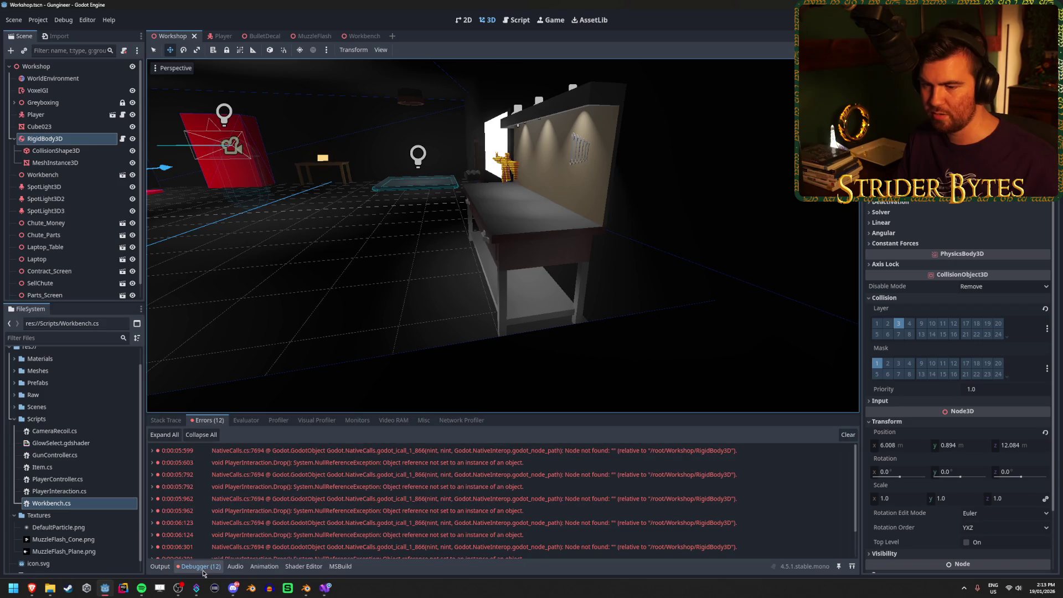
Expand the Drop() NullReferenceException and open its line 51 in PlayerInteraction.cs
double_click(357, 462)
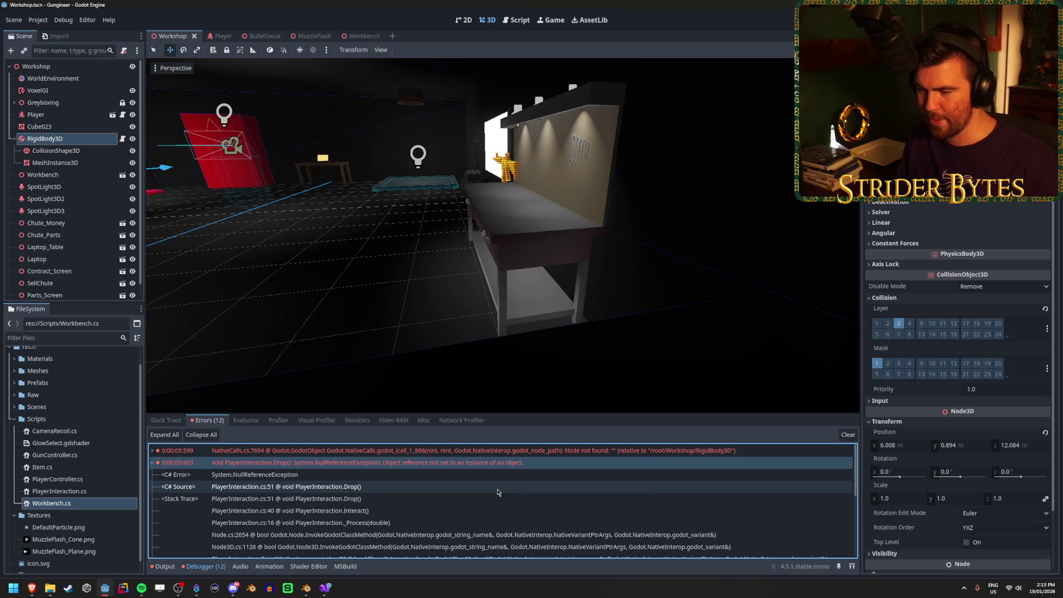
double_click(480, 510)
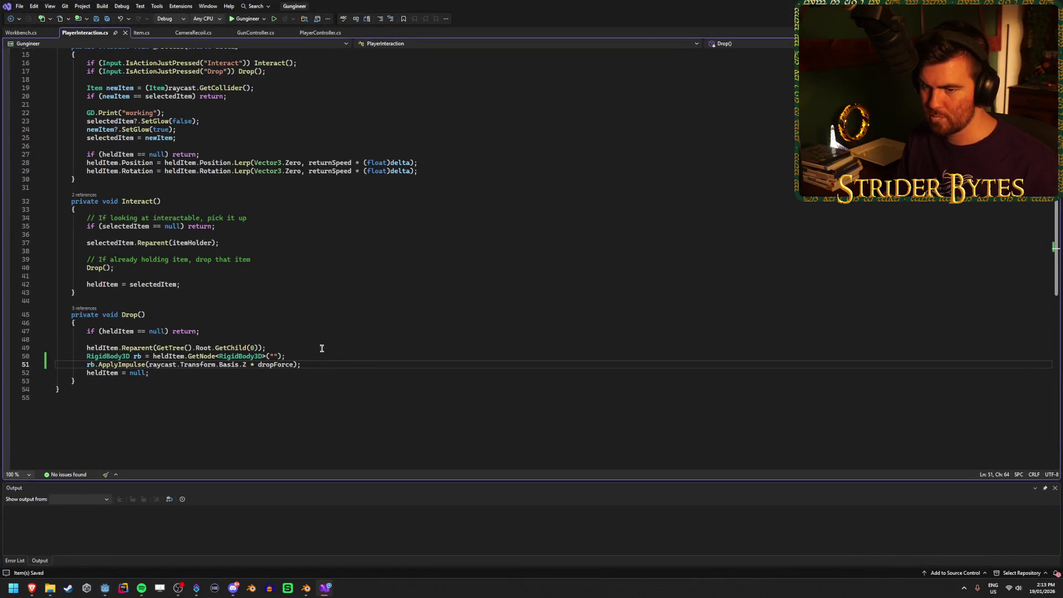
Review the heldItem null check on line 47 and the impulse on line 52, then return to Godot
click(207, 340)
click(209, 323)
click(184, 331)
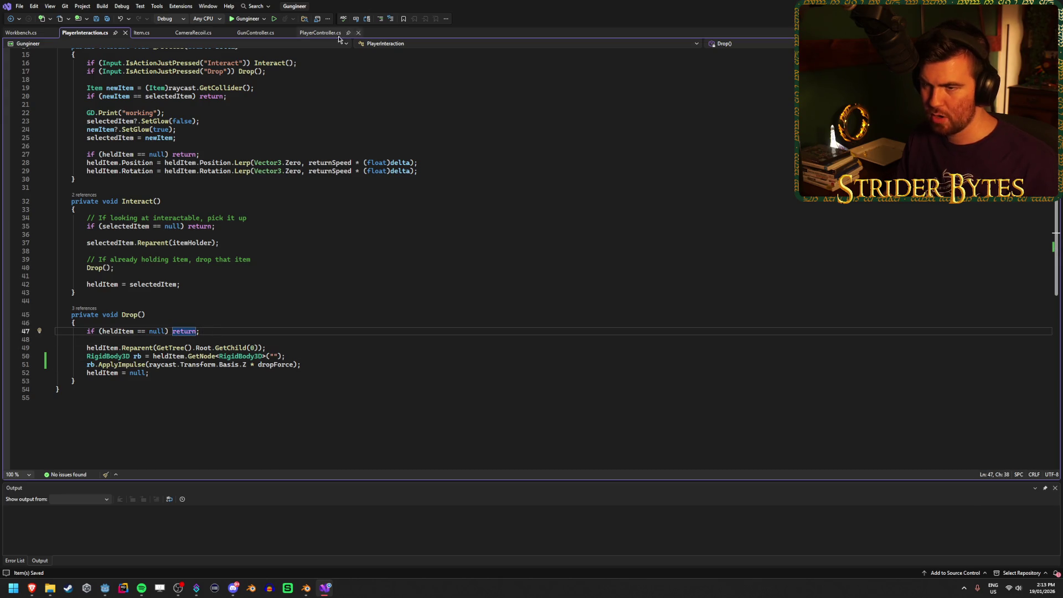
double_click(332, 6)
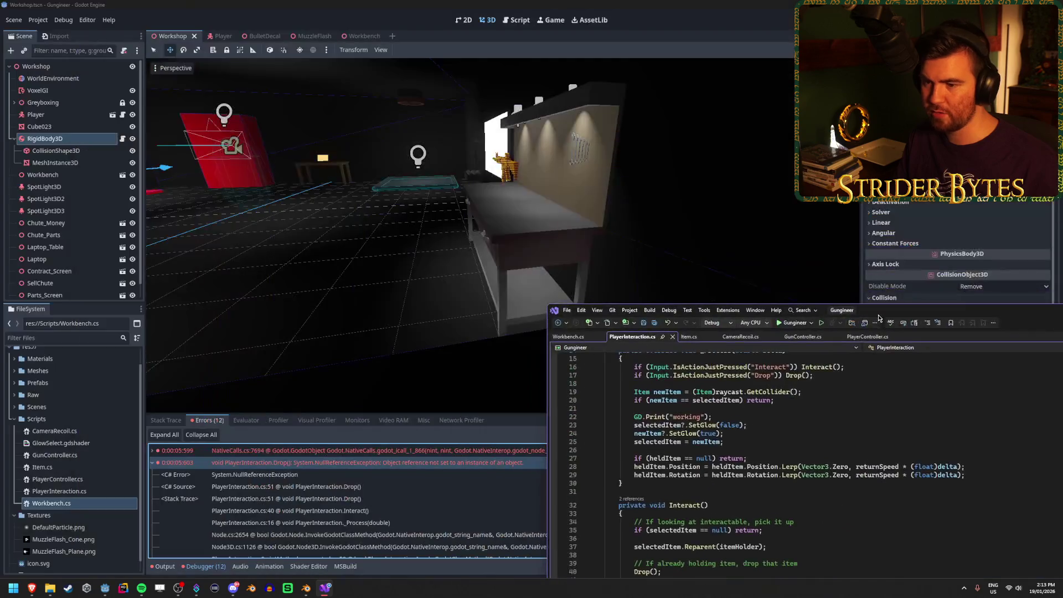
mouse_move(872, 314)
mouse_down()
mouse_move(576, 179)
mouse_move(494, 157)
mouse_up()
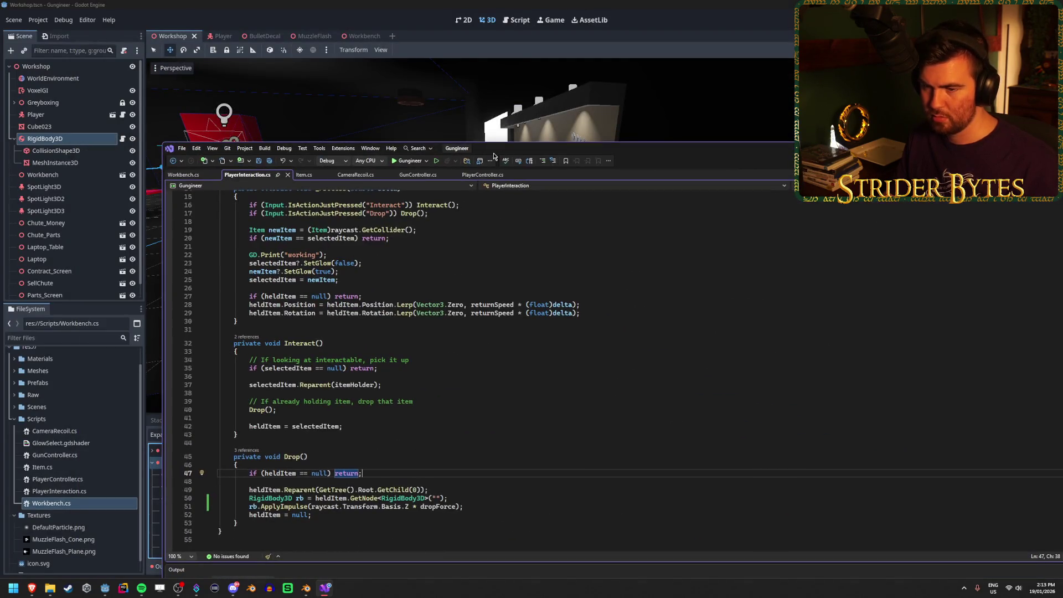
double_click(495, 156)
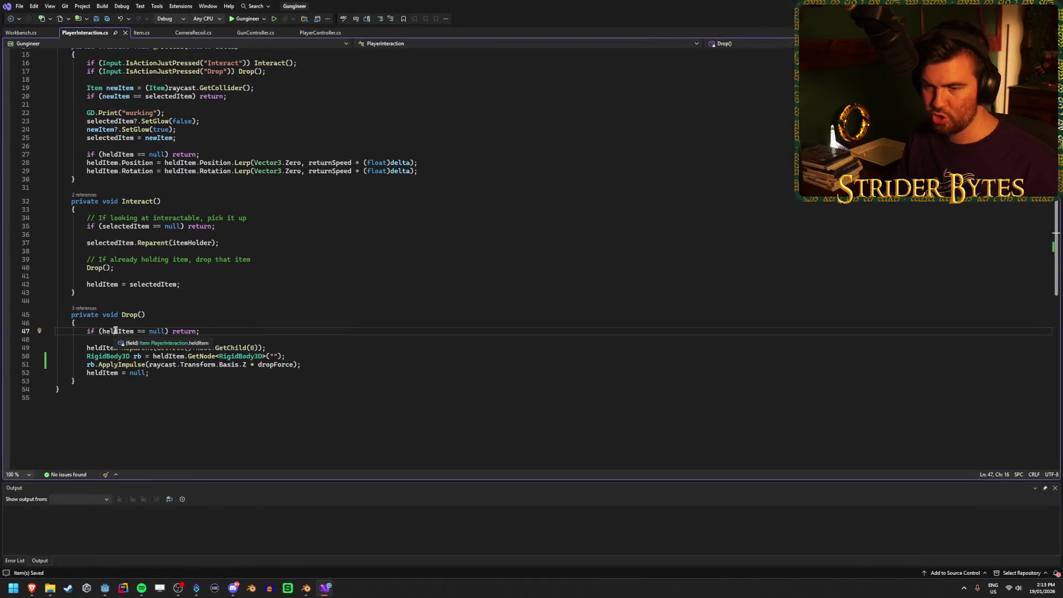
click(148, 372)
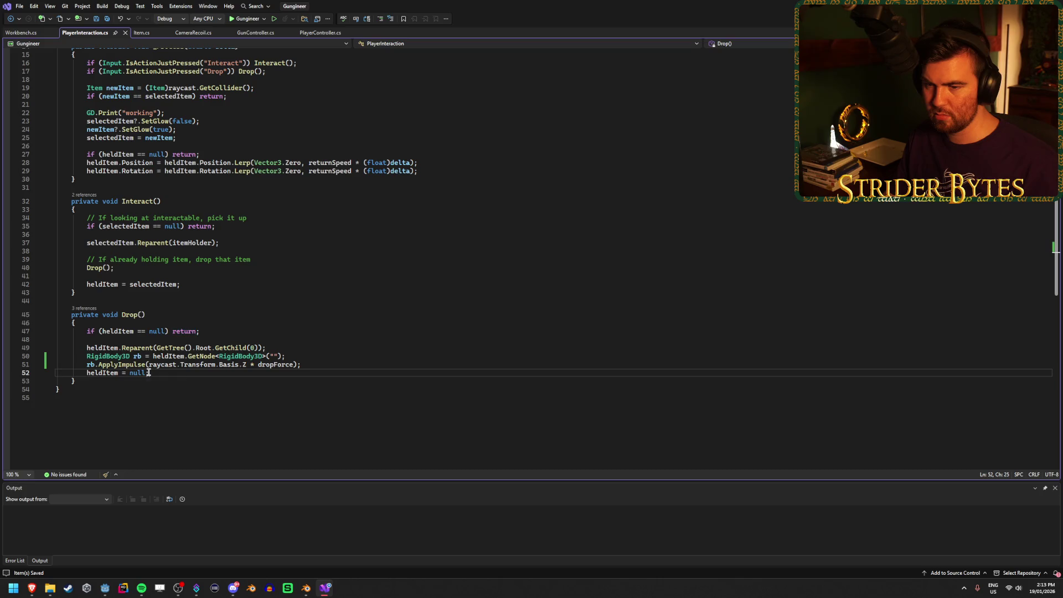
click(233, 331)
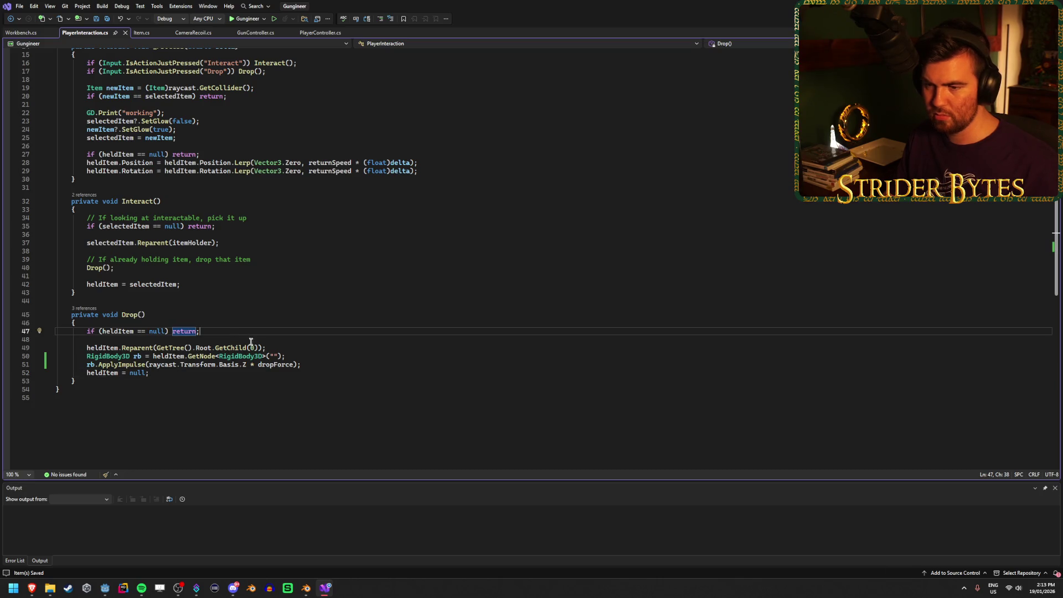
key(alt+Tab)
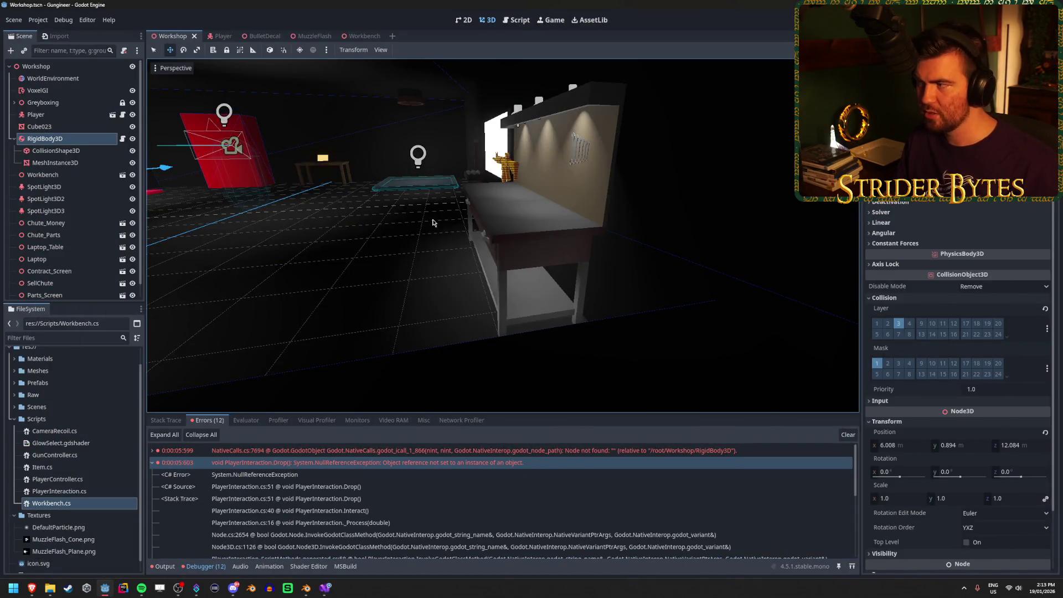
From the Player scene, run the game, pick up the gun, then stop it
click(221, 37)
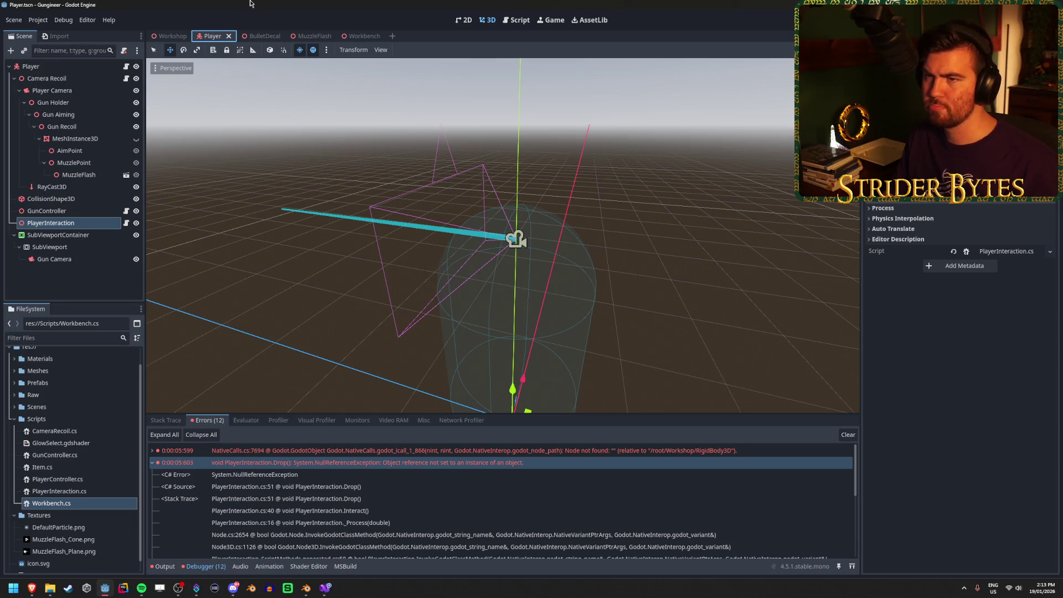
key(F5)
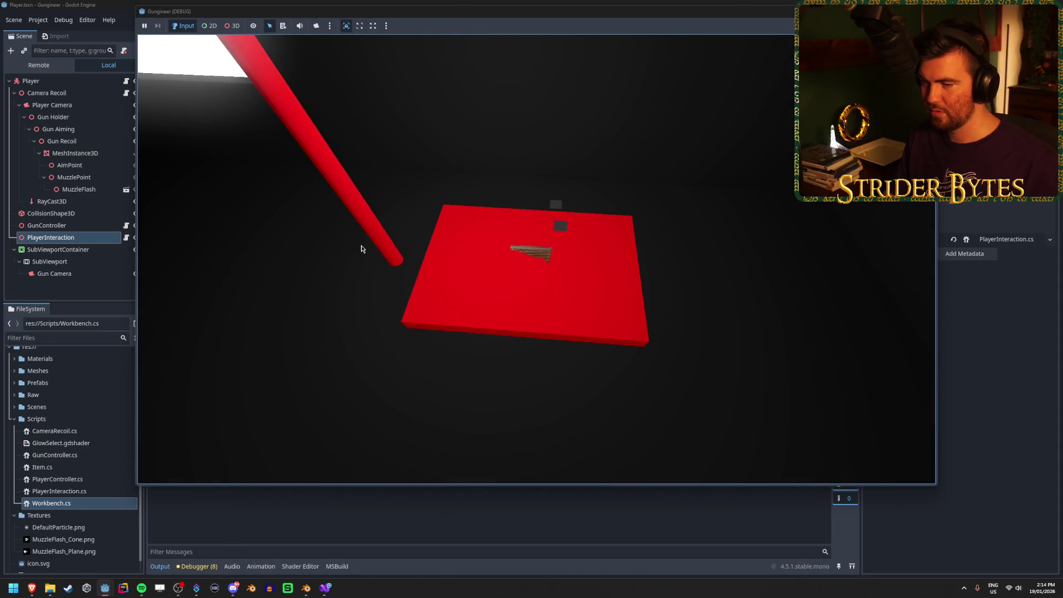
key(e)
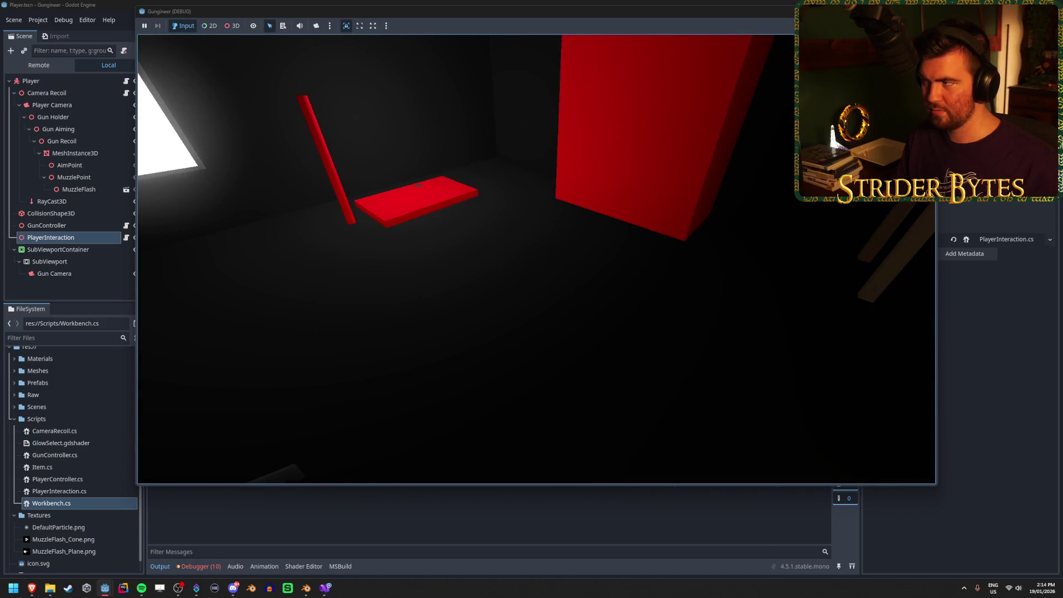
key(F8)
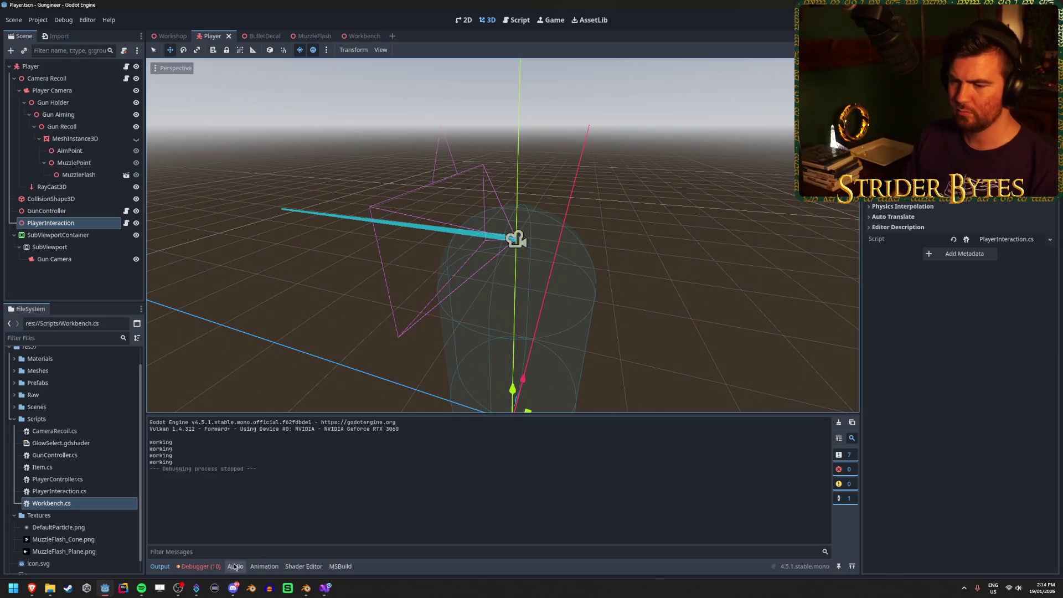
Expand the newest Drop() error's stack trace, then clear the error list
click(198, 567)
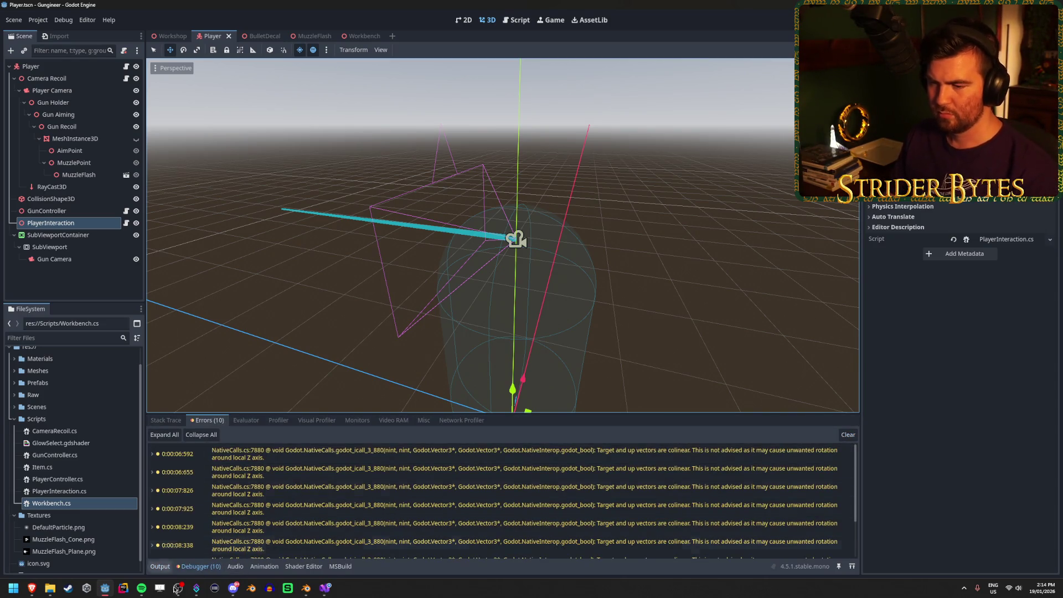
scroll(685, 497, down, 3)
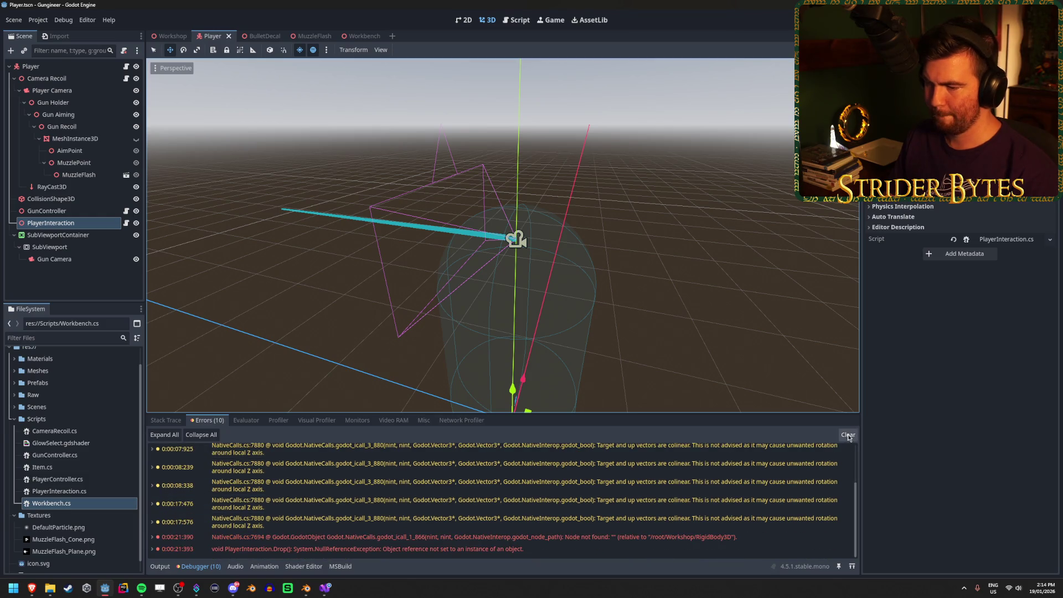
click(389, 551)
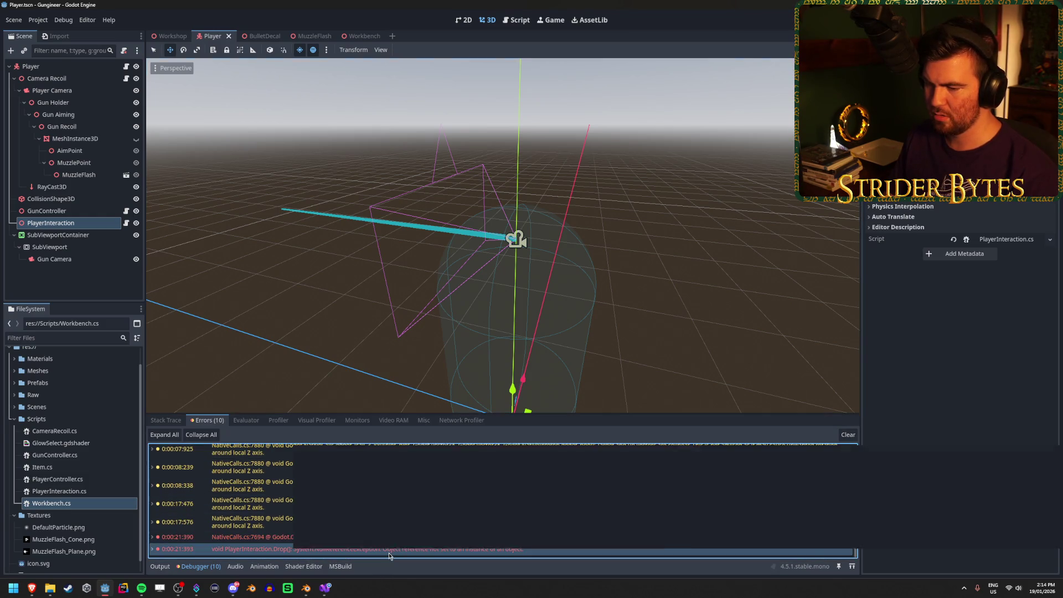
double_click(389, 550)
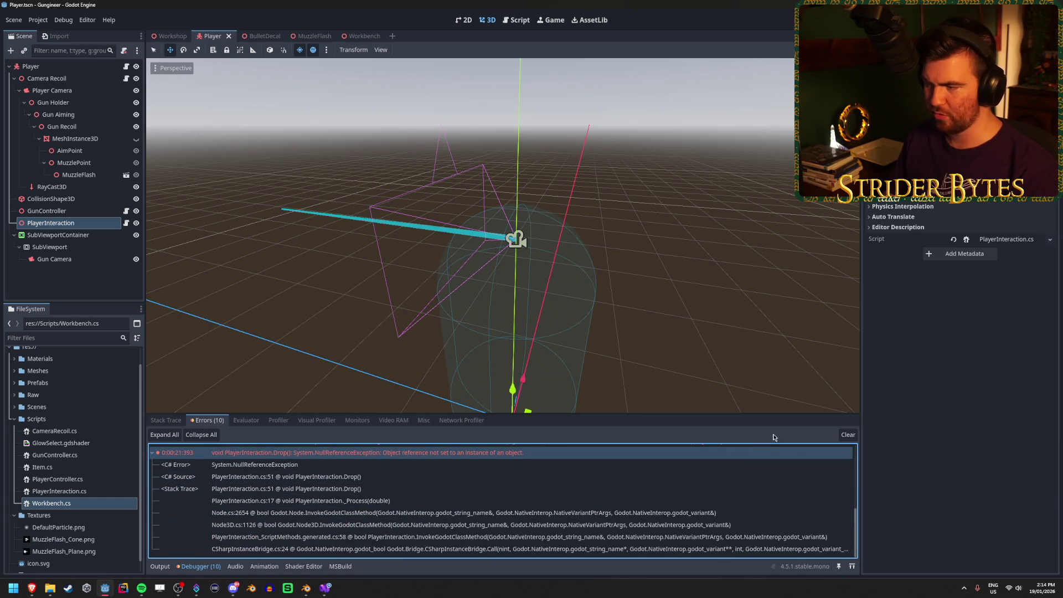
click(846, 434)
Recheck the empty node path on line 50 of PlayerInteraction.cs, then maximize Brave
click(325, 588)
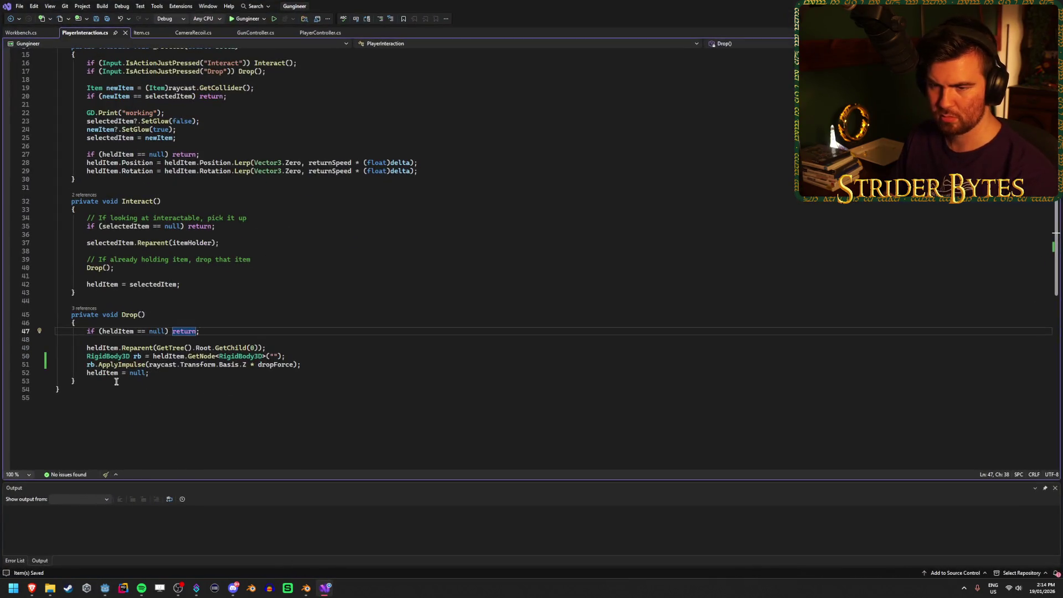
click(109, 364)
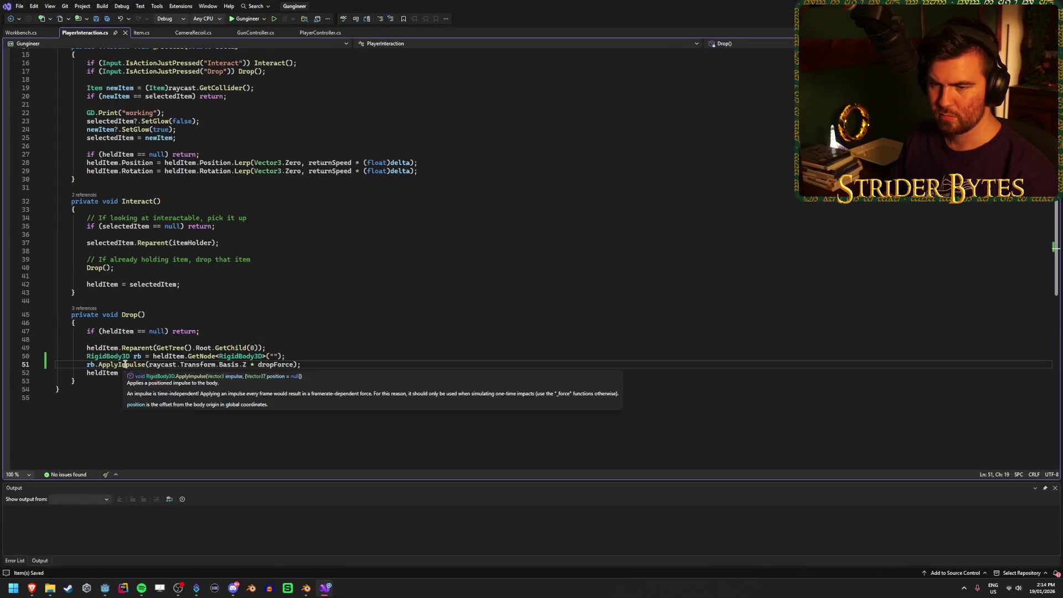
click(273, 355)
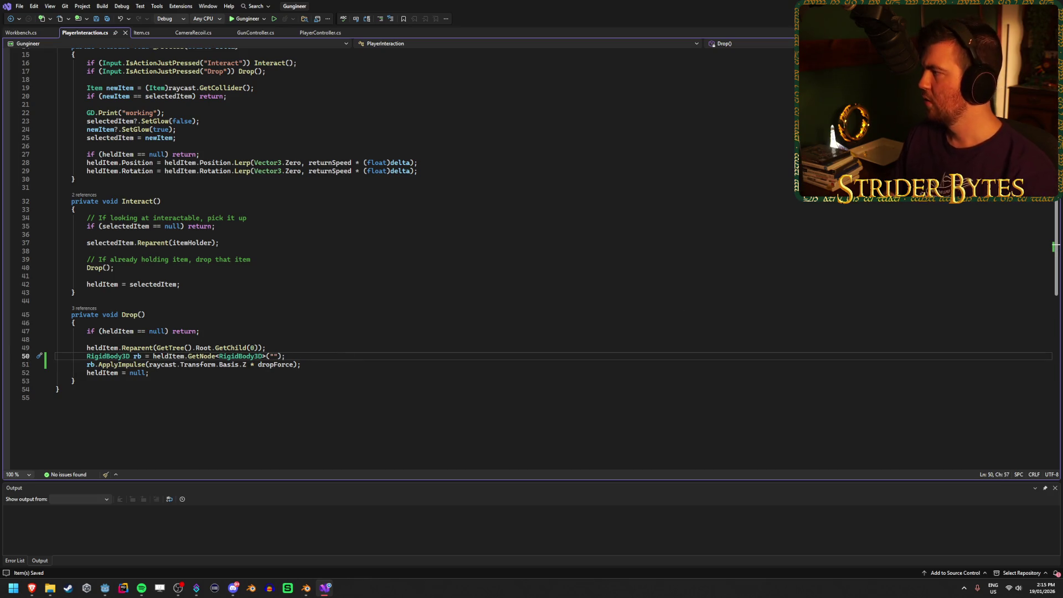
key(alt+Tab)
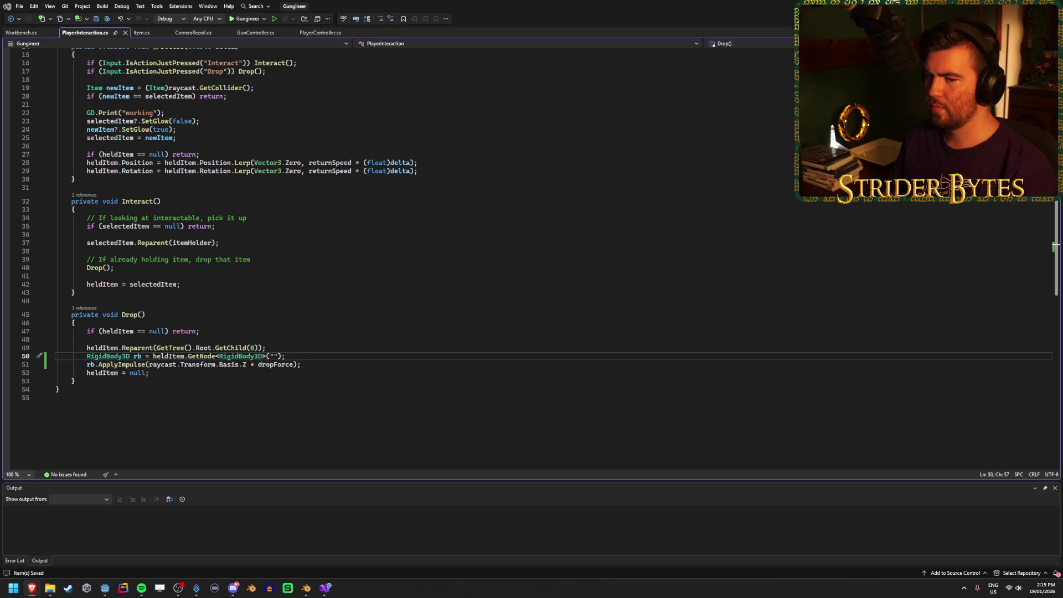
drag(498, 280, 431, 4)
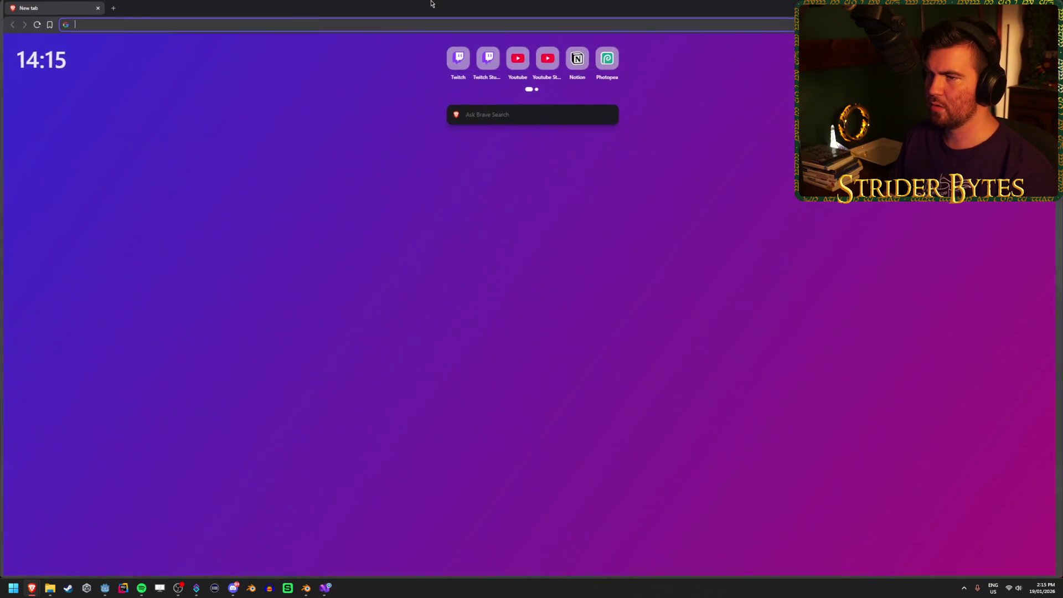
Search 'godot get node path of itself' and read the Godot Forum answer
text(godot get n)
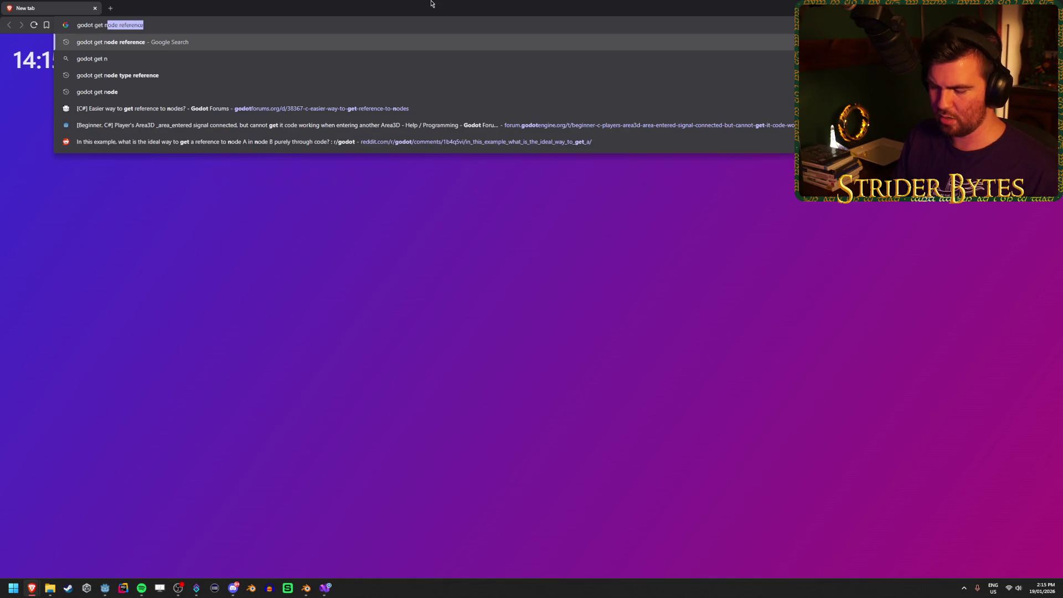
text(ode )
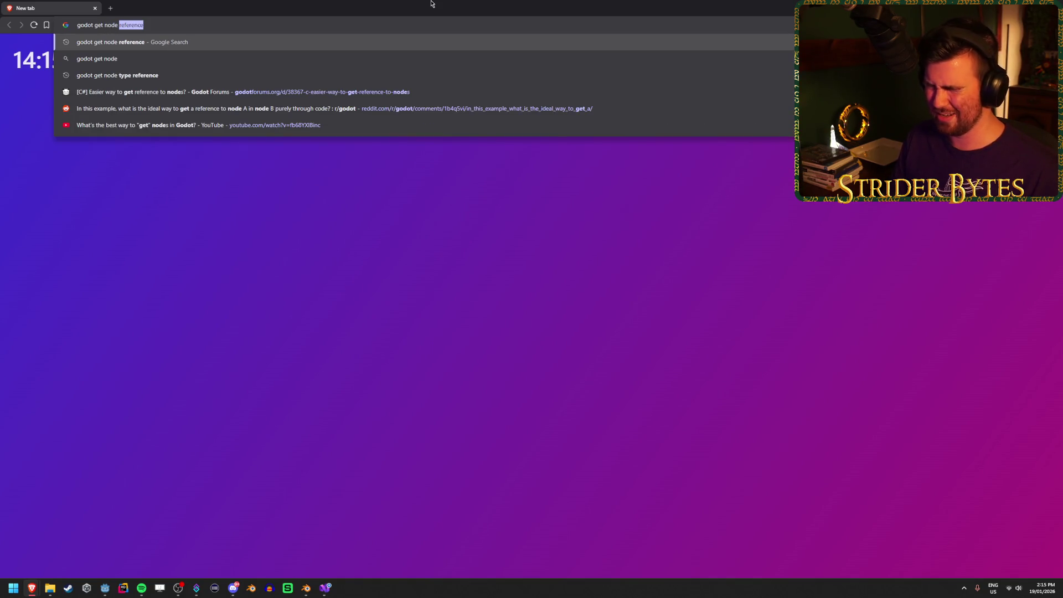
text(path)
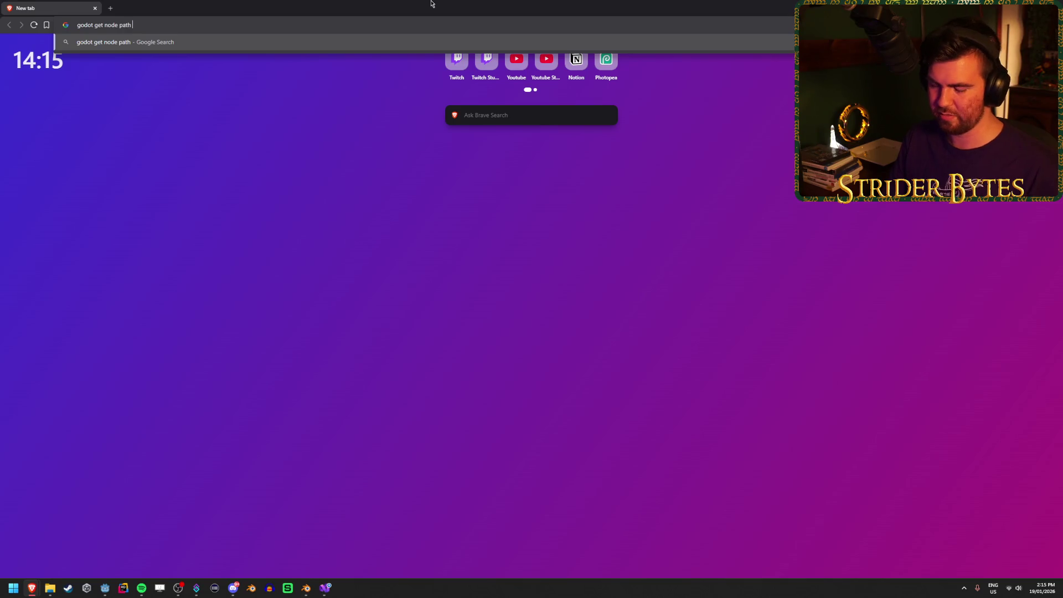
text( of itself)
key(Return)
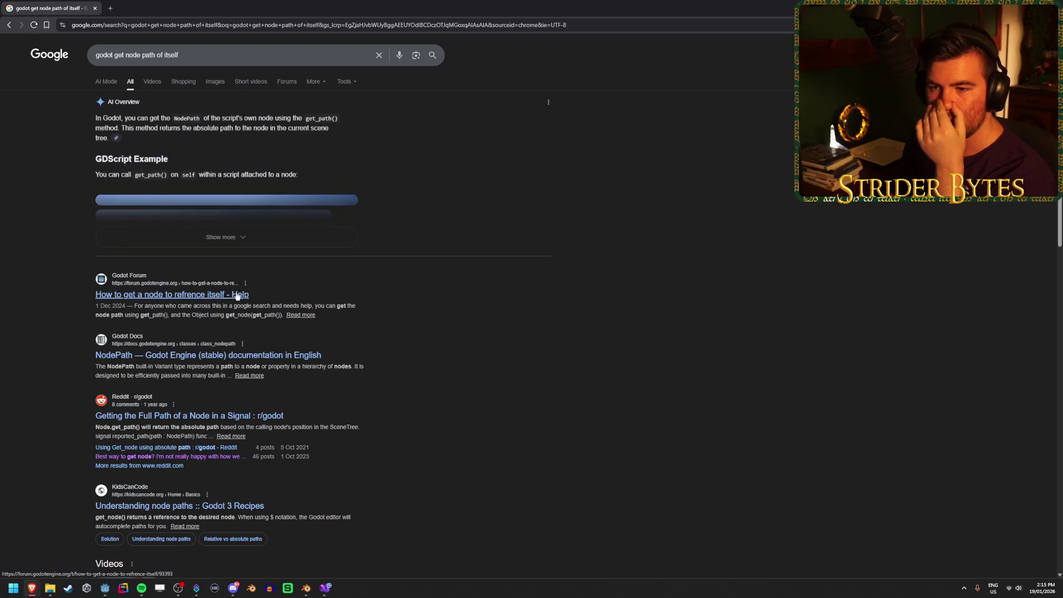
click(237, 294)
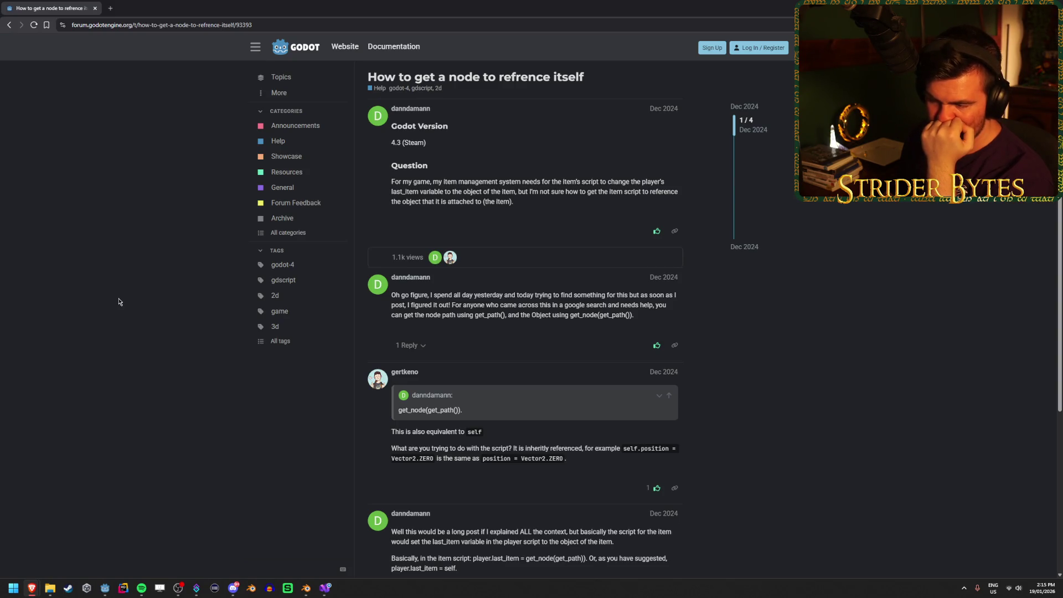
scroll(119, 301, down, 2)
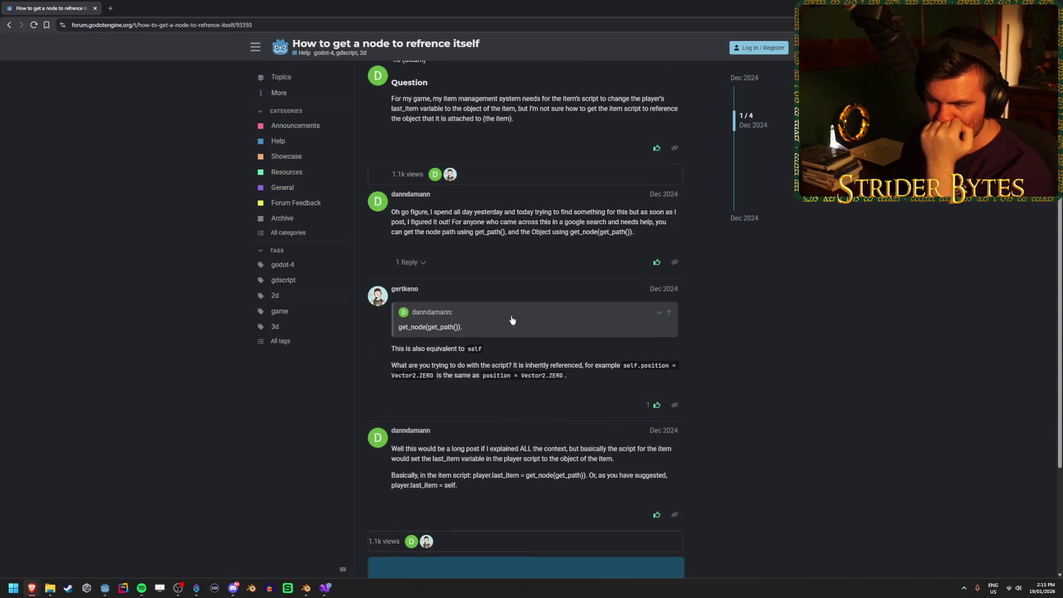
key(alt+Tab)
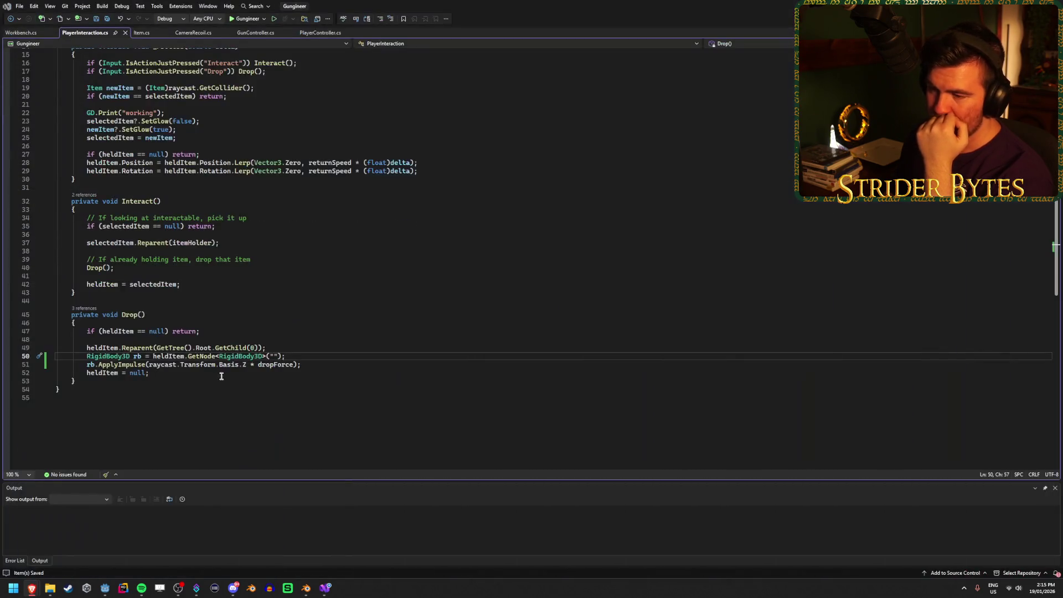
Replace the empty quotes on line 50 with GetPath() and save the script
key(BackSpace)
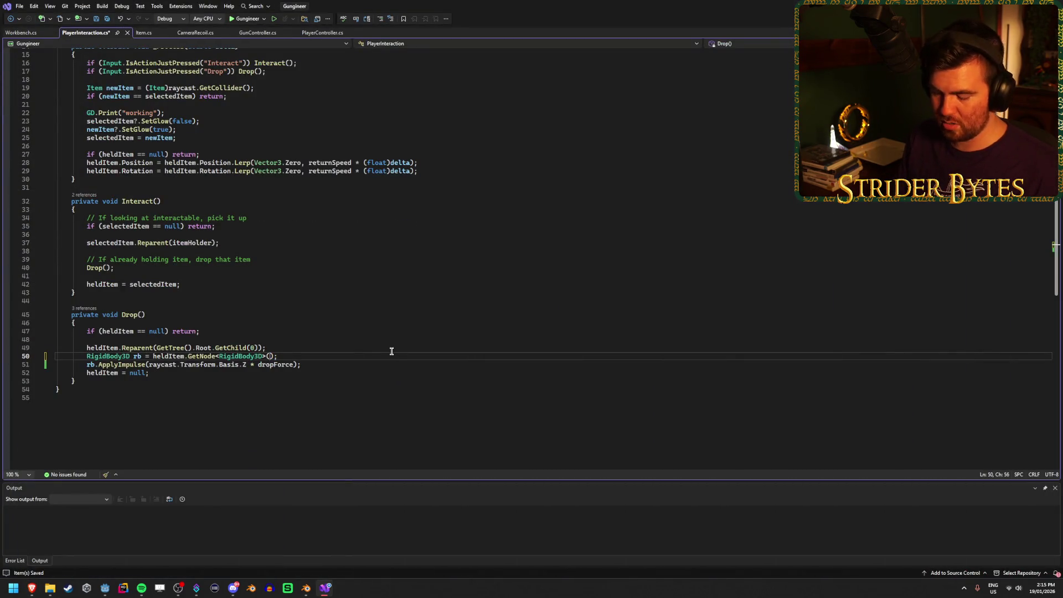
text(GetPath)
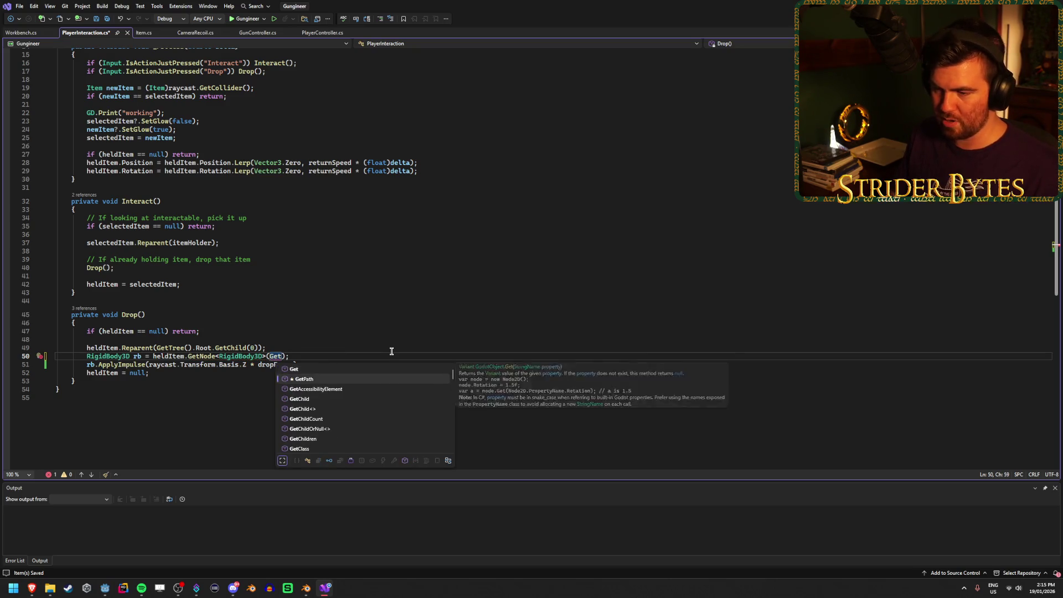
text(())
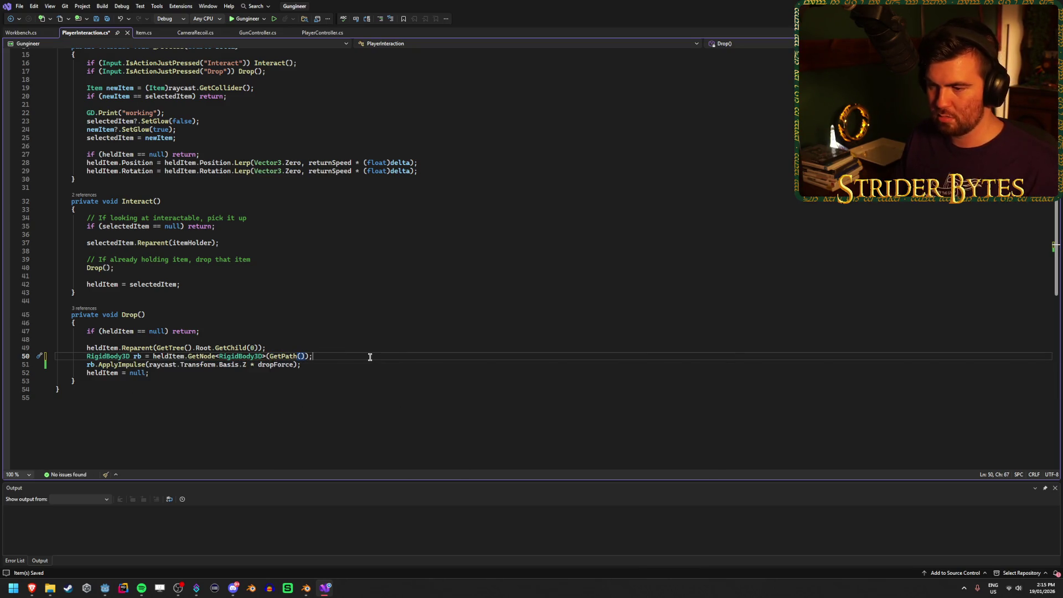
key(ctrl+s)
mouse_move(284, 356)
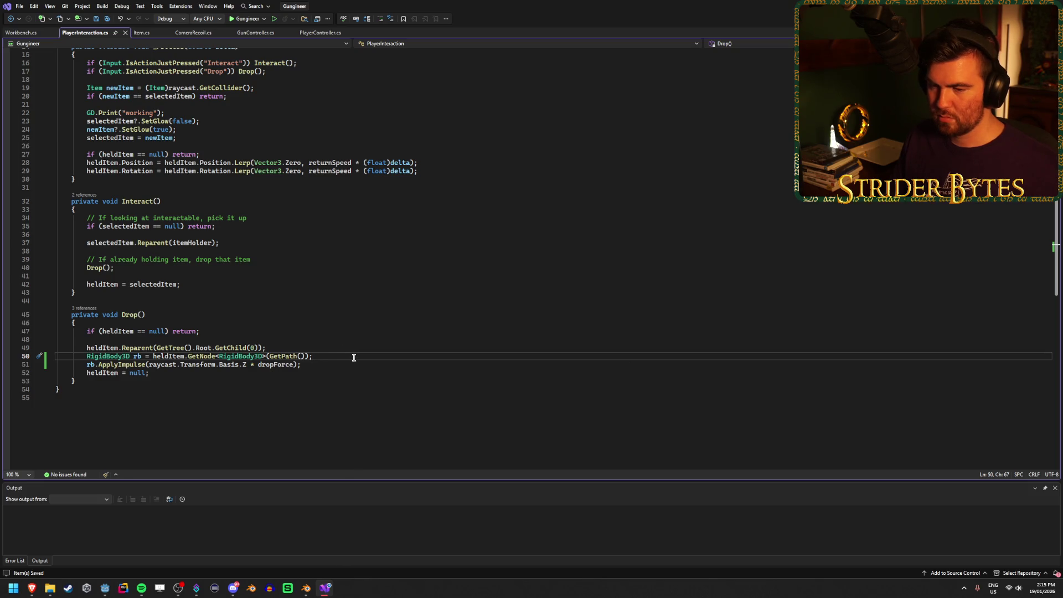
Run the game, walk to the workbench and pick up the gun, then view reported errors
key(alt+Tab)
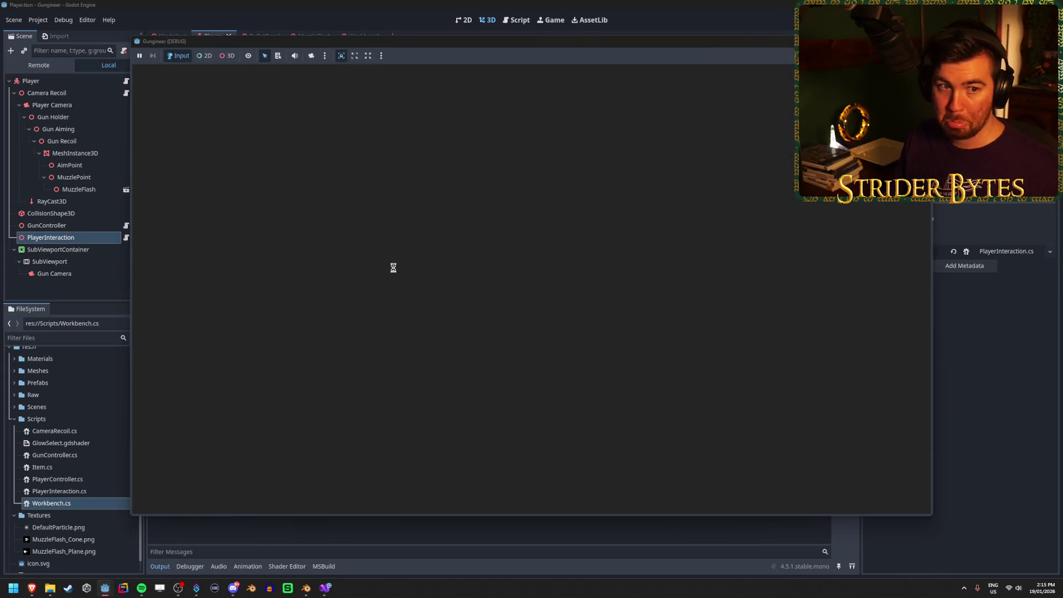
key(w)
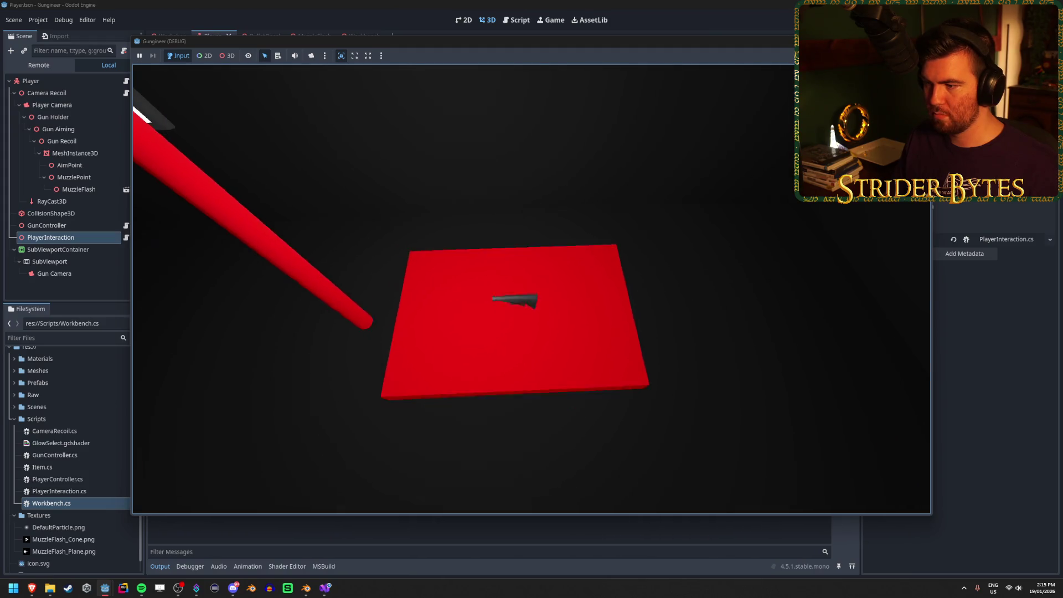
key(e)
mouse_move(531, 287)
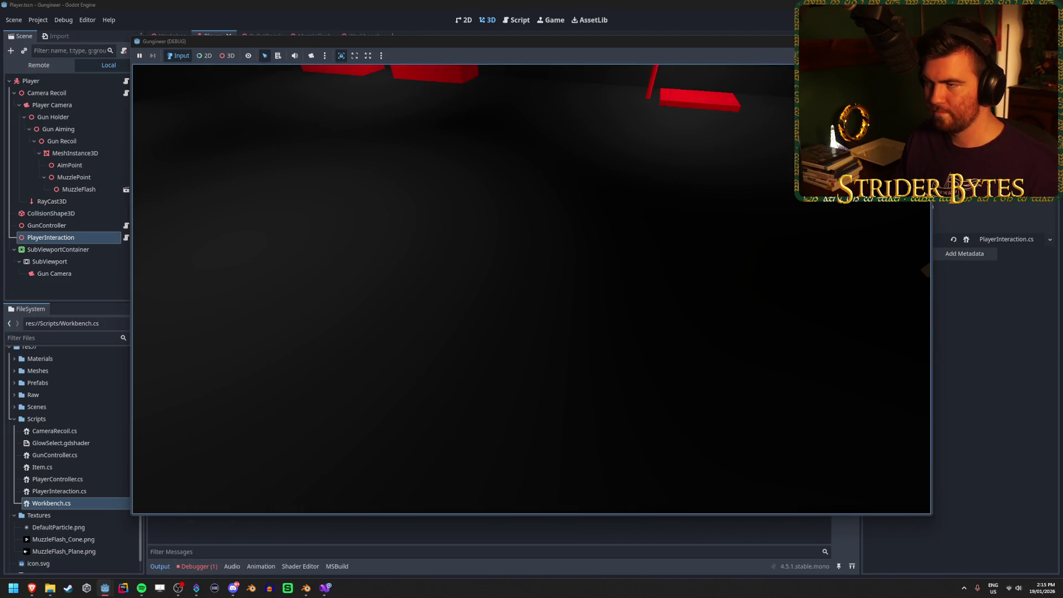
key(F8)
click(198, 566)
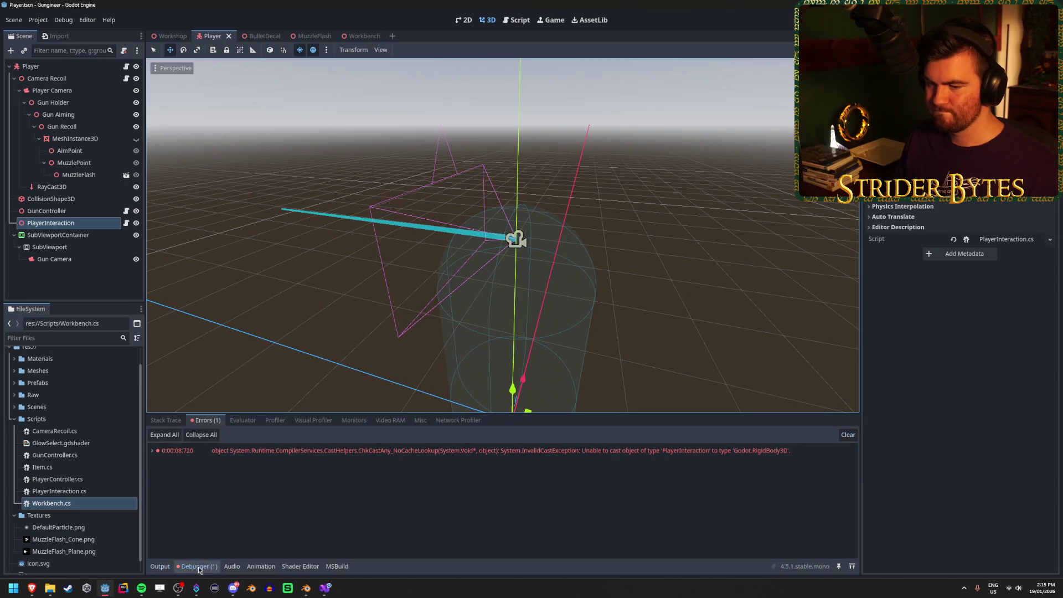
Expand the InvalidCastException and jump to the RigidBody3D GetNode call on Drop()'s line 50
click(510, 510)
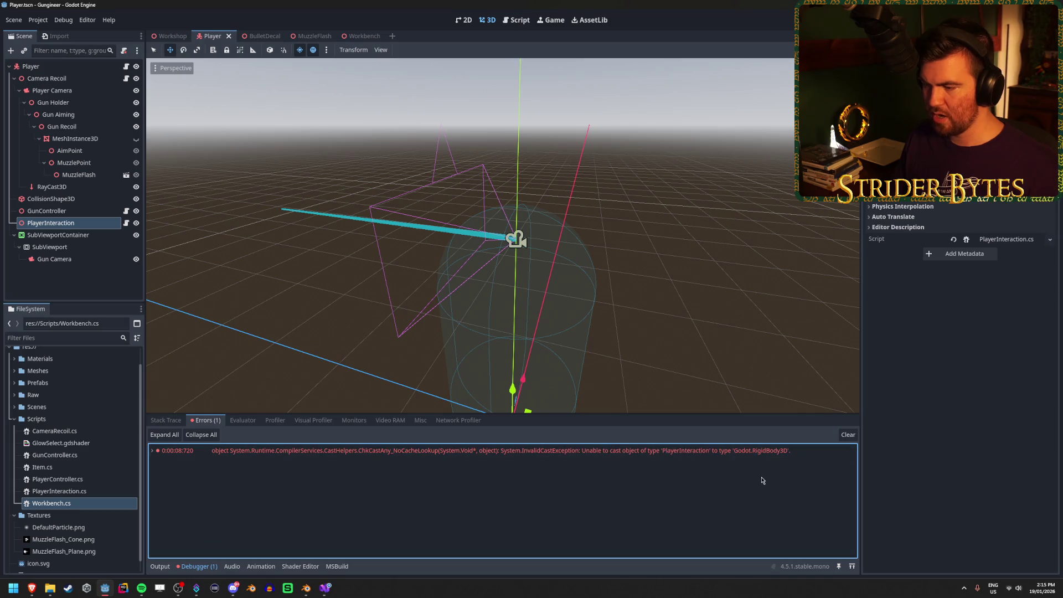
double_click(764, 450)
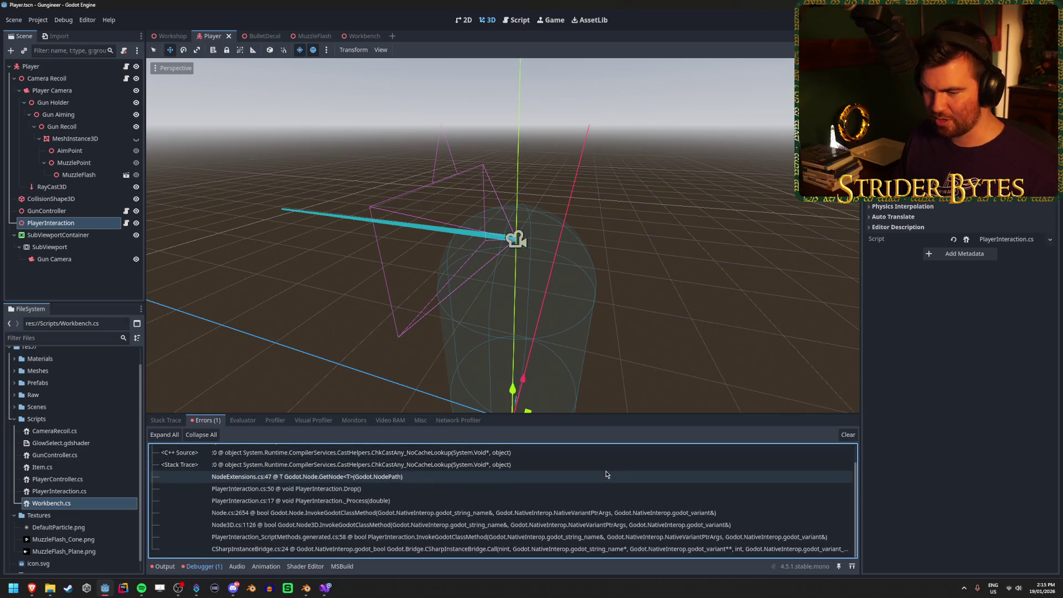
scroll(606, 470, up, 2)
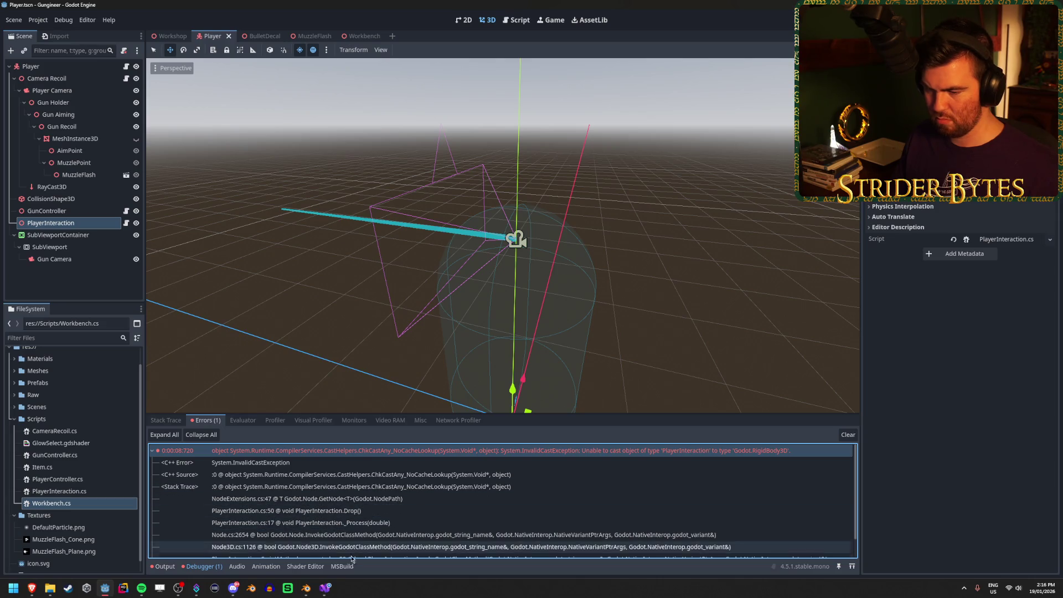
double_click(299, 510)
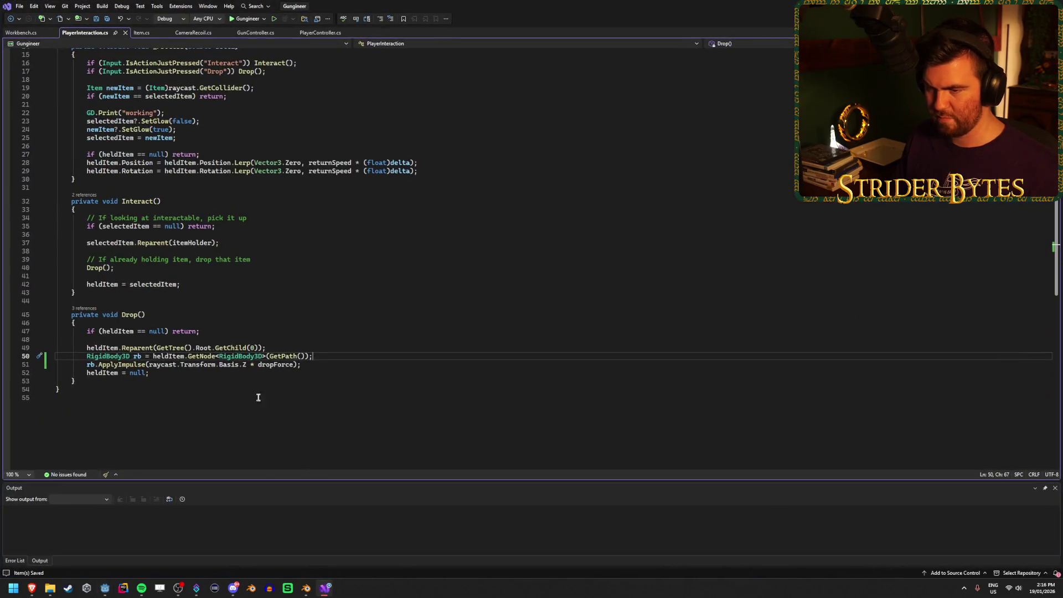
click(128, 356)
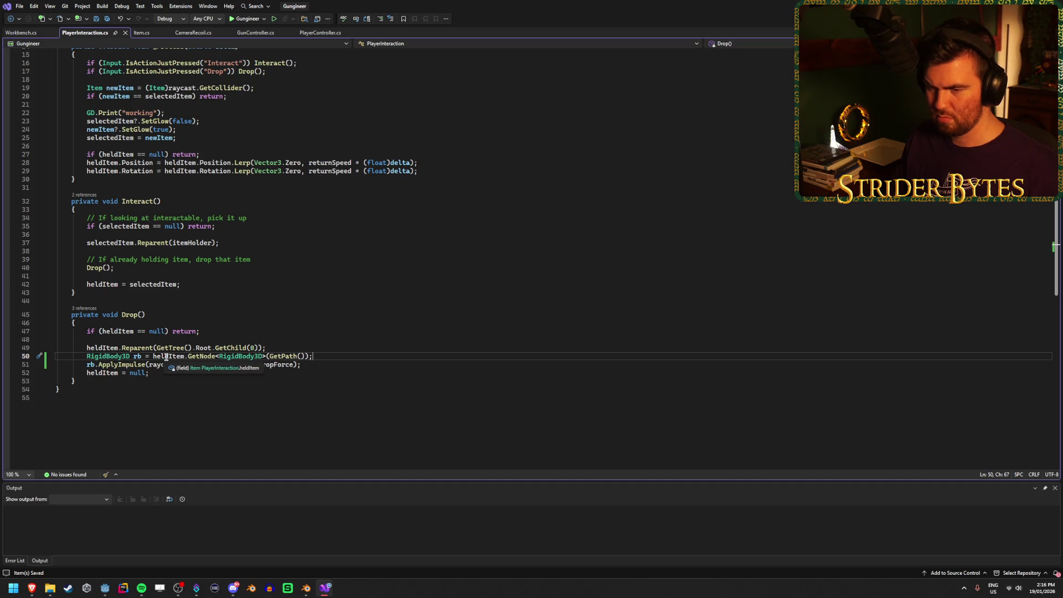
scroll(172, 351, up, 5)
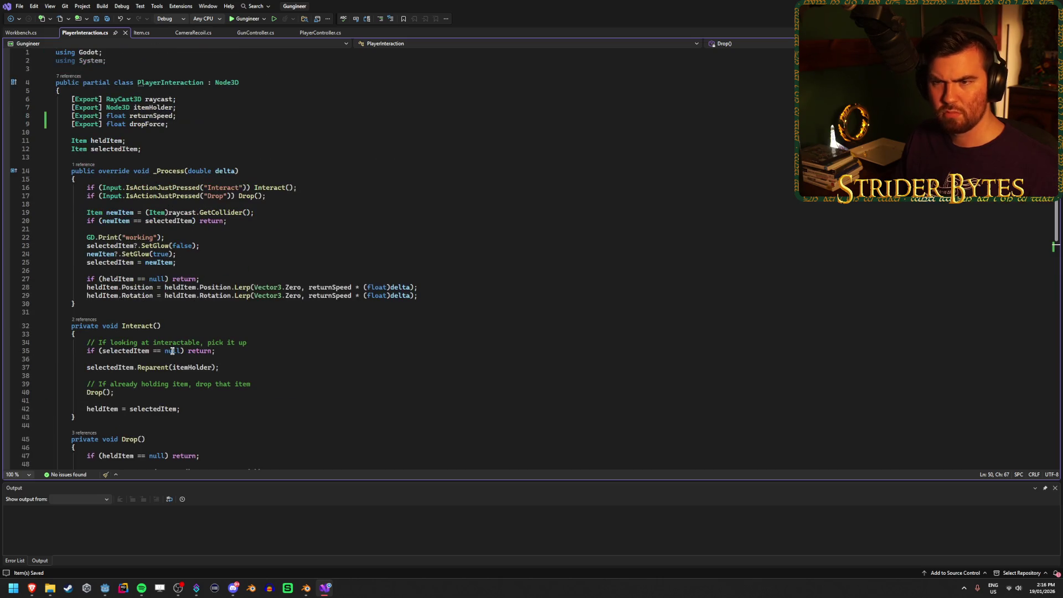
scroll(332, 344, down, 5)
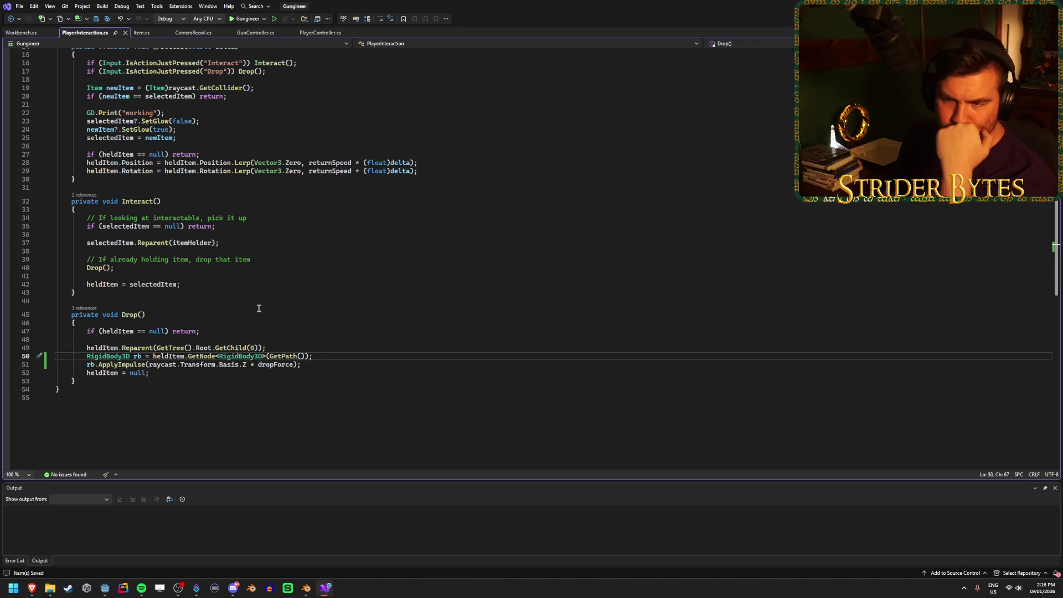
scroll(270, 299, up, 3)
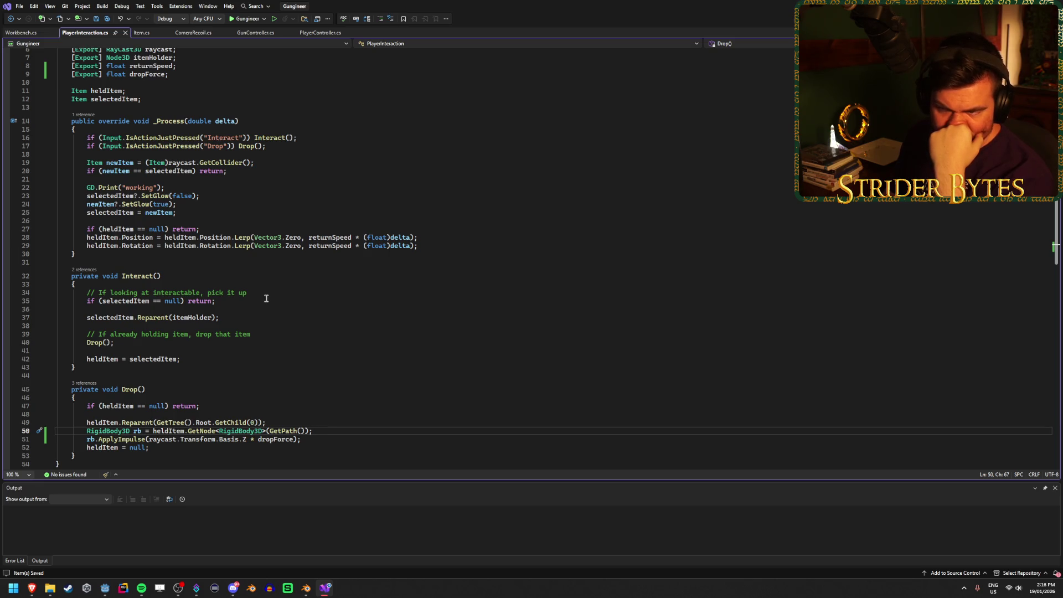
key(alt+Tab)
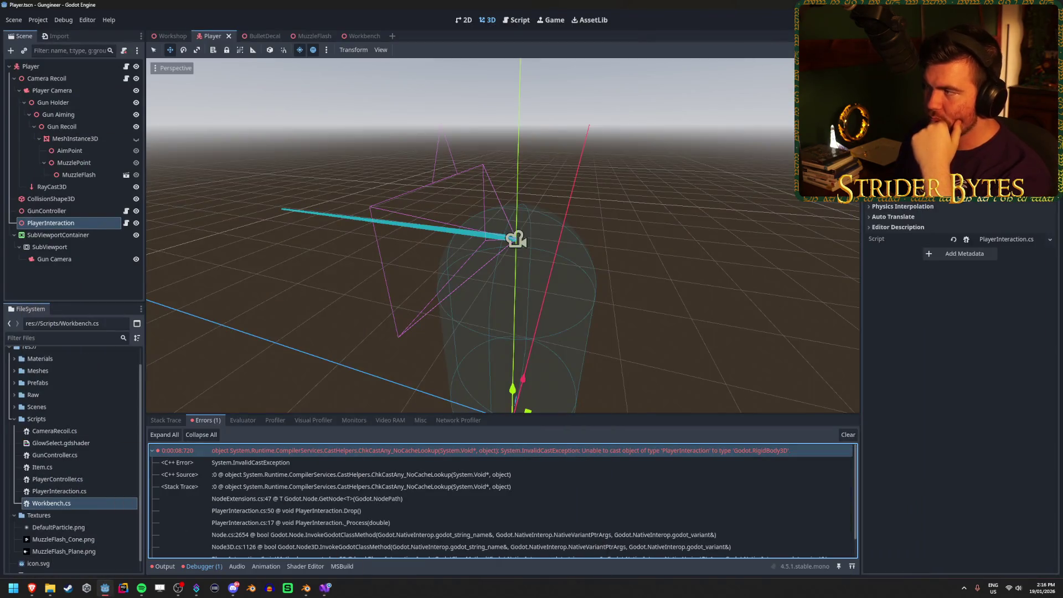
Rerun the game and walk toward the red workbench
key(F5)
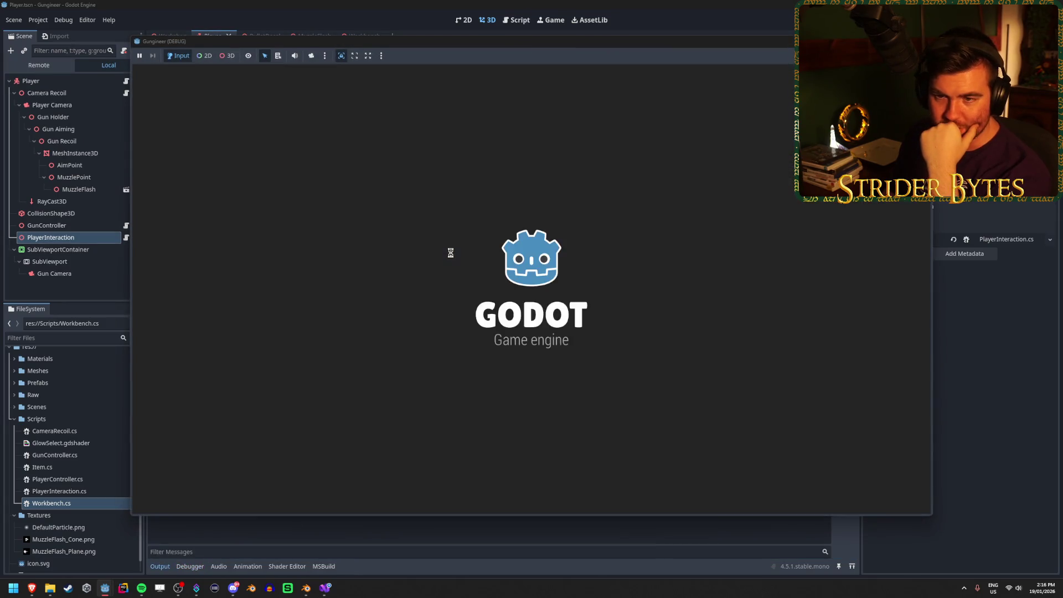
key(w)
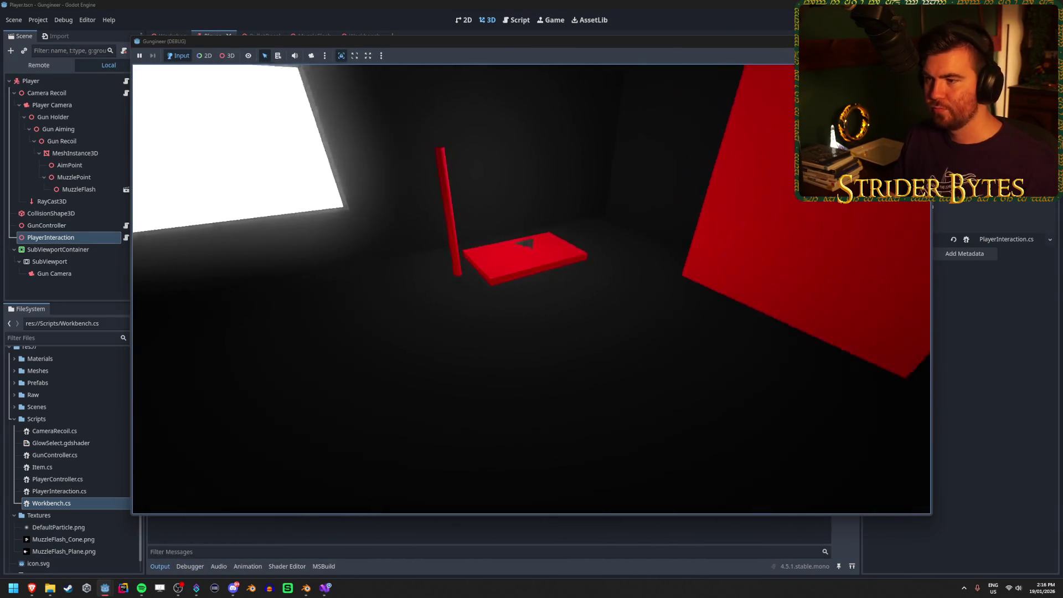
key(s)
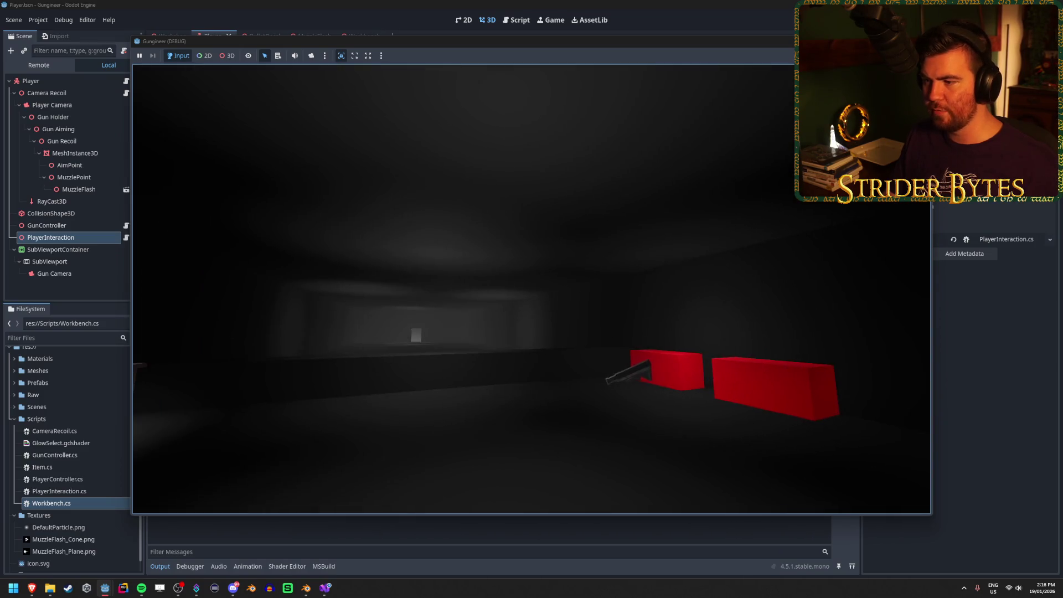
mouse_move(531, 289)
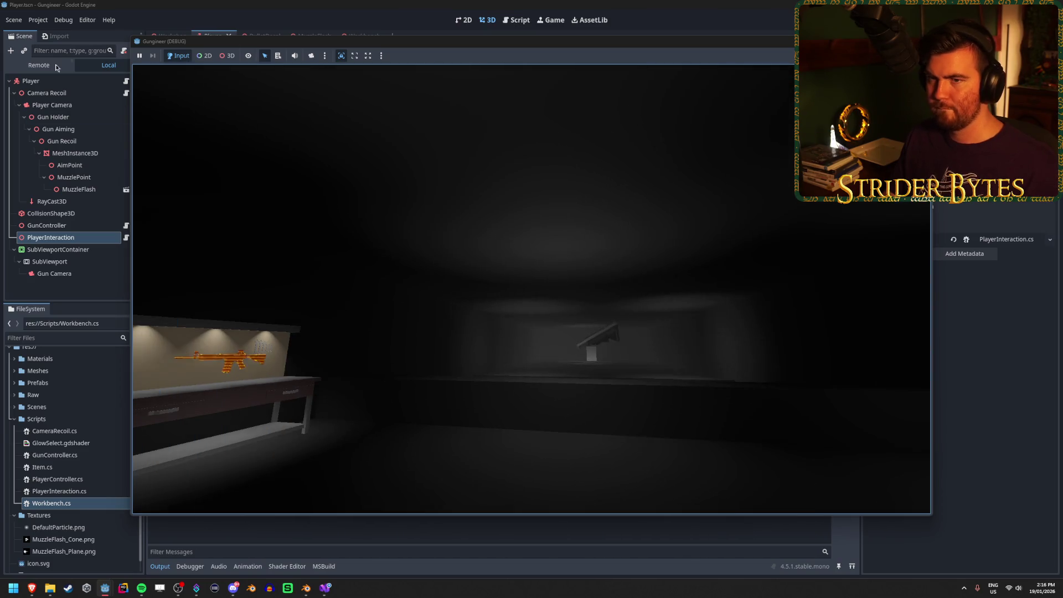
Expand the Remote tree Workshop > Player > Camera Recoil > Player Camera > Gun Holder and inspect RigidBody3D
click(45, 65)
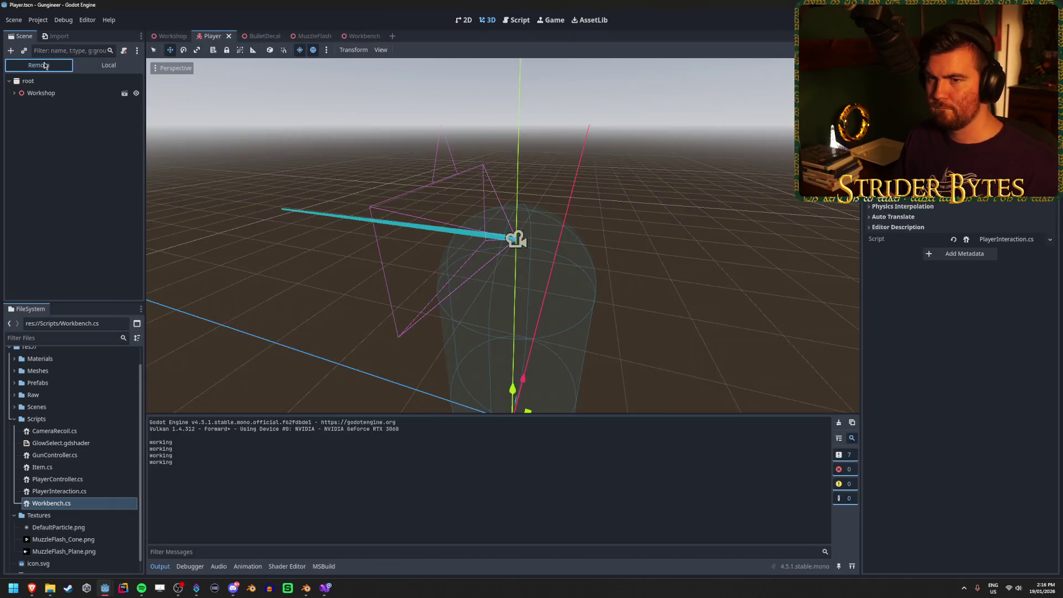
click(15, 94)
click(19, 141)
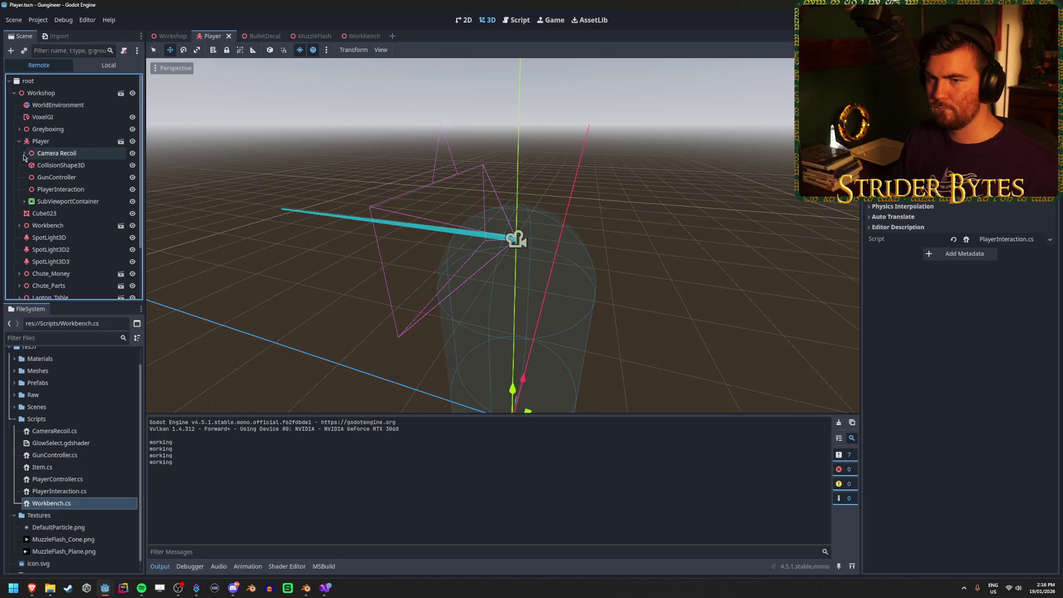
click(24, 153)
click(29, 165)
click(34, 177)
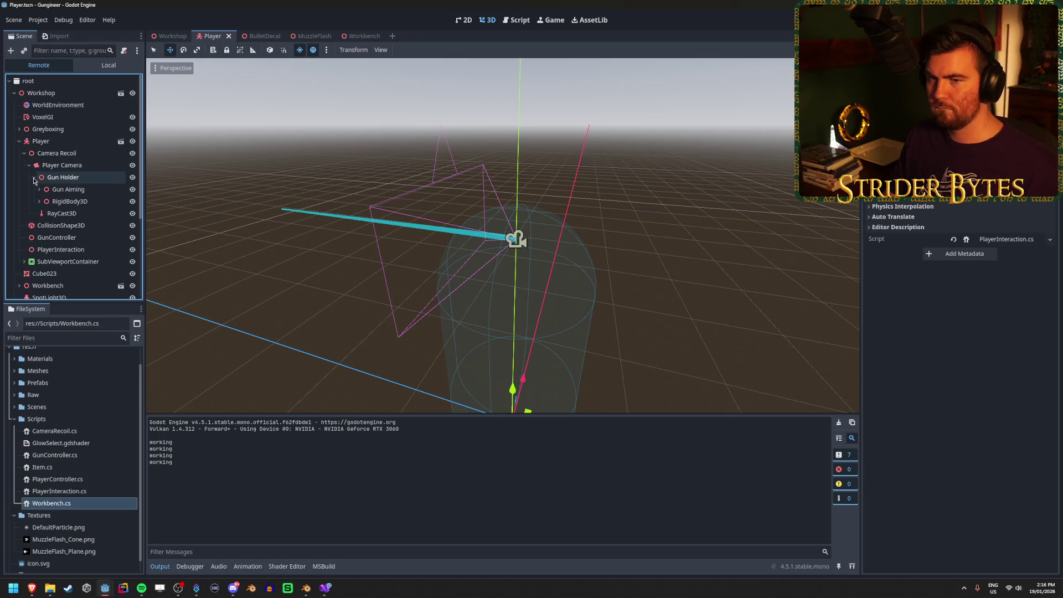
click(92, 203)
click(81, 183)
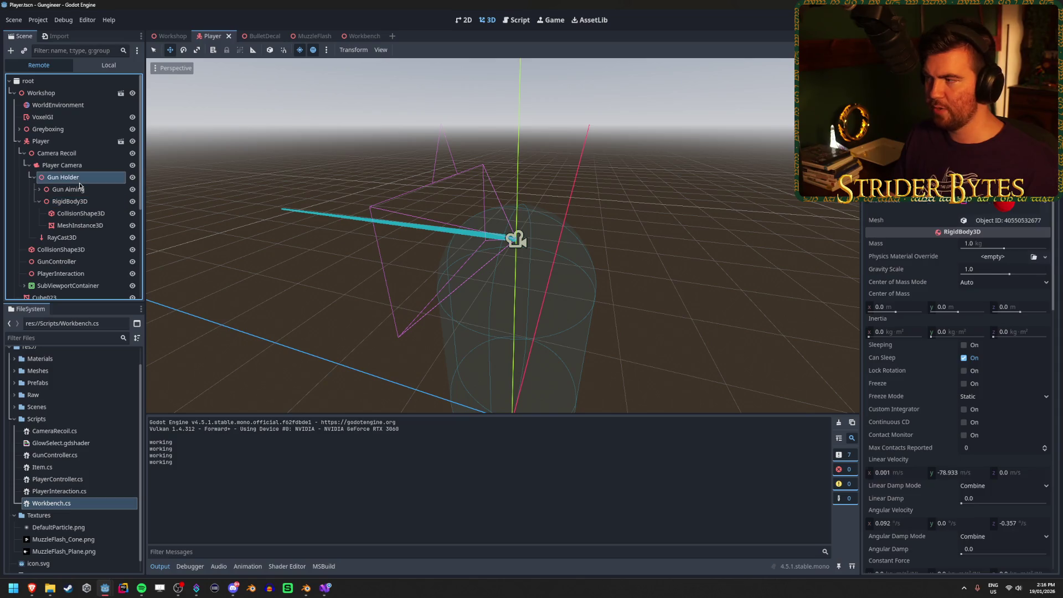
click(84, 202)
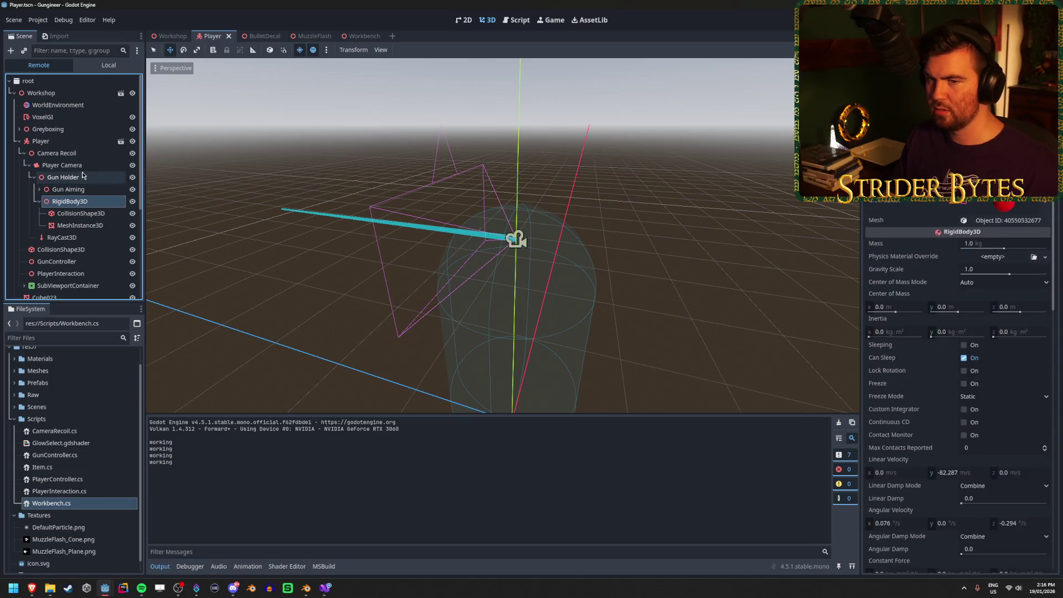
click(82, 176)
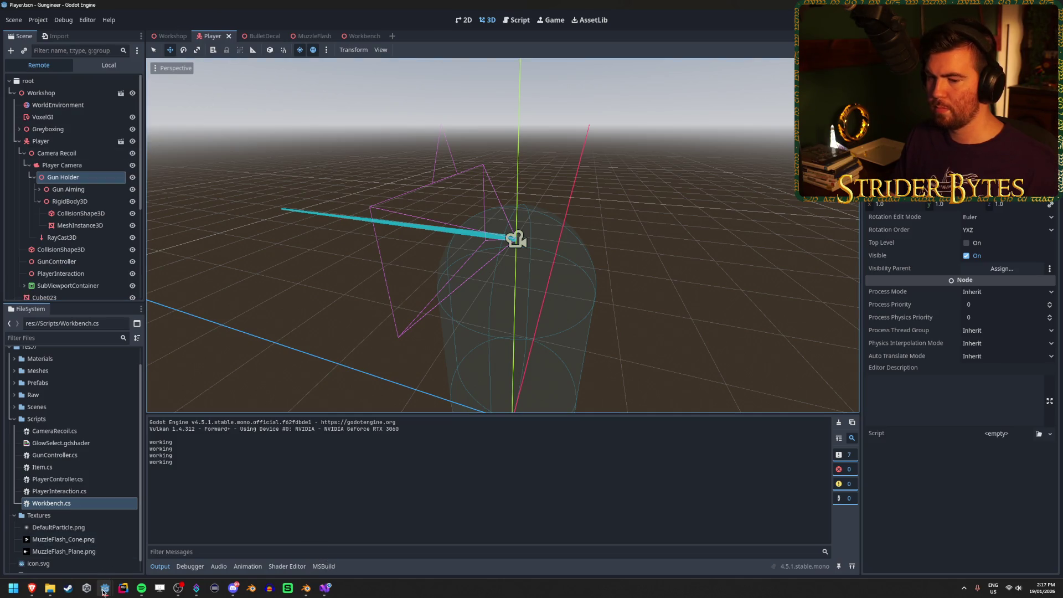
Inspect the Player Camera's properties with the running game brought back into view
mouse_move(105, 588)
click(156, 545)
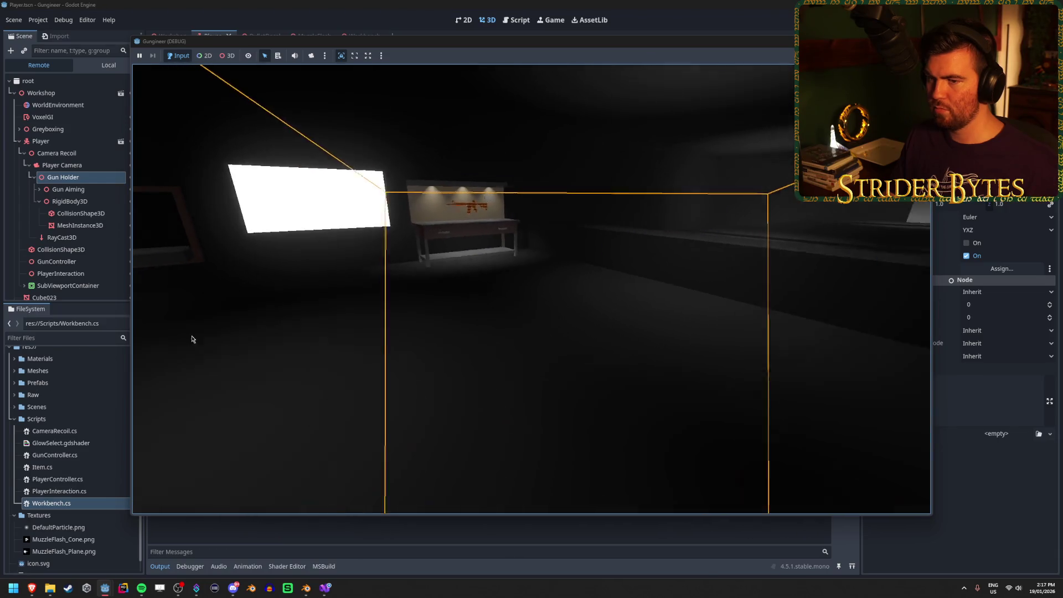
click(79, 166)
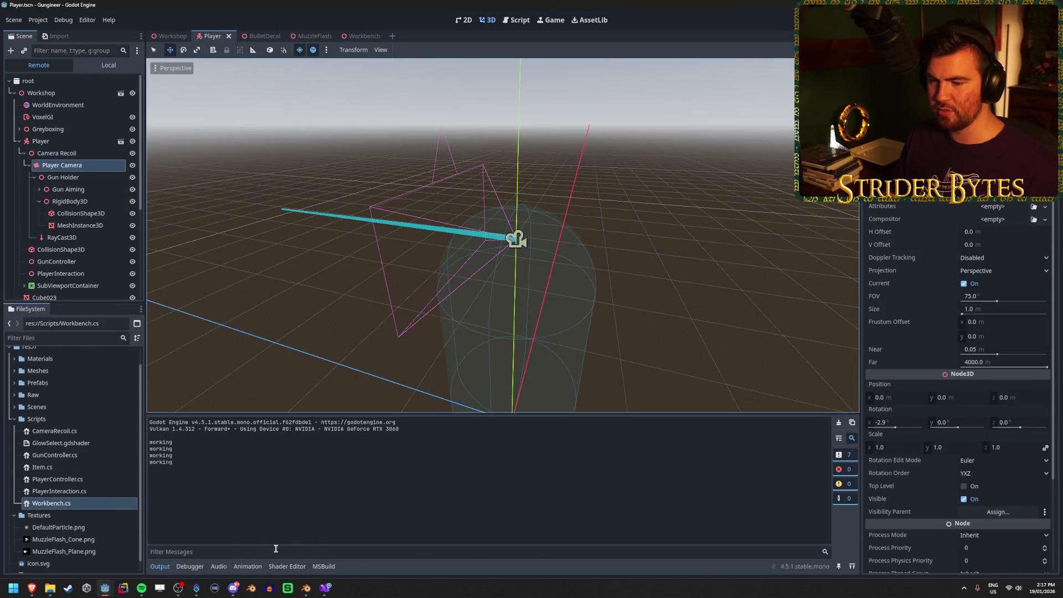
key(alt+Tab)
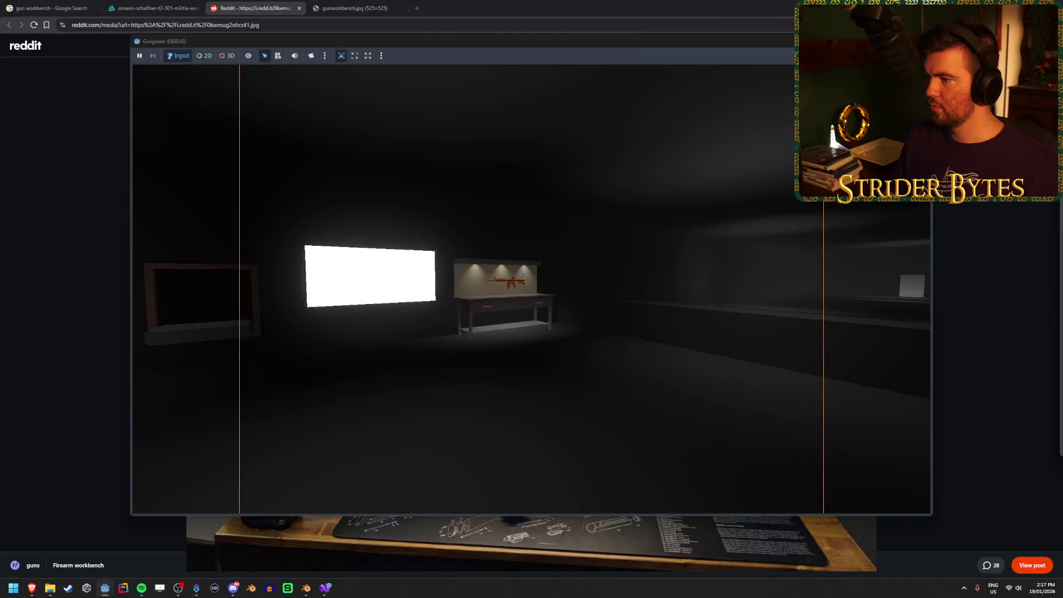
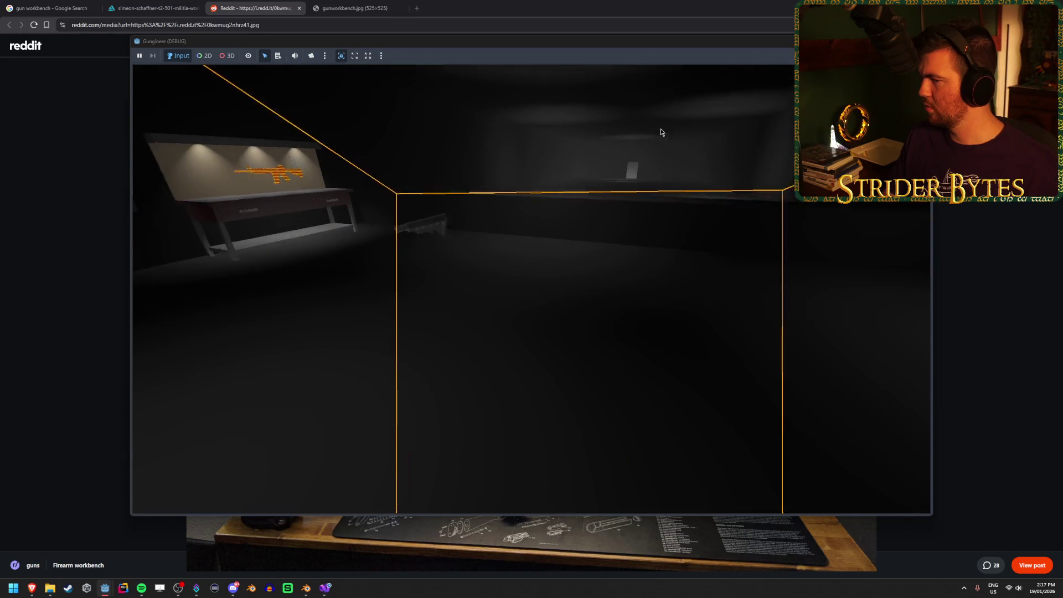
Stop the test run and inspect the Player Camera and Gun Holder nodes
key(Escape)
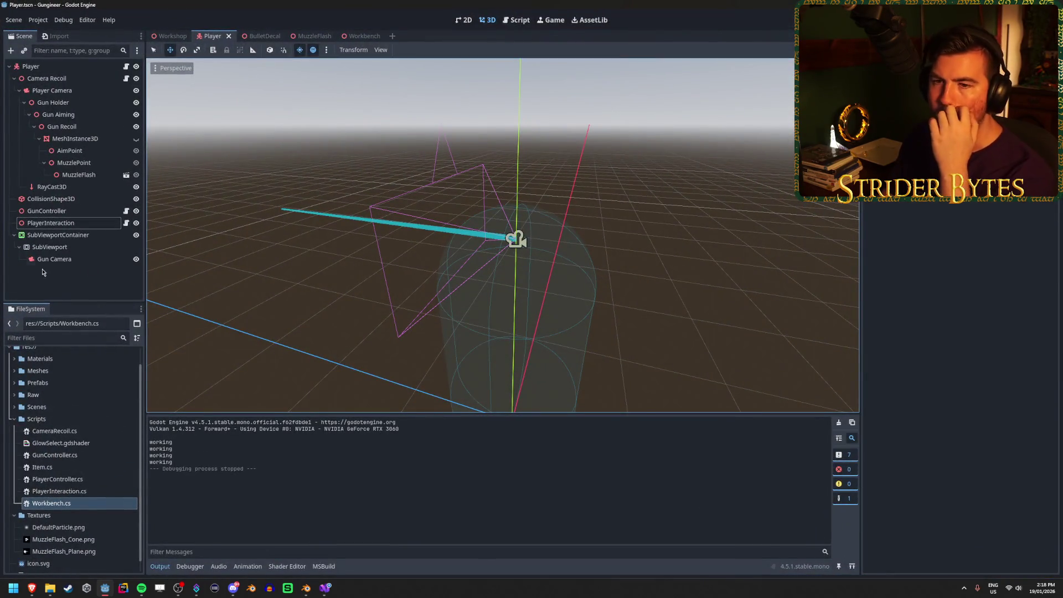
click(78, 91)
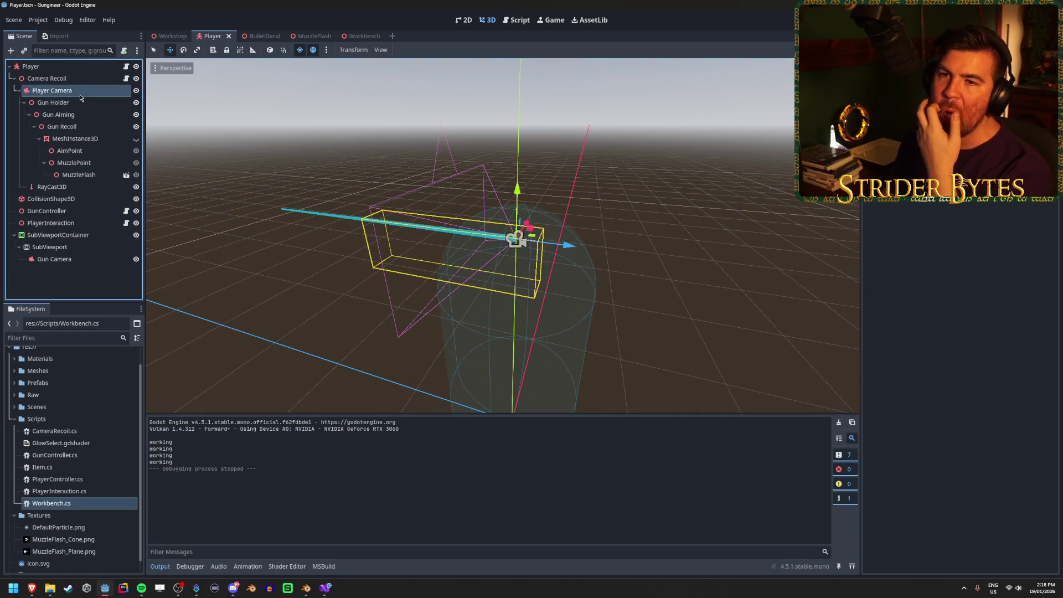
click(80, 101)
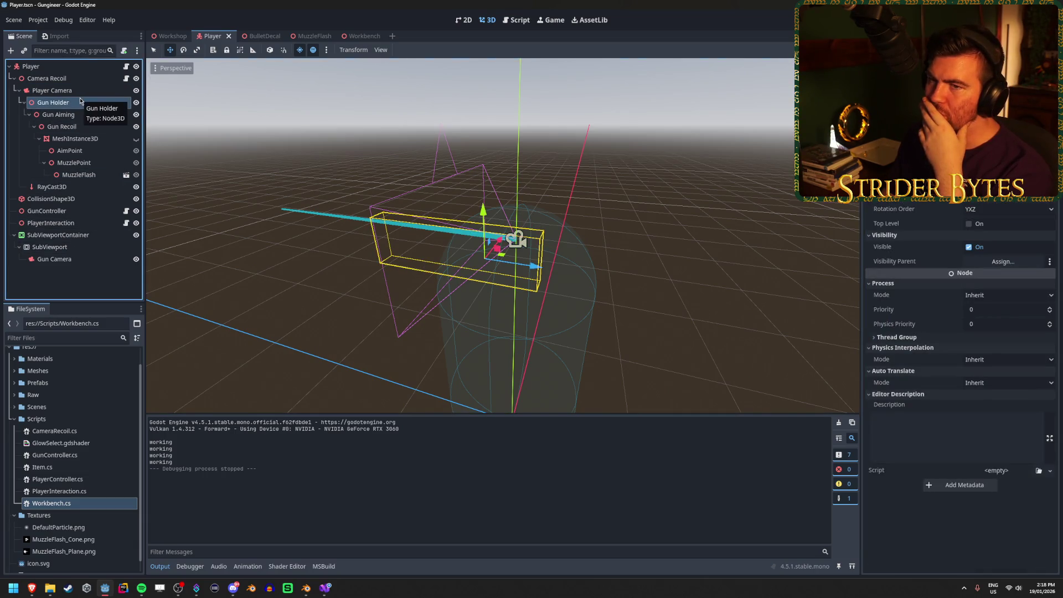
click(83, 92)
click(83, 103)
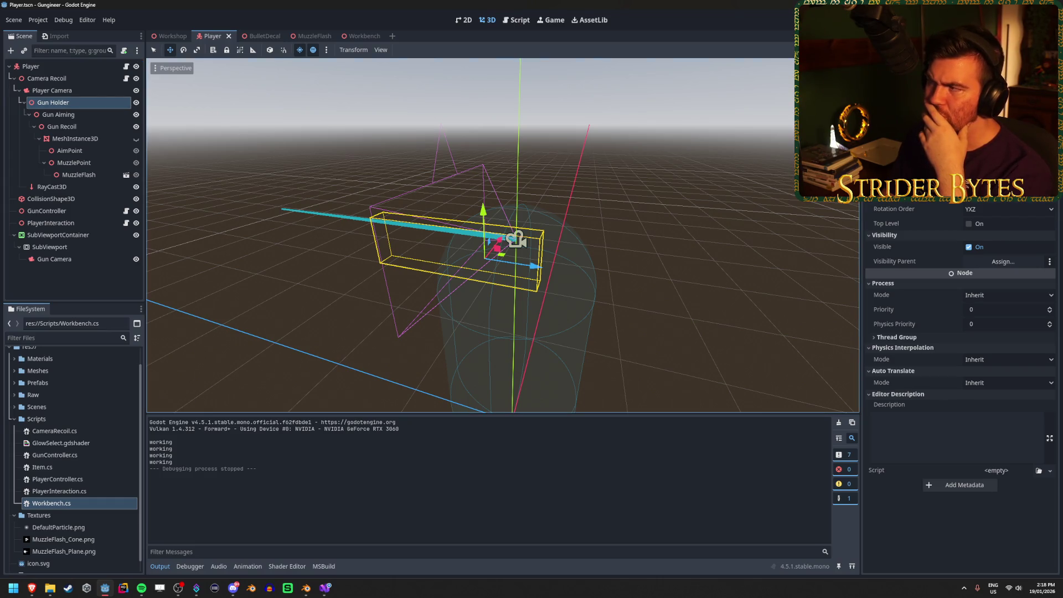
Show and hide the gun's MeshInstance3D, then switch to the Workshop scene
click(135, 139)
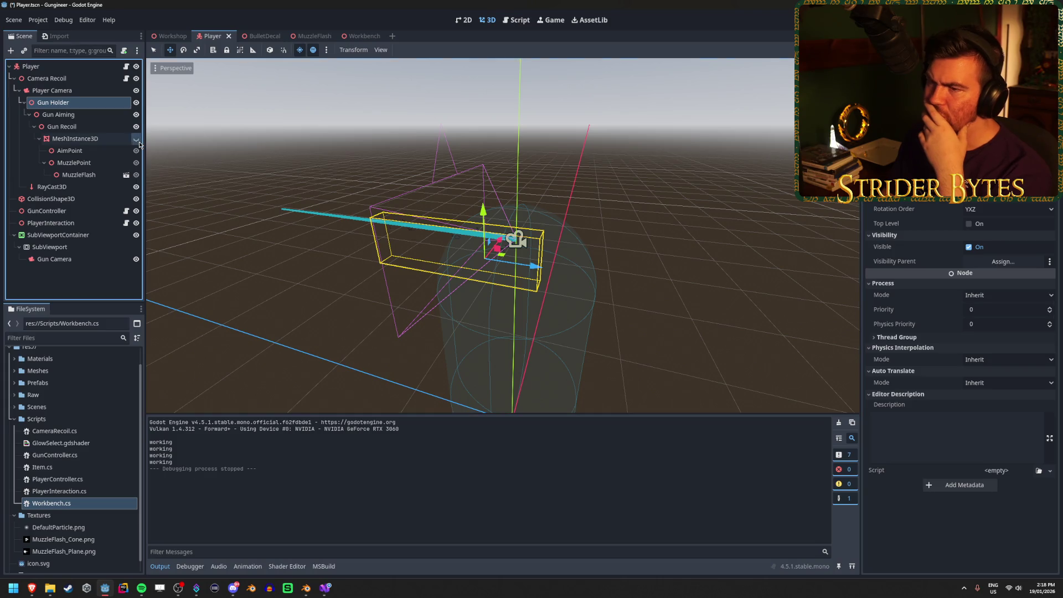
click(135, 139)
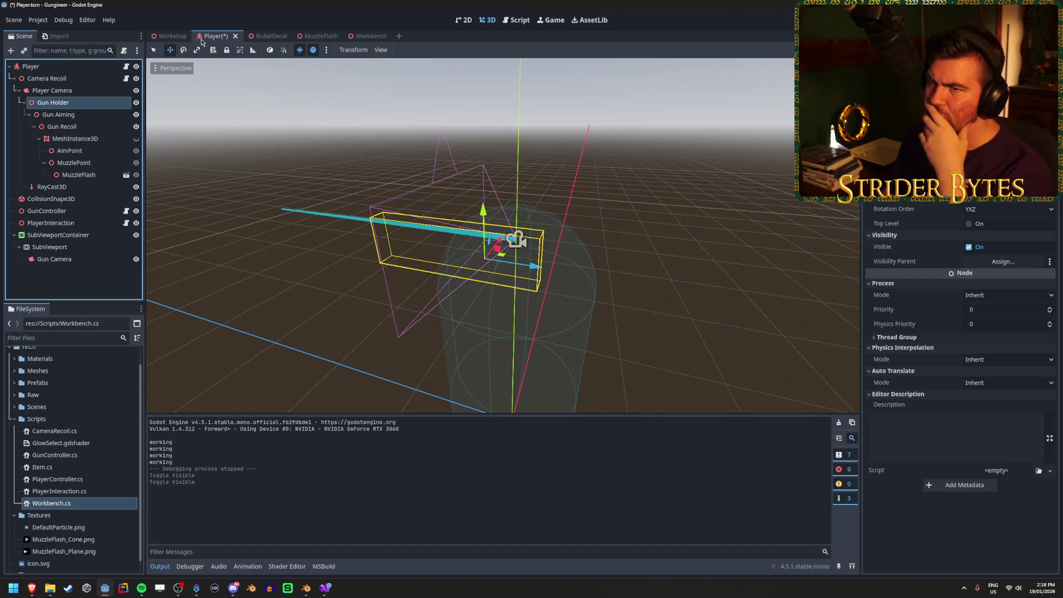
click(176, 39)
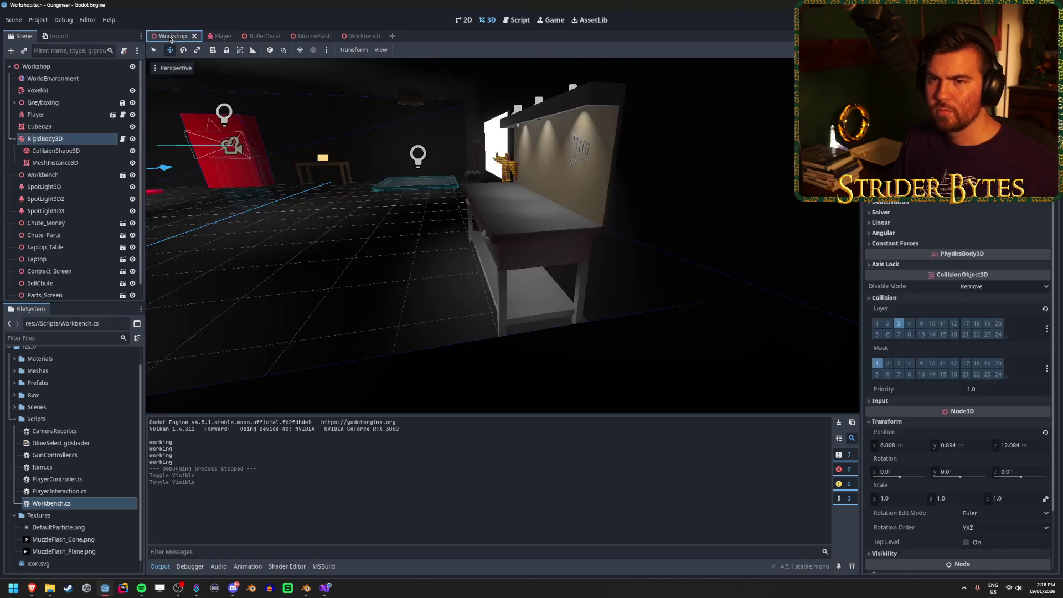
drag(77, 142, 222, 36)
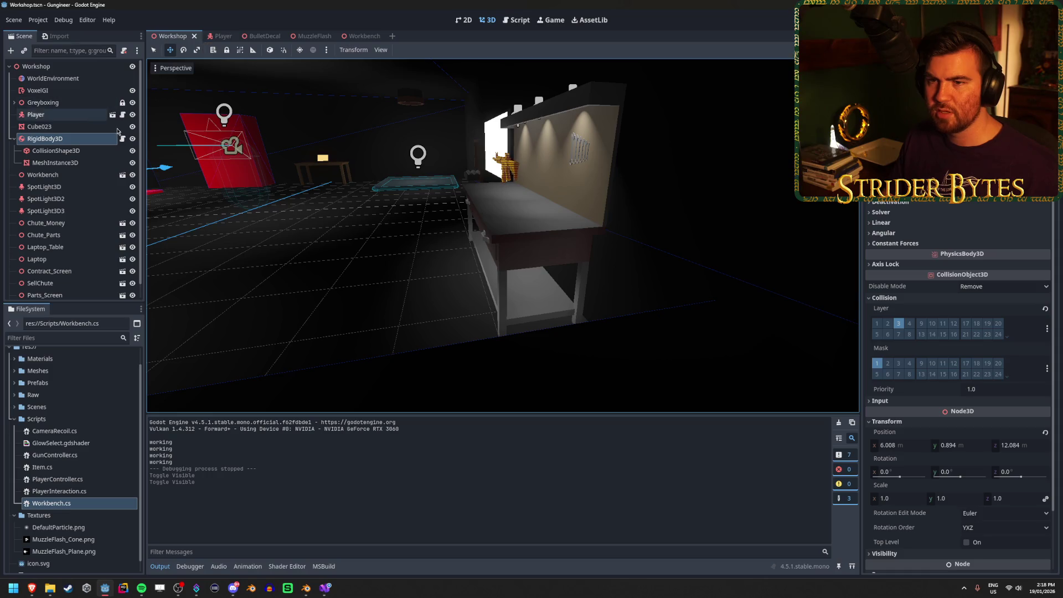
click(222, 36)
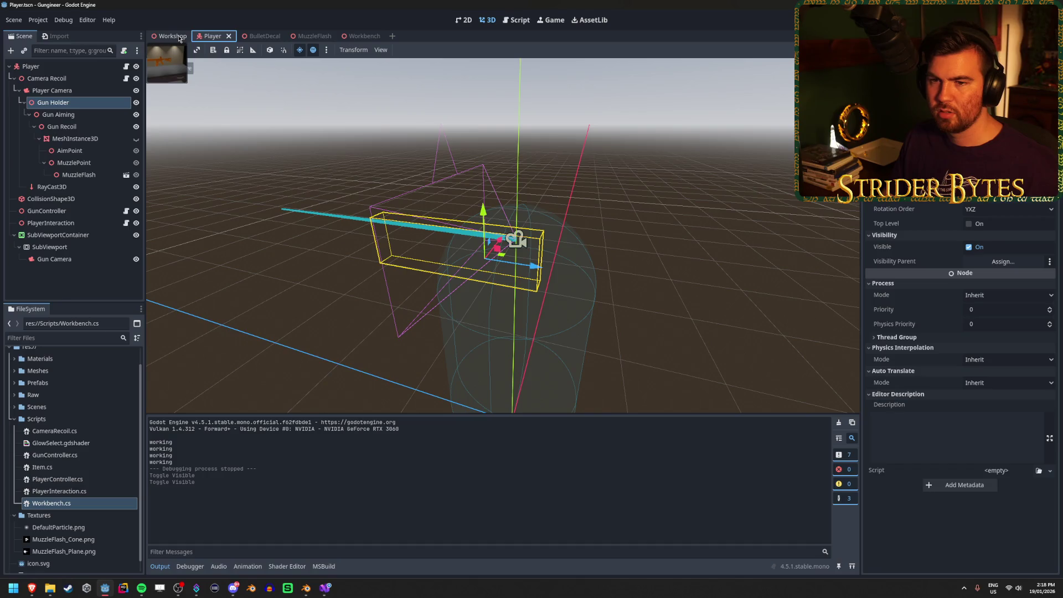
click(179, 38)
key(ctrl+z)
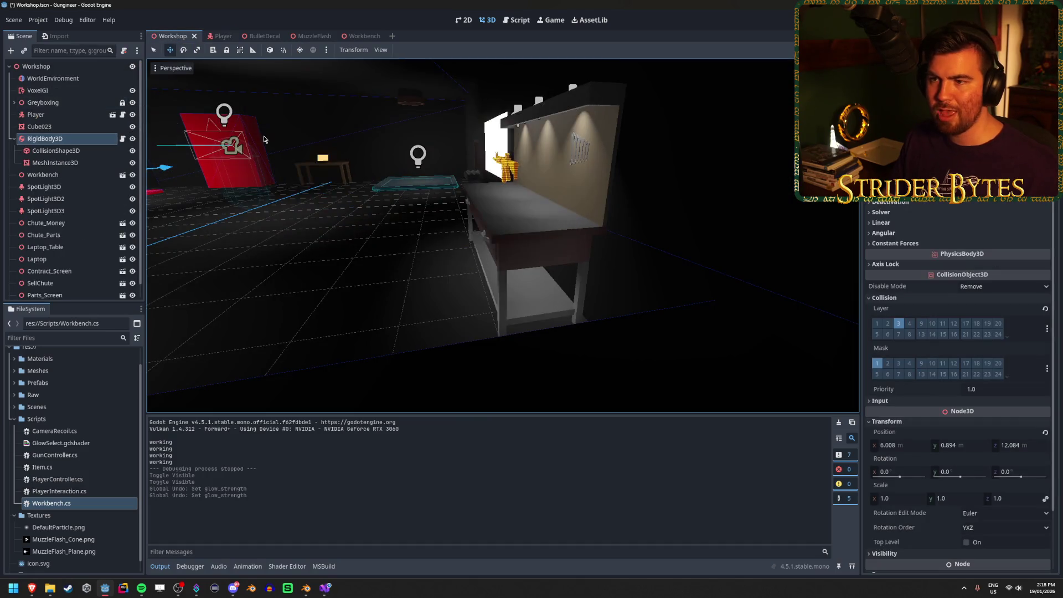
key(ctrl+shift+z)
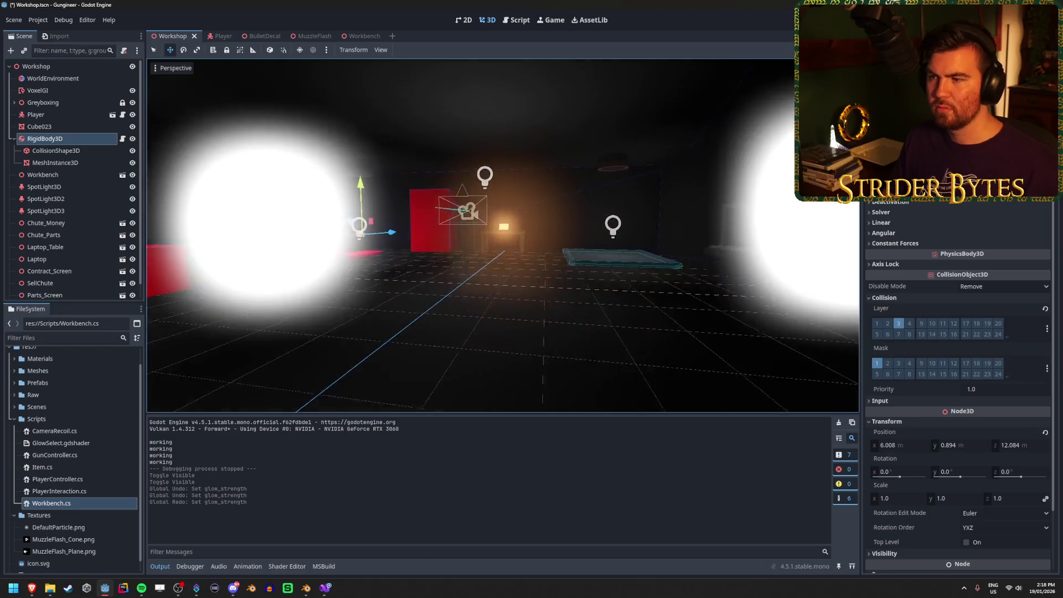
key(ctrl+z)
key(ctrl+z)
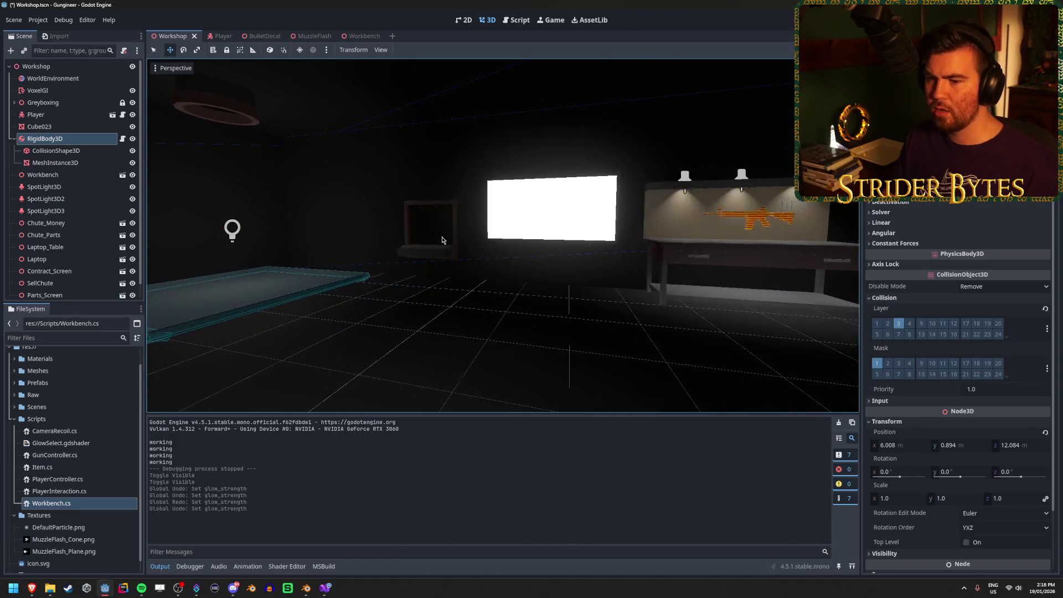
key(ctrl+z)
key(ctrl+z)
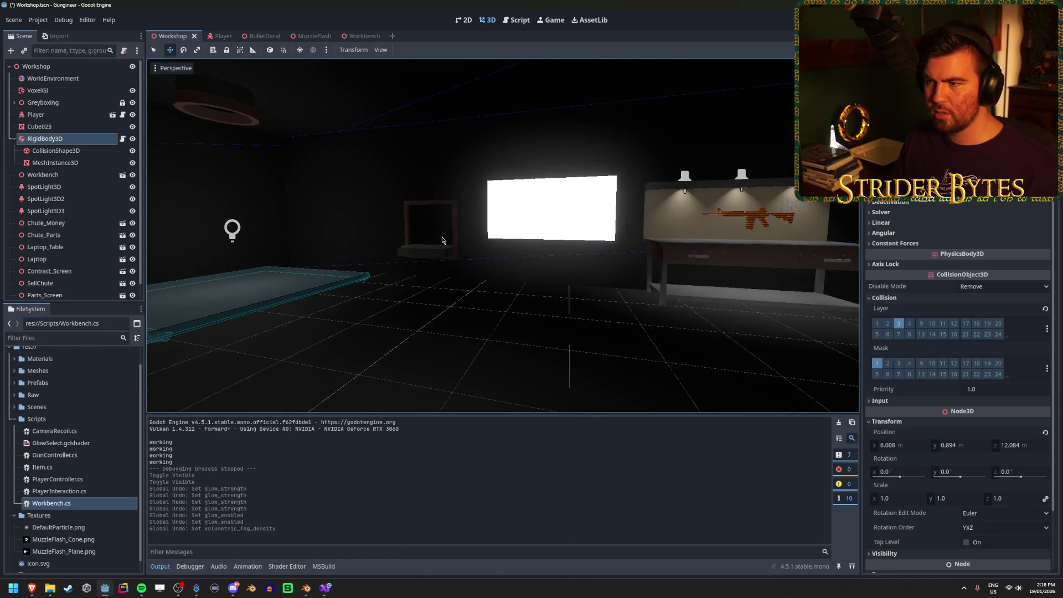
key(ctrl+z)
key(ctrl+z)
key(ctrl+z)
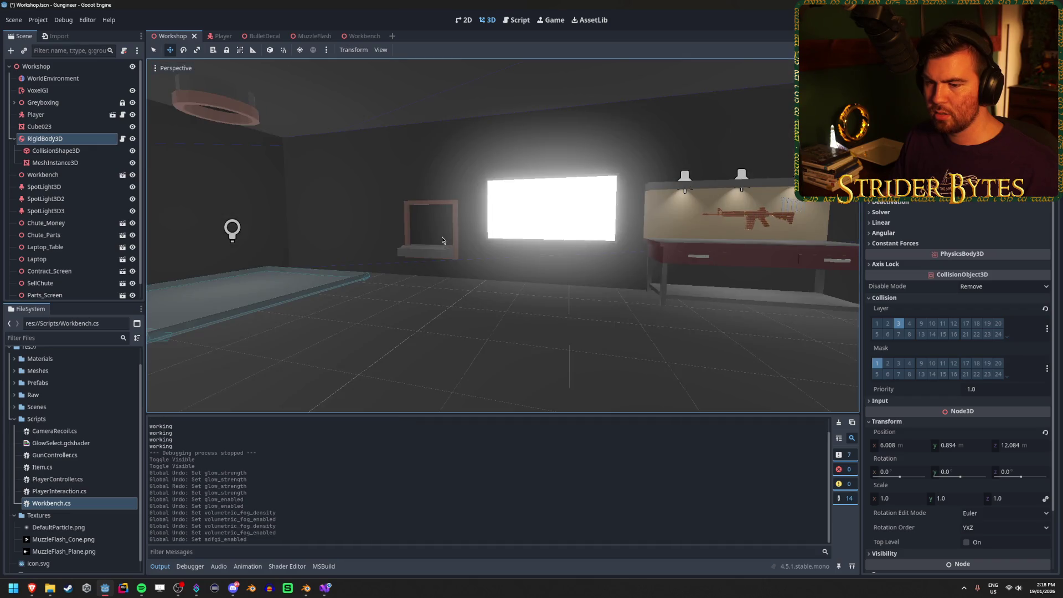
key(ctrl+shift+z)
key(ctrl+shift+z)
key(ctrl+shift+z)
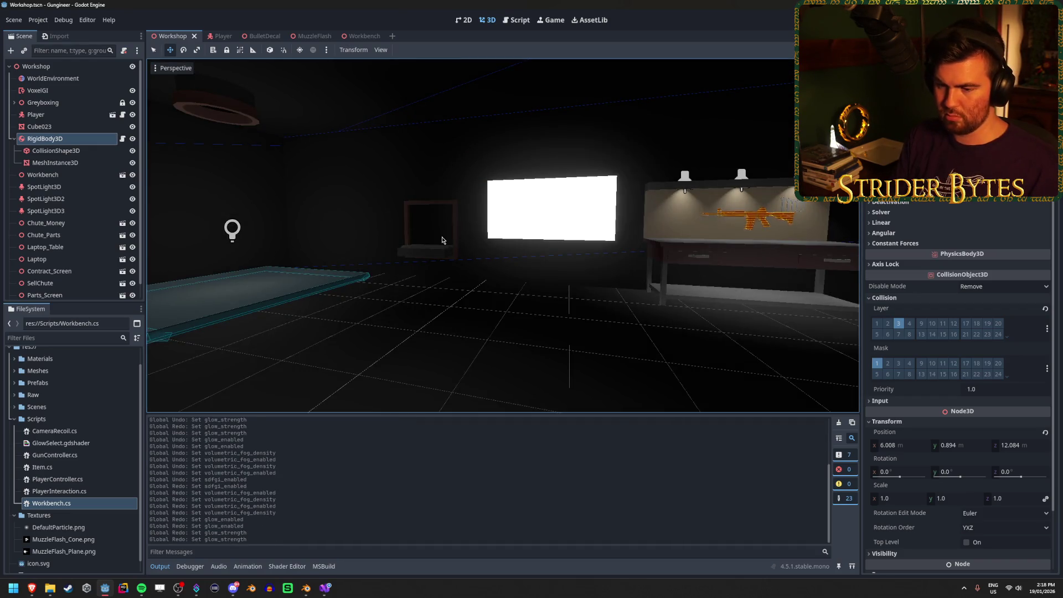
mouse_move(554, 260)
mouse_down()
mouse_move(487, 260)
mouse_move(553, 260)
mouse_up()
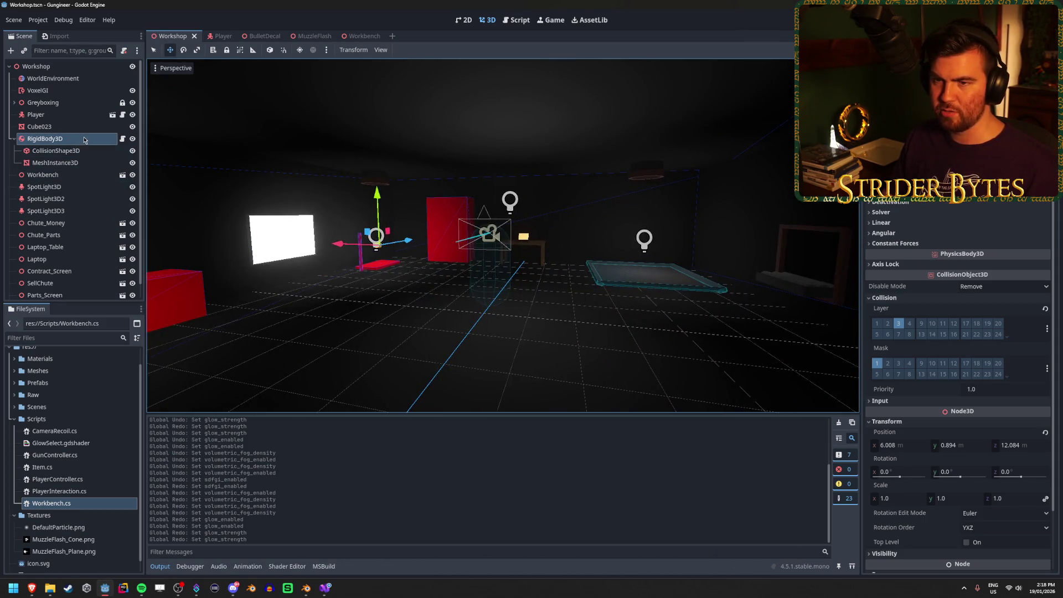
click(123, 143)
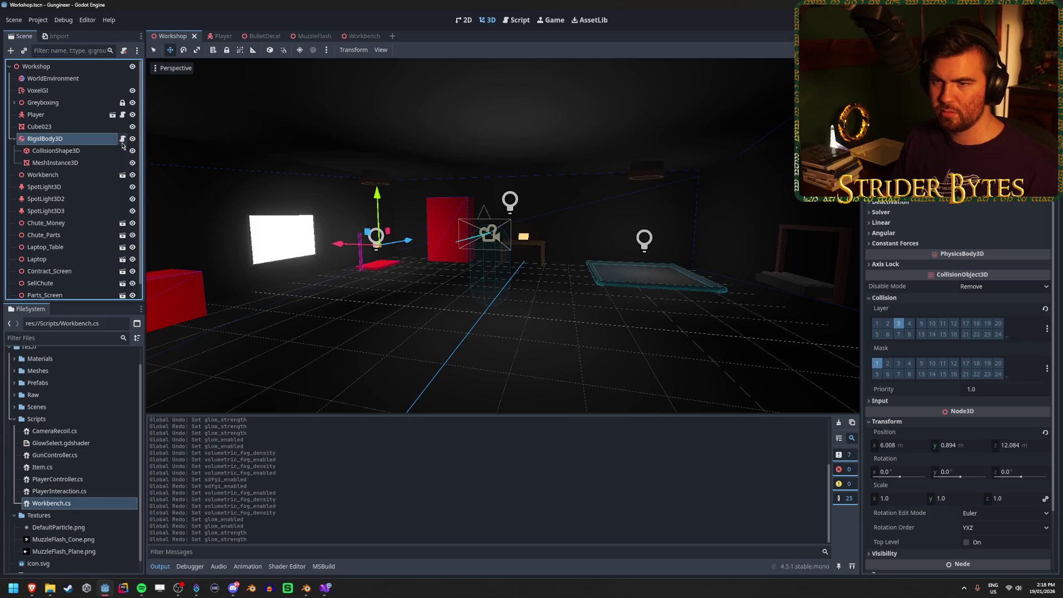
Copy the Workshop's RigidBody3D item, leaving its name unchanged
double_click(78, 143)
key(BackSpace)
key(Return)
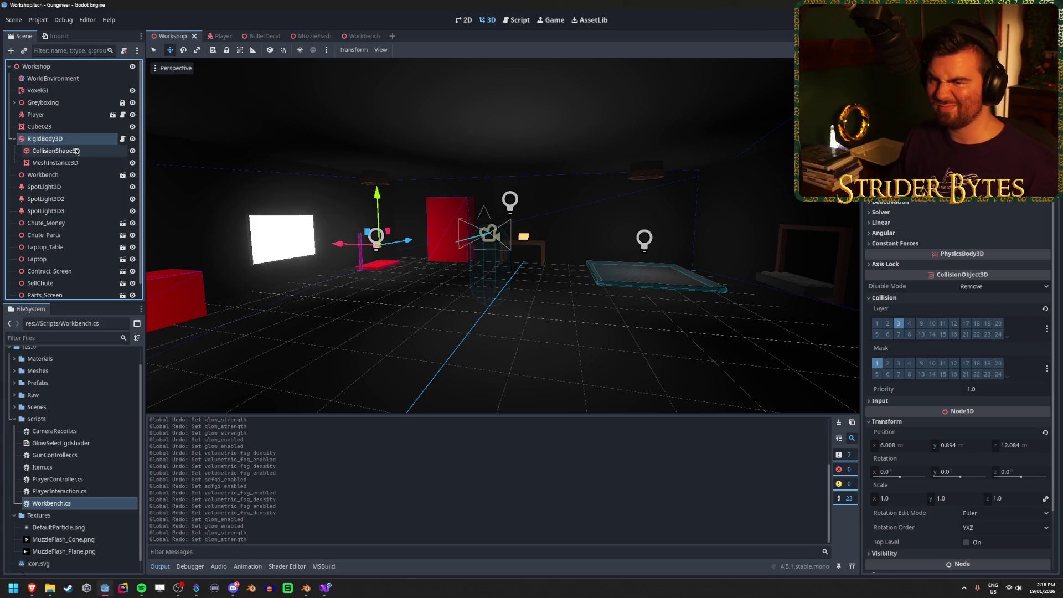
click(76, 150)
key(Down)
click(78, 142)
right_click(78, 143)
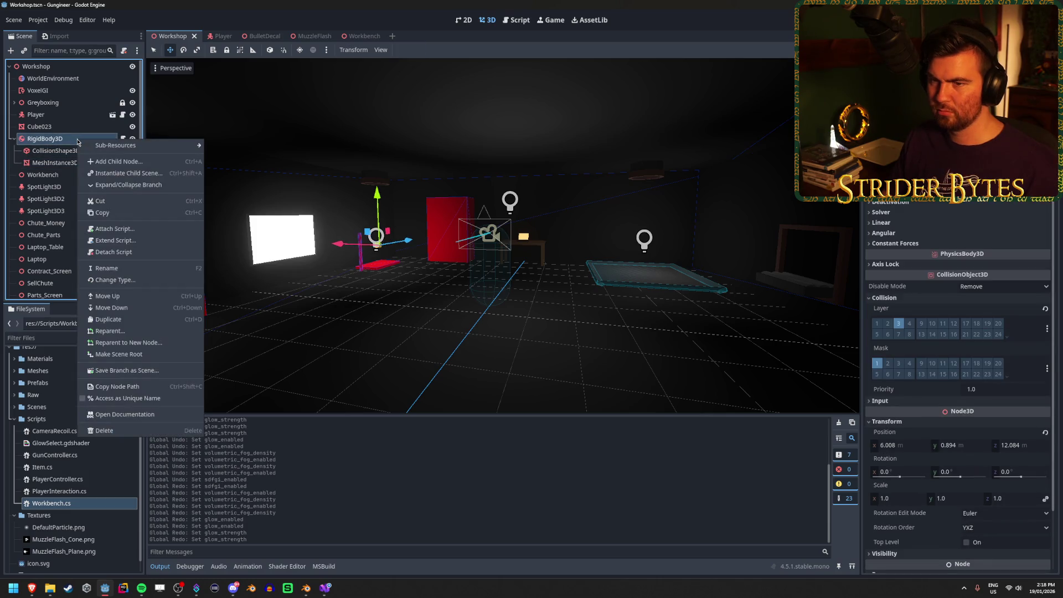
key(Escape)
Paste the RigidBody3D into the Player scene and nest it under Gun Holder
click(216, 36)
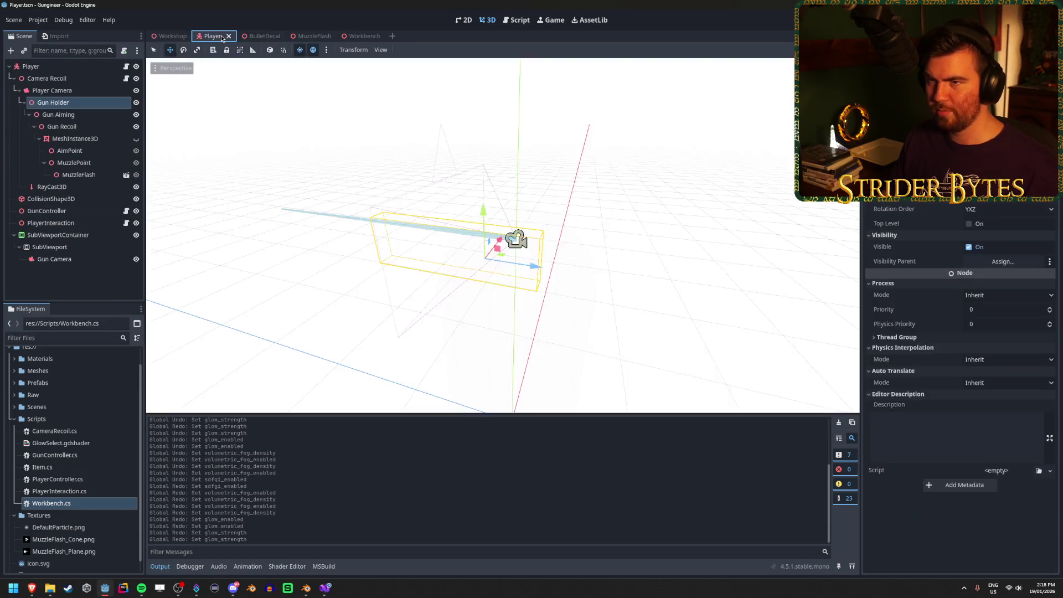
click(83, 291)
key(ctrl+v)
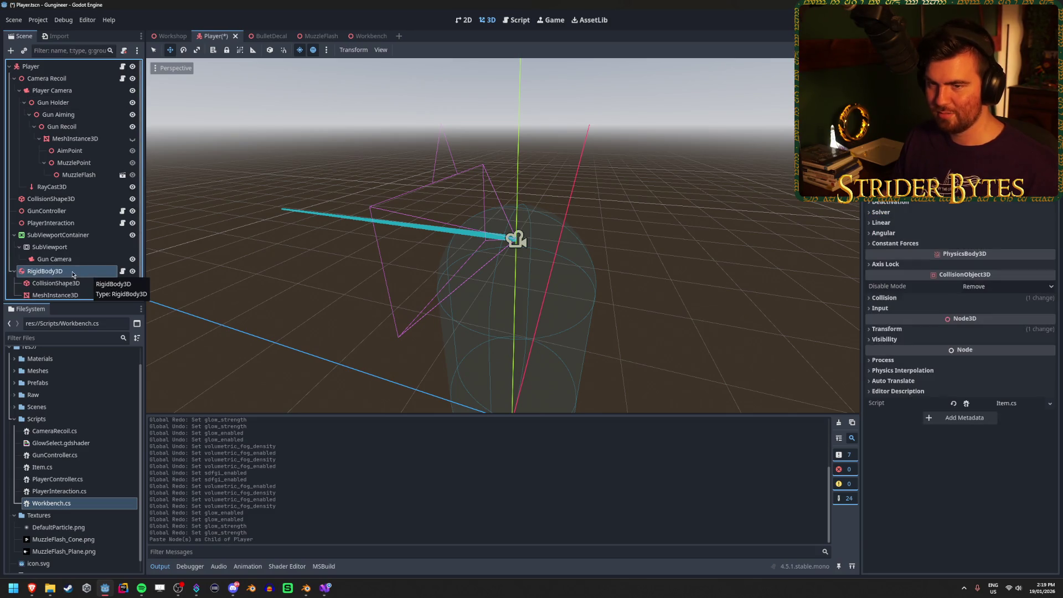
drag(72, 273, 85, 106)
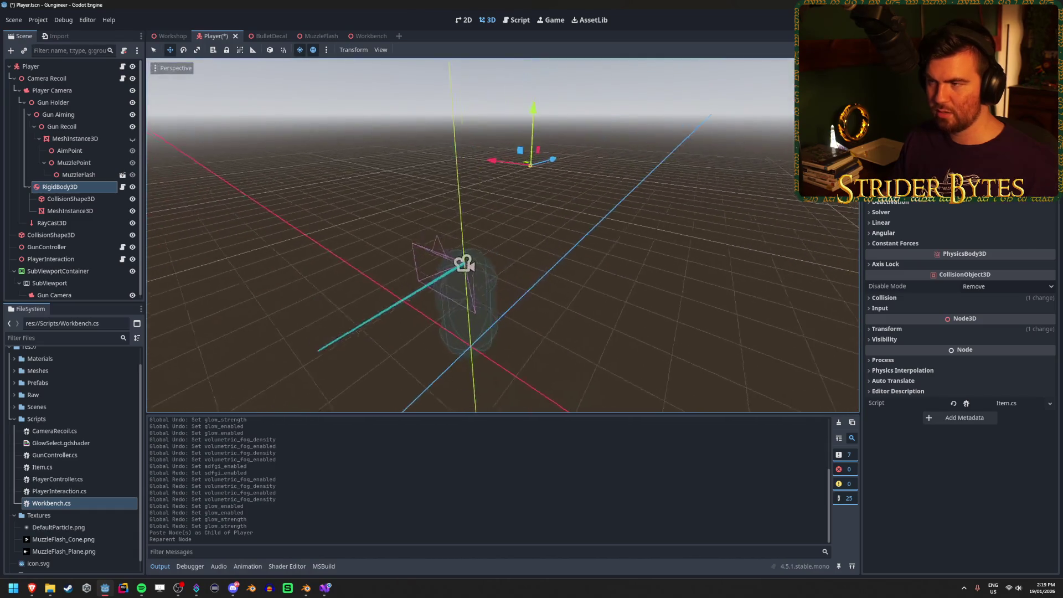
Reset the item's Transform position to 0, 0, 0 and run the game
click(897, 329)
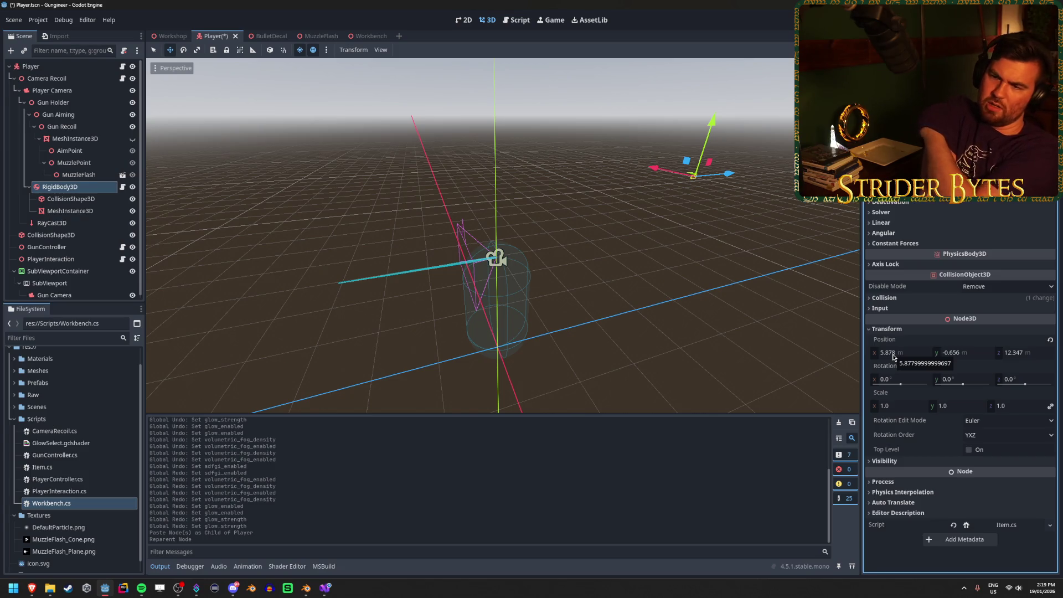
click(892, 355)
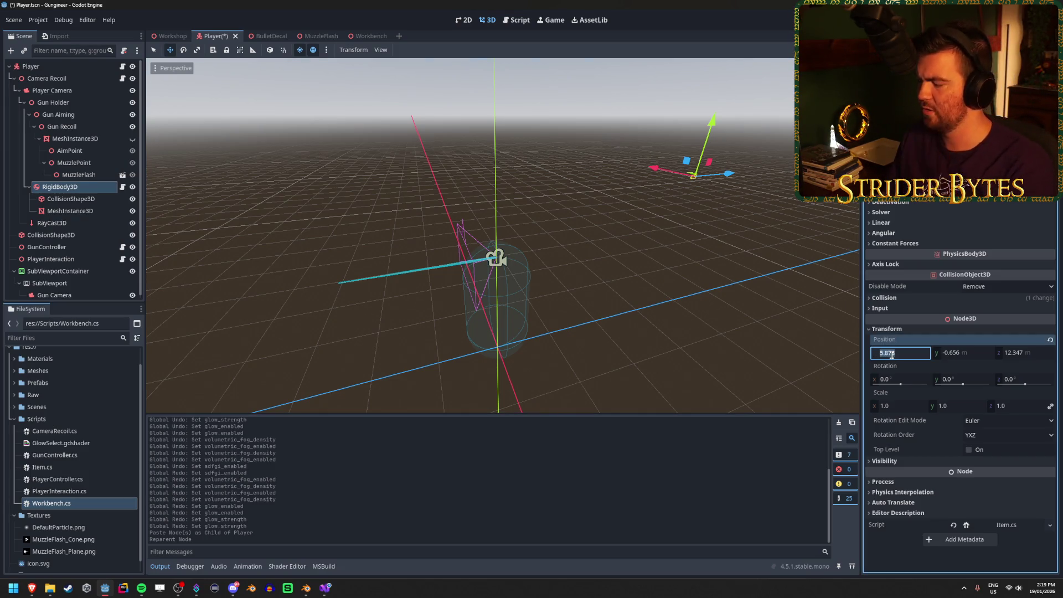
text(0)
key(Tab)
text(0)
key(Tab)
key(Return)
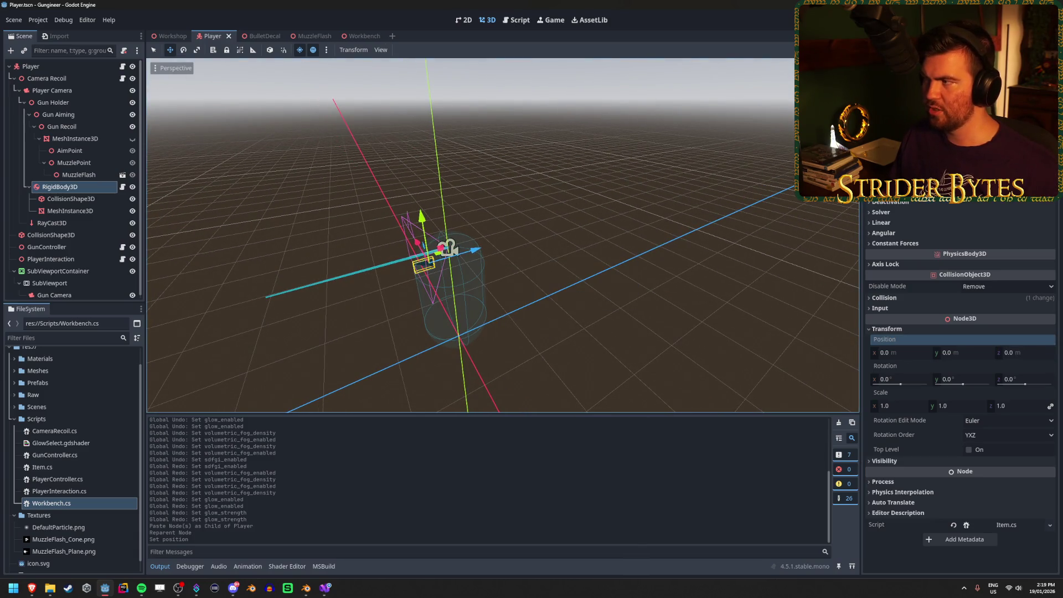
key(F5)
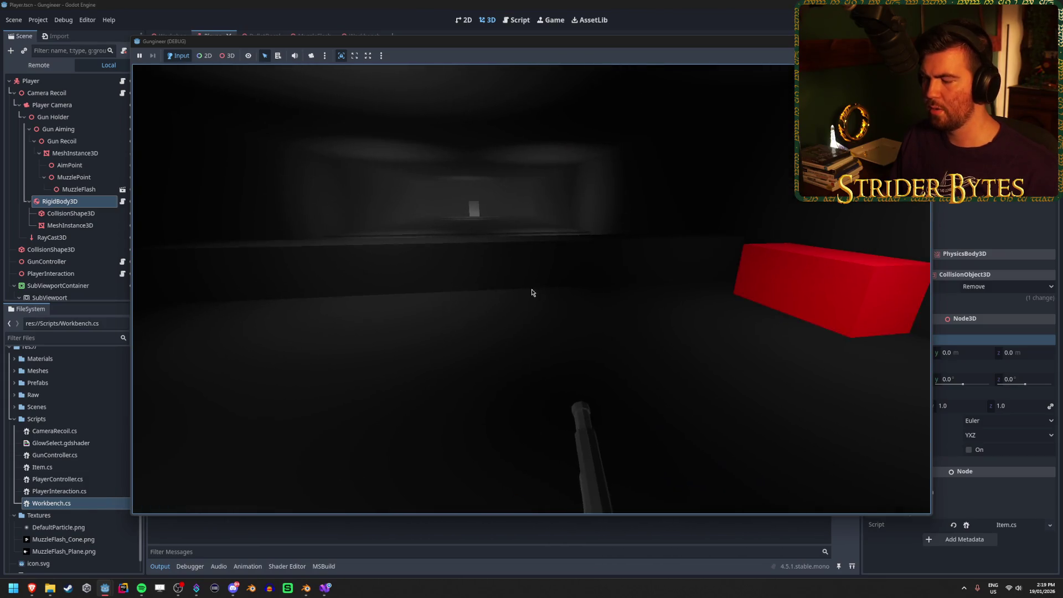
Stop the game, test with MeshInstance3D moved under Gun Holder, then return it to RigidBody3D
key(F8)
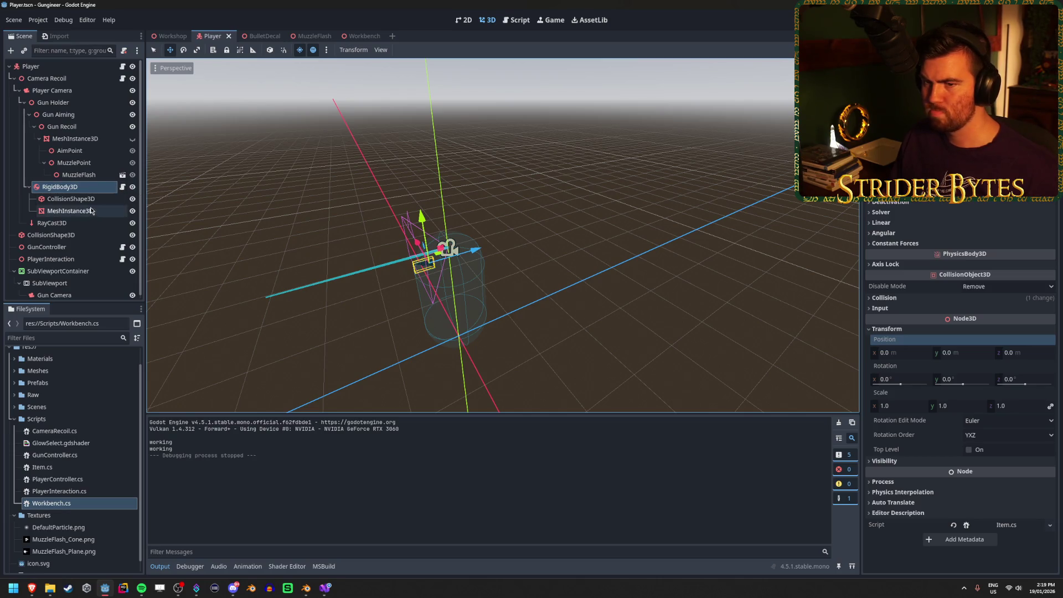
drag(69, 210, 55, 186)
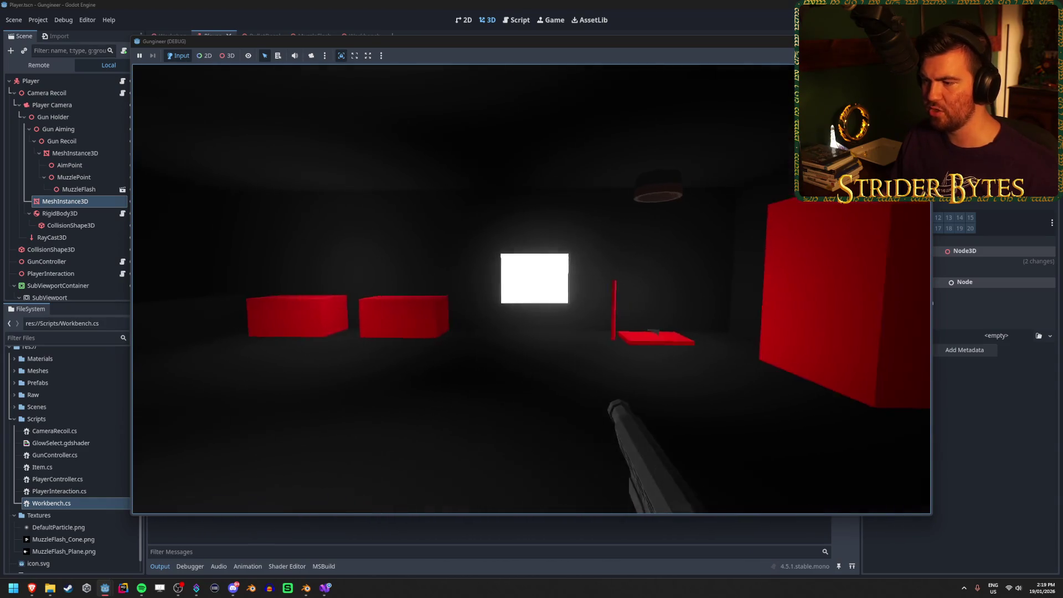
key(Escape)
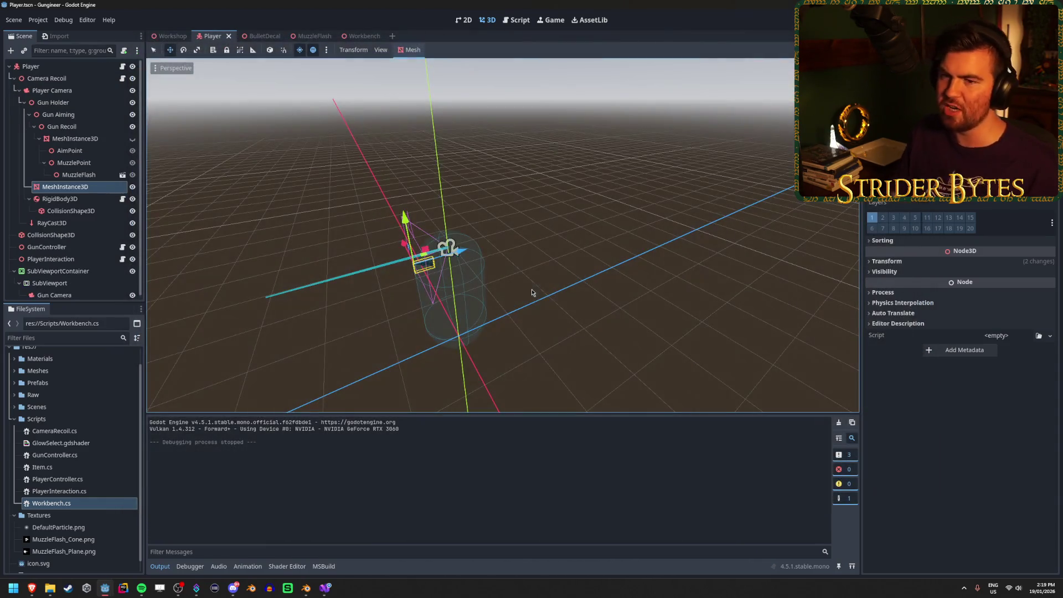
drag(65, 186, 60, 199)
Toggle the RigidBody3D's visibility and review its Solver and Deactivation Freeze properties
click(133, 186)
click(132, 188)
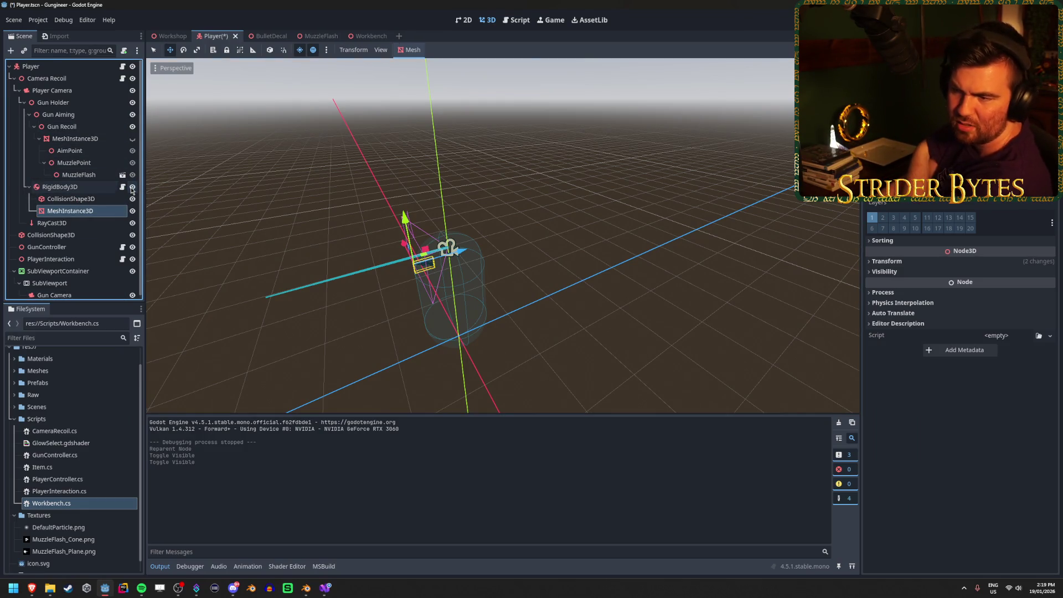
click(132, 188)
click(132, 188)
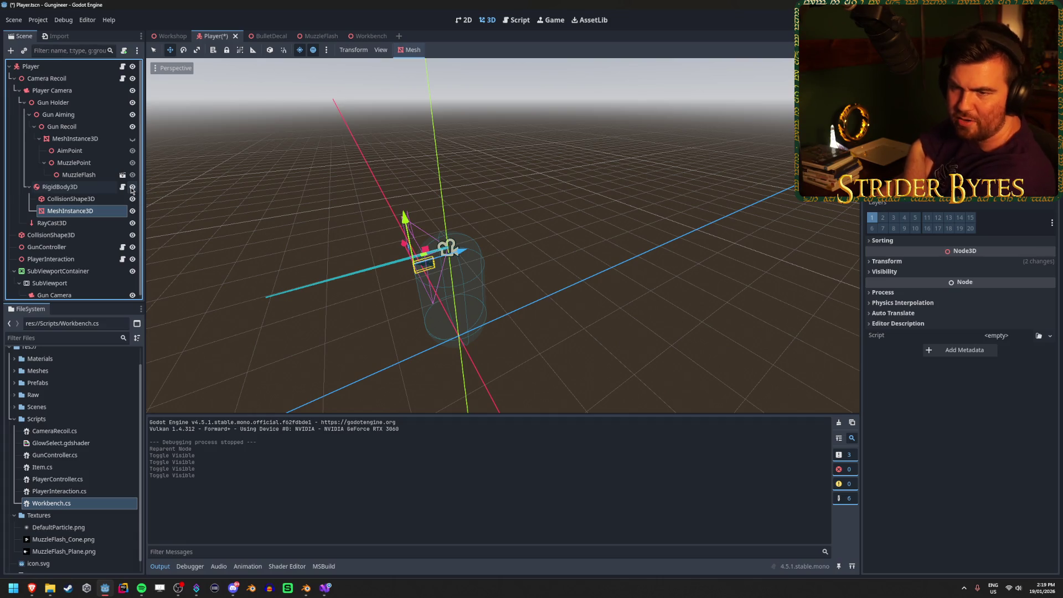
click(59, 186)
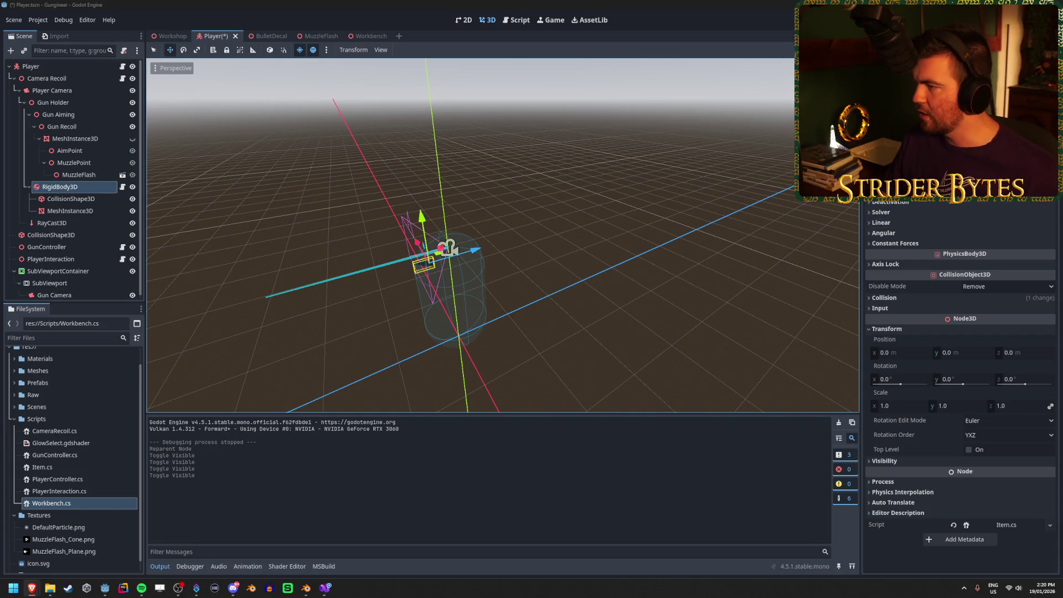
click(911, 213)
click(911, 214)
click(908, 207)
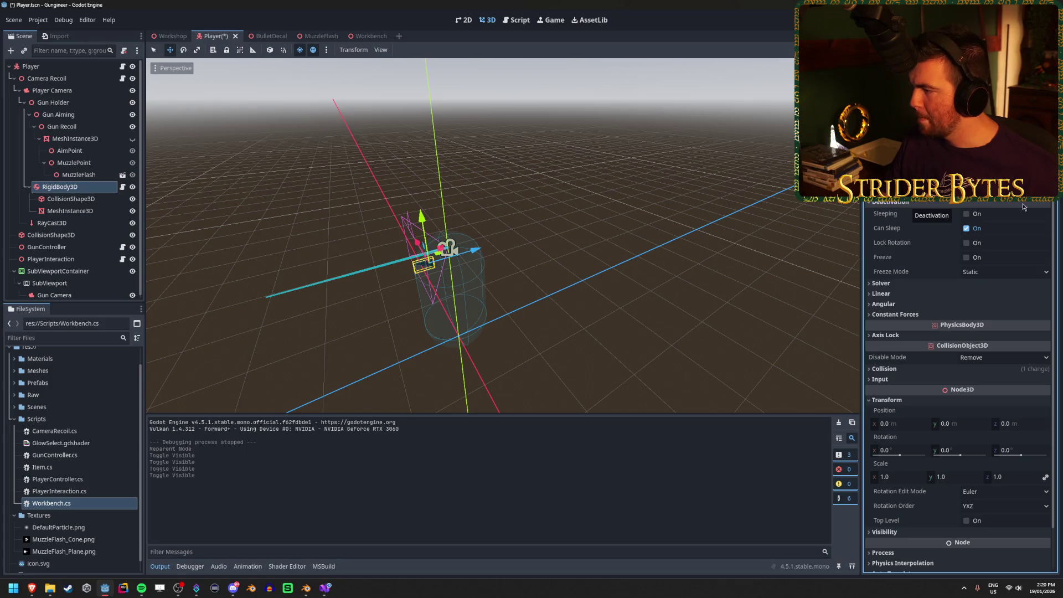
Check the browser reference, save the Player scene, and go to the PlayerInteraction script
click(1021, 182)
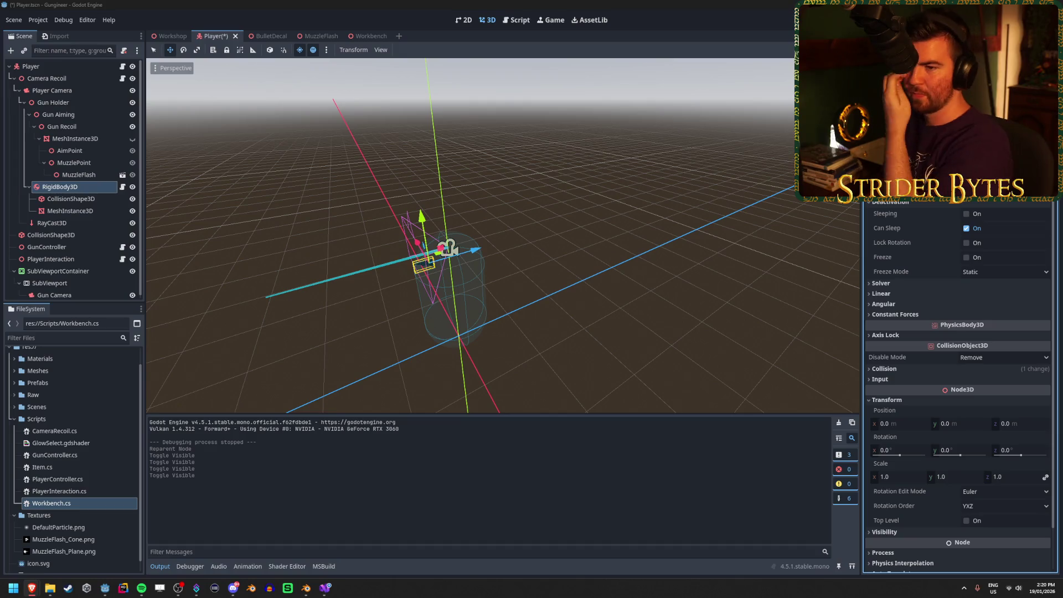
click(203, 4)
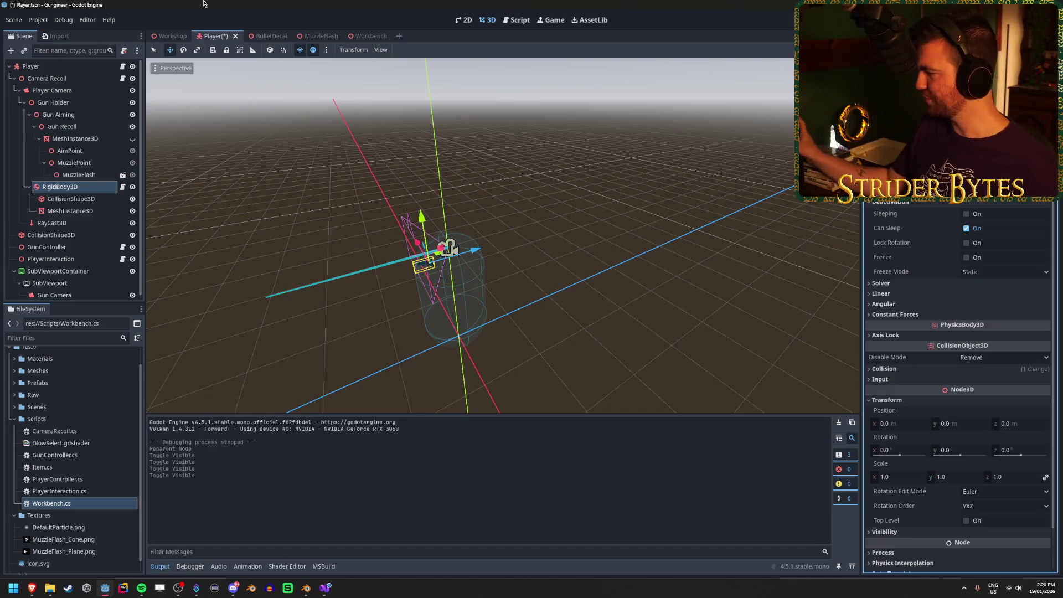
key(ctrl+s)
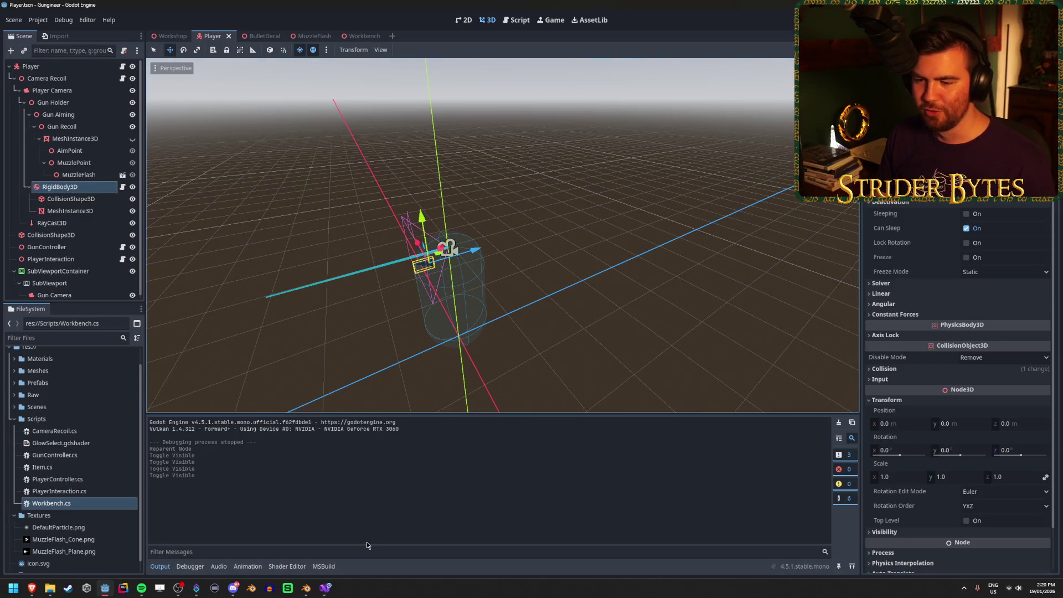
click(332, 590)
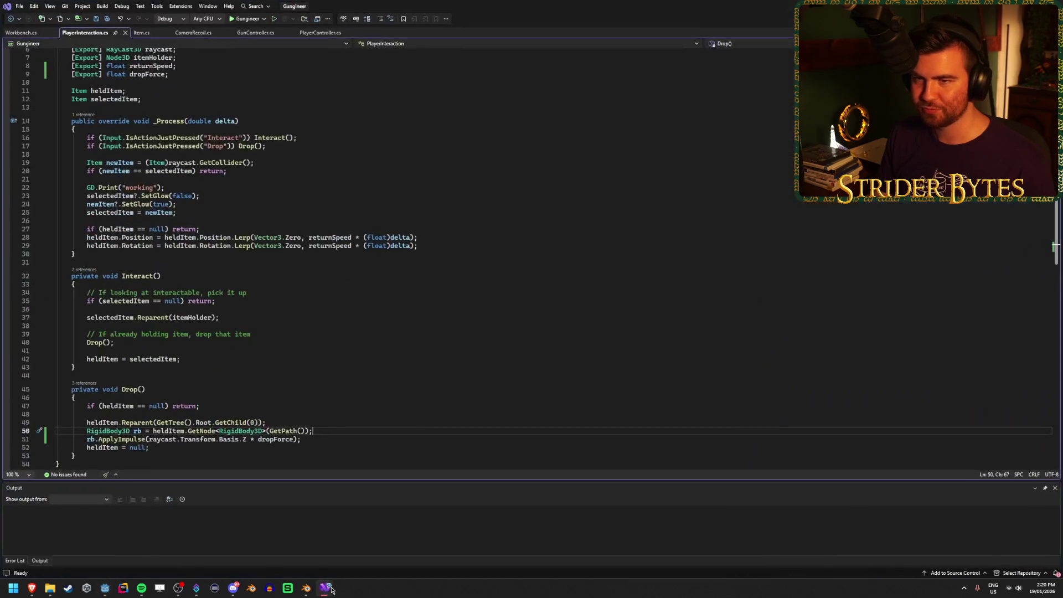
Add '[Export] RigidBody3D rb;' to Item.cs and save it
click(138, 33)
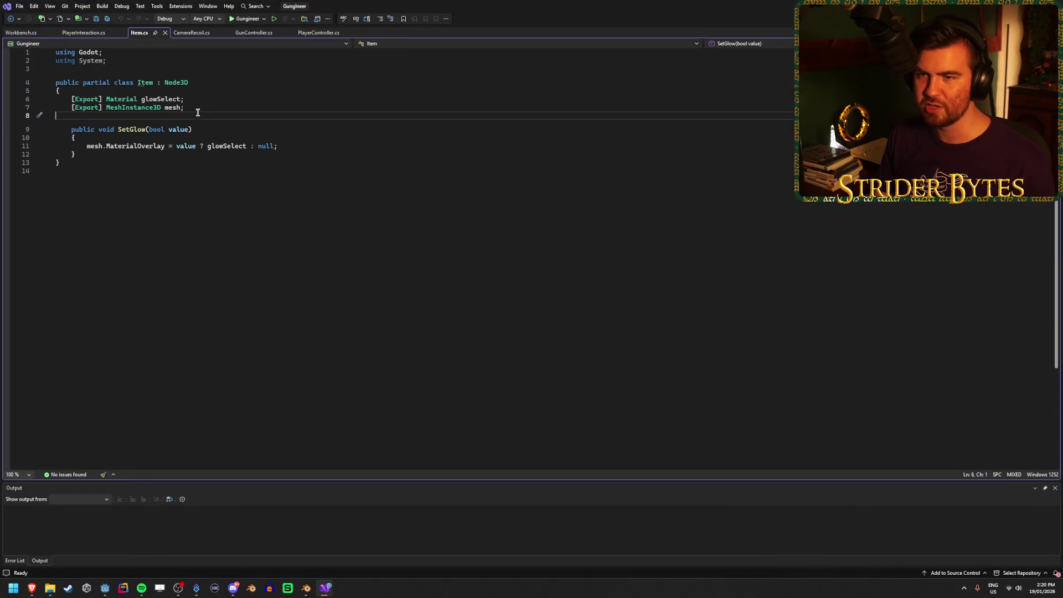
text([Expor)
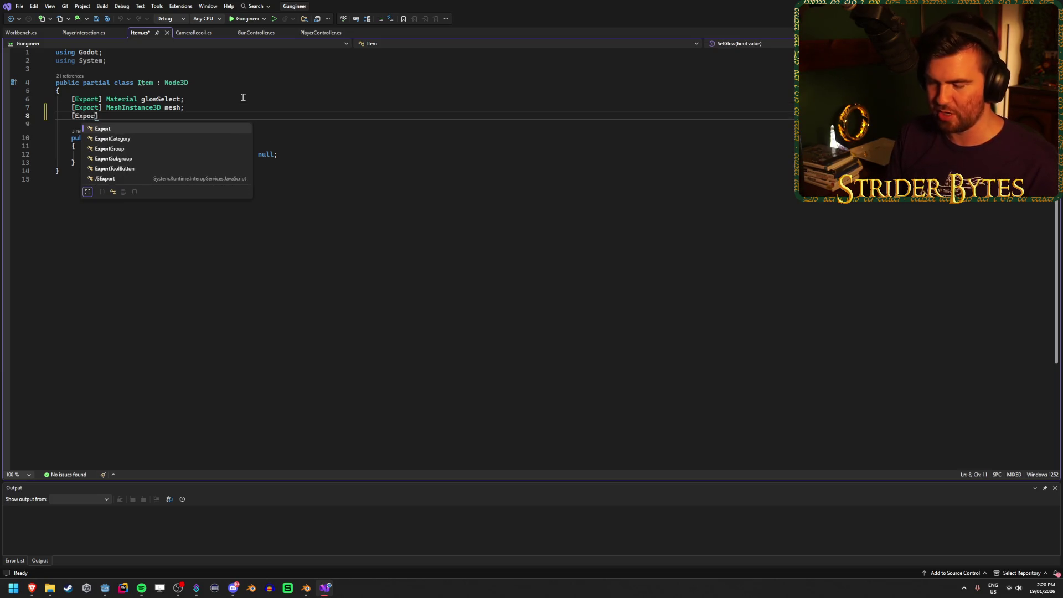
text(]Rigidbo)
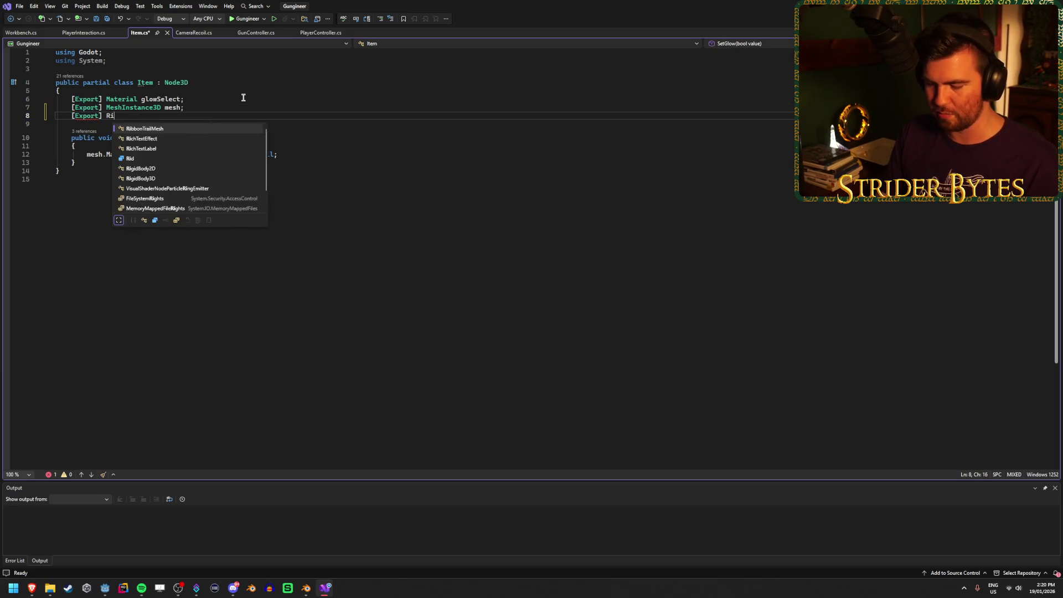
text(dy3D)
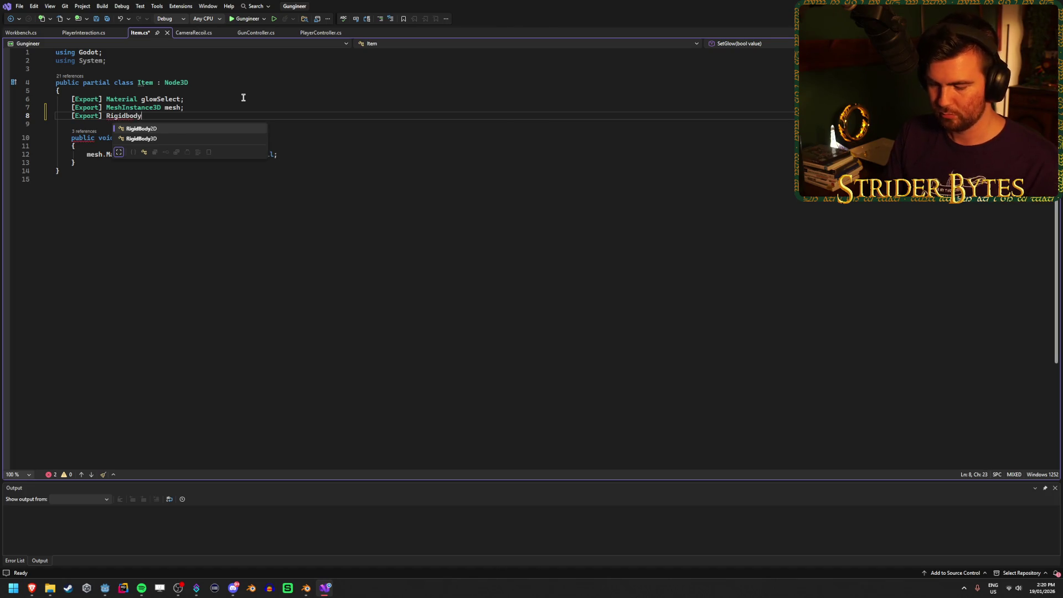
key(Tab)
text(rb)
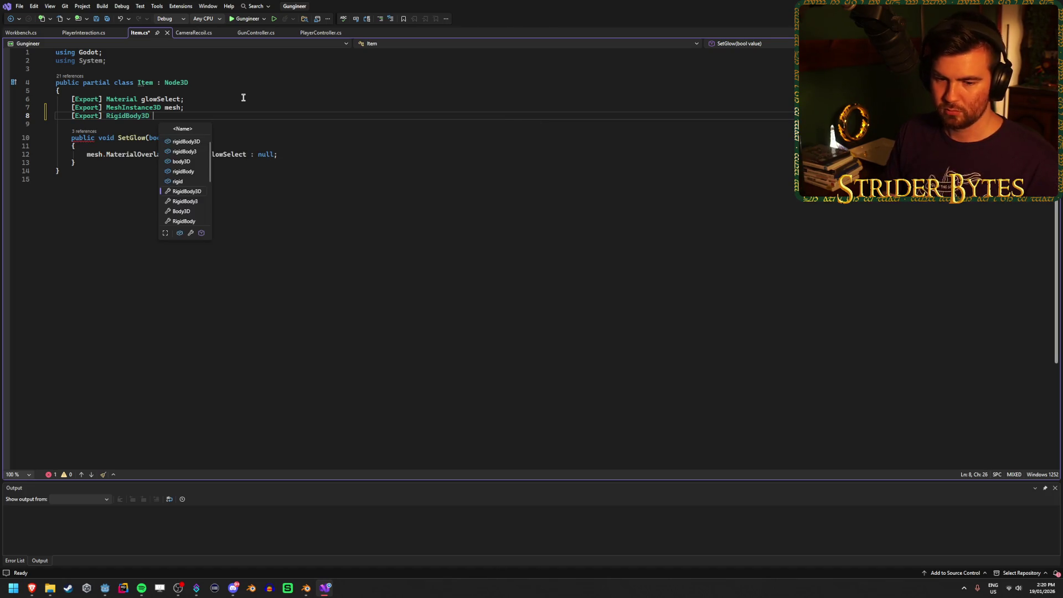
text(;)
key(ctrl+s)
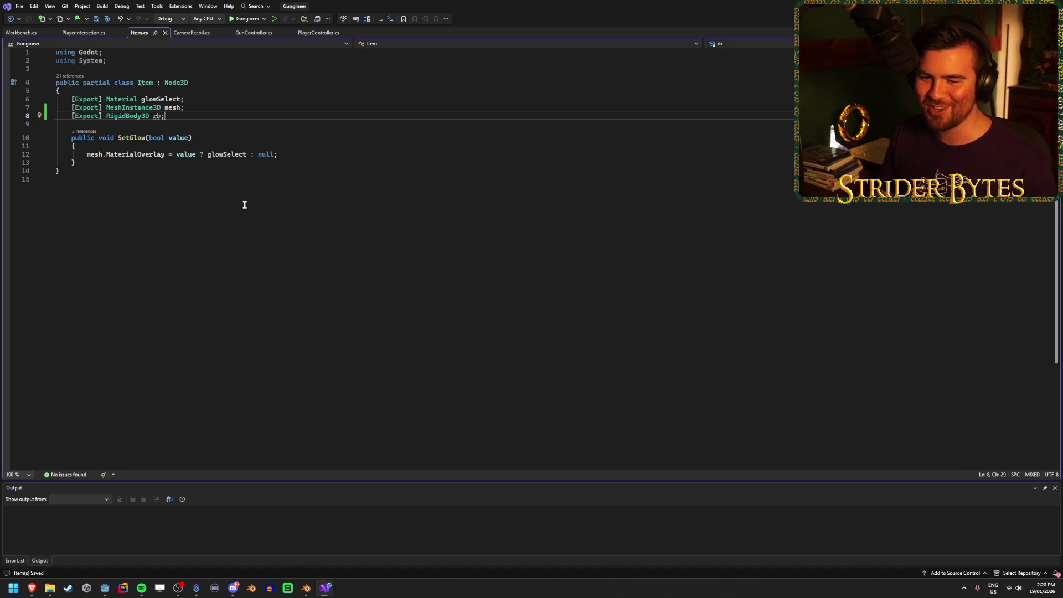
key(alt+Tab)
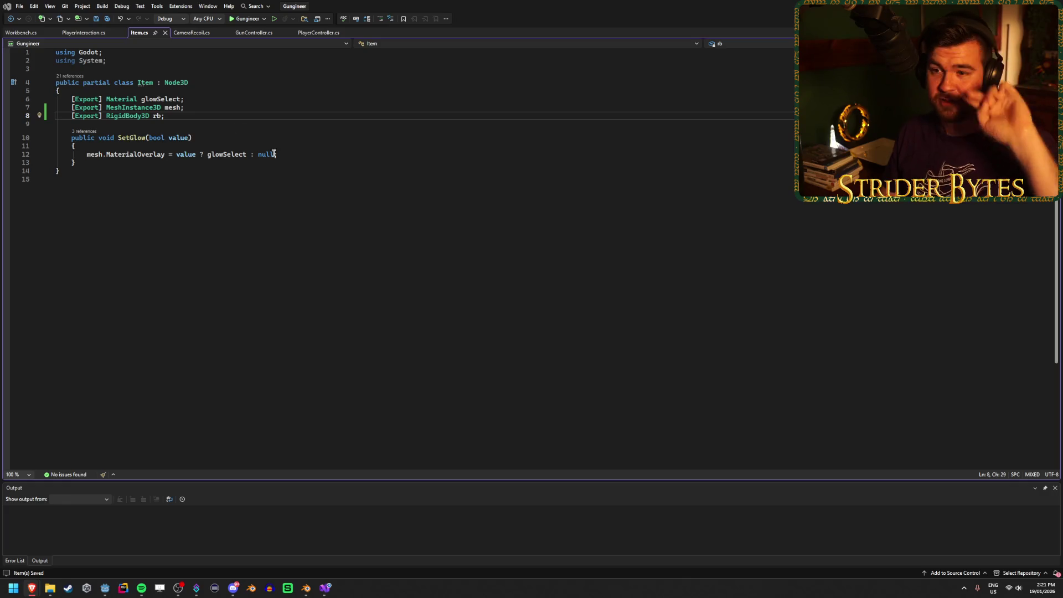
click(313, 156)
click(249, 116)
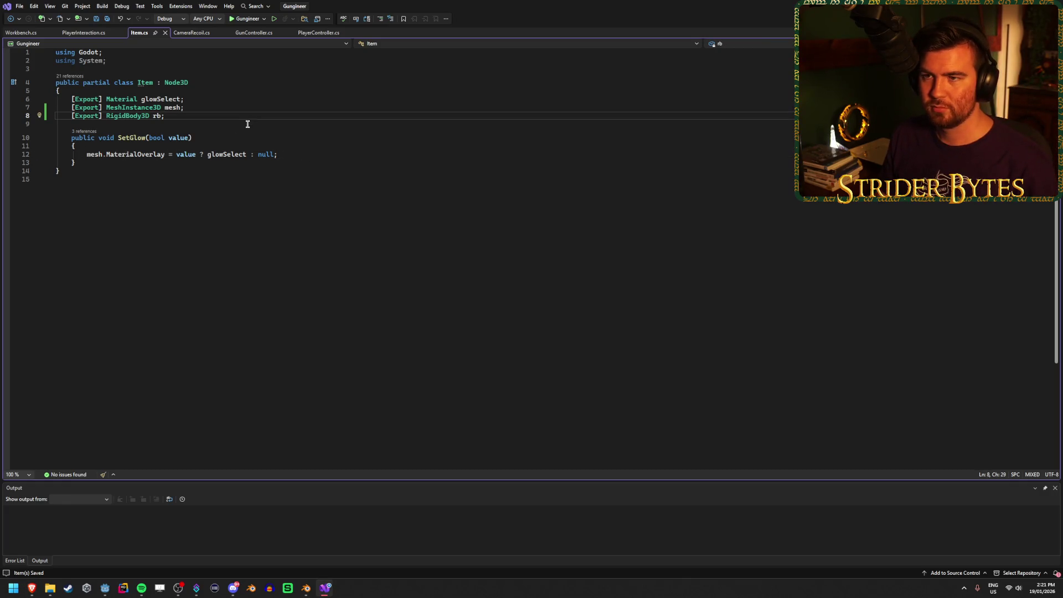
Delete the RigidBody3D test node from the Player scene and return to PlayerInteraction.cs
key(alt+Tab)
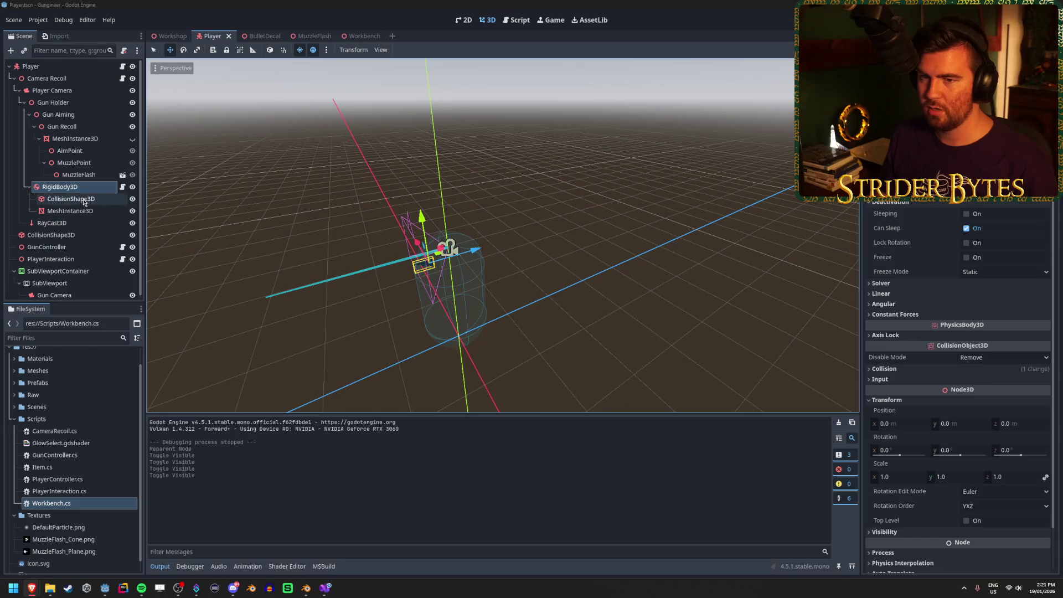
click(83, 189)
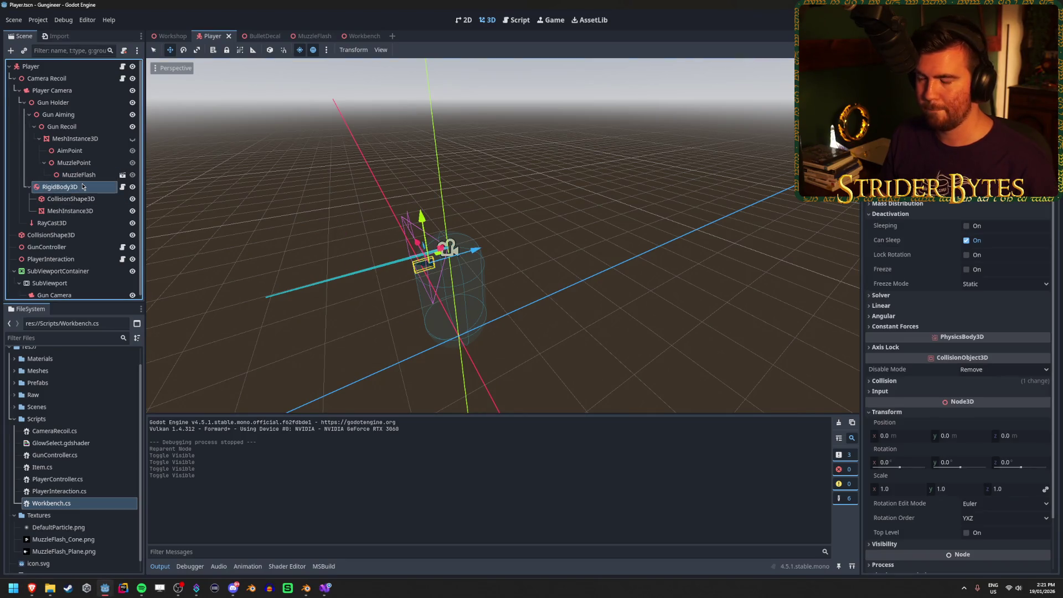
key(Delete)
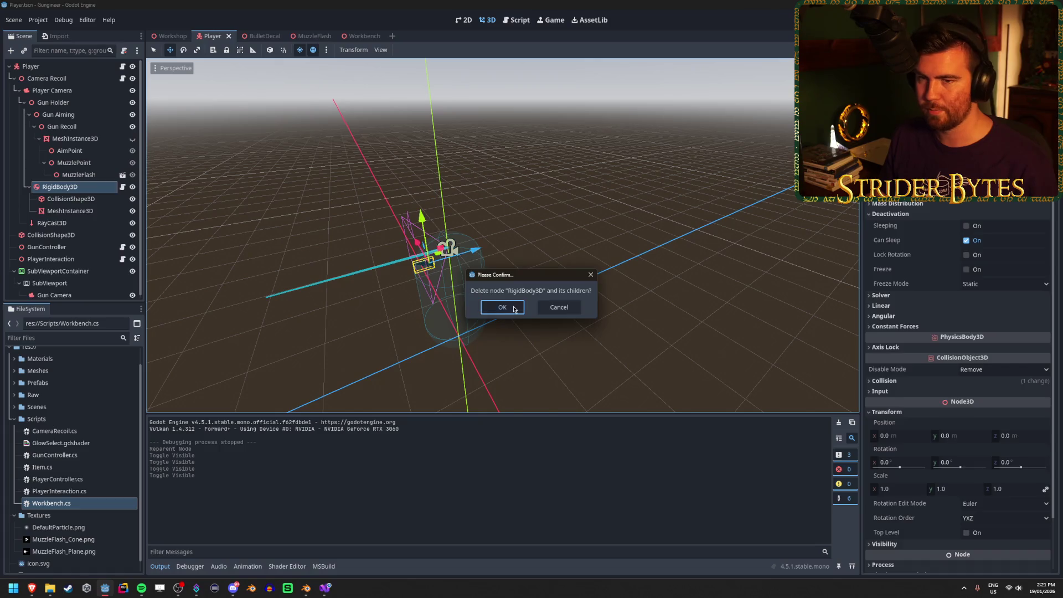
click(505, 309)
key(alt+Tab)
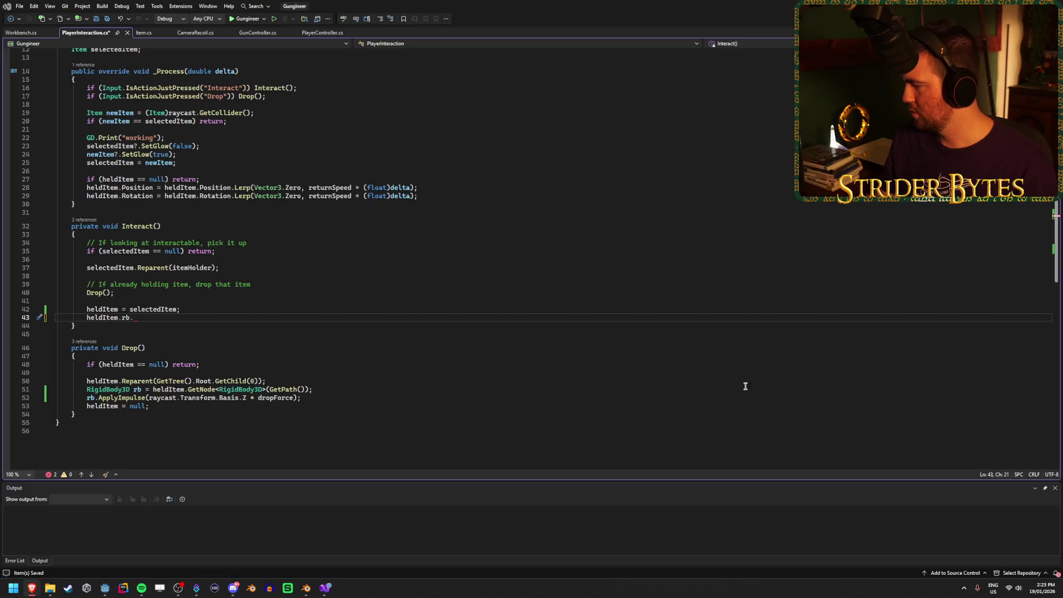
Append .Freeze to heldItem.rb on line 43 and save
text(.free)
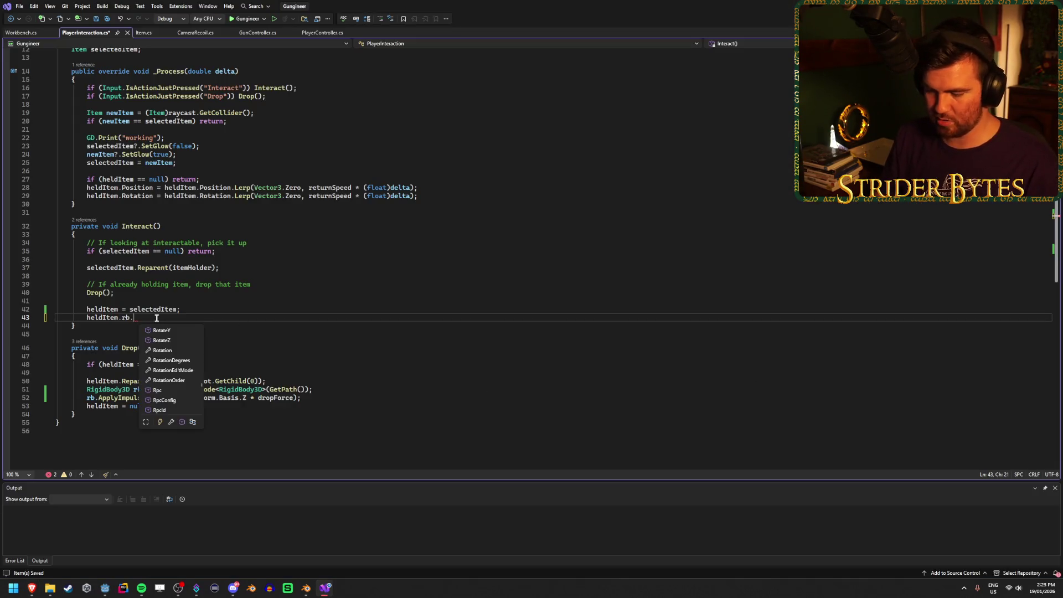
key(Down)
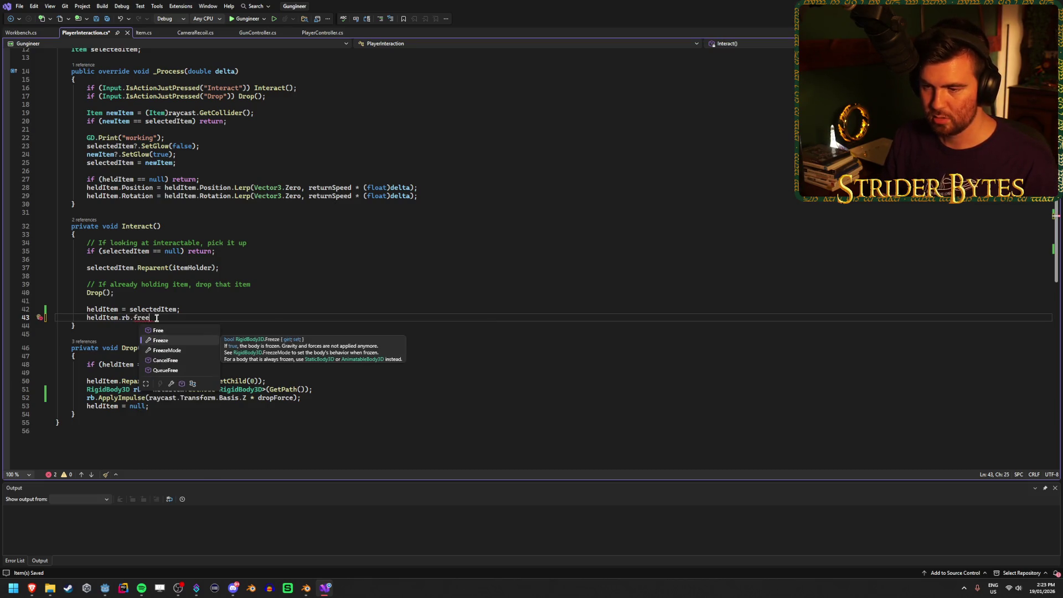
key(Down)
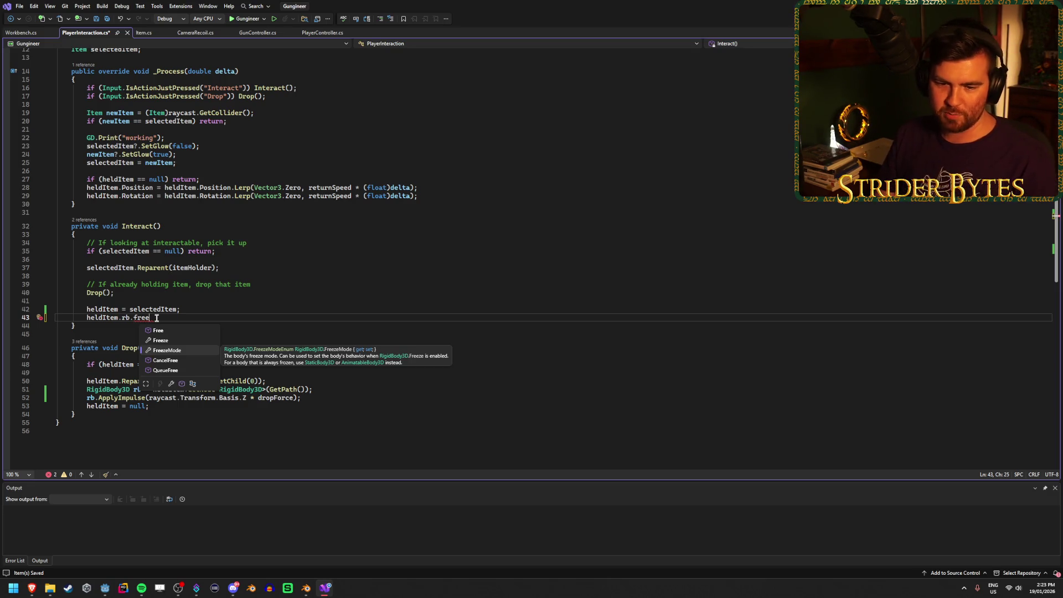
key(Up)
key(Tab)
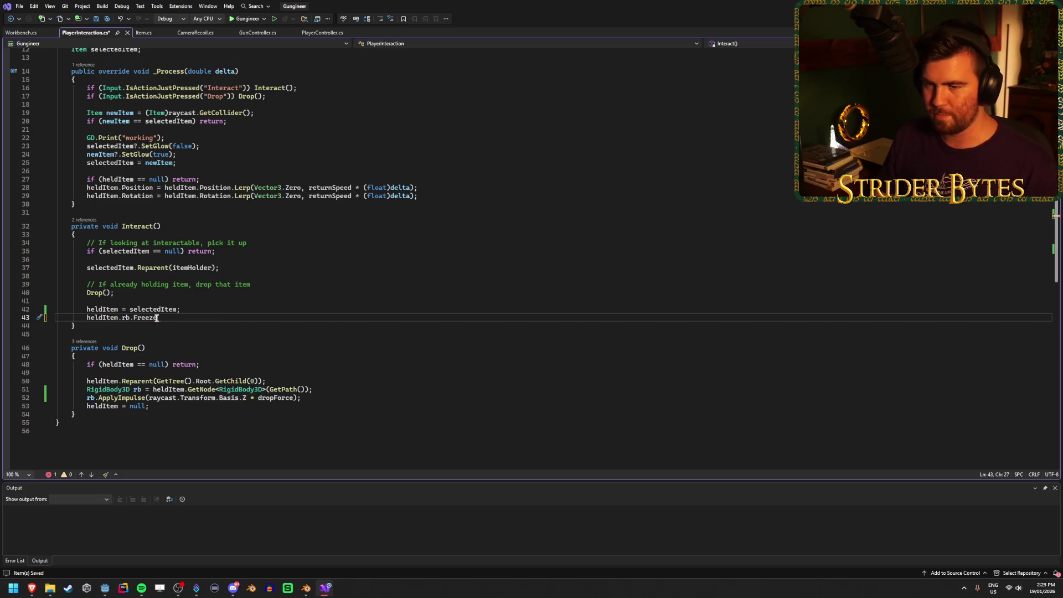
text(()
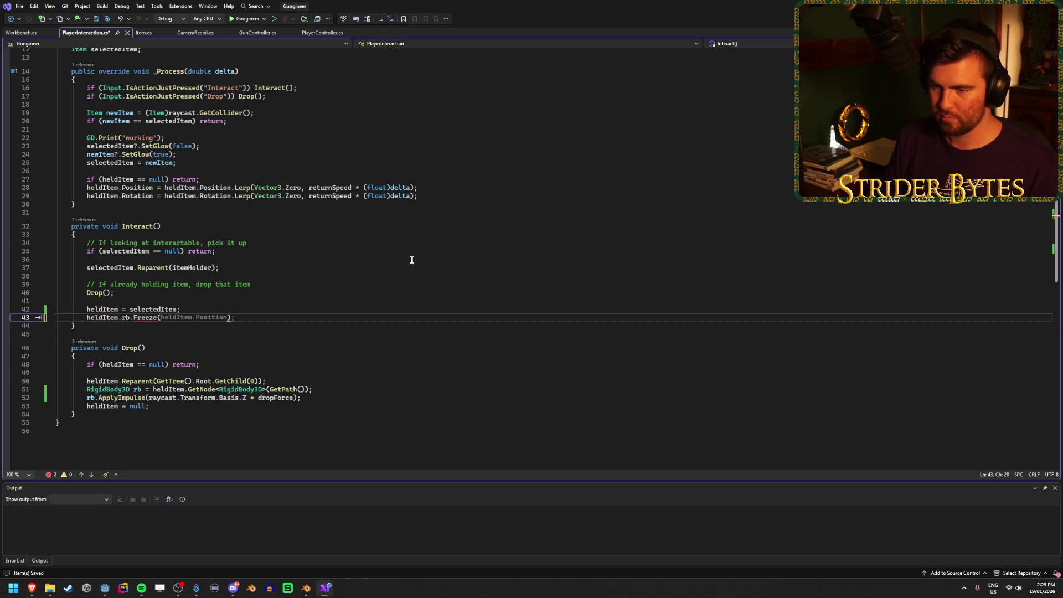
text(true);)
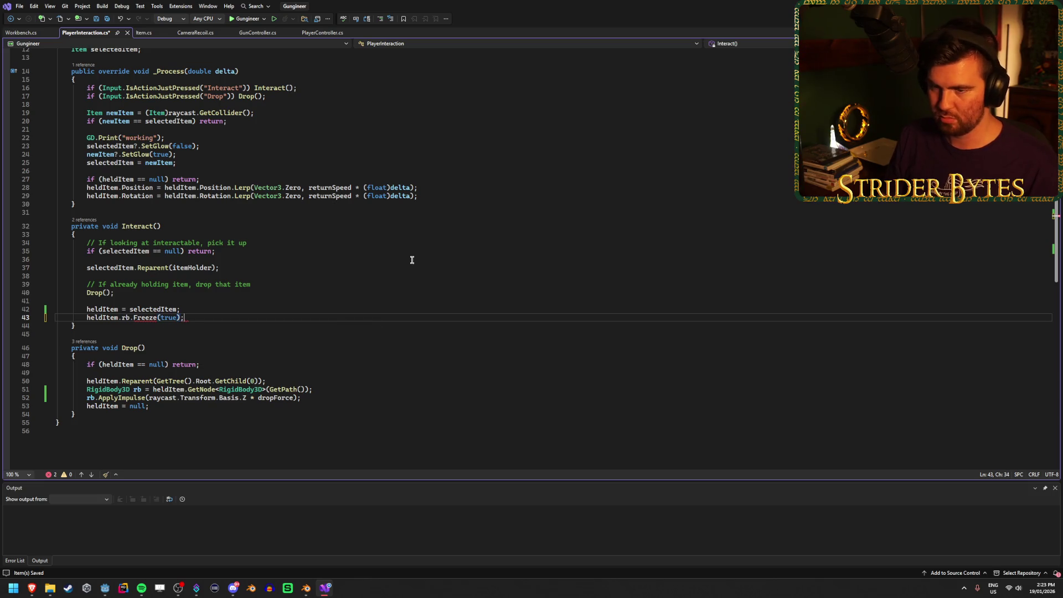
key(ctrl+s)
Correct line 43 to heldItem.rb.Freeze = true; and save
mouse_move(140, 319)
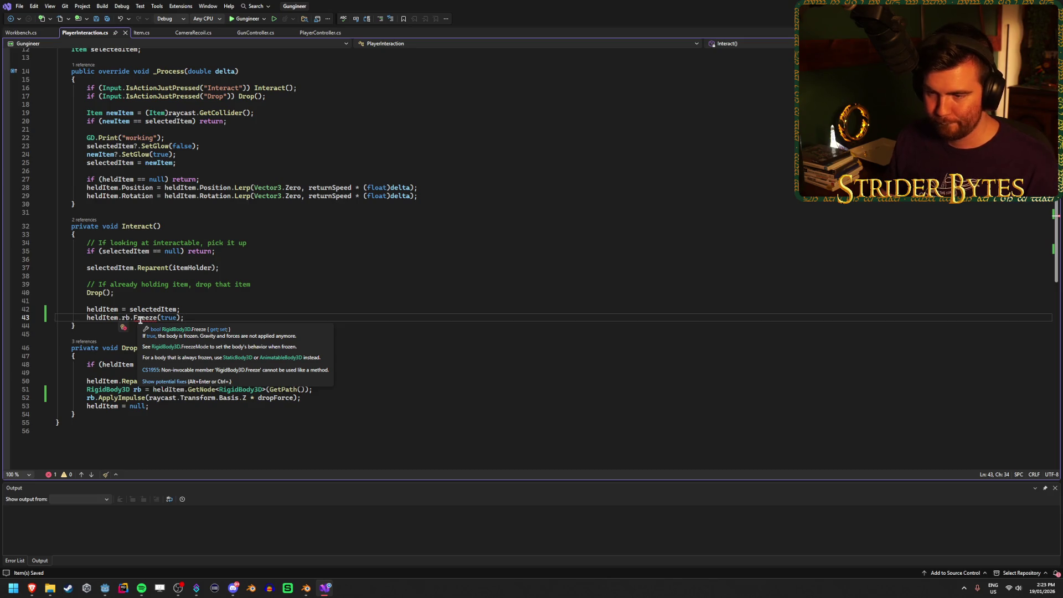
drag(157, 317, 220, 316)
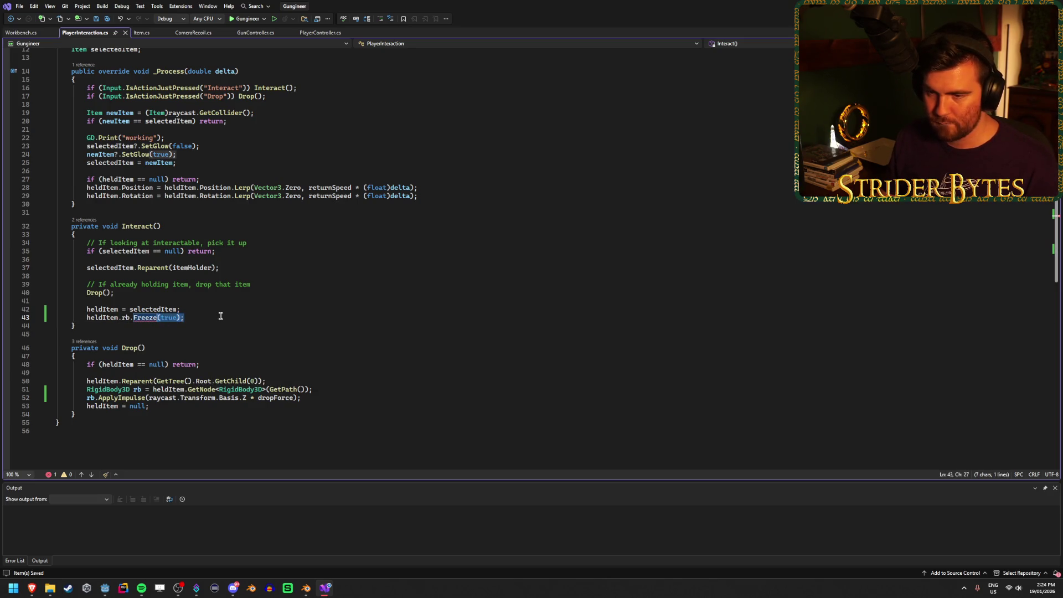
text(= true;)
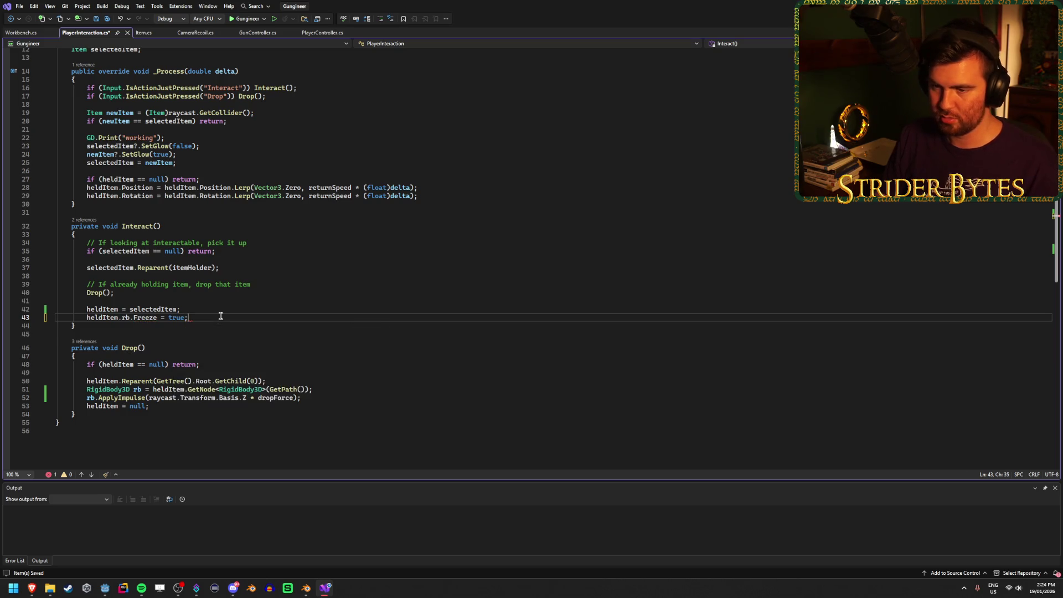
key(ctrl+s)
scroll(214, 316, down, 1)
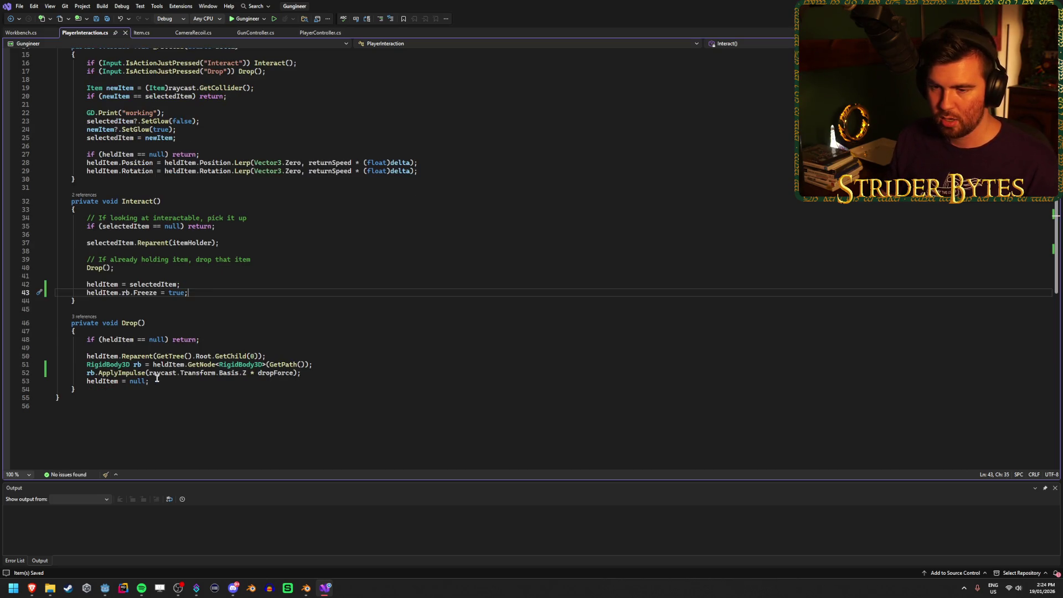
Replace line 51's GetNode lookup with heldItem.rb.Freeze = false; and save
click(321, 380)
drag(323, 364, 87, 364)
text(held)
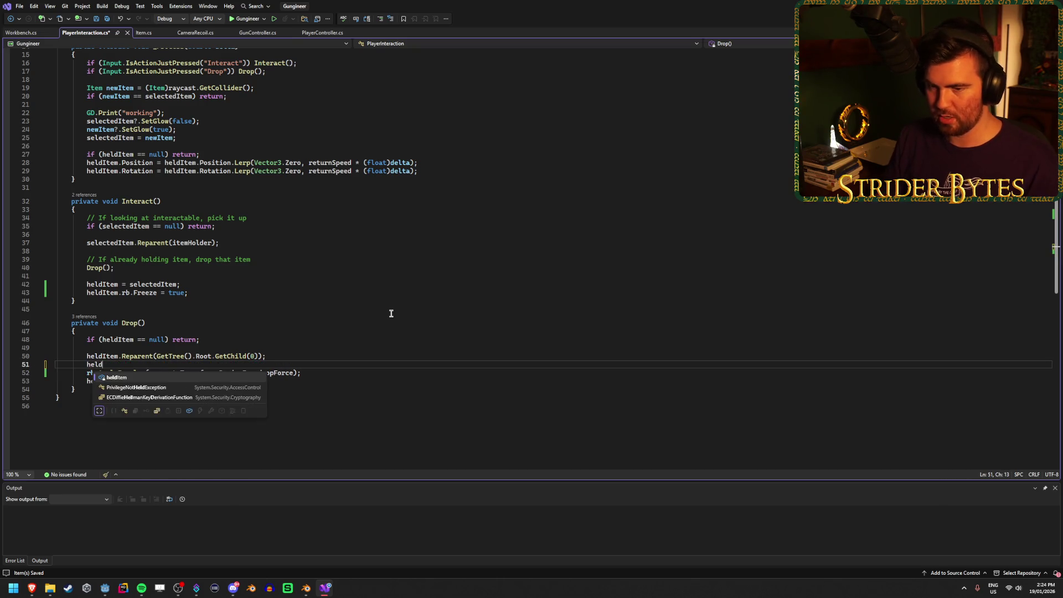
text(Item.rb)
key(Escape)
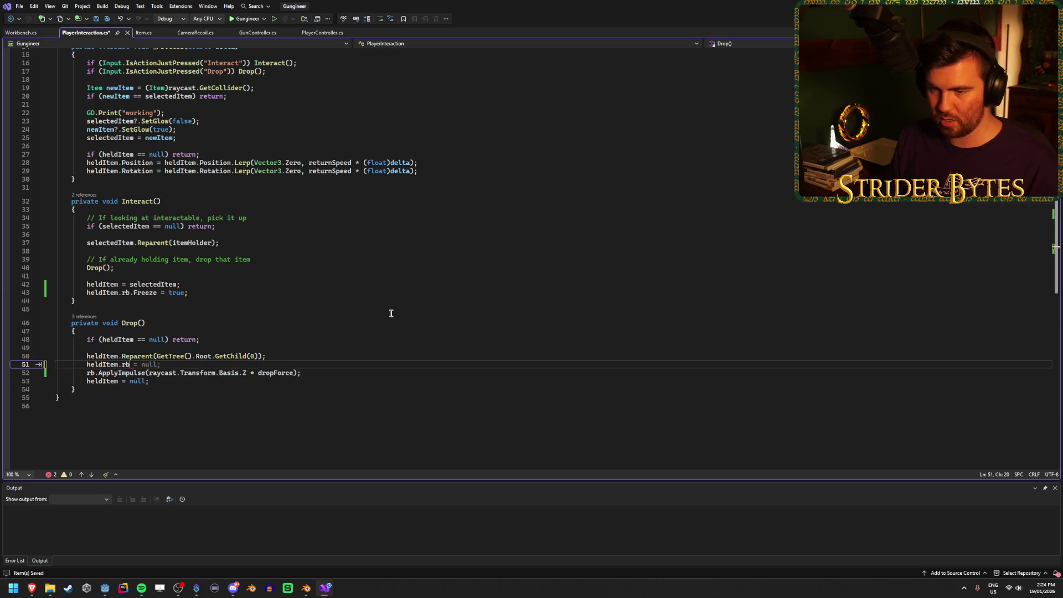
text(.F)
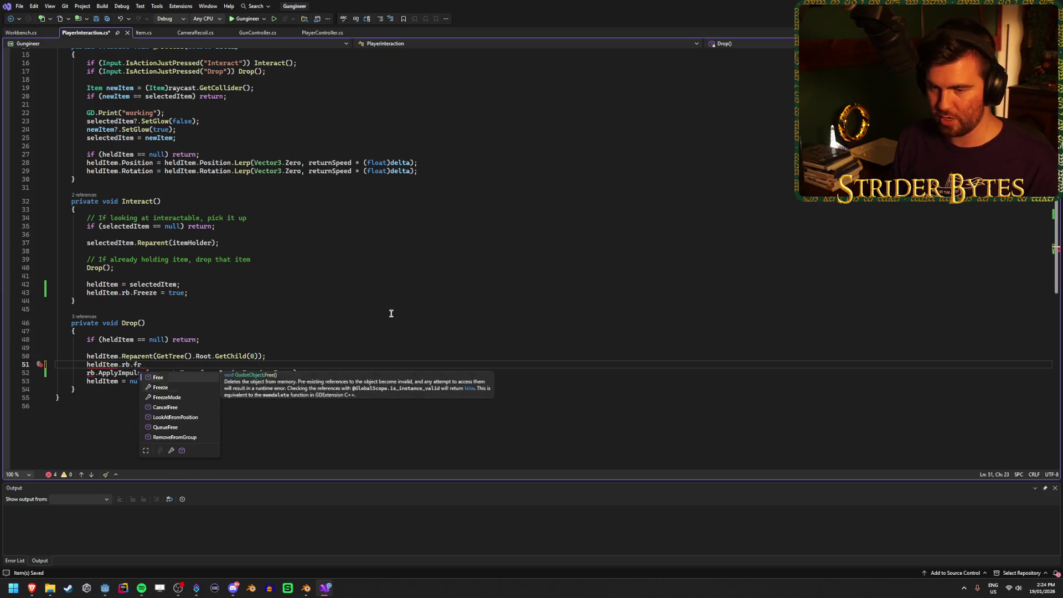
key(Tab)
text(= false;)
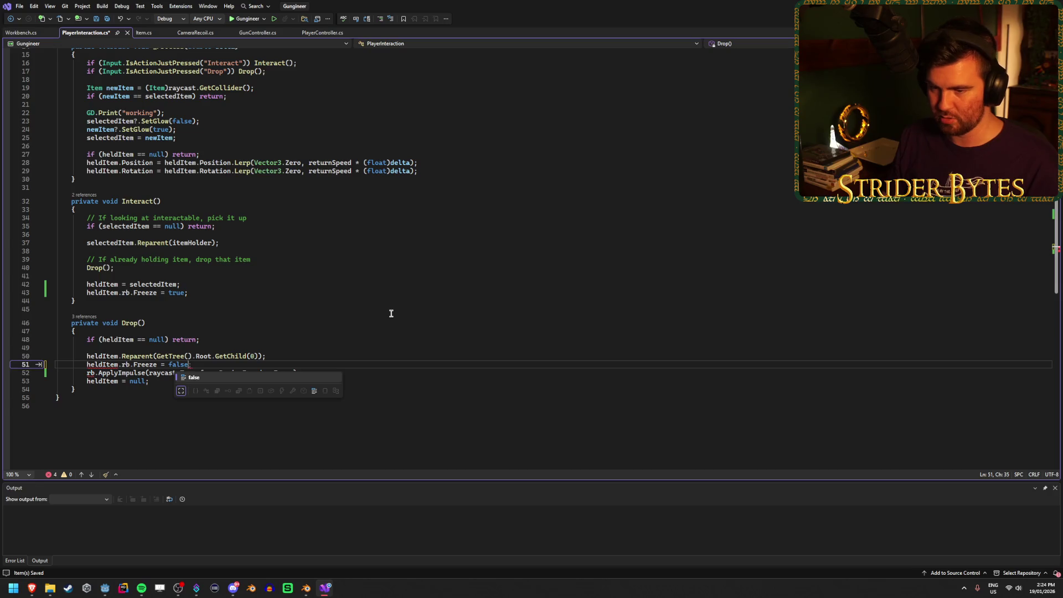
key(ctrl+s)
Prefix line 52's rb.ApplyImpulse call with heldItem. and save the script
click(301, 373)
drag(302, 372, 83, 372)
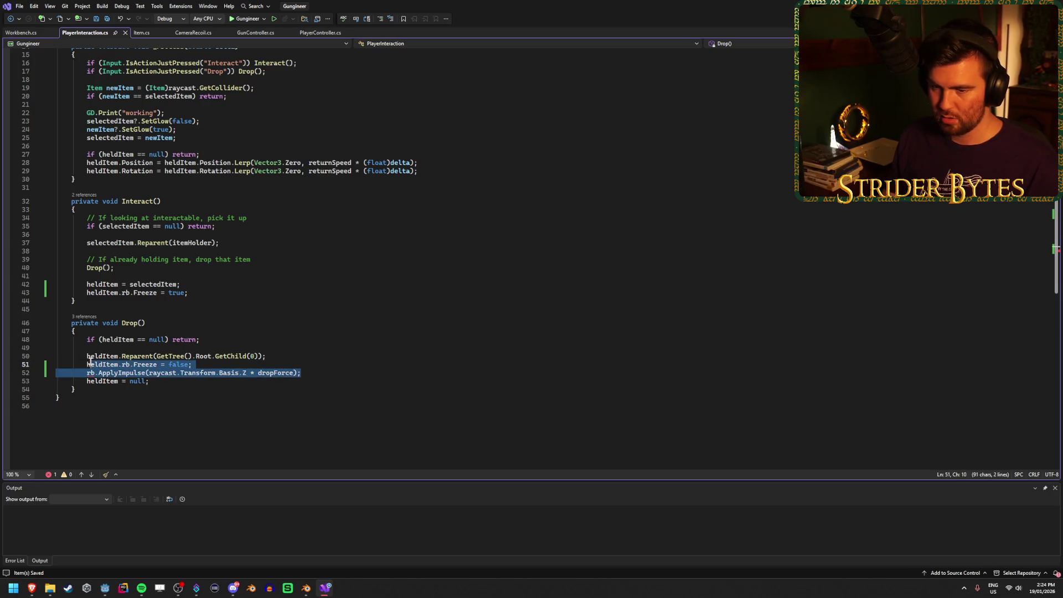
click(83, 372)
text(heldItem.)
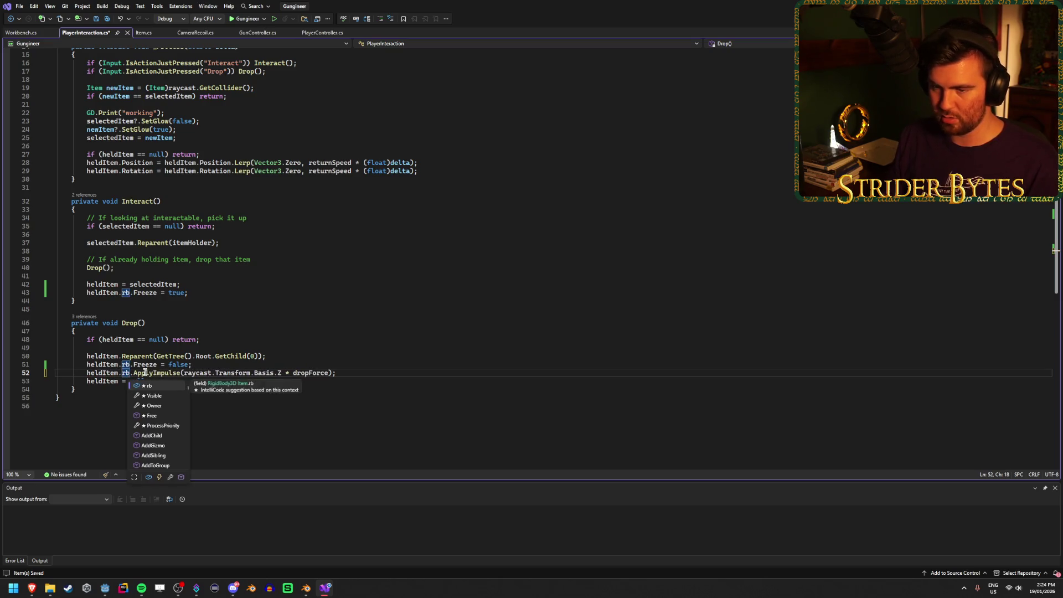
key(Escape)
click(341, 374)
key(ctrl+s)
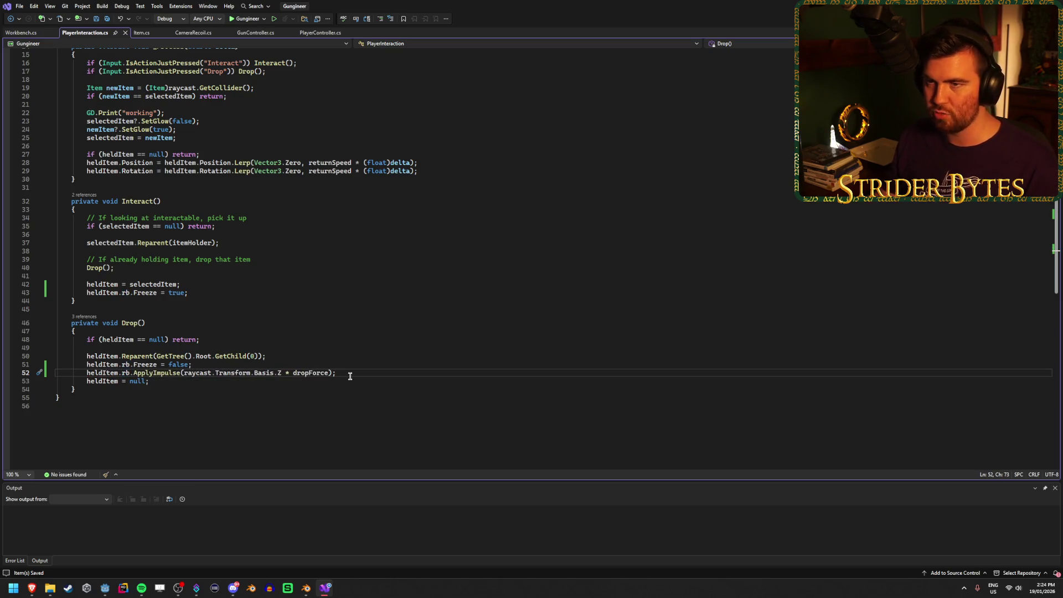
key(alt+Tab)
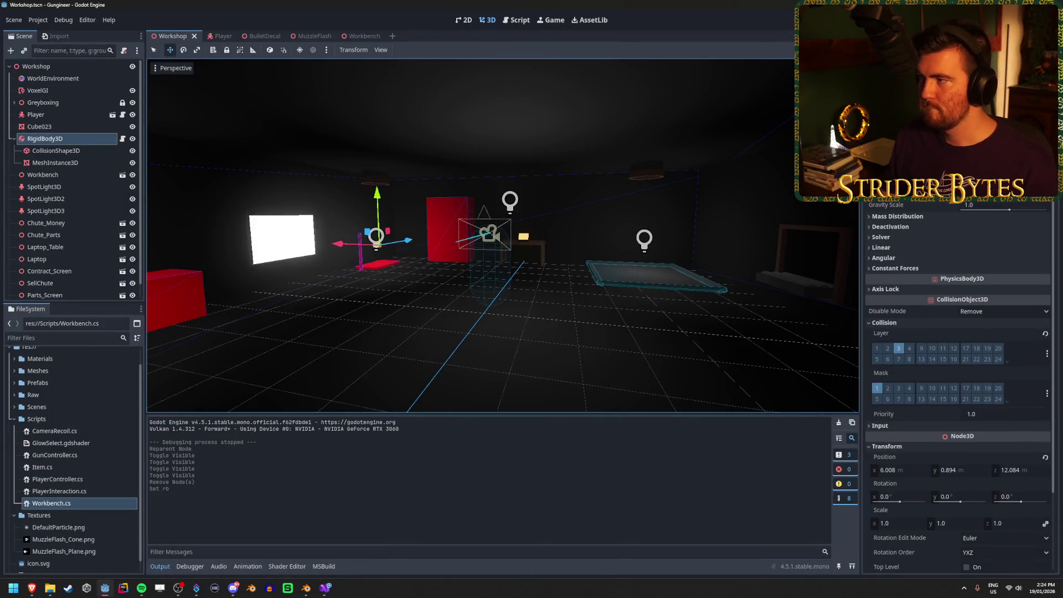
Run the game, then expand the null reference error at PlayerInteraction.cs:43 in Debugger Errors
key(F5)
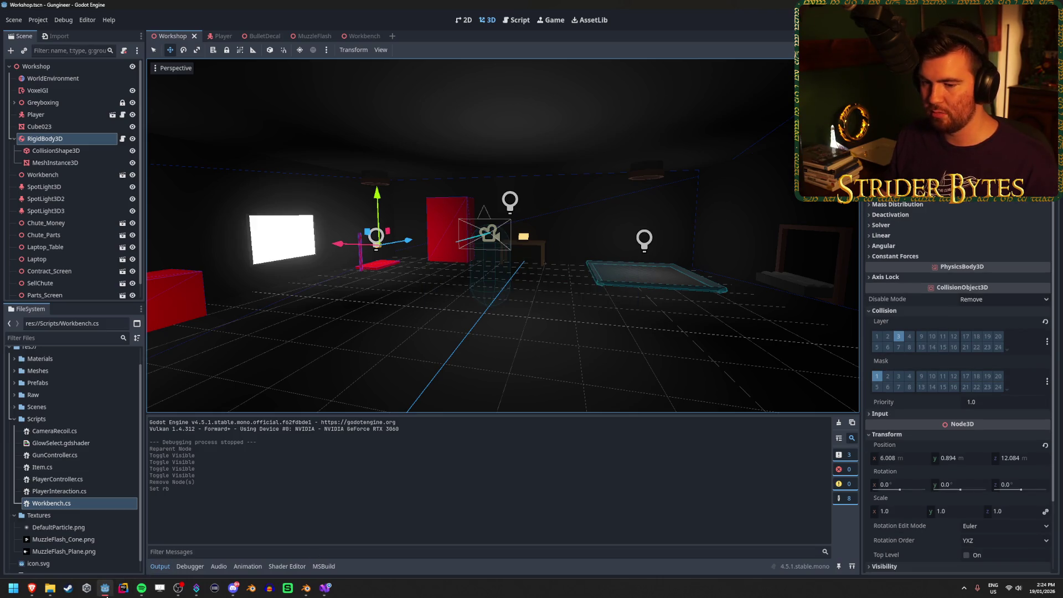
key(F5)
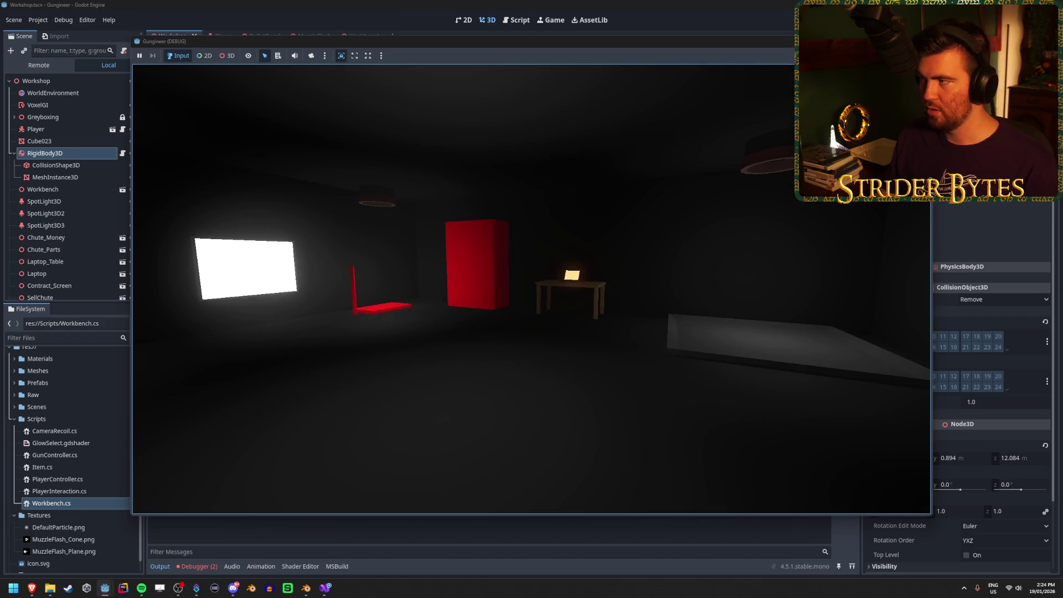
key(F8)
click(198, 566)
double_click(332, 462)
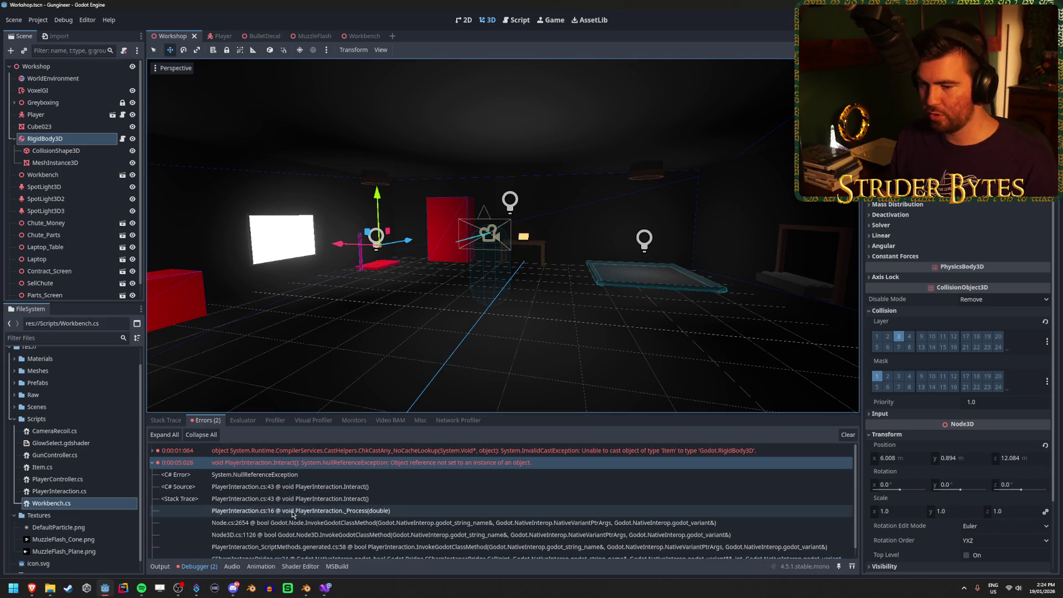
click(325, 587)
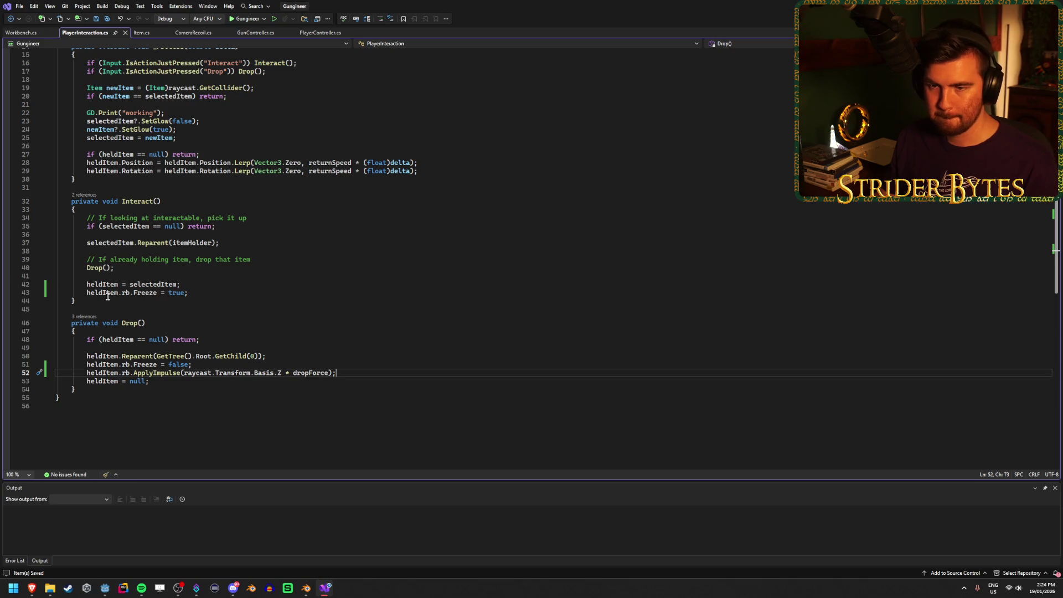
Review Interact()'s uses of heldItem and the selectedItem null check on line 35
click(202, 292)
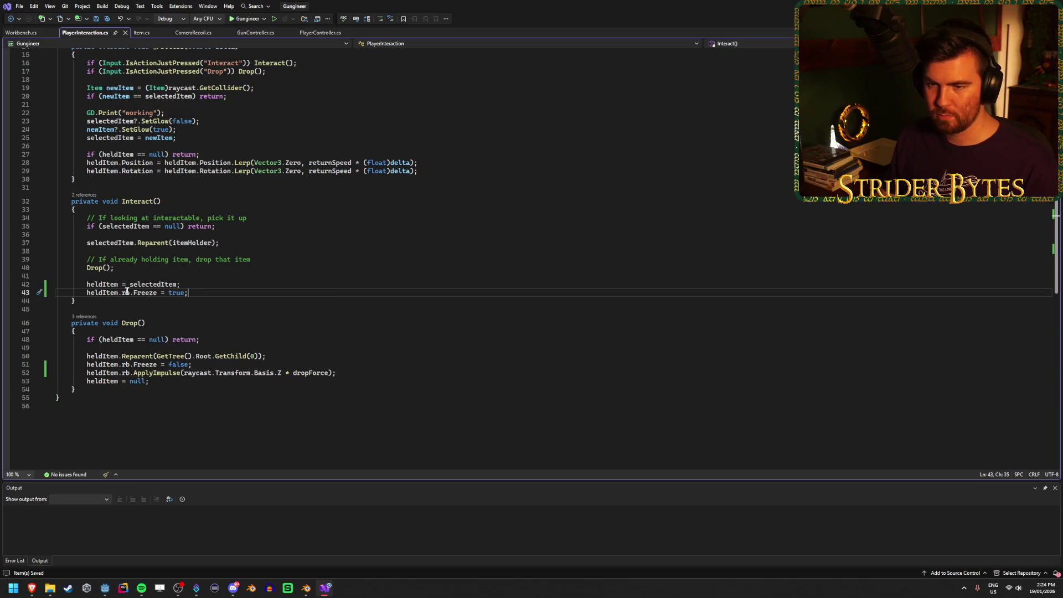
click(215, 283)
click(211, 291)
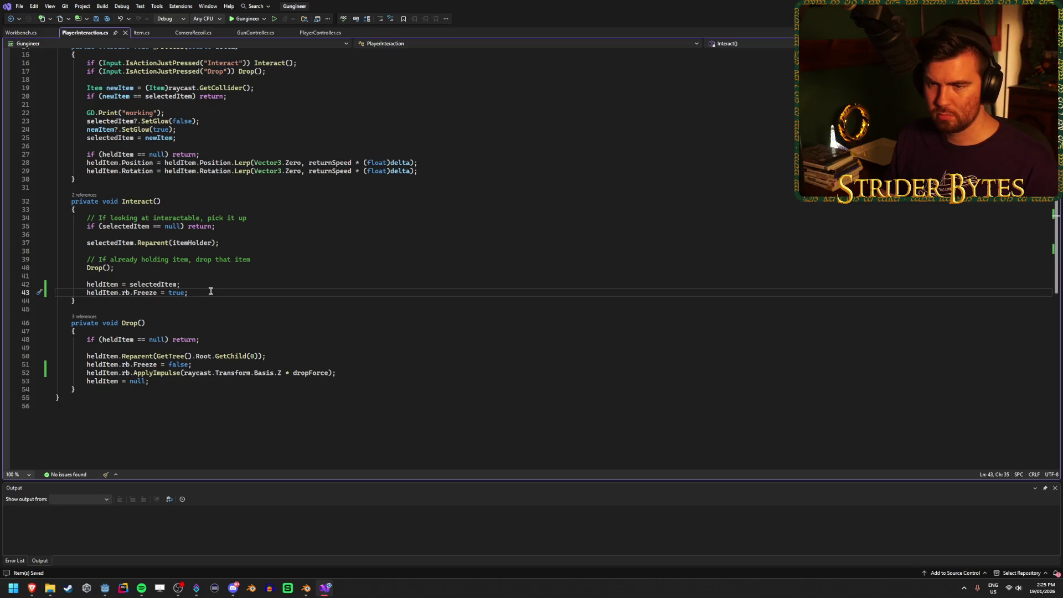
double_click(102, 291)
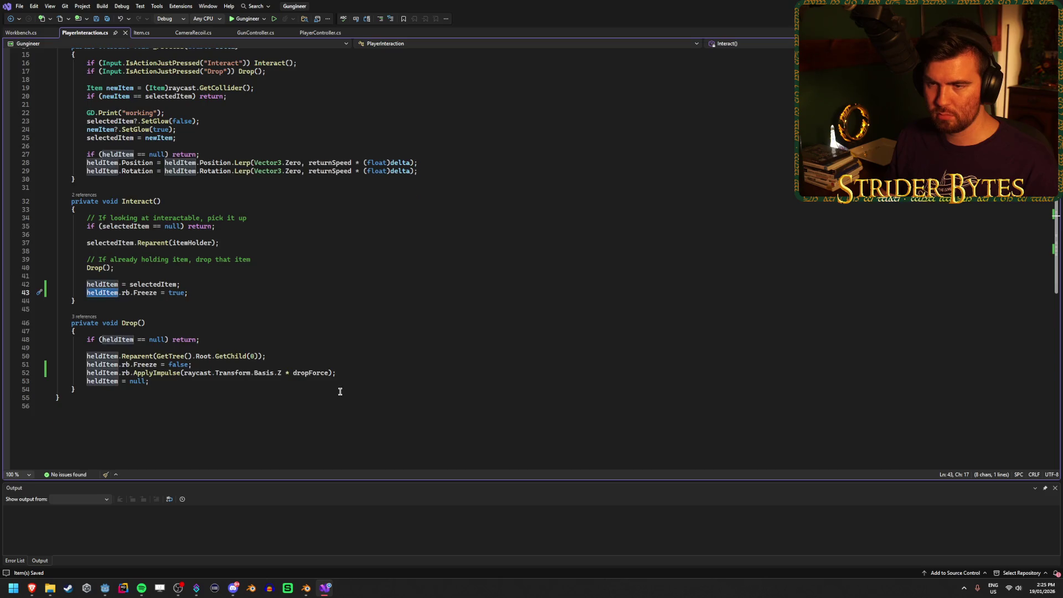
scroll(340, 391, up, 1)
scroll(338, 390, up, 1)
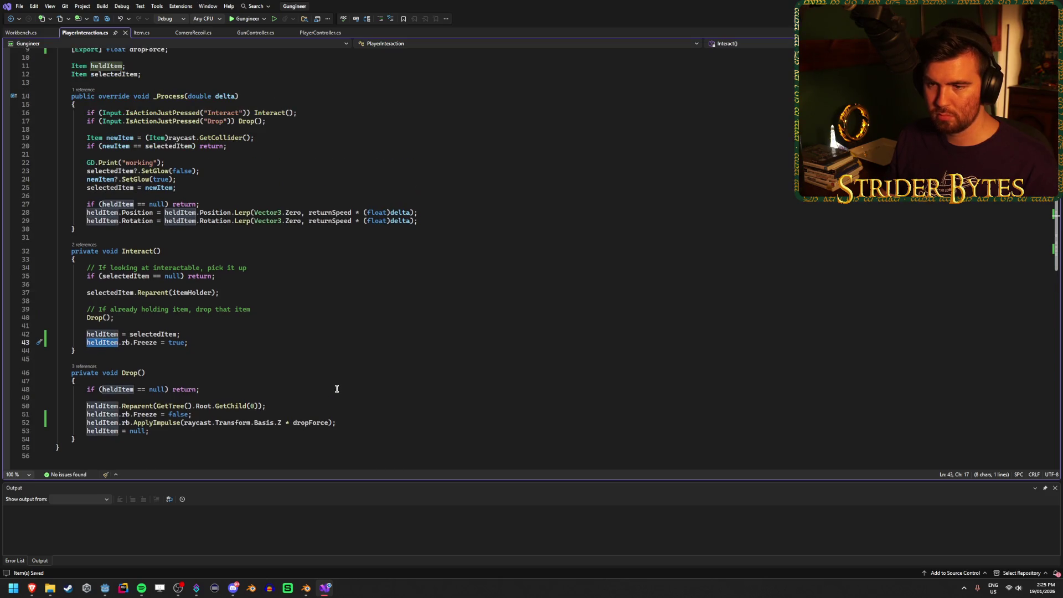
scroll(335, 387, up, 1)
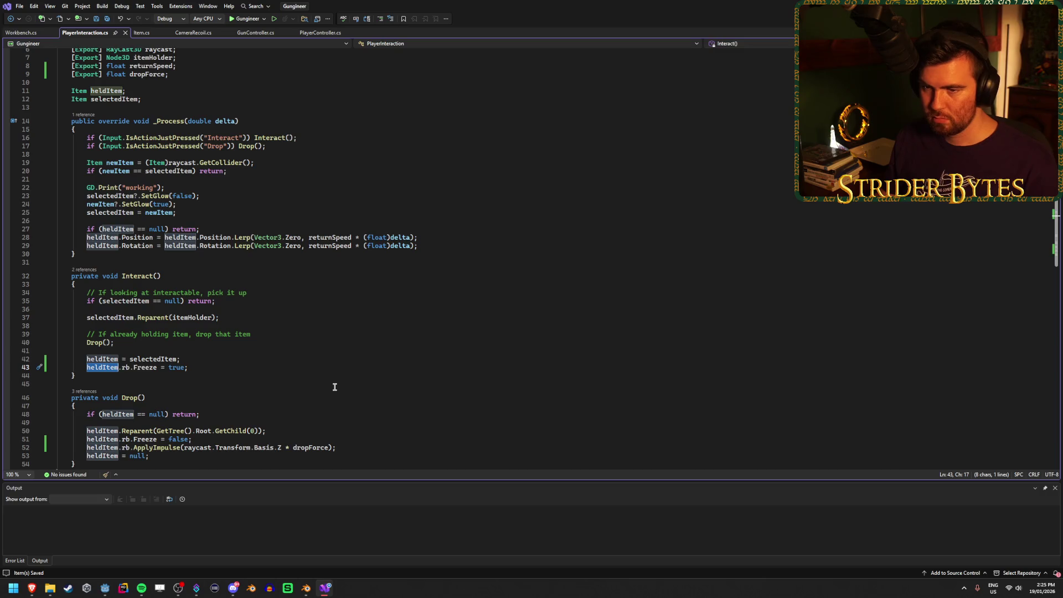
click(204, 368)
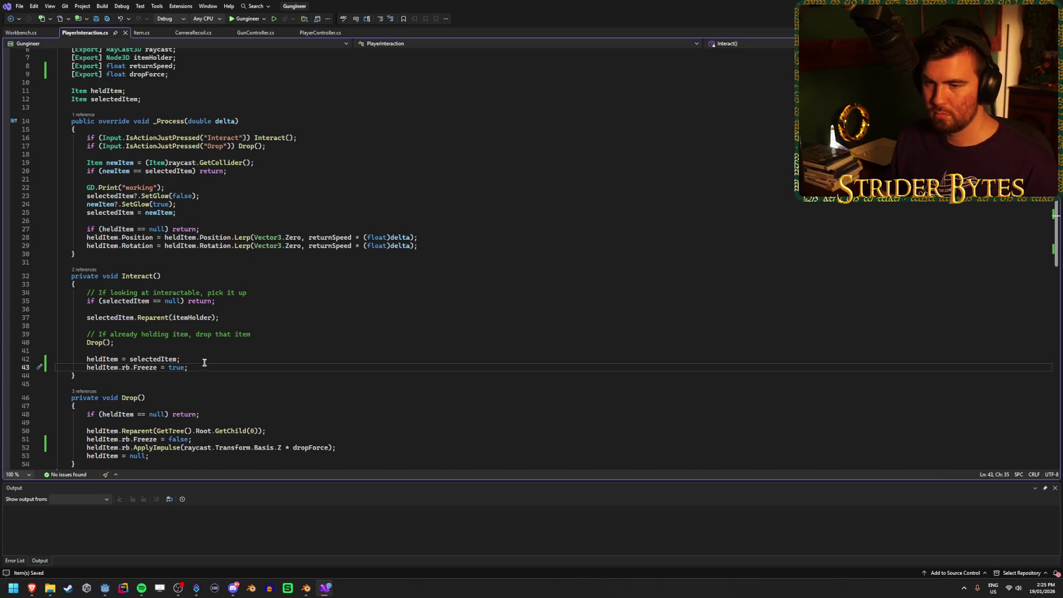
click(115, 300)
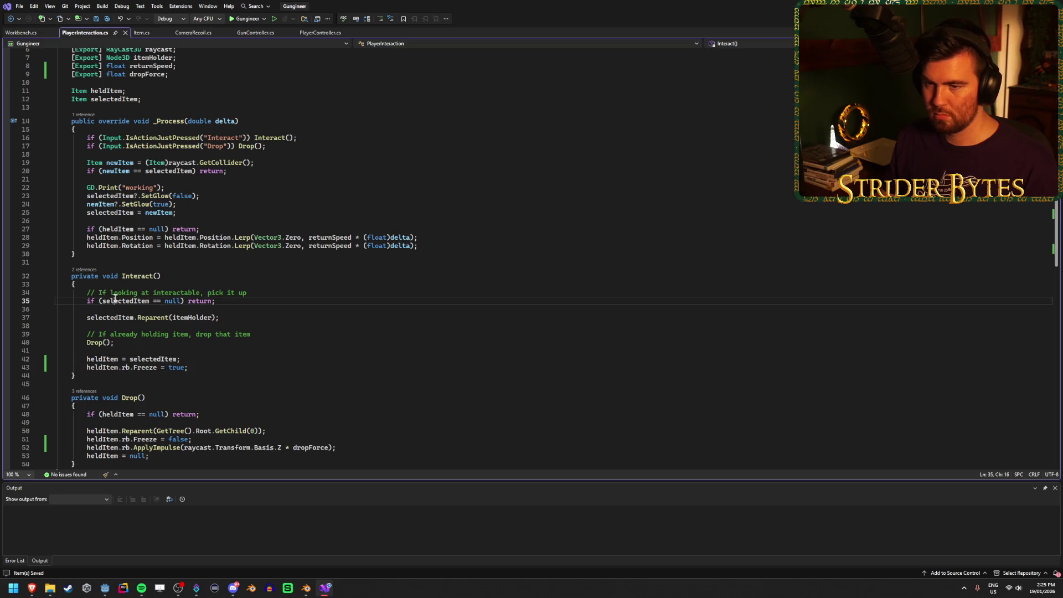
click(256, 301)
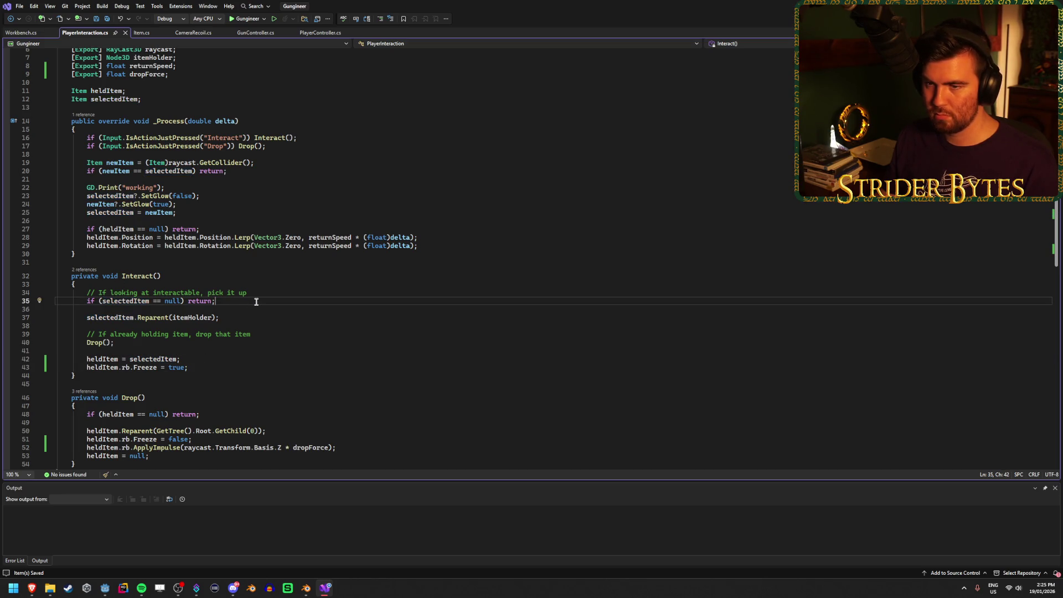
click(321, 326)
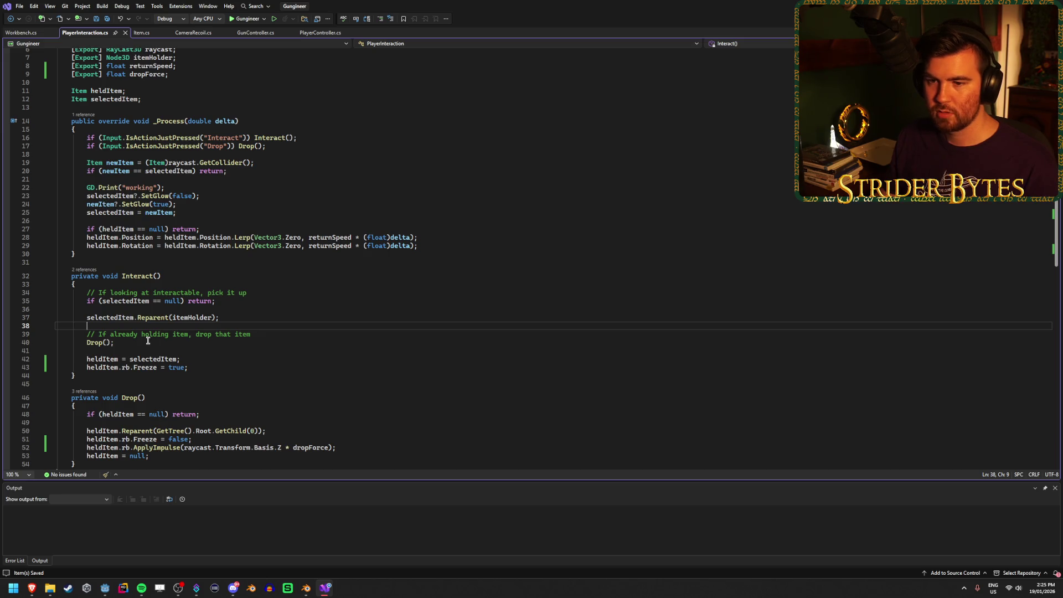
Replace heldItem with selectedItem on line 43
double_click(95, 367)
text(slect)
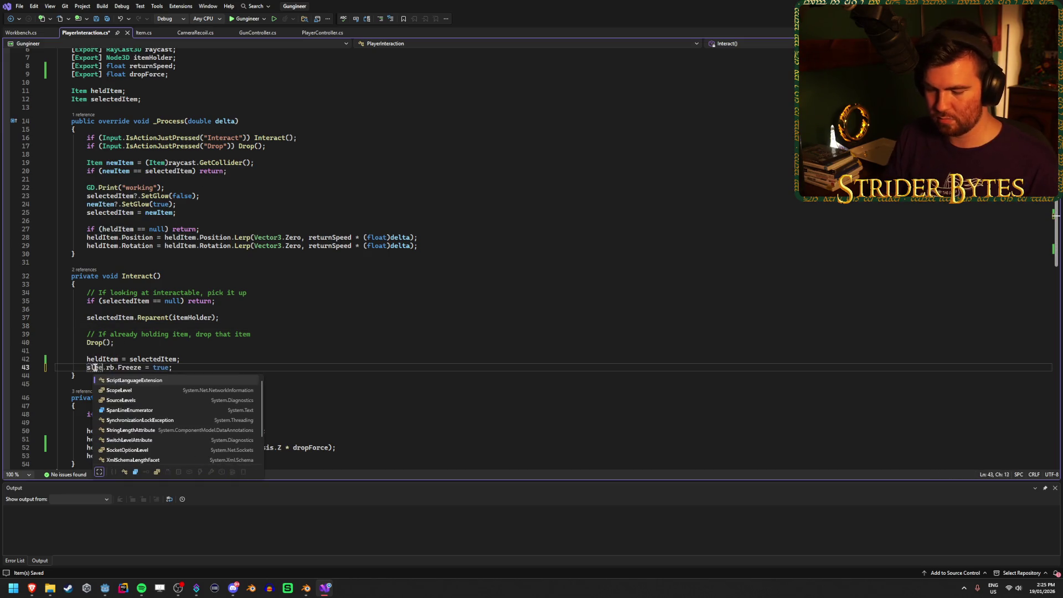
key(BackSpace)
key(BackSpace)
key(BackSpace)
text(elected)
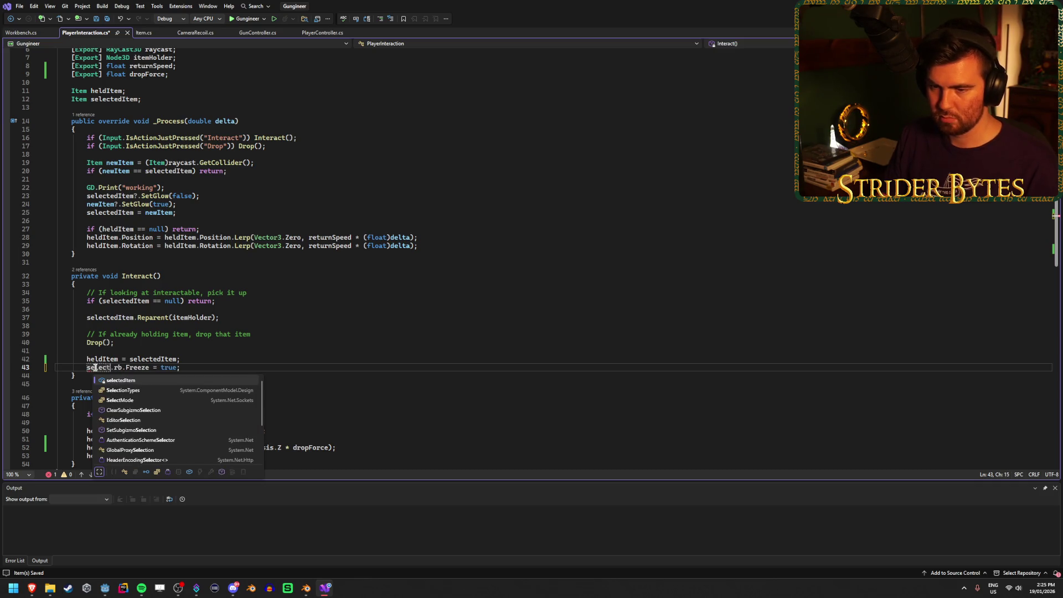
key(Tab)
click(276, 363)
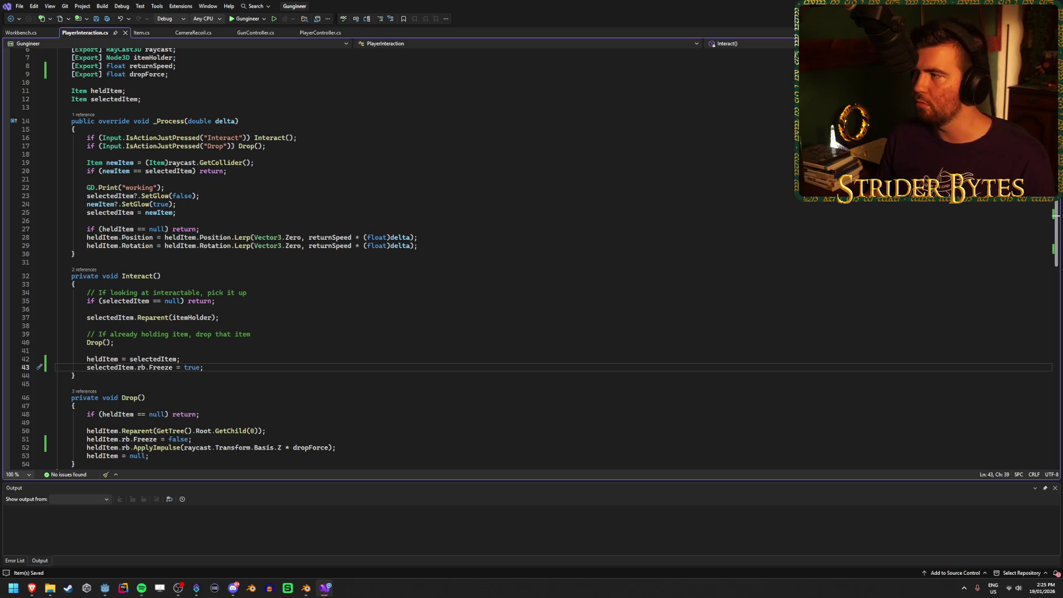
key(alt+Tab)
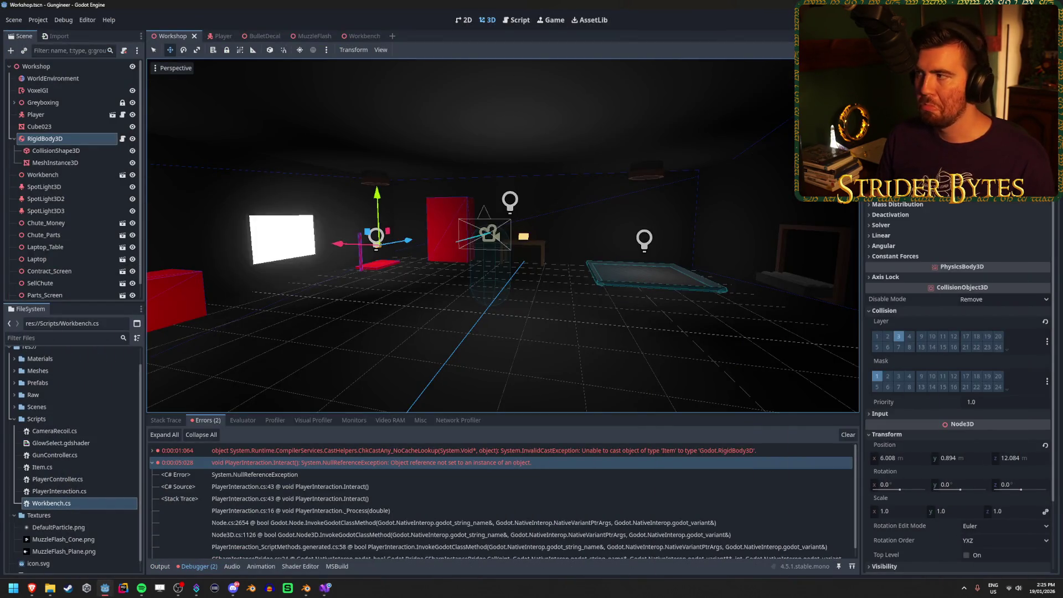
Run the game, inspect the Item-to-RigidBody3D cast error, and clear the error list
key(F5)
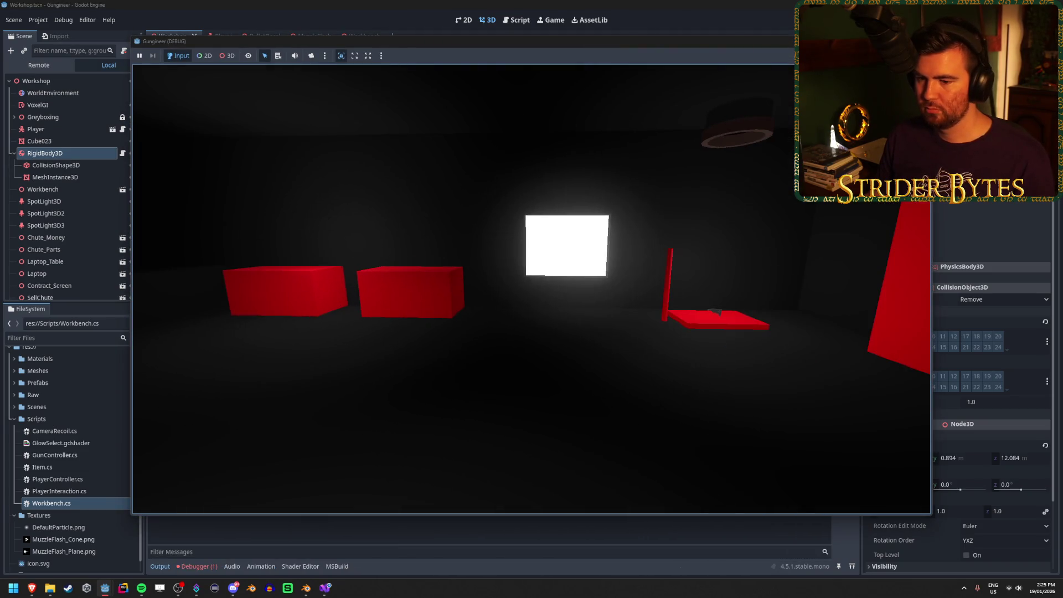
key(F8)
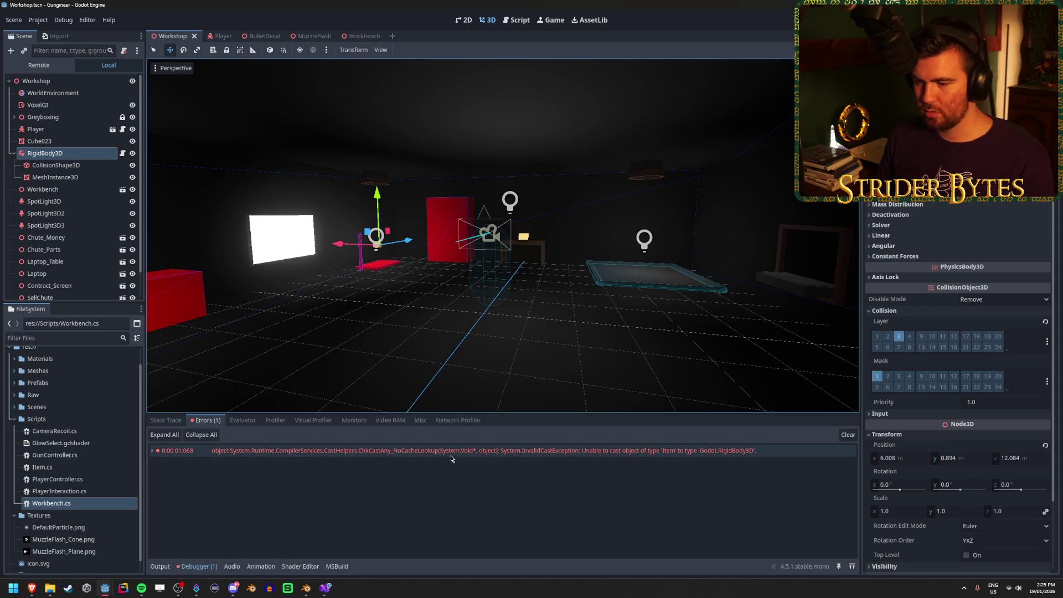
mouse_move(458, 455)
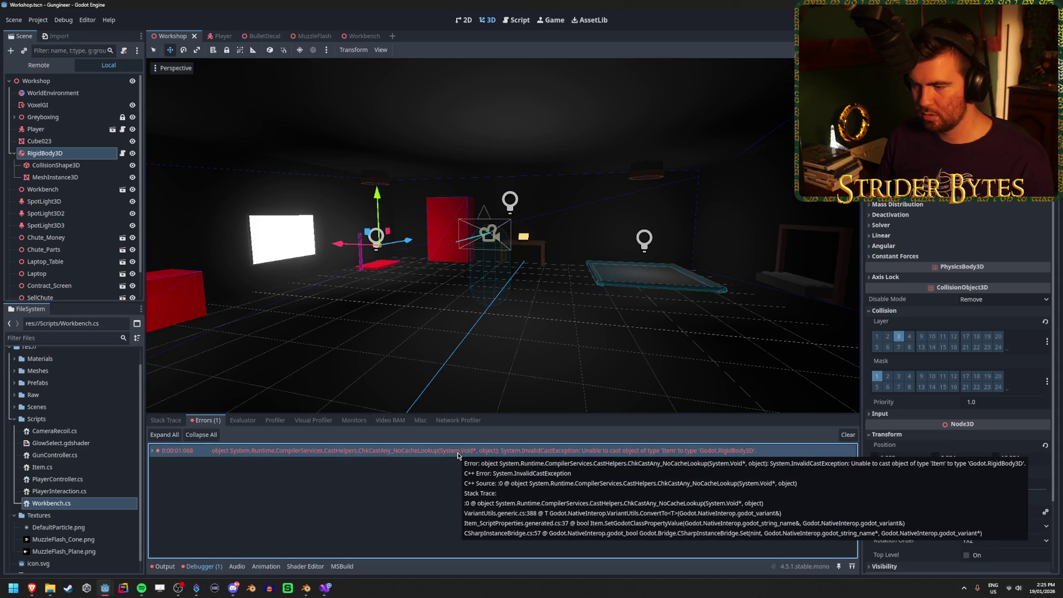
double_click(458, 453)
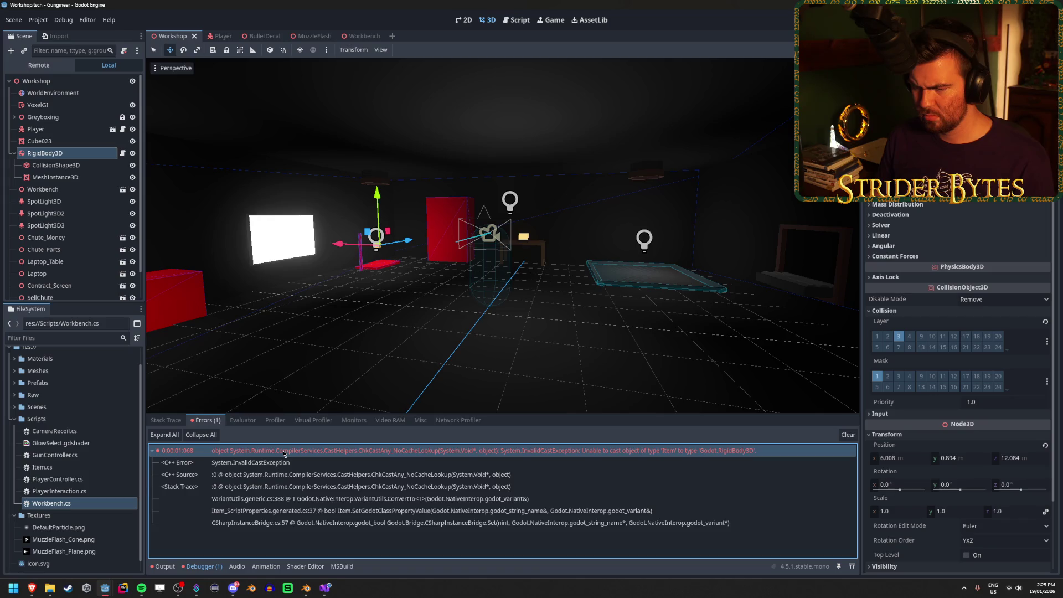
click(840, 434)
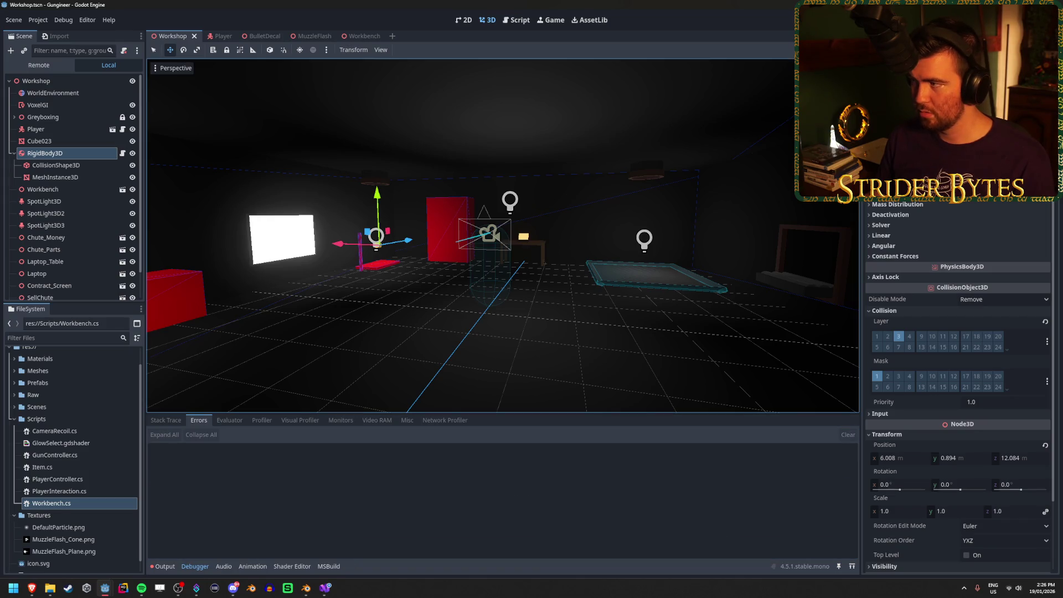
Rerun the game and expand the cast exception traced to Item_ScriptProperties.generated.cs:37
key(F5)
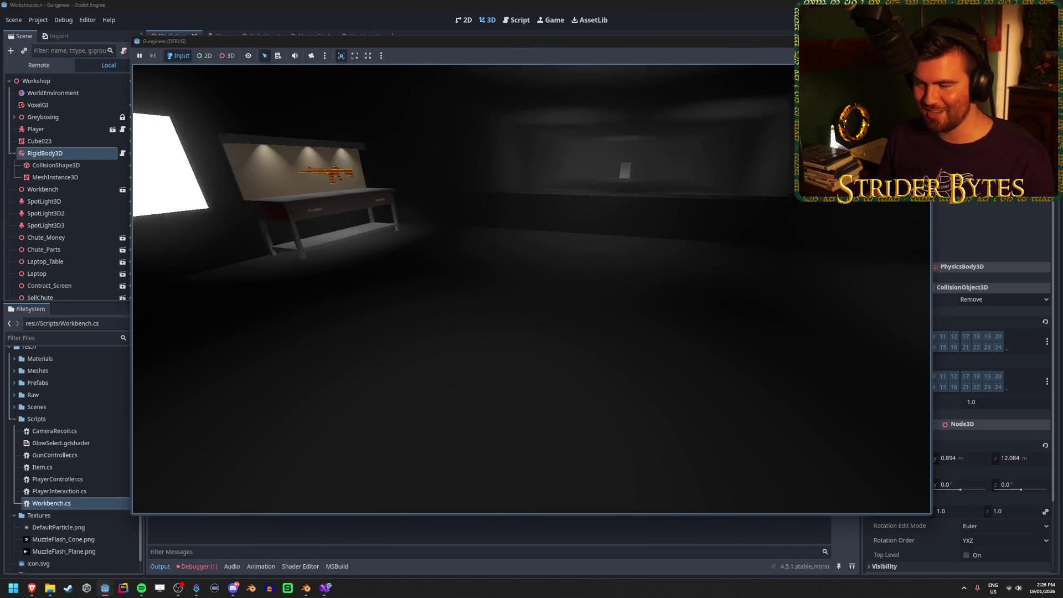
key(F8)
click(197, 566)
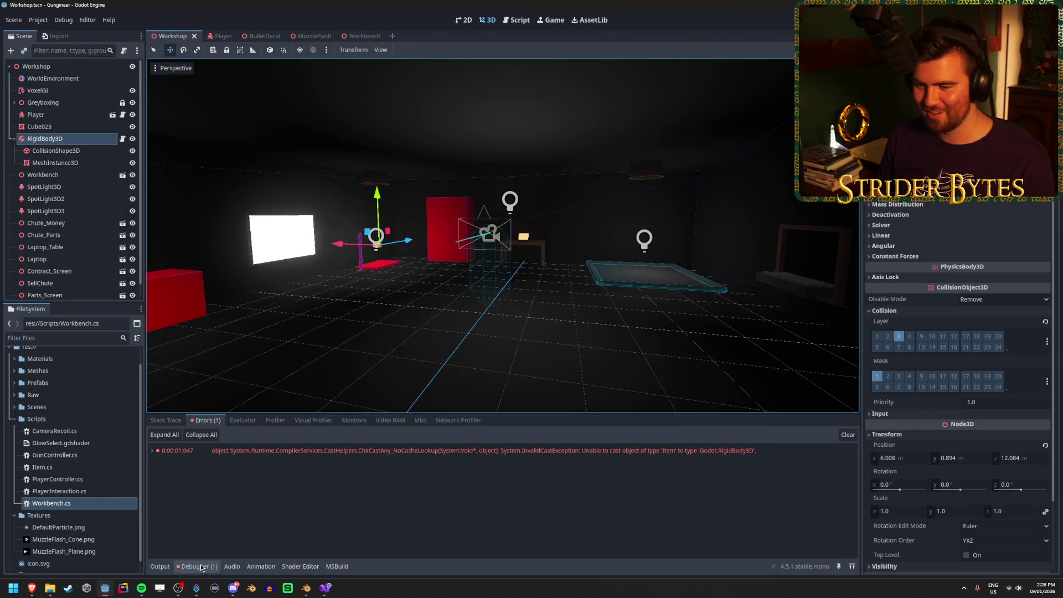
click(389, 451)
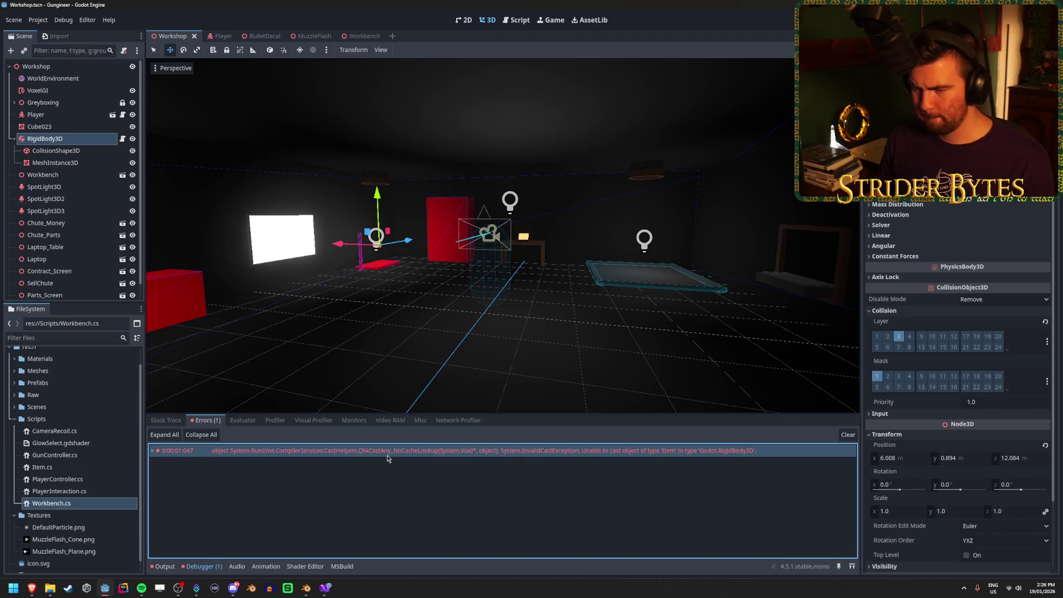
double_click(393, 451)
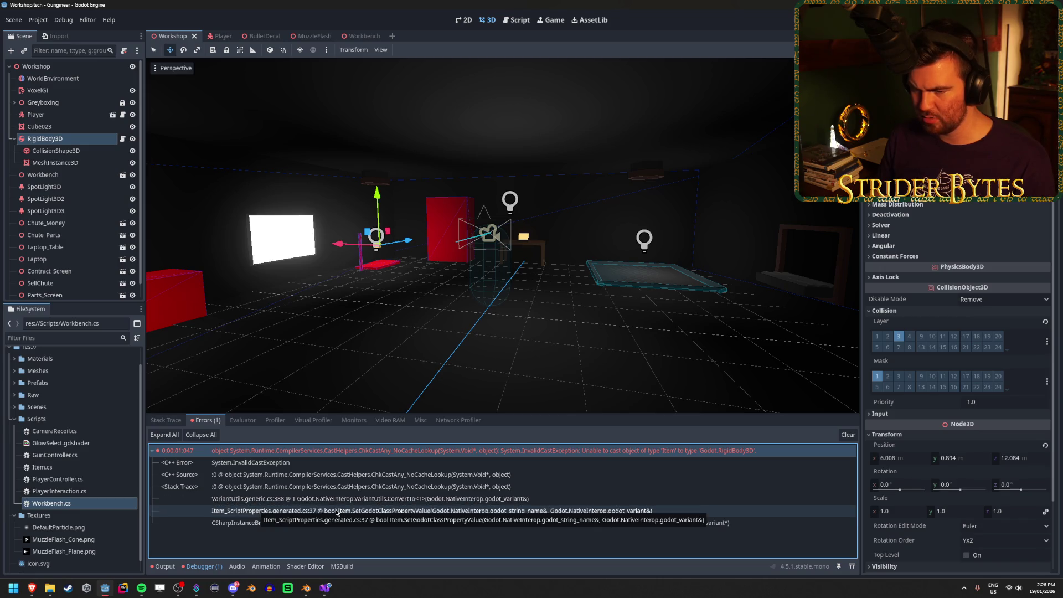
click(326, 588)
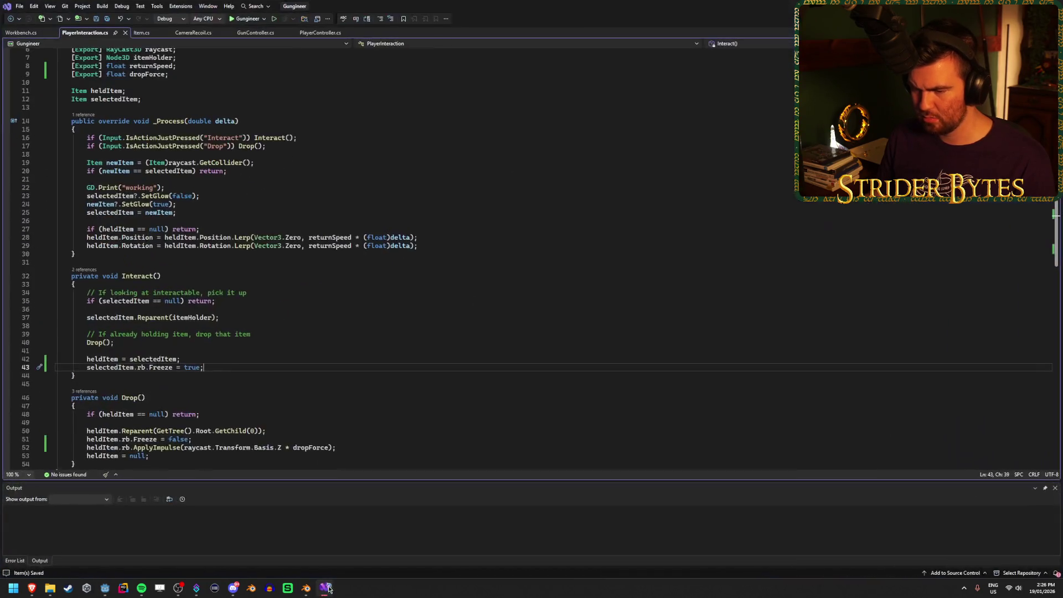
Check Item.cs's fields, then replace selectedItem with heldItem on line 43 of PlayerInteraction.cs
click(141, 33)
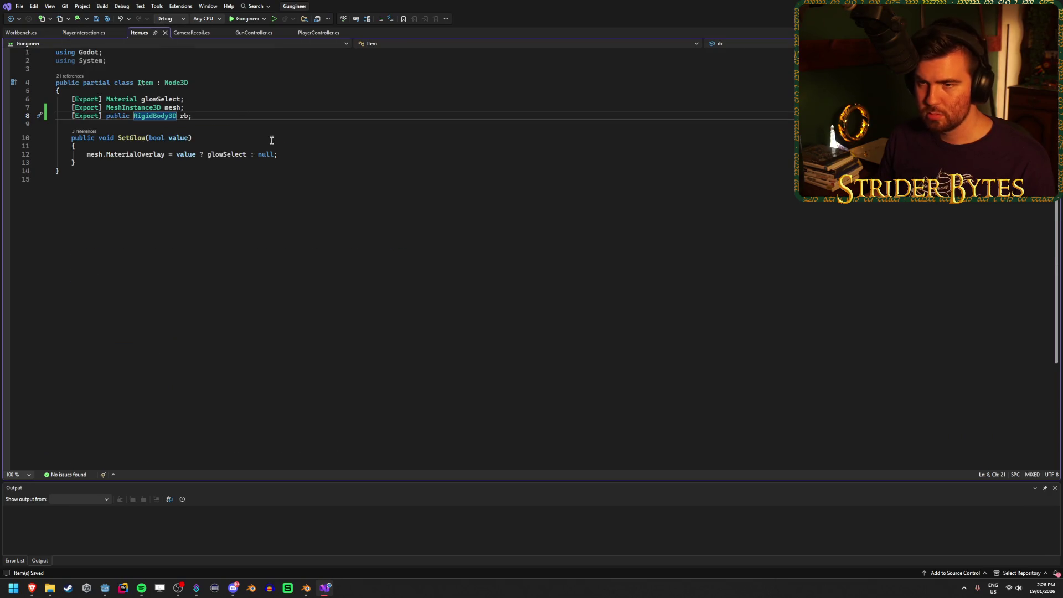
click(244, 120)
click(84, 33)
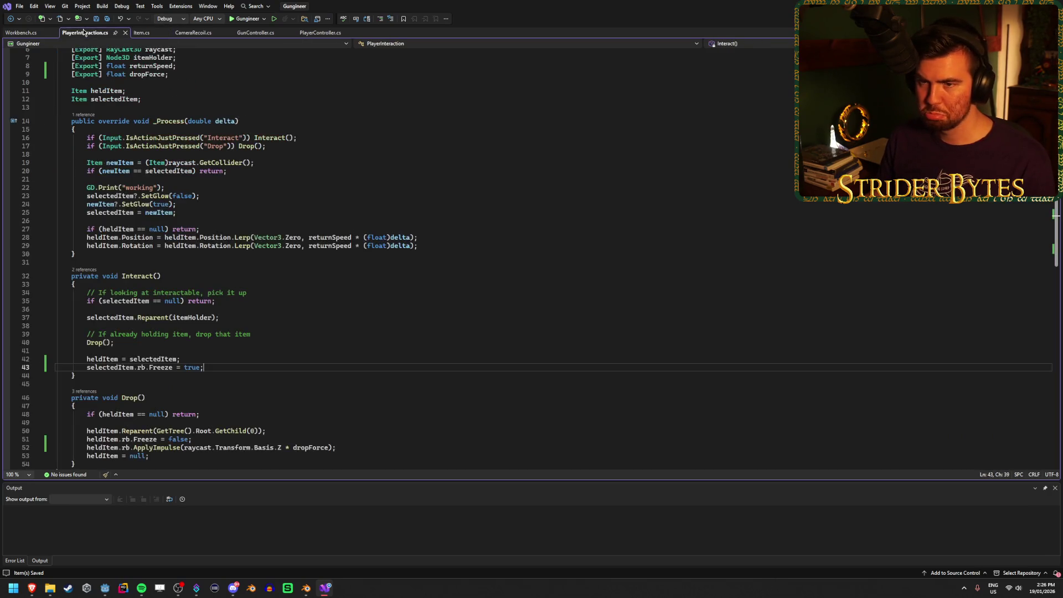
scroll(235, 296, down, 2)
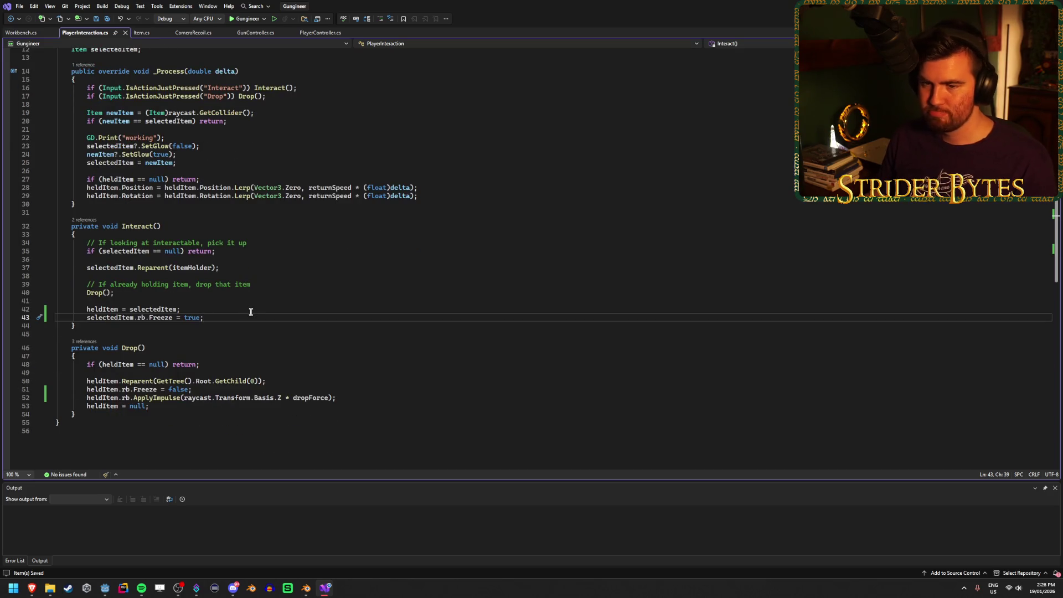
key(Home)
key(ctrl+shift+Right)
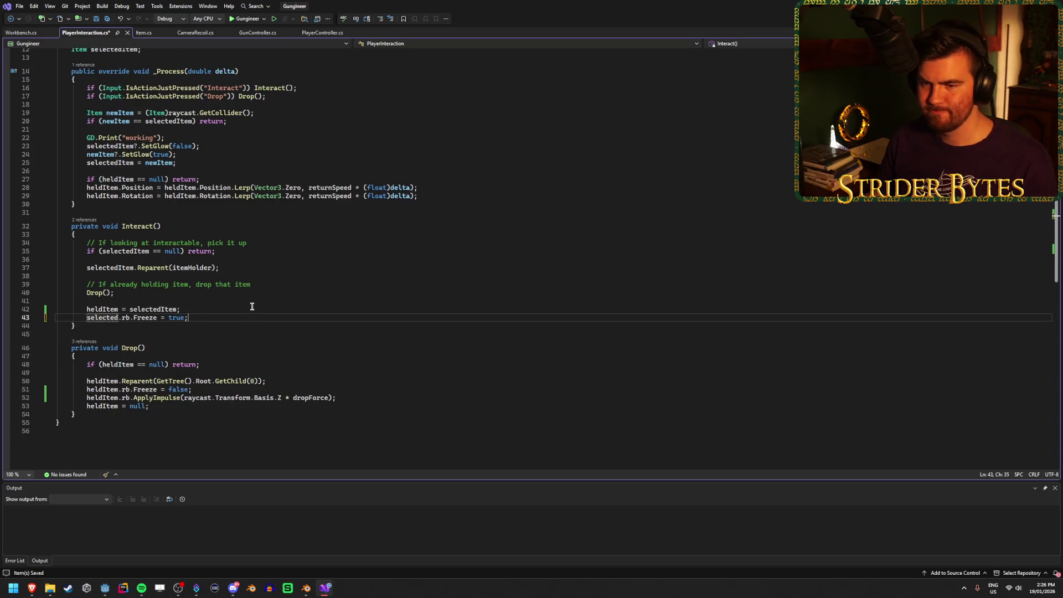
text(sl)
key(BackSpace)
key(BackSpace)
text(heldItem)
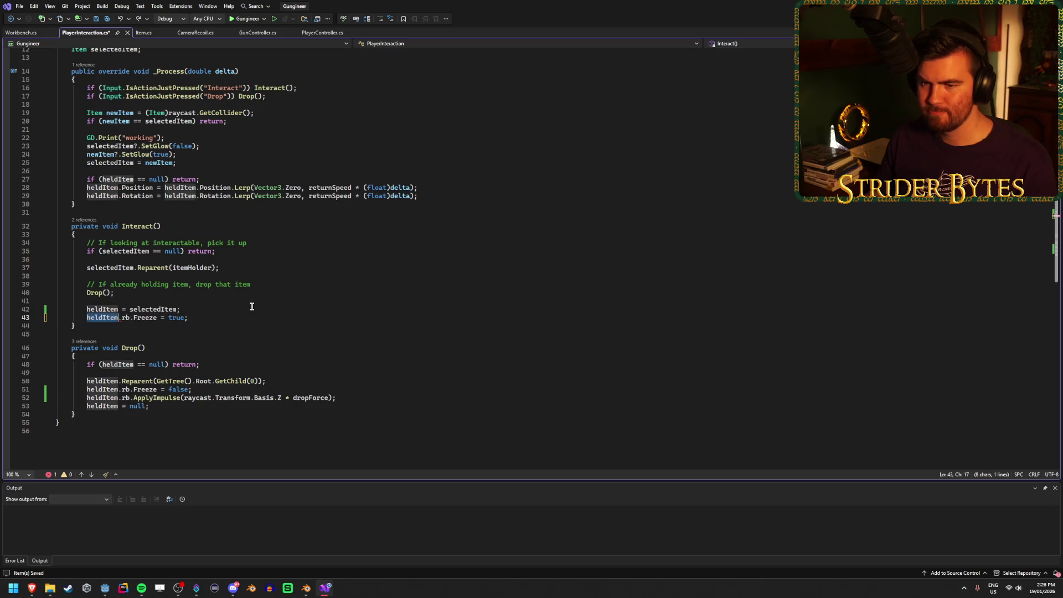
Undo the accidental deletion on line 52 and save PlayerInteraction.cs
key(Down)
key(Down)
key(Down)
key(Home)
key(ctrl+shift+Right)
key(ctrl+shift+Right)
key(Delete)
key(ctrl+z)
key(ctrl+s)
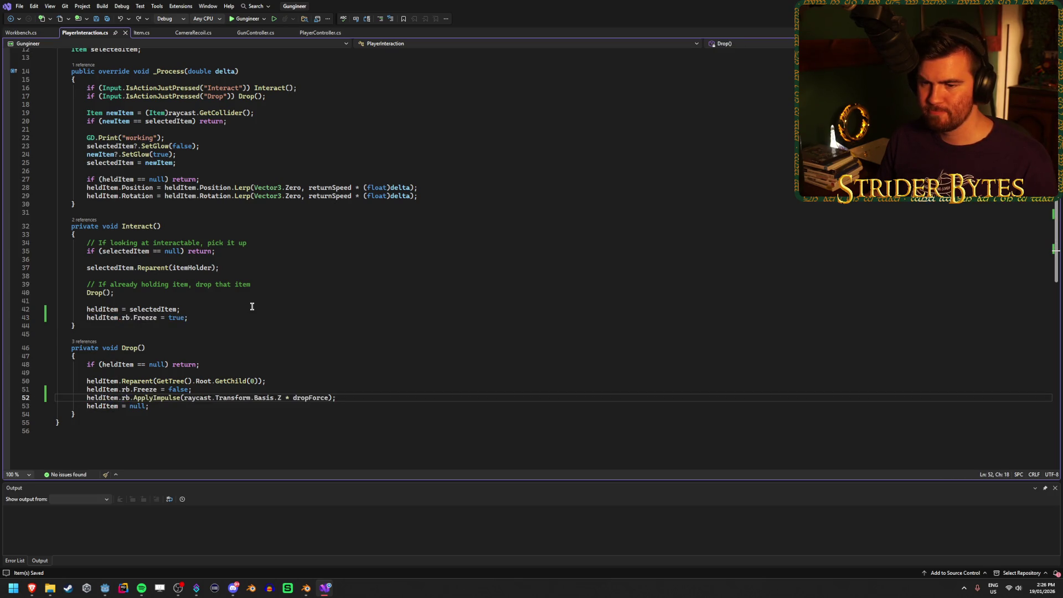
click(252, 306)
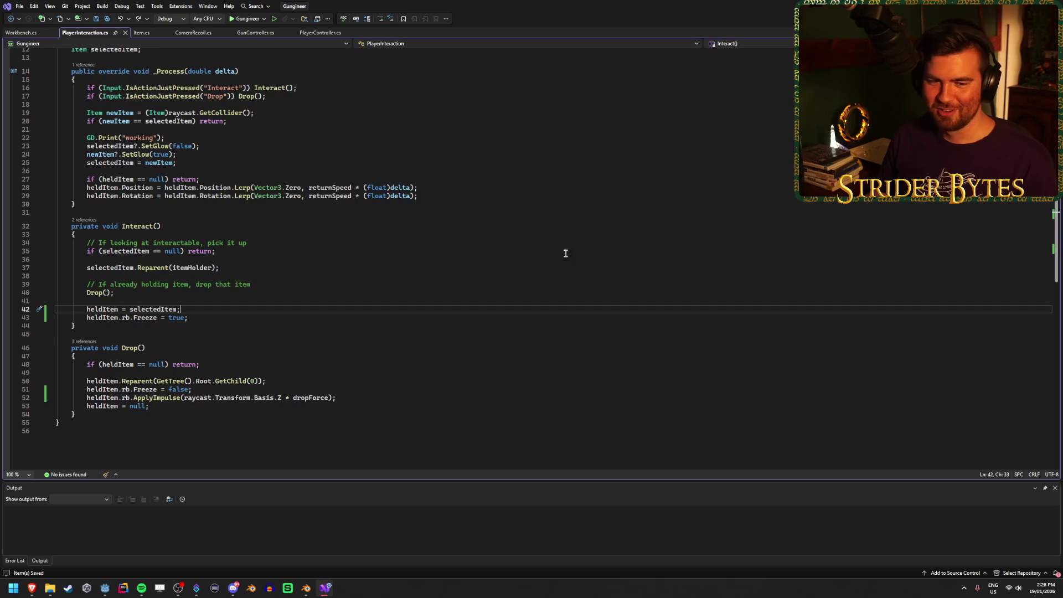
key(alt+Tab)
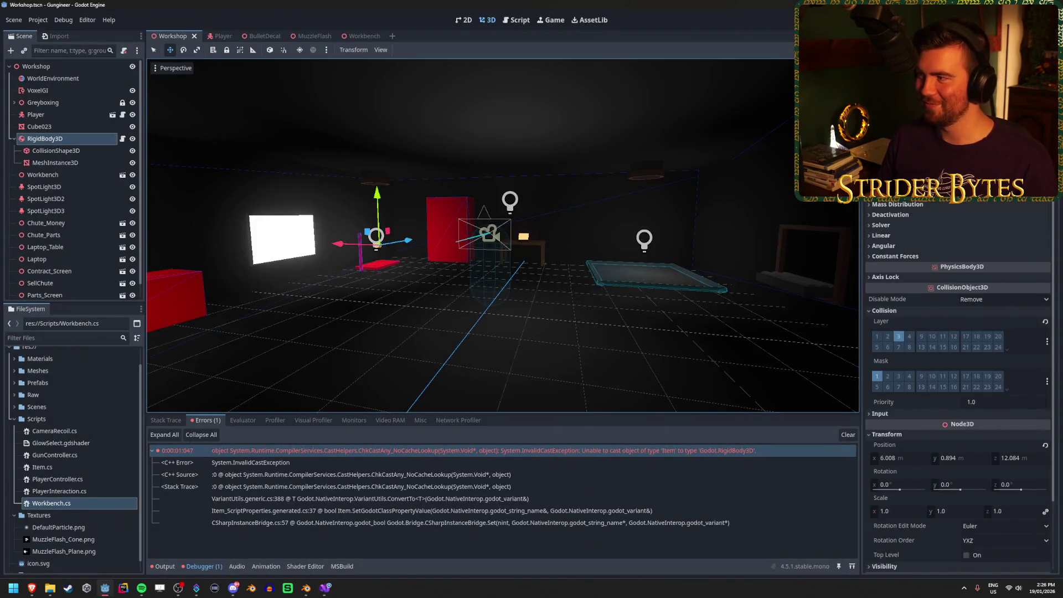
Test-run the game, review the InvalidCastException and line-43 NullReferenceException errors, then clear them
key(F5)
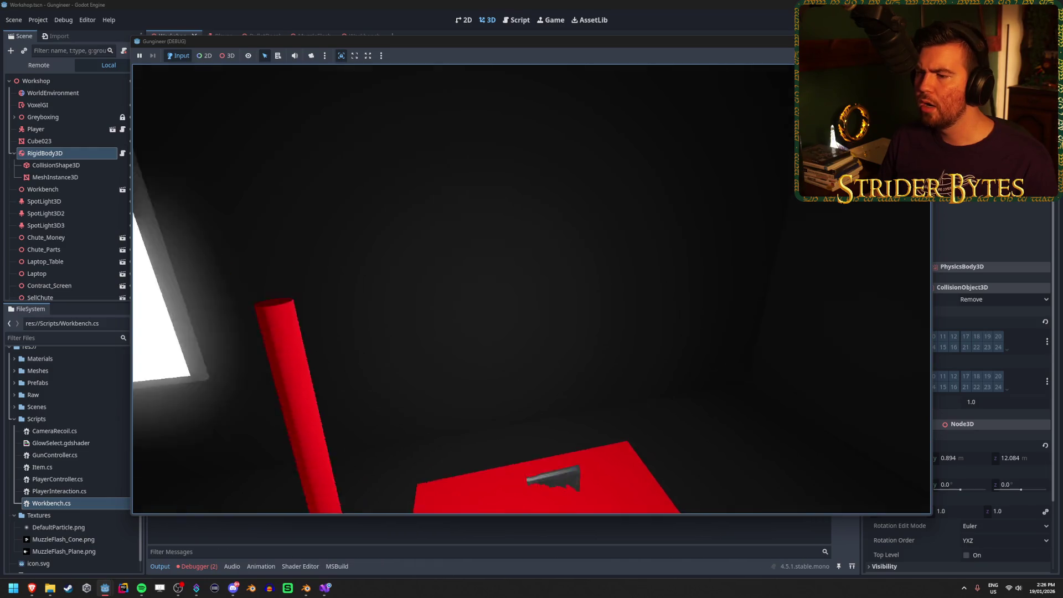
key(F8)
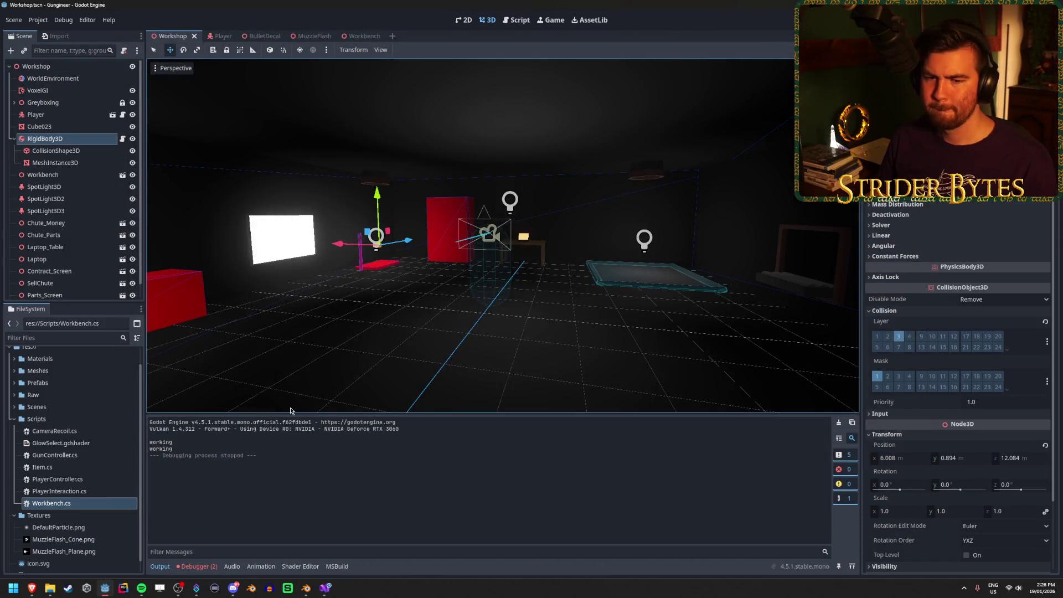
click(197, 566)
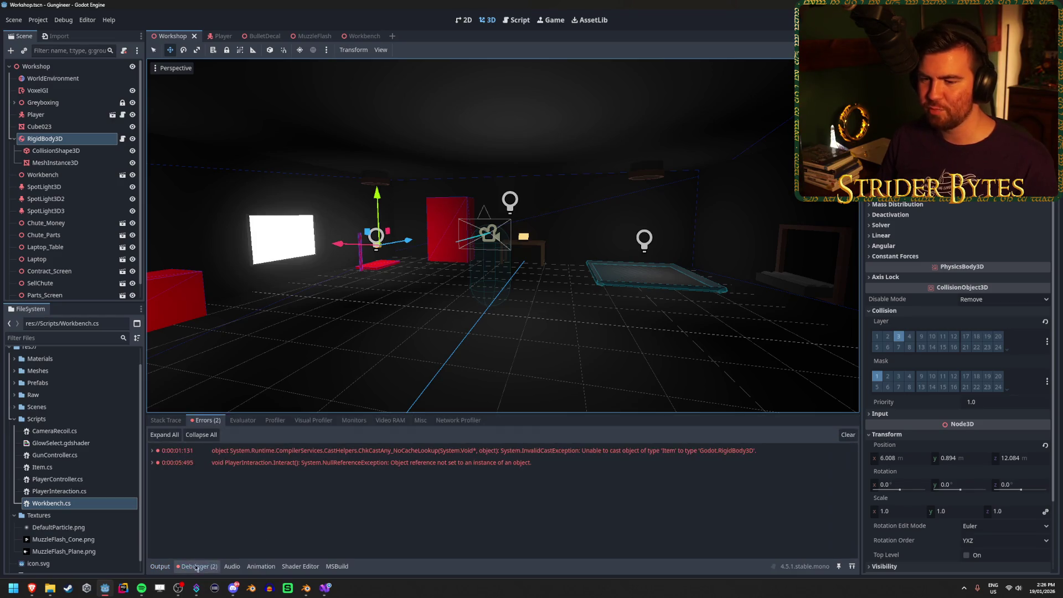
click(270, 463)
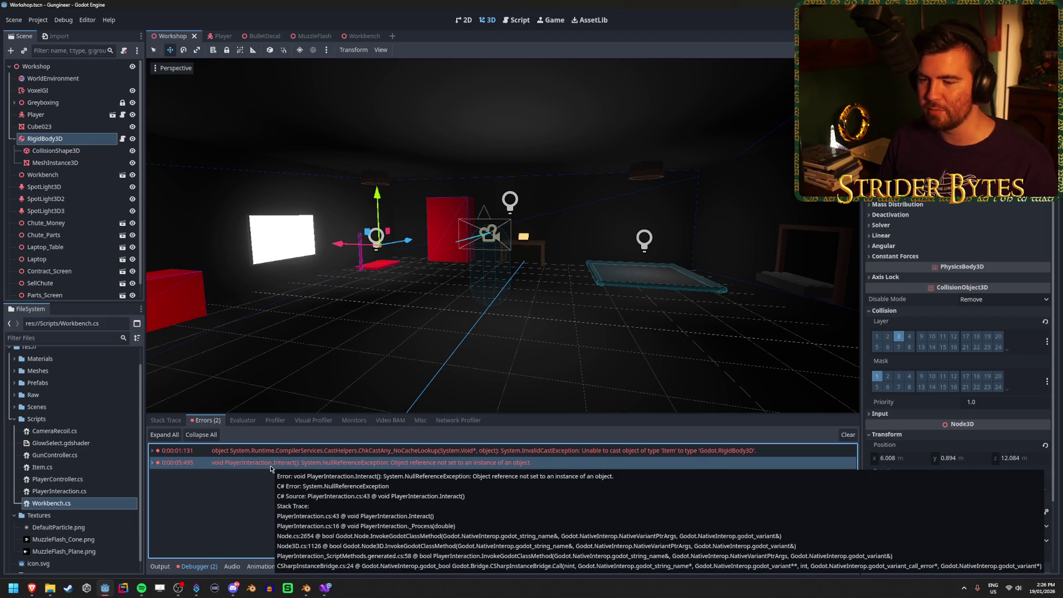
double_click(271, 451)
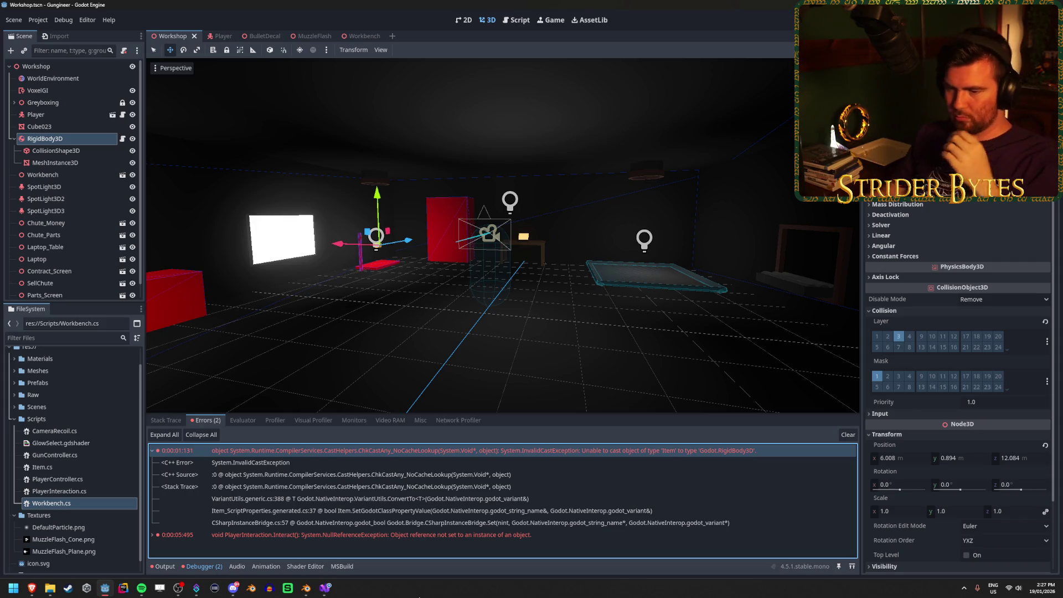
mouse_move(448, 534)
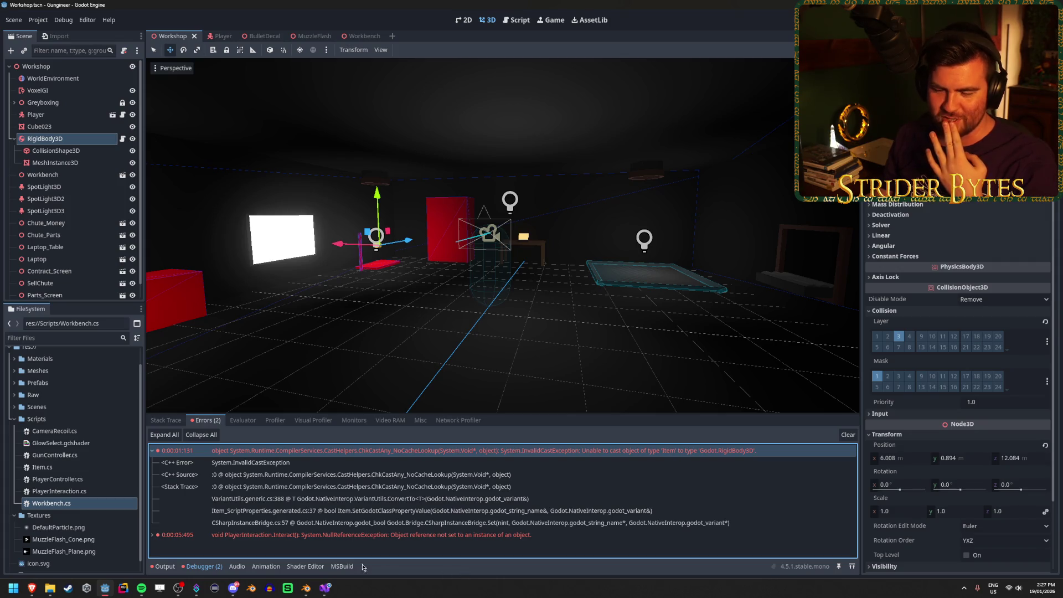
click(848, 434)
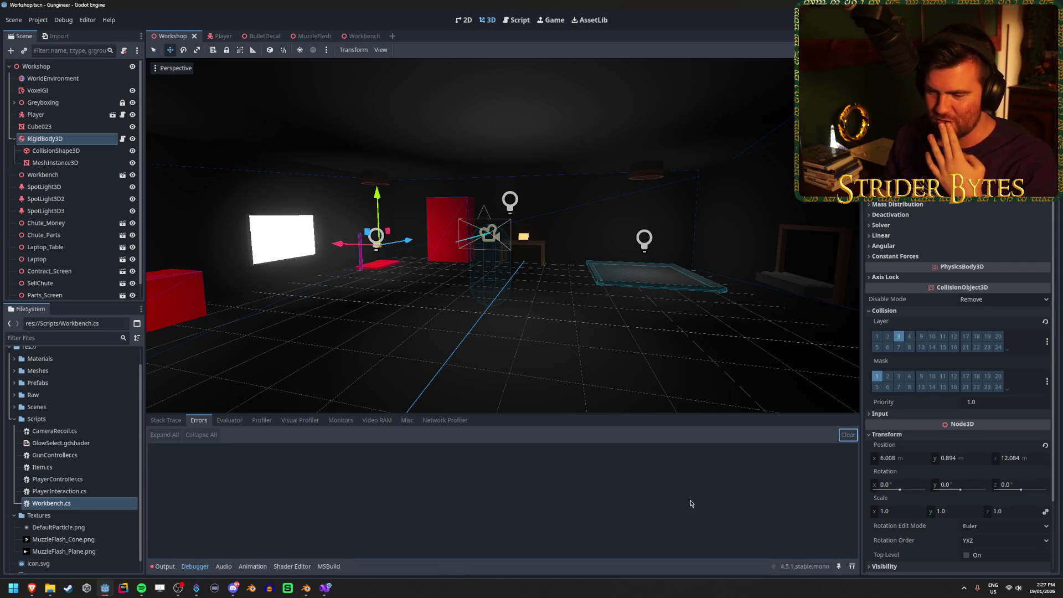
click(325, 589)
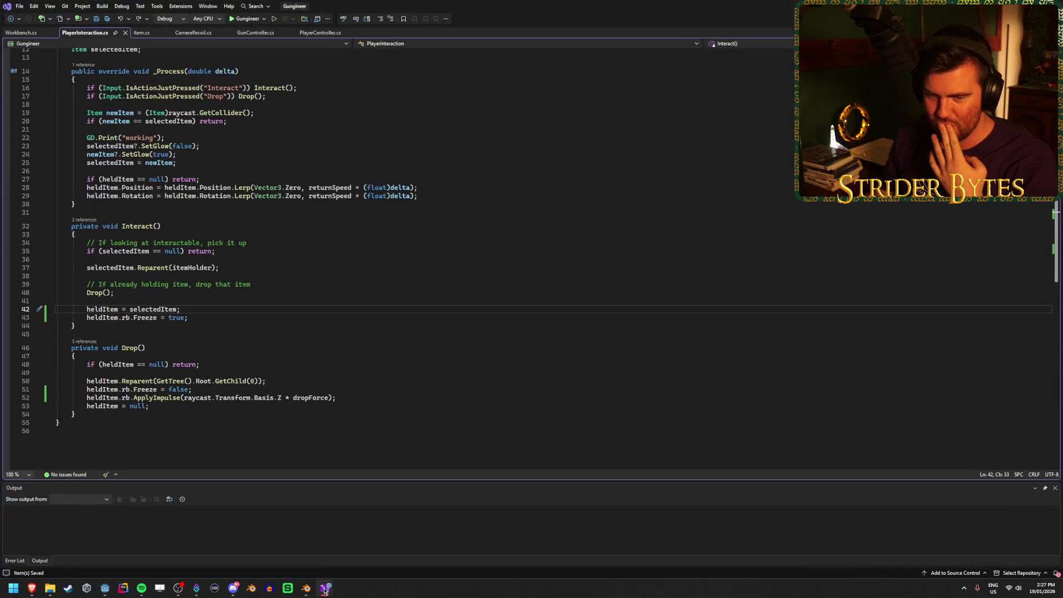
Save PlayerInteraction.cs and scroll through the Interact and Drop code
click(242, 318)
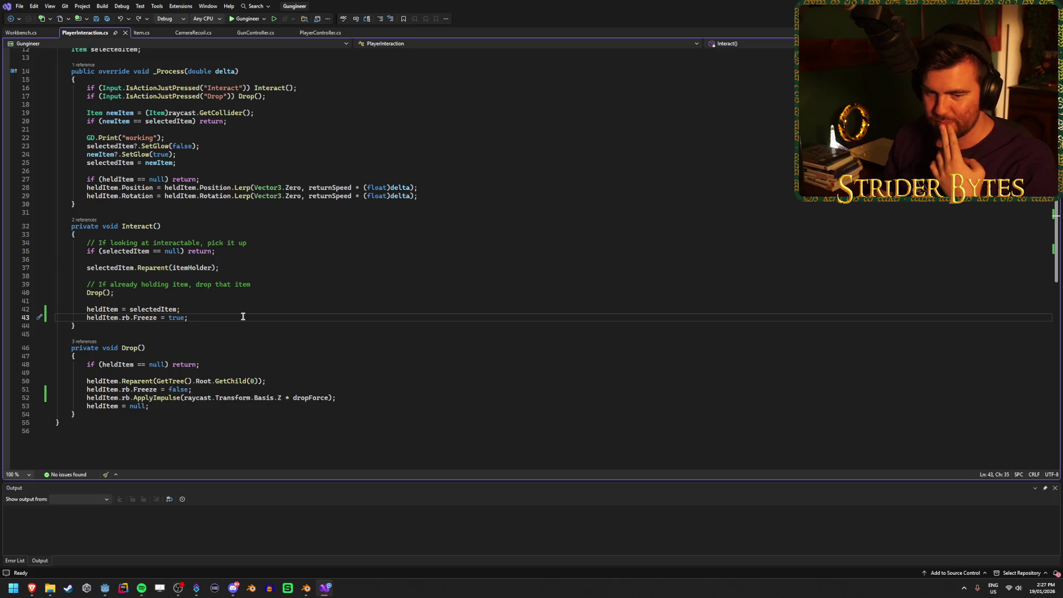
key(ctrl+s)
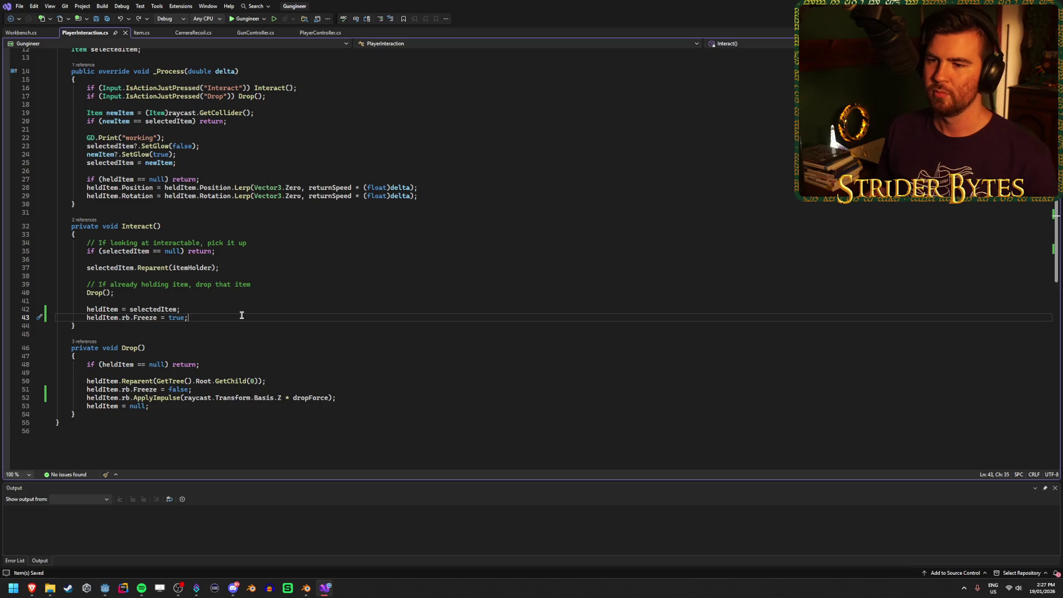
scroll(245, 317, up, 3)
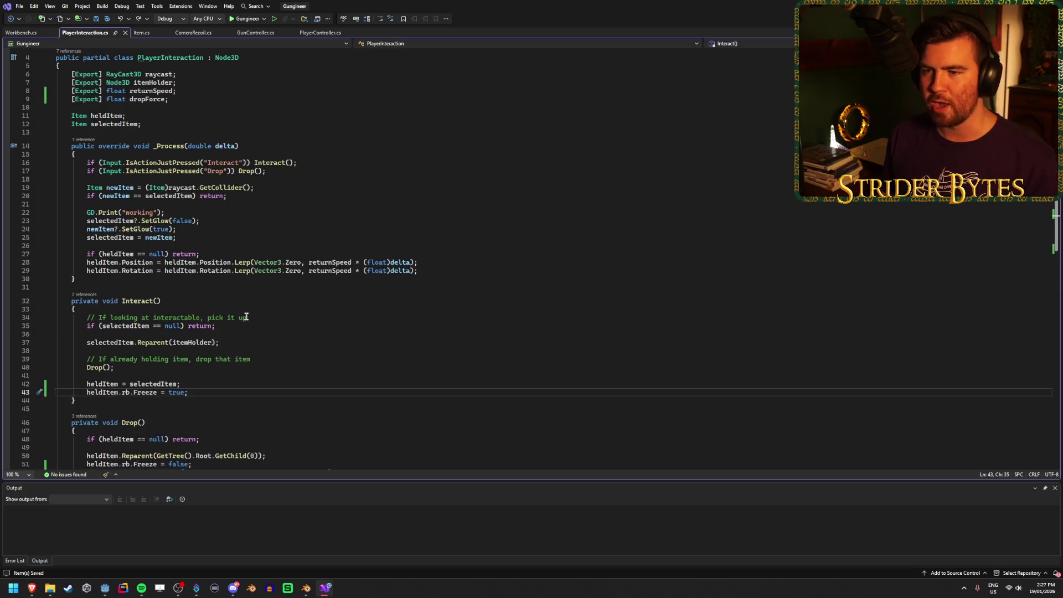
scroll(246, 317, down, 2)
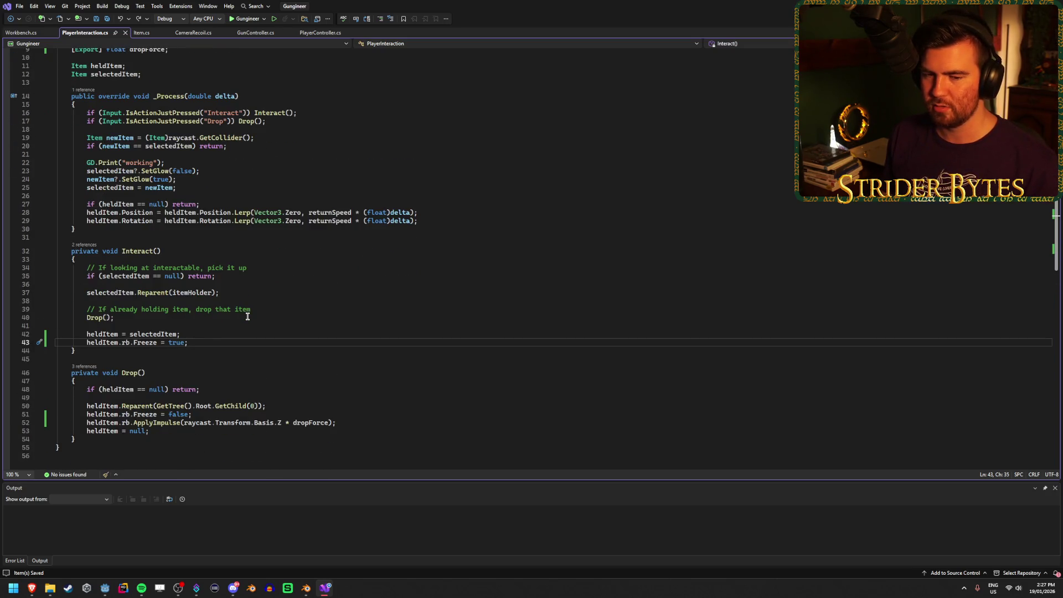
scroll(248, 317, up, 2)
scroll(247, 316, down, 2)
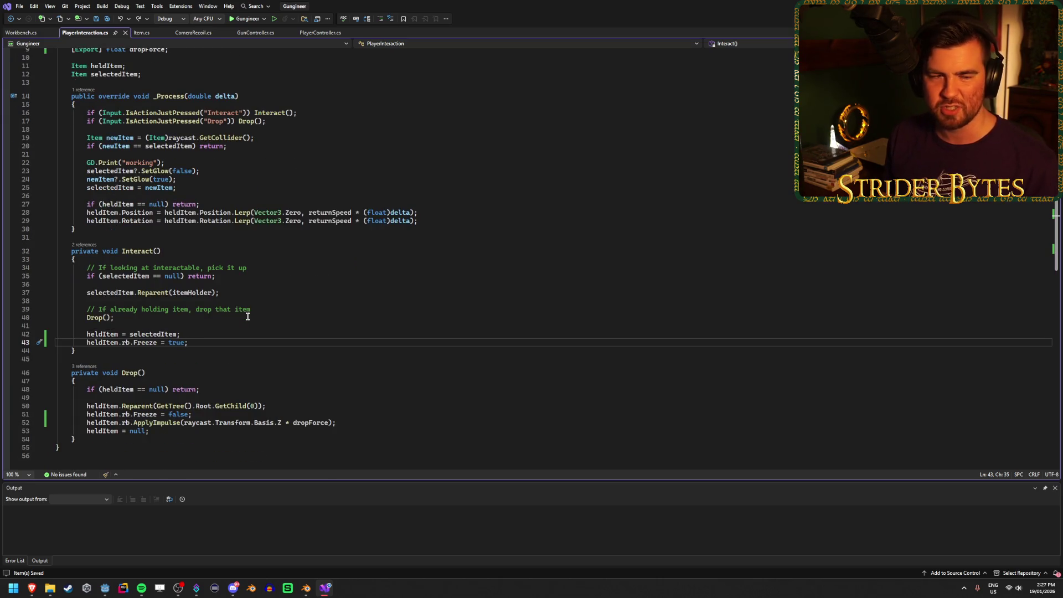
scroll(247, 316, up, 2)
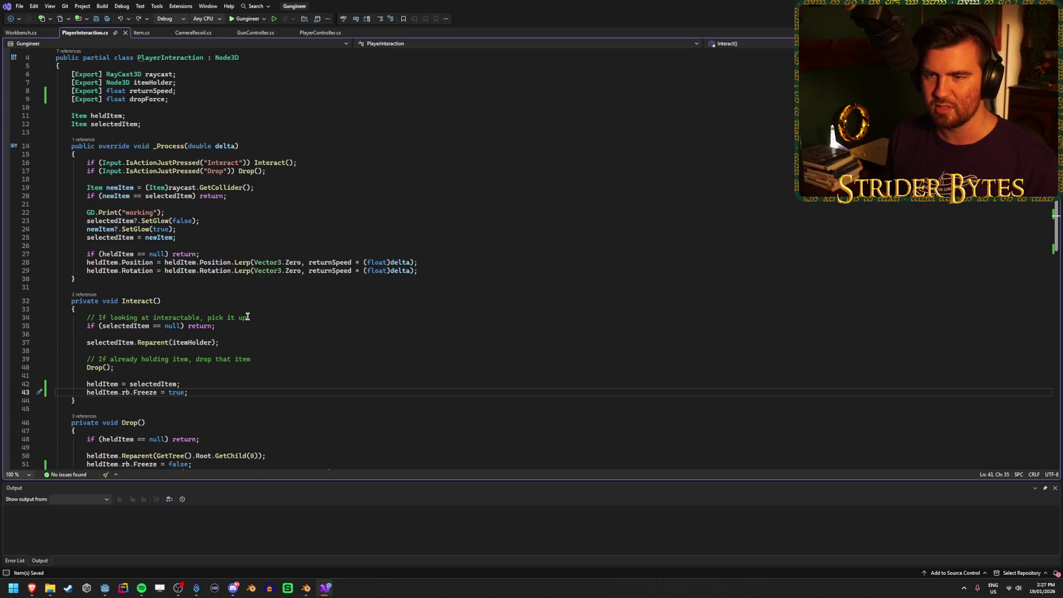
scroll(247, 316, down, 1)
scroll(247, 316, down, 1)
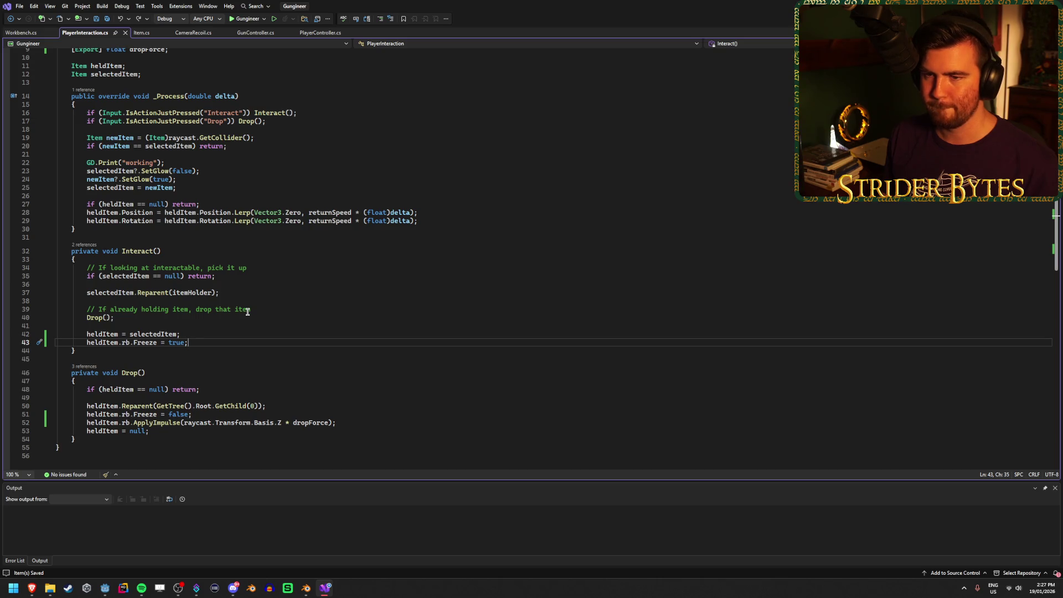
scroll(247, 312, down, 1)
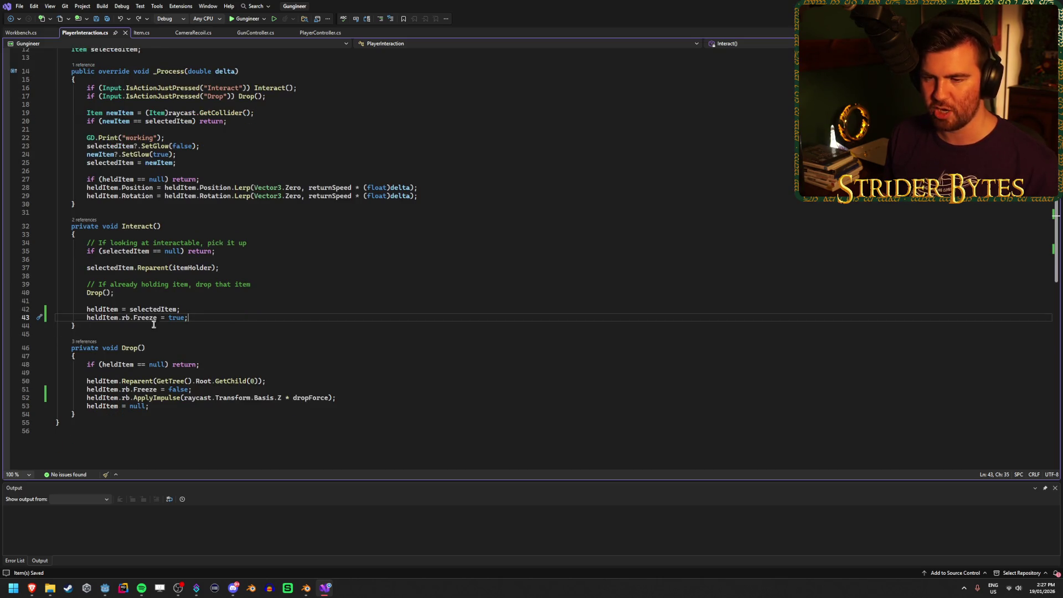
Add // to line 43's Freeze and lines 51-52's Freeze and ApplyImpulse
key(Home)
text(//)
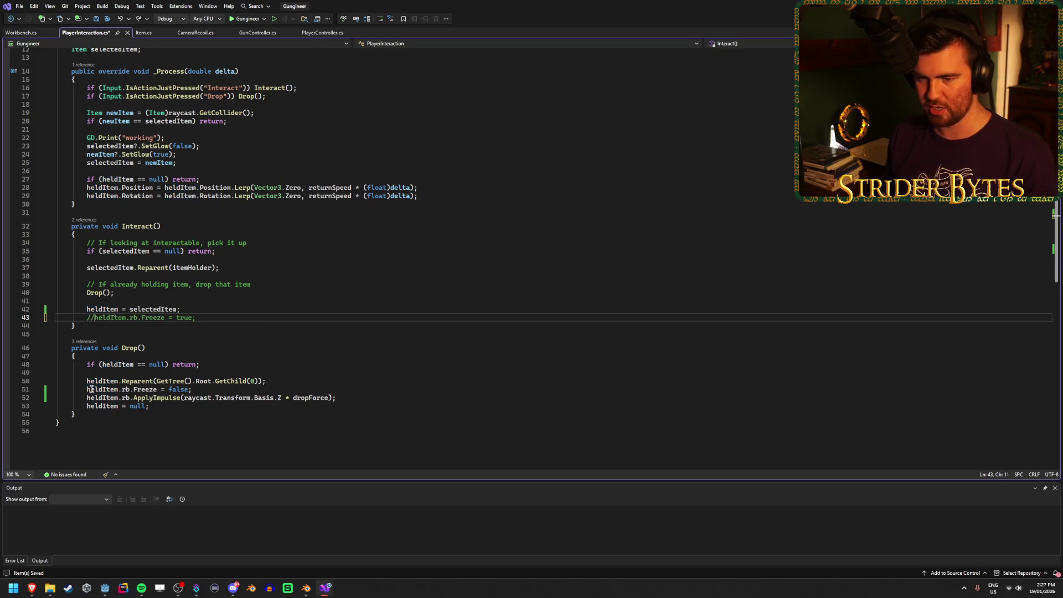
click(85, 389)
text(//)
click(85, 397)
text(//)
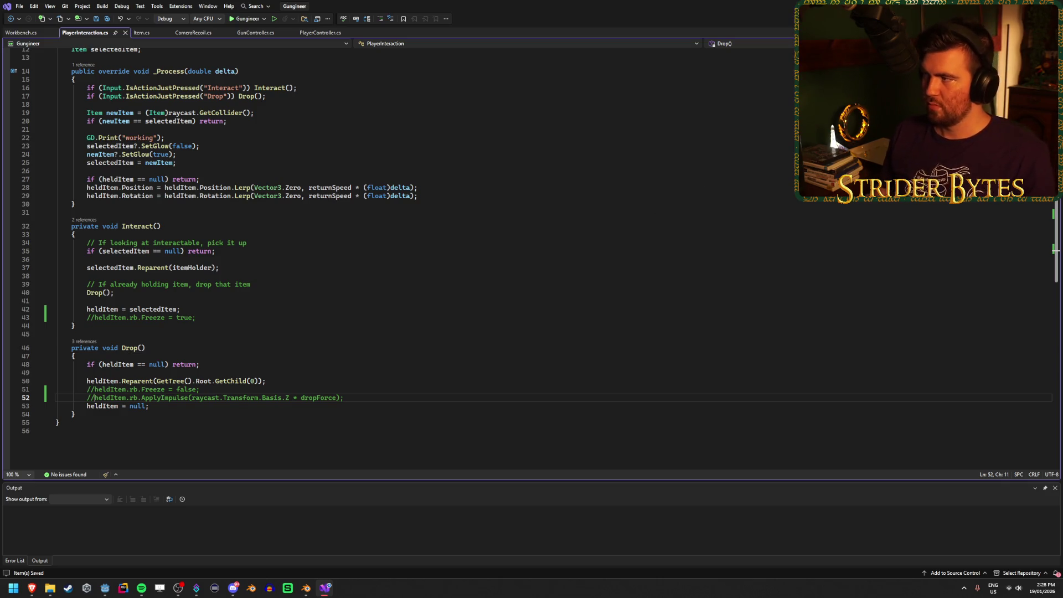
key(alt+Tab)
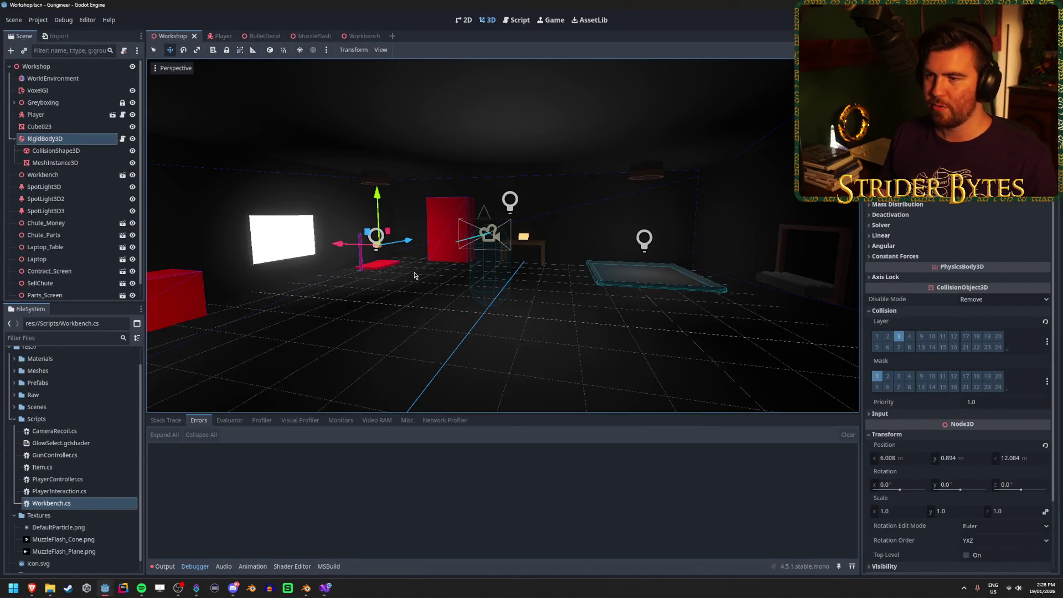
Run and stop the game again, then select the remaining InvalidCastException in Debugger Errors
drag(415, 275, 515, 275)
key(F5)
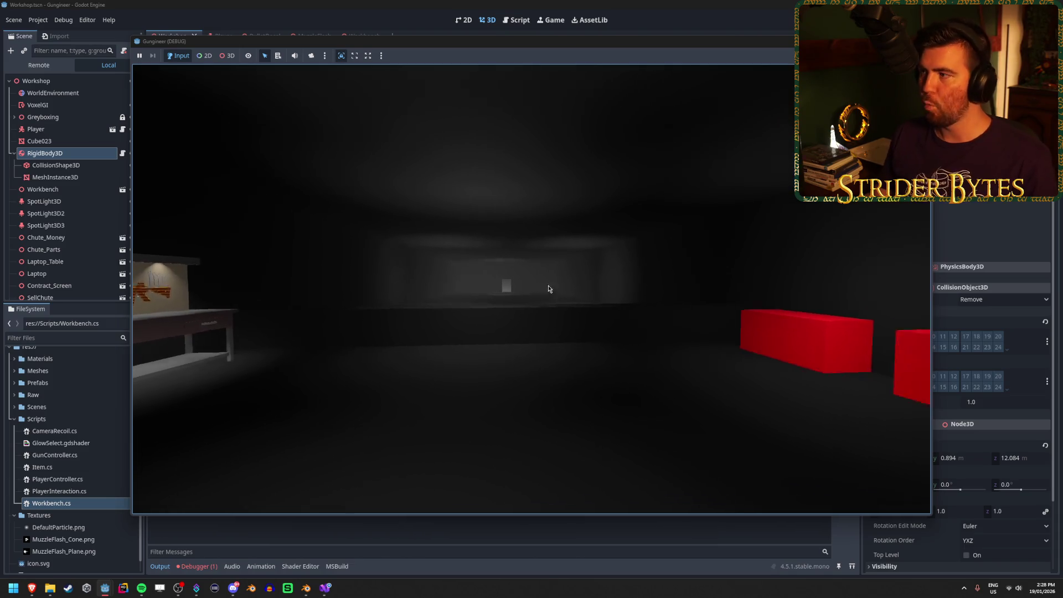
key(F8)
click(205, 567)
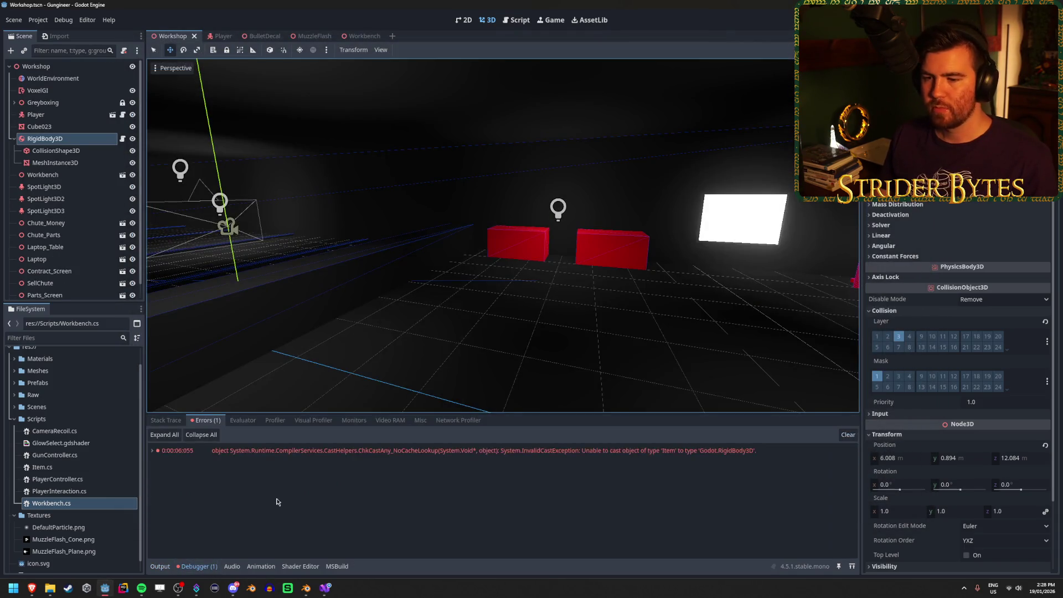
click(304, 450)
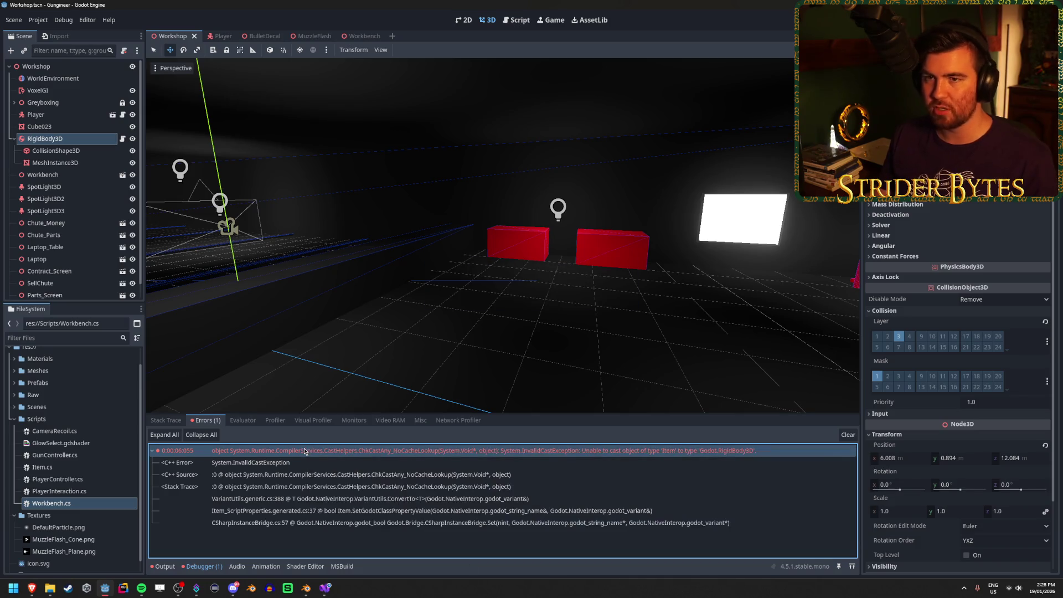
key(F5)
Search Windows for 'godot' and reopen the Gungineer project from the Project Manager
click(37, 589)
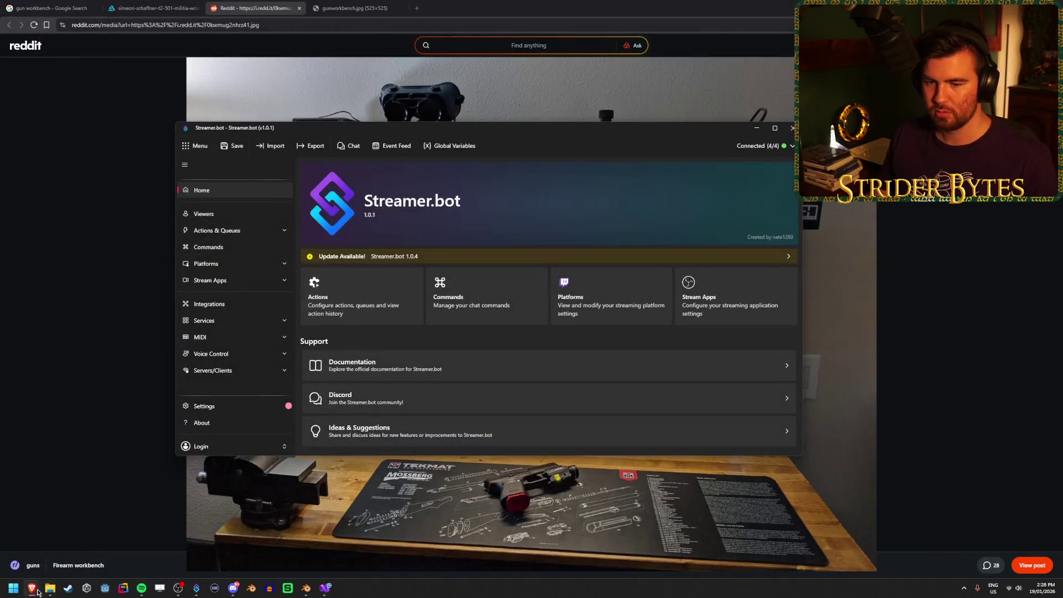
click(14, 588)
text(godot)
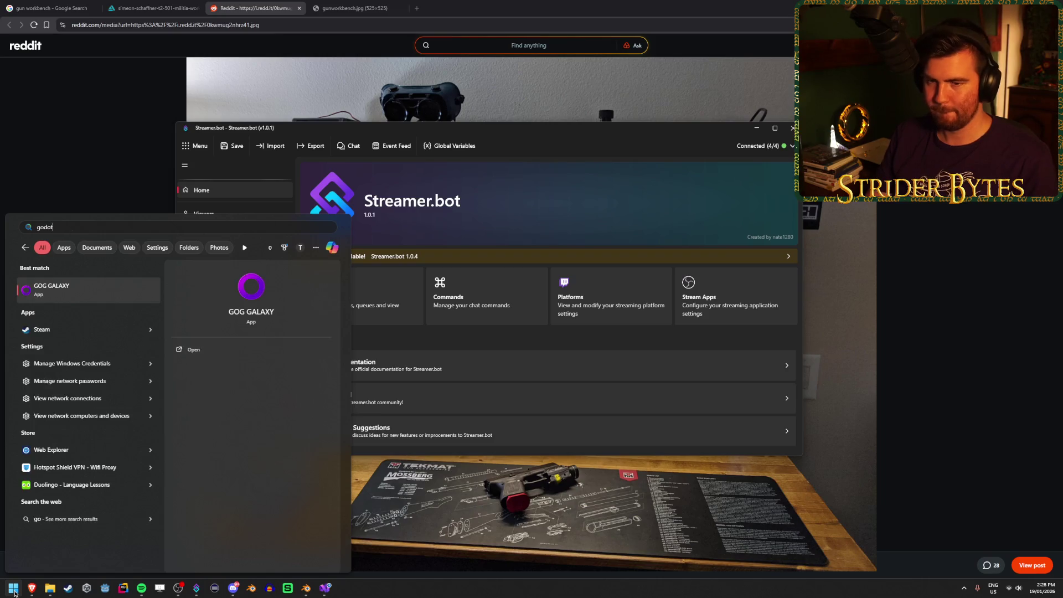
click(410, 341)
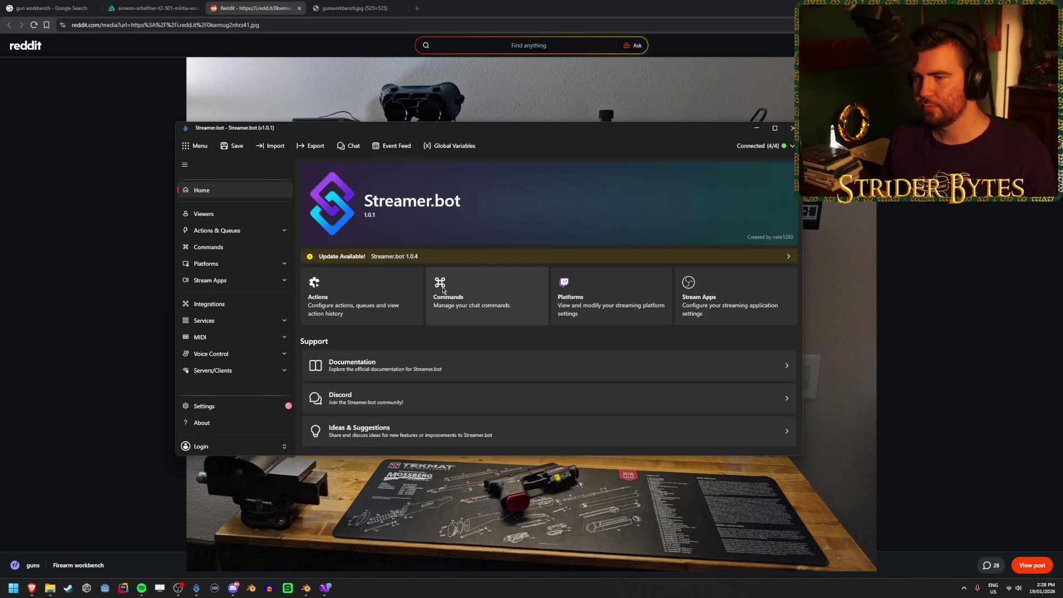
double_click(441, 174)
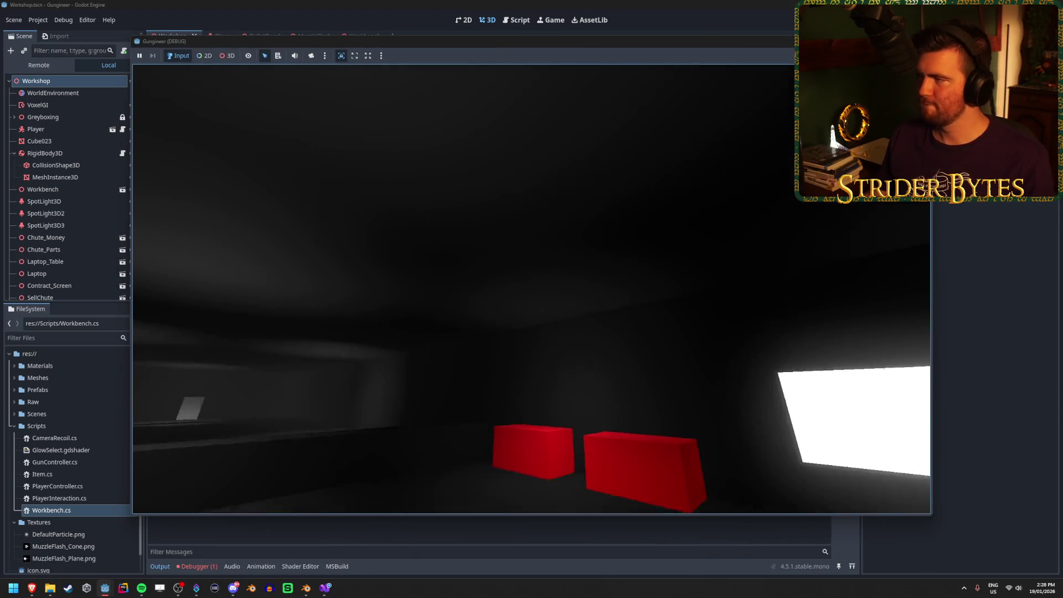
Stop the game and inspect the InvalidCastException entry in Debugger Errors
key(F8)
click(199, 565)
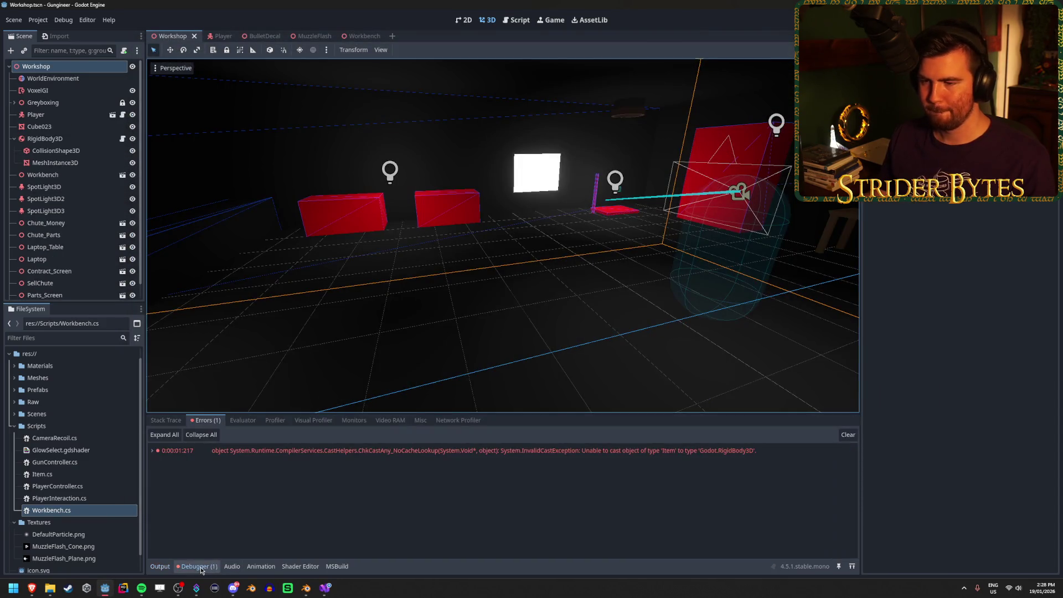
click(326, 449)
mouse_move(325, 453)
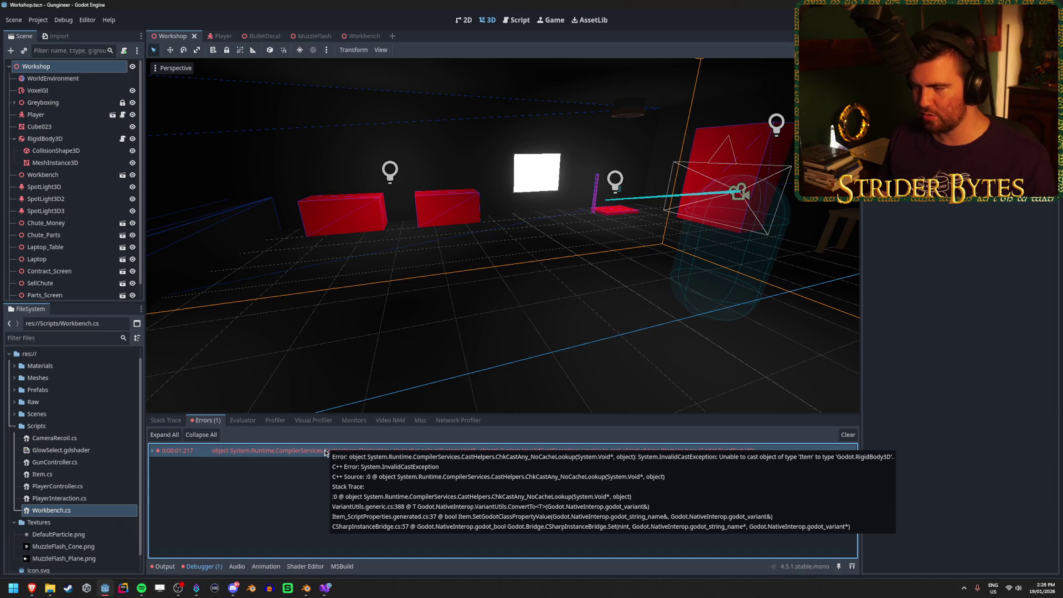
click(319, 591)
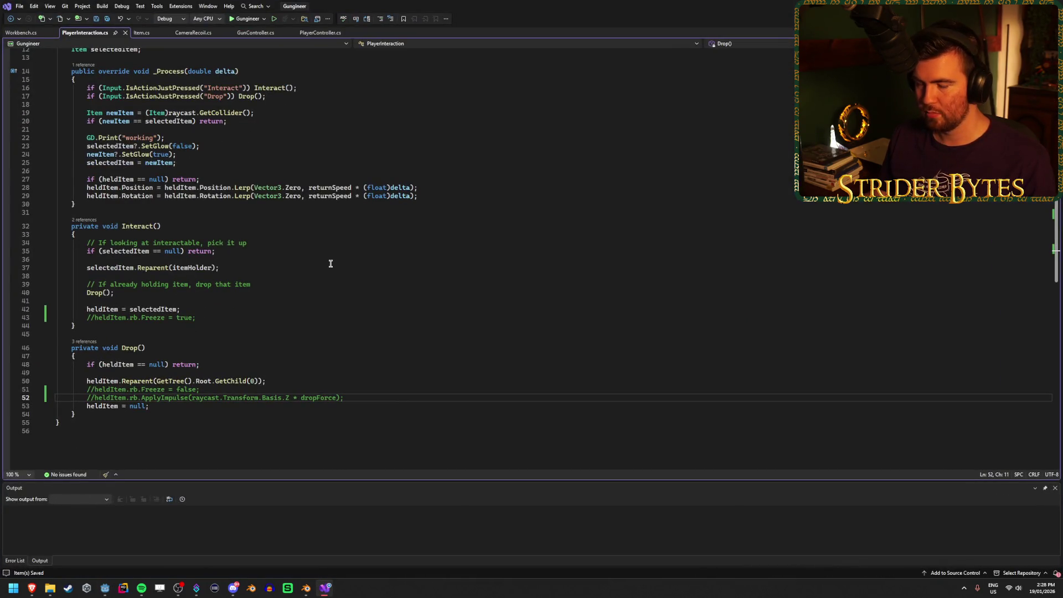
scroll(330, 264, up, 4)
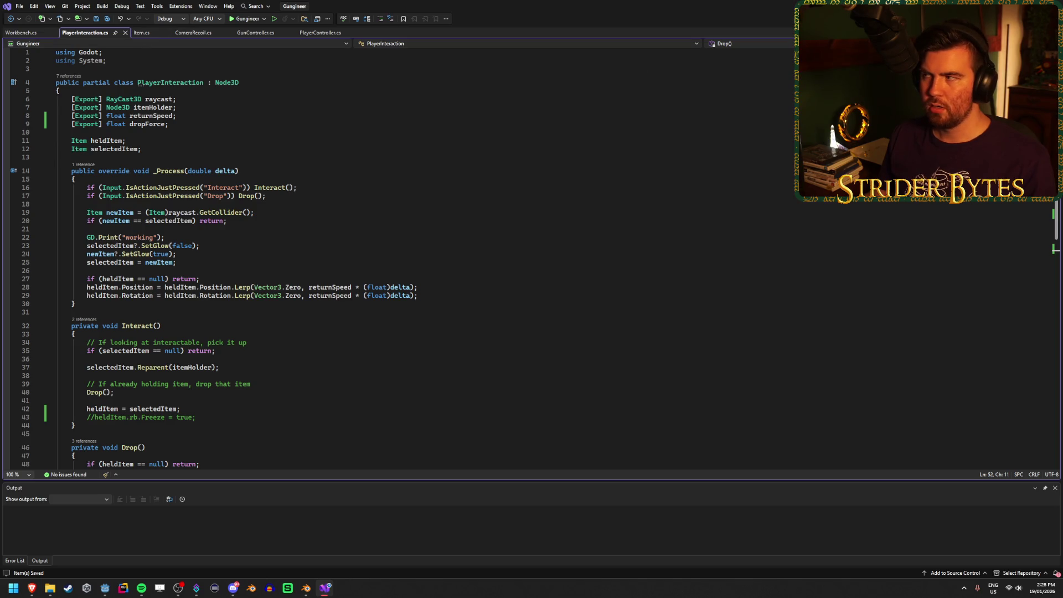
key(alt+Tab)
Select the RigidBody3D node in the Scene dock
click(83, 139)
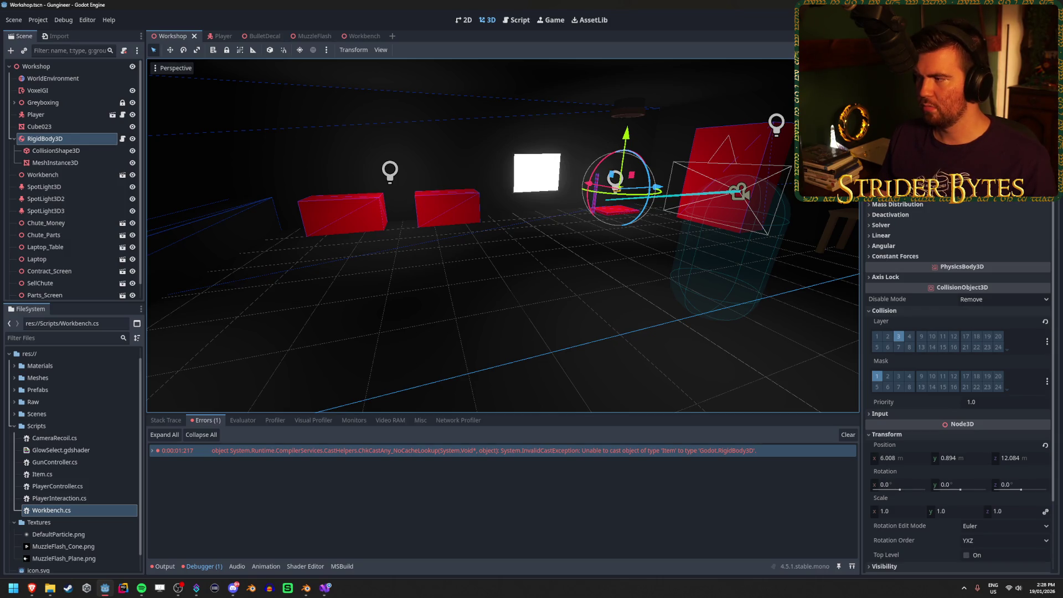
mouse_move(943, 155)
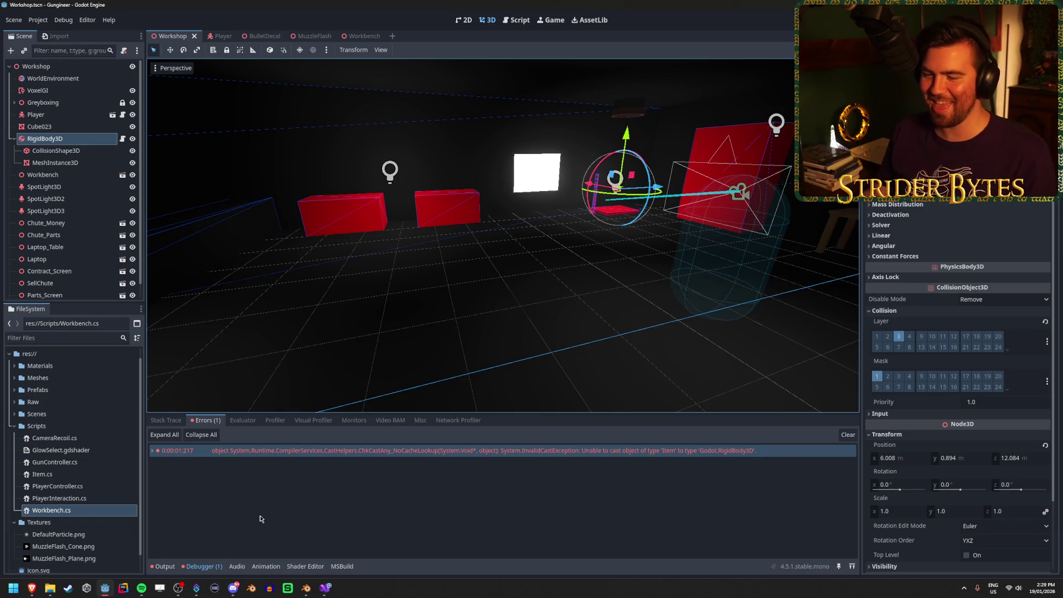
click(306, 588)
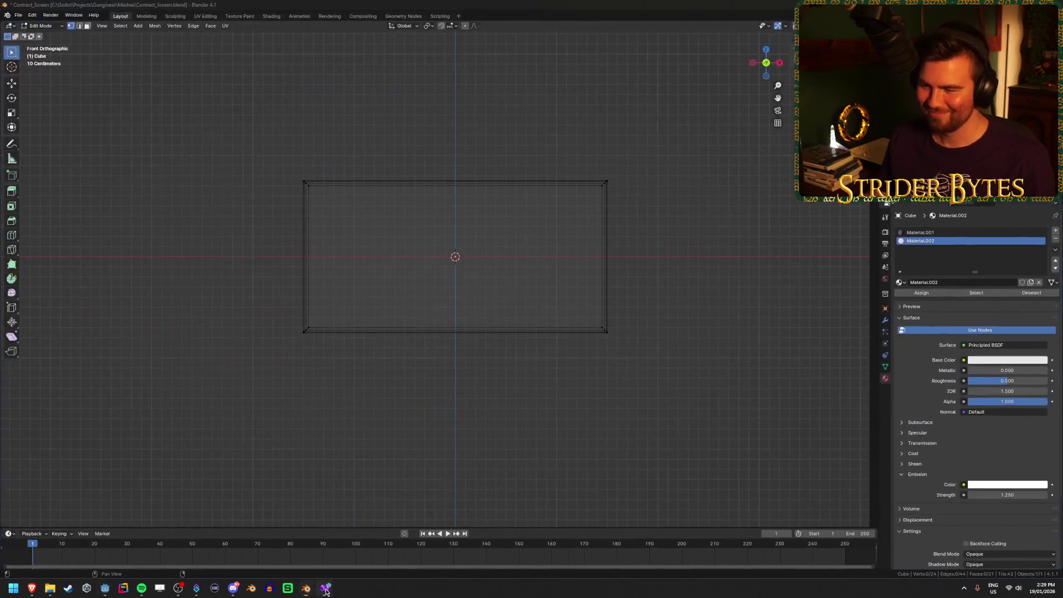
Review the rb field in Item.cs against PlayerInteraction.cs, briefly bringing Godot forward to rebuild
click(325, 587)
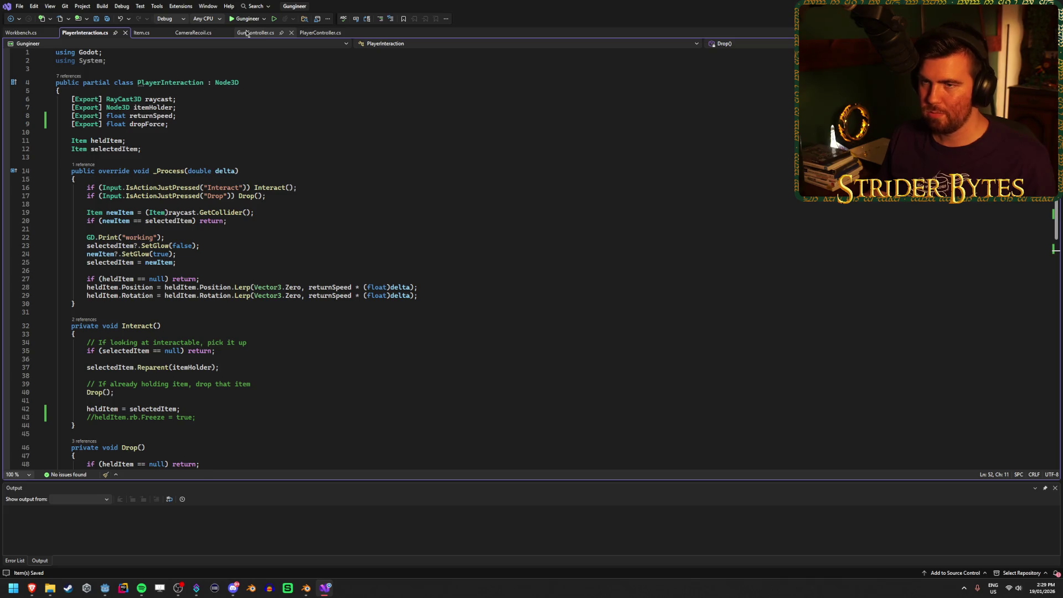
click(145, 33)
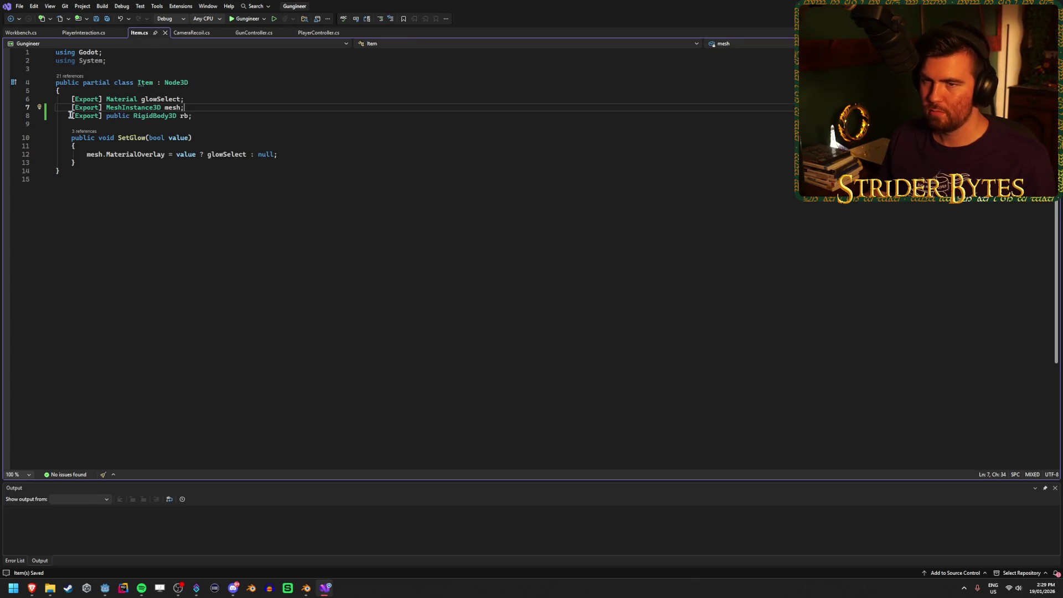
click(70, 115)
text(//)
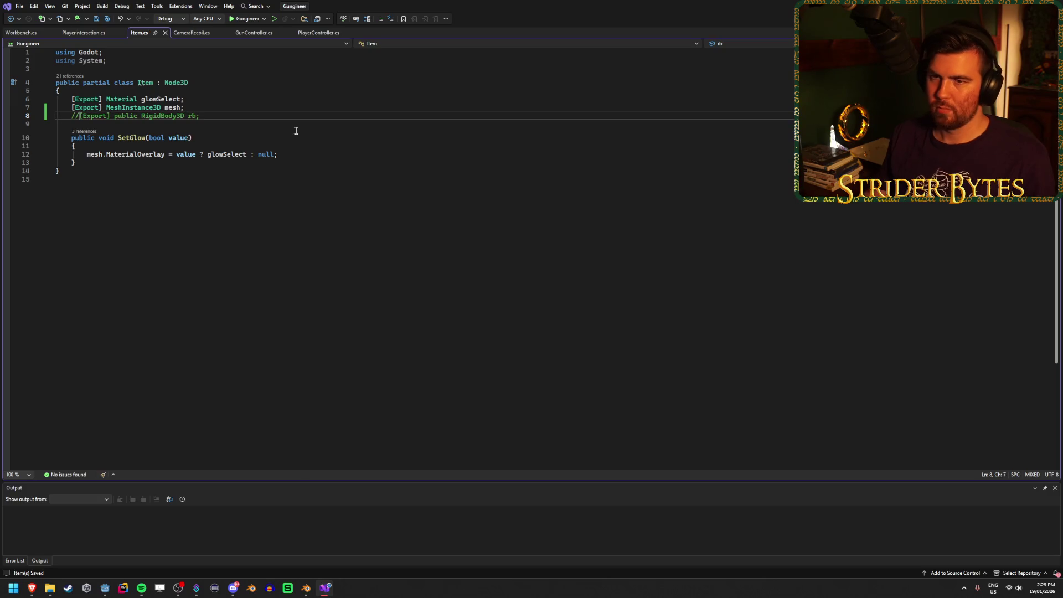
click(102, 35)
scroll(317, 367, down, 6)
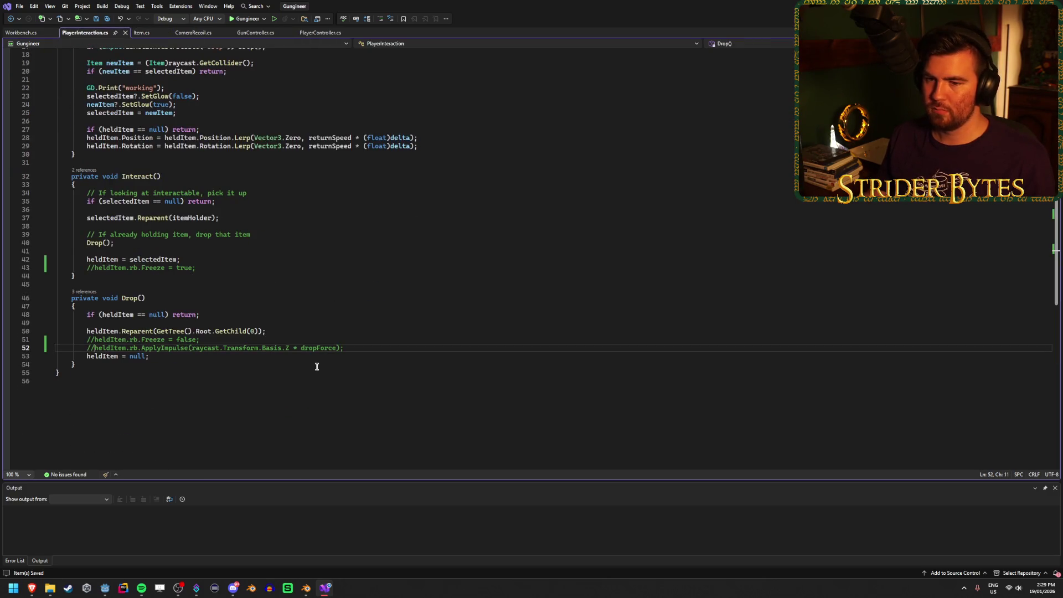
key(alt+Tab)
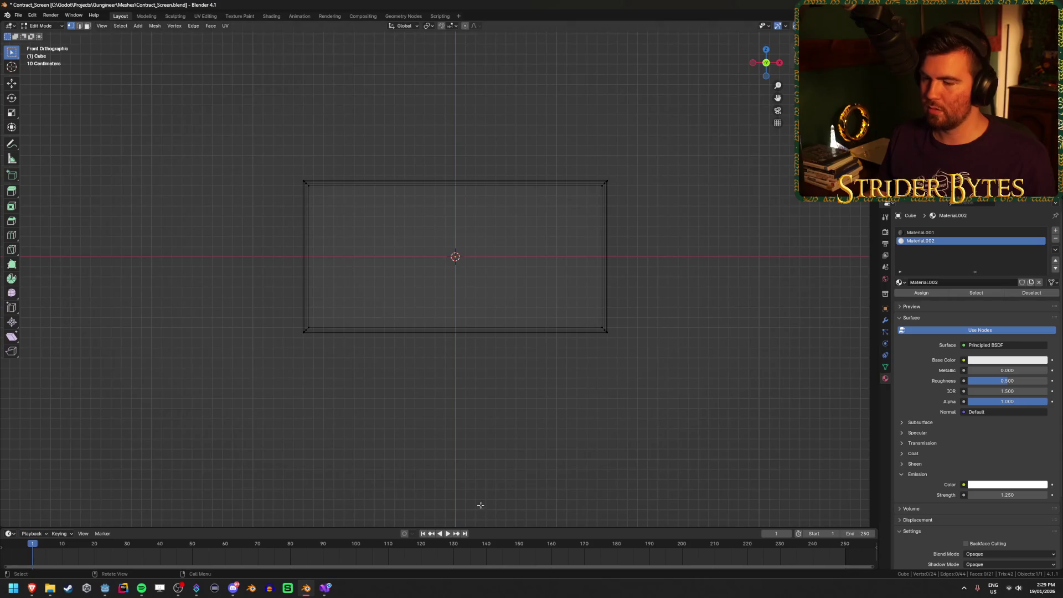
key(alt+Tab)
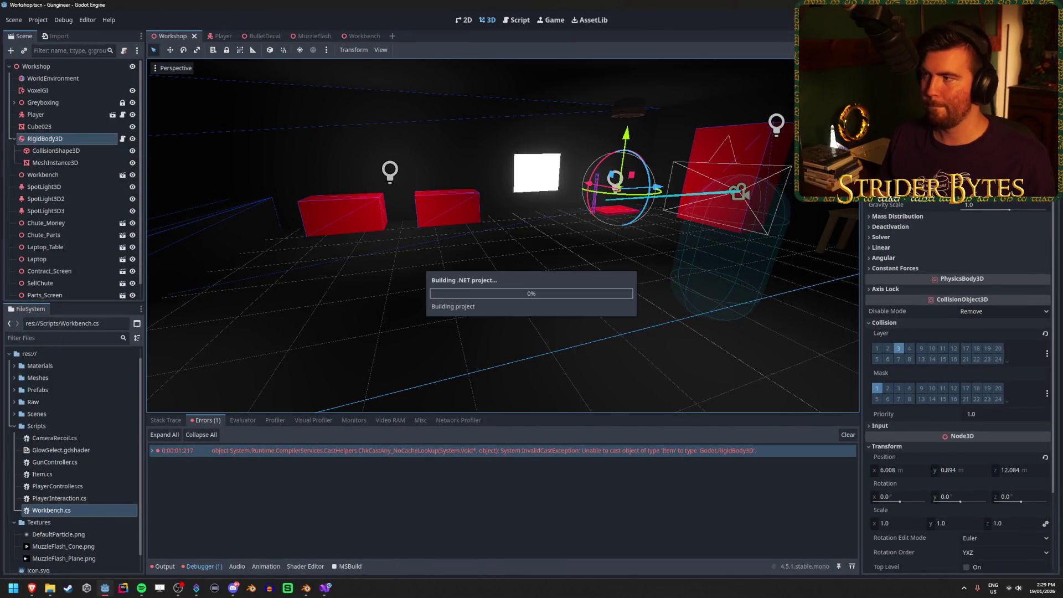
key(alt+Tab)
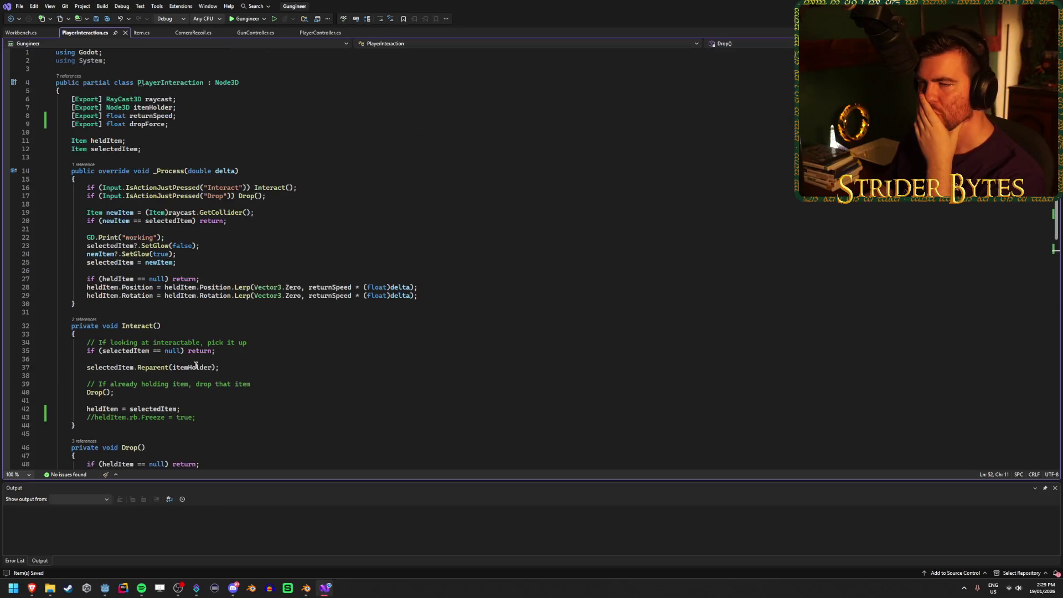
Uncomment line 8 to read [Export] public RigidBody3D rb; and save Item.cs
click(140, 32)
key(BackSpace)
key(BackSpace)
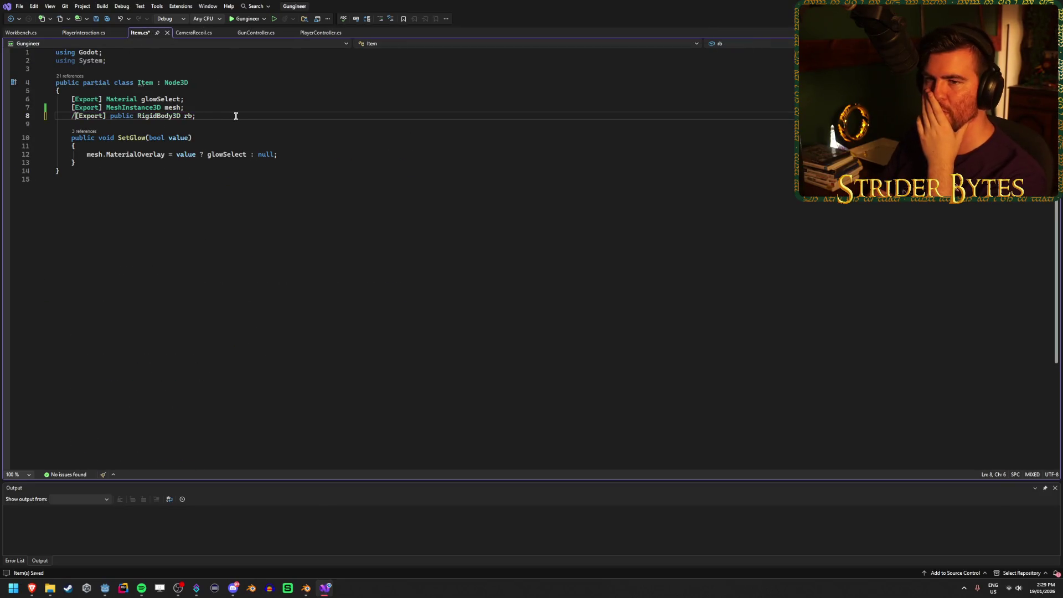
click(235, 116)
key(ctrl+s)
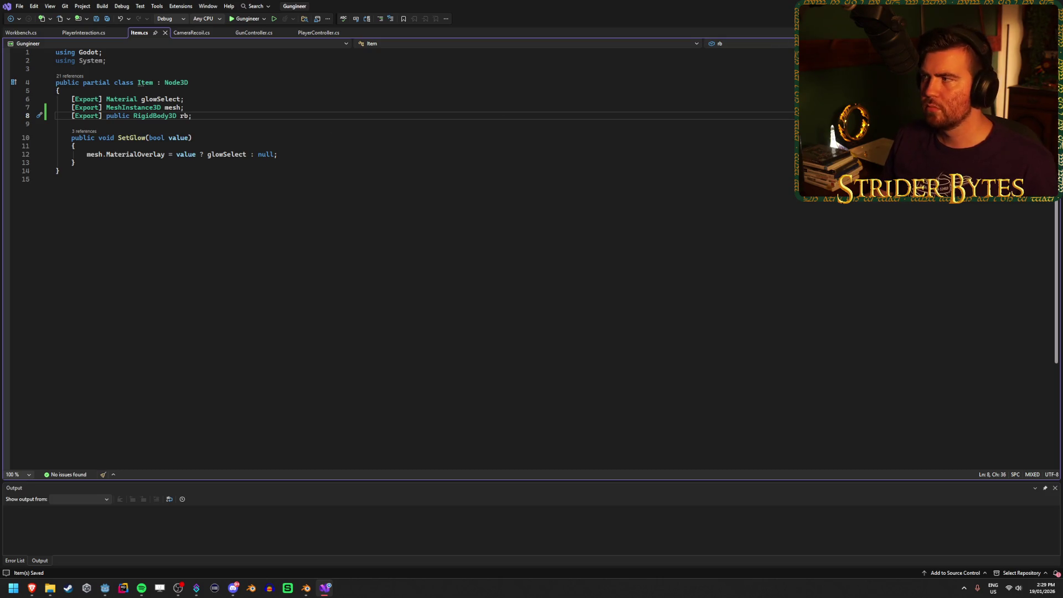
key(alt+Tab)
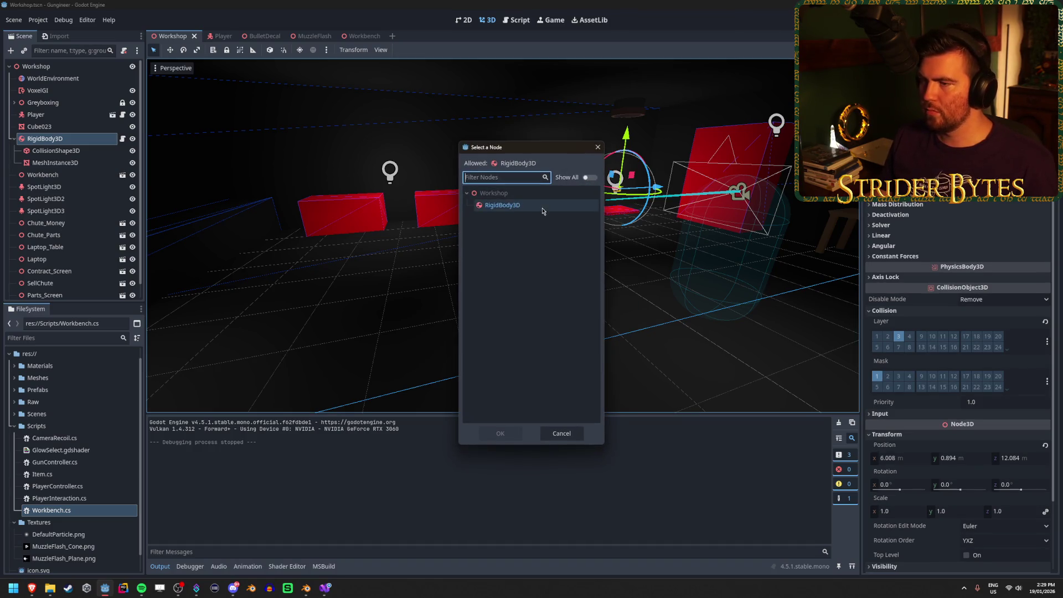
Assign RigidBody3D to the rb export, save the Workshop scene, and test-run to check errors
click(542, 210)
click(493, 433)
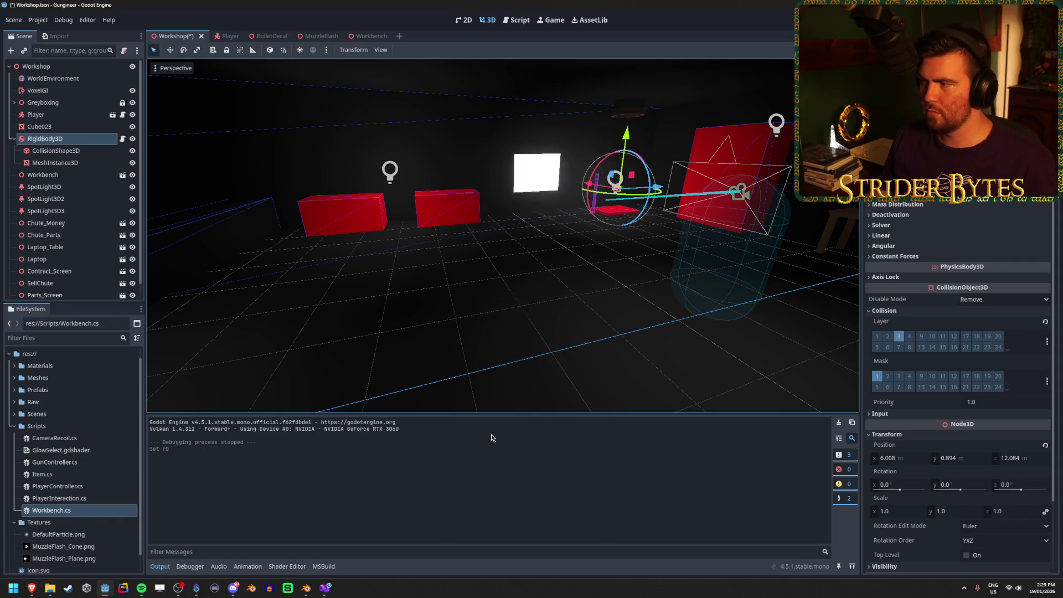
key(ctrl+s)
key(F5)
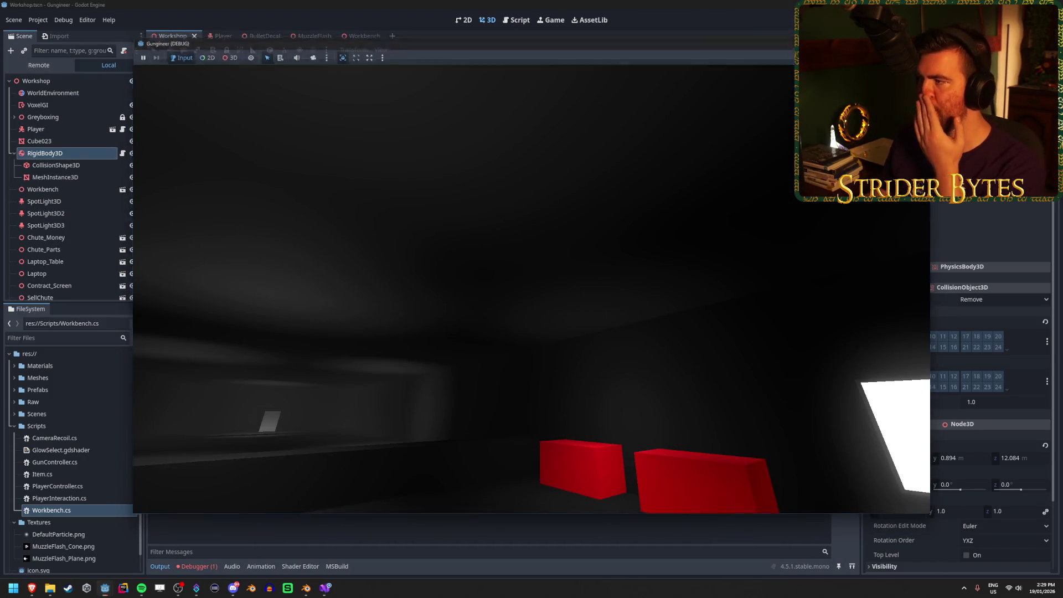
key(F8)
click(210, 569)
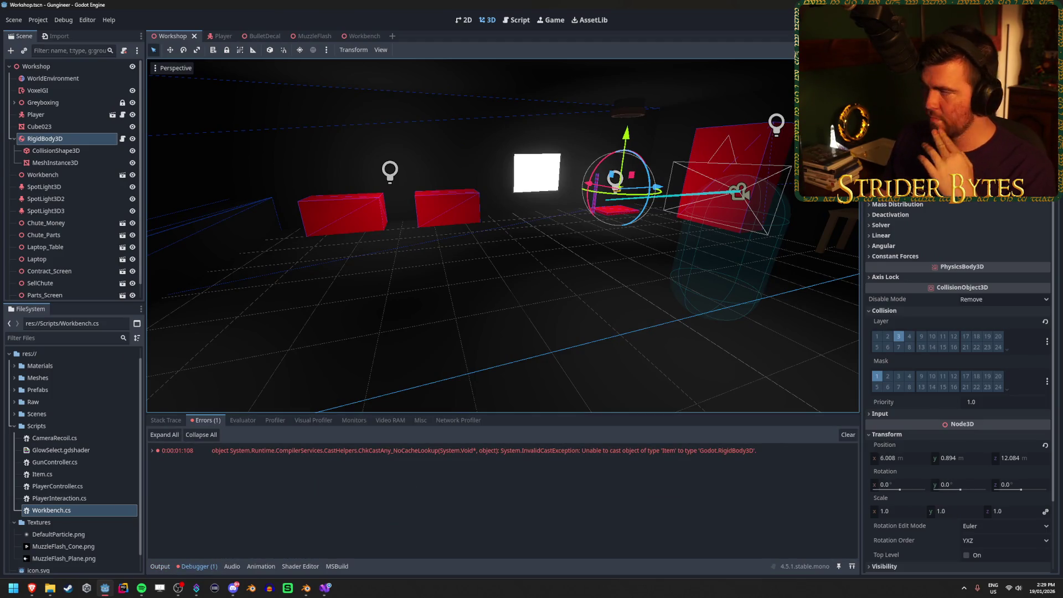
click(467, 485)
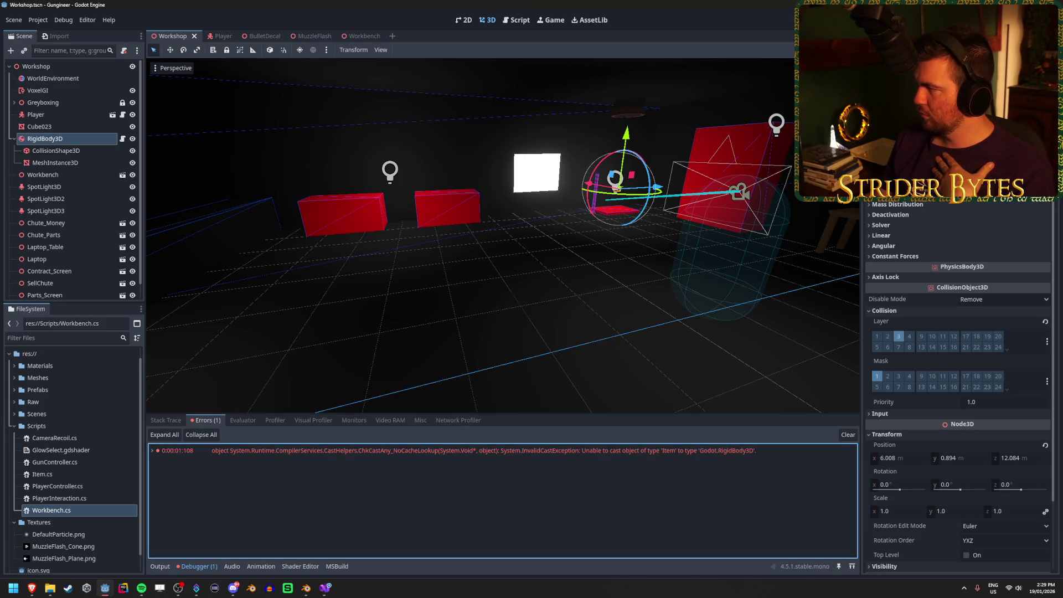
key(alt+Tab)
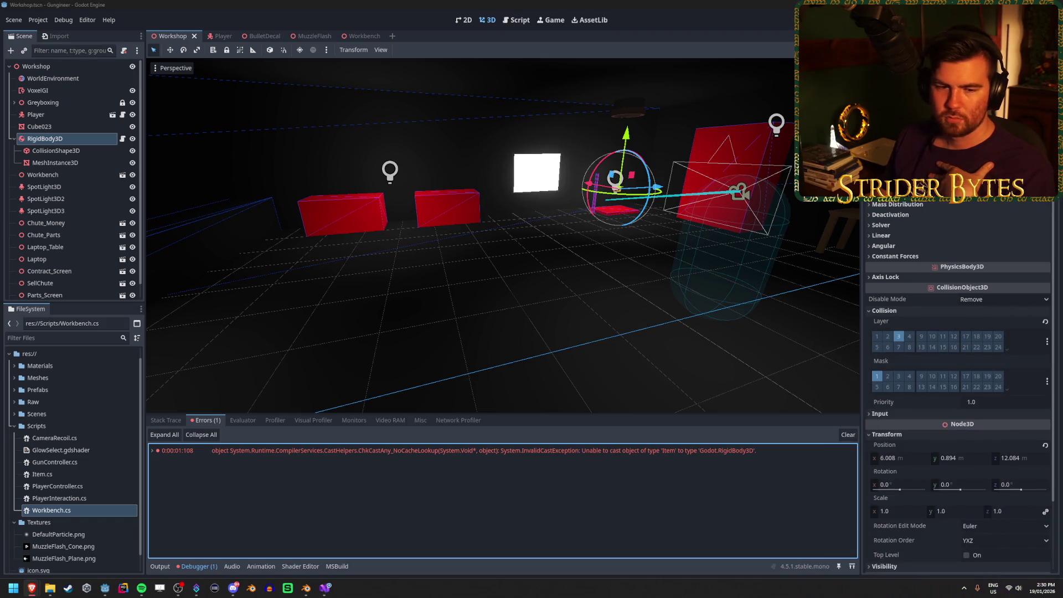
mouse_move(1062, 332)
mouse_down()
mouse_move(823, 278)
mouse_move(1062, 277)
mouse_up()
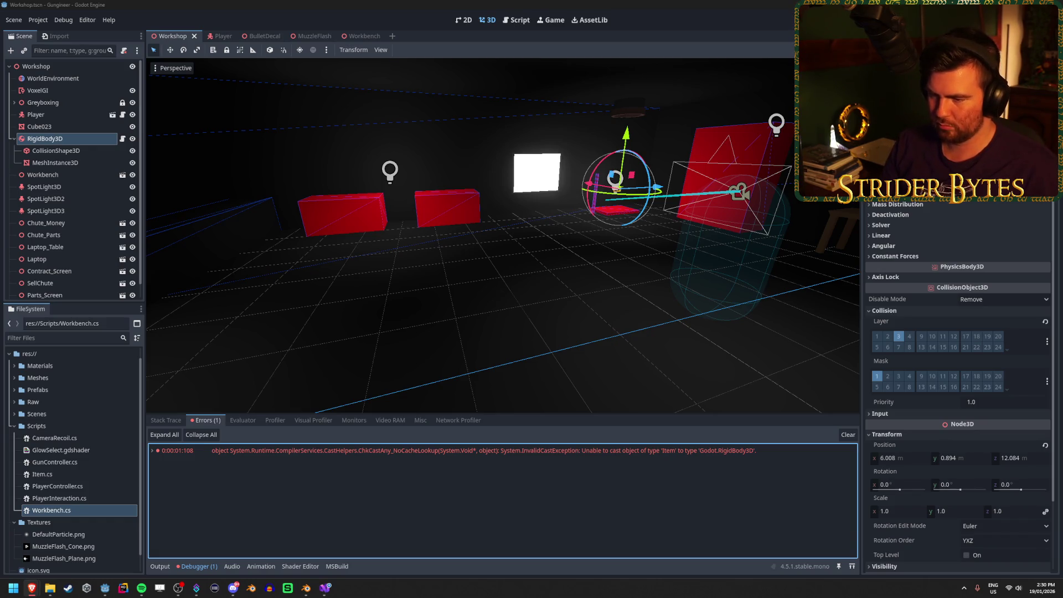
right_click(501, 453)
click(520, 461)
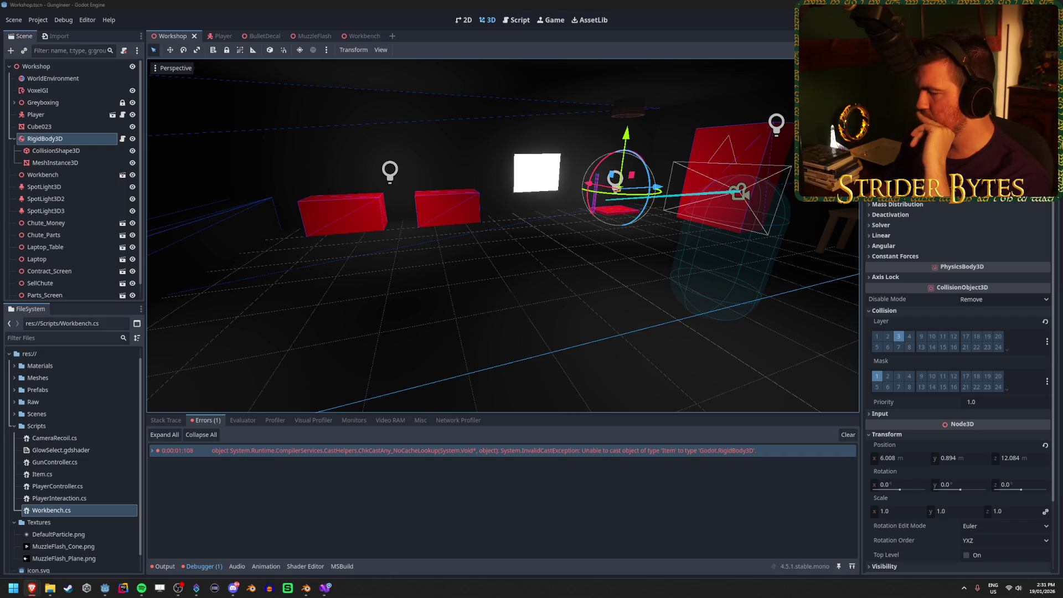
click(639, 470)
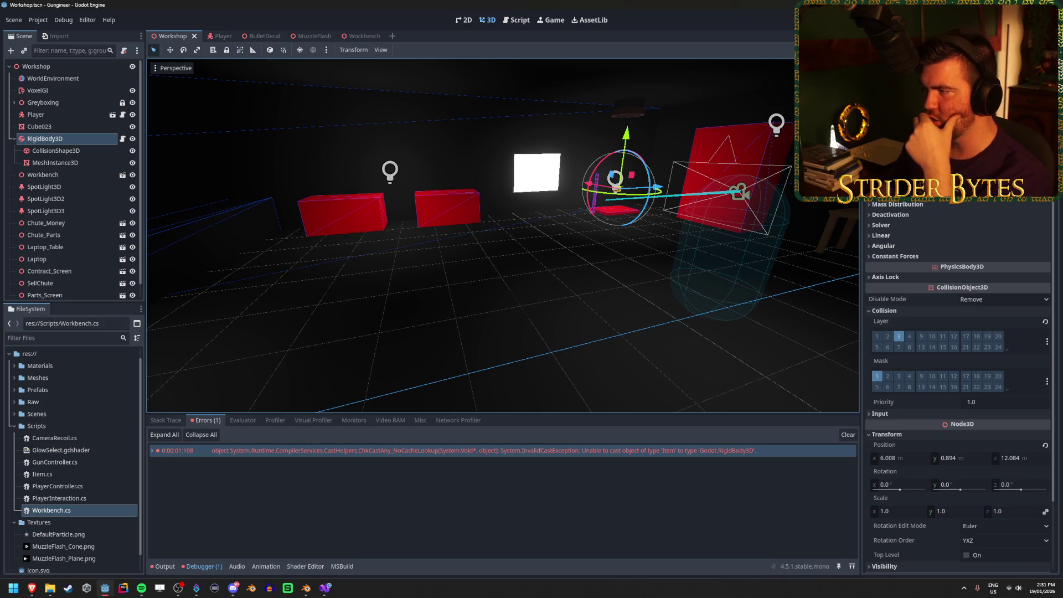
click(517, 207)
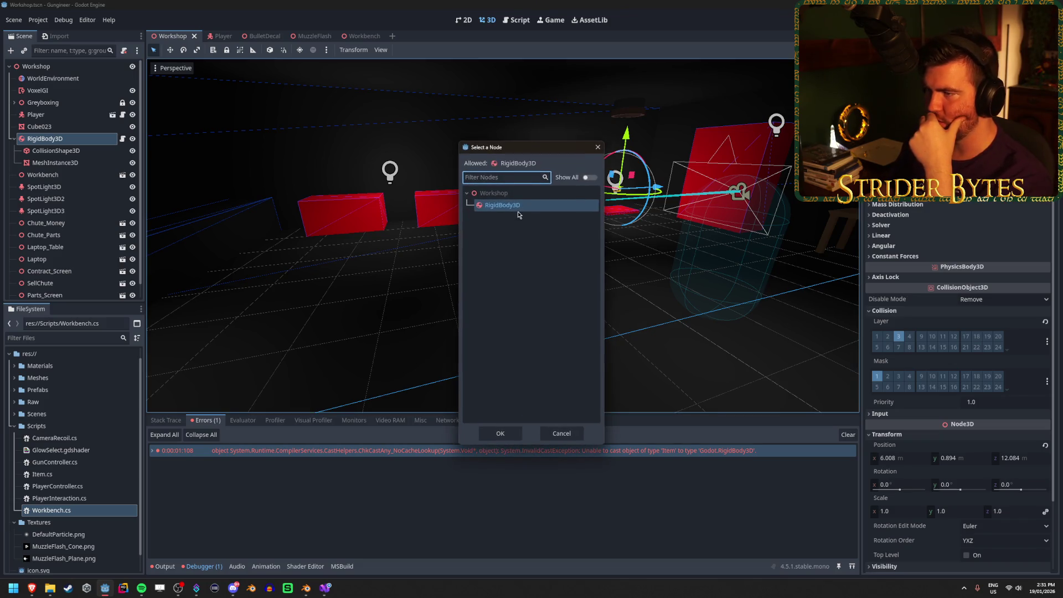
click(490, 433)
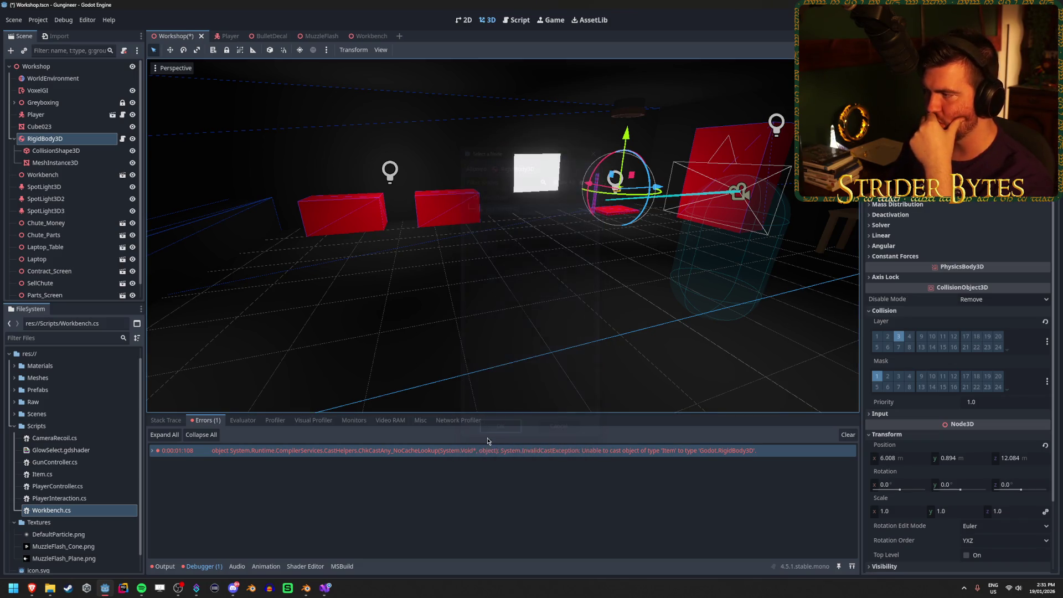
click(720, 498)
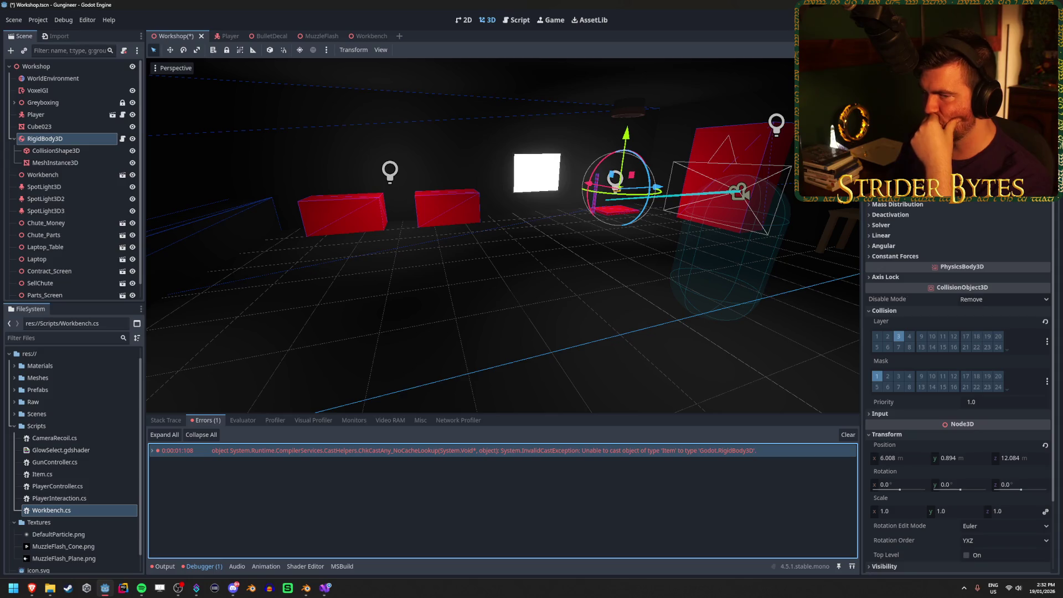
key(alt+Tab)
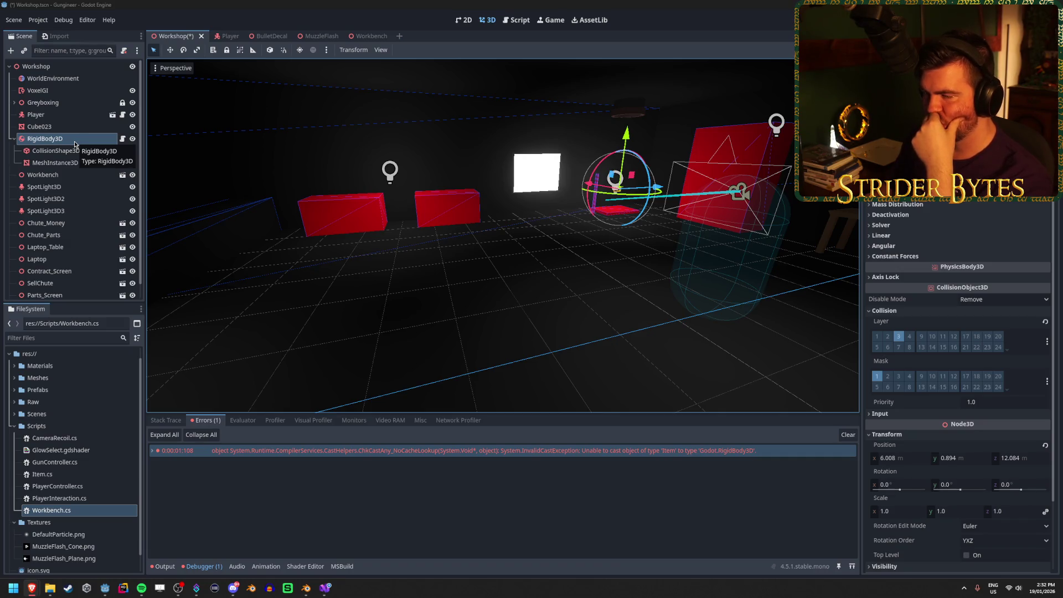
right_click(75, 144)
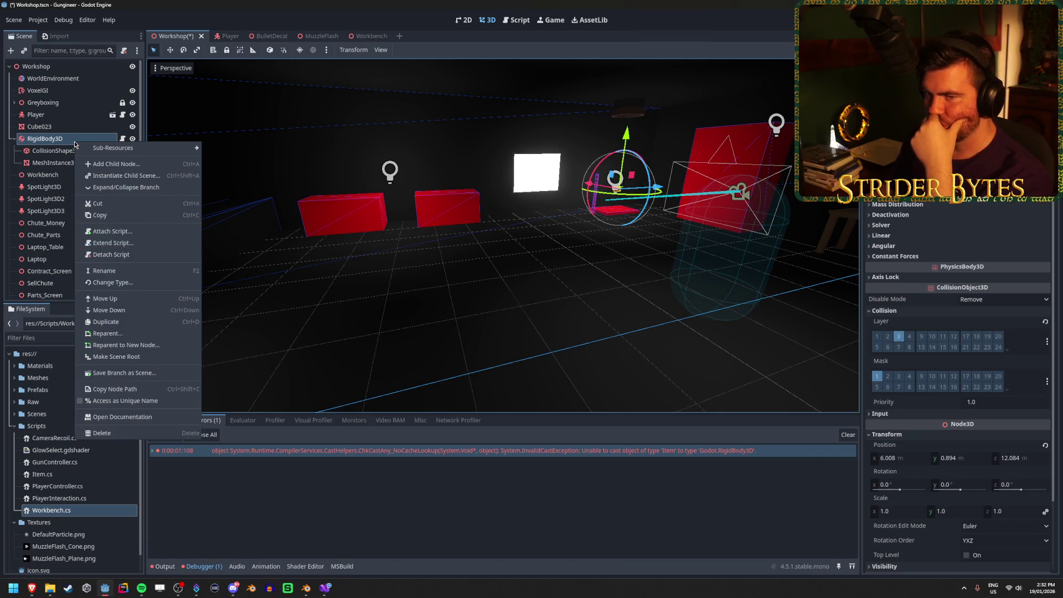
click(70, 139)
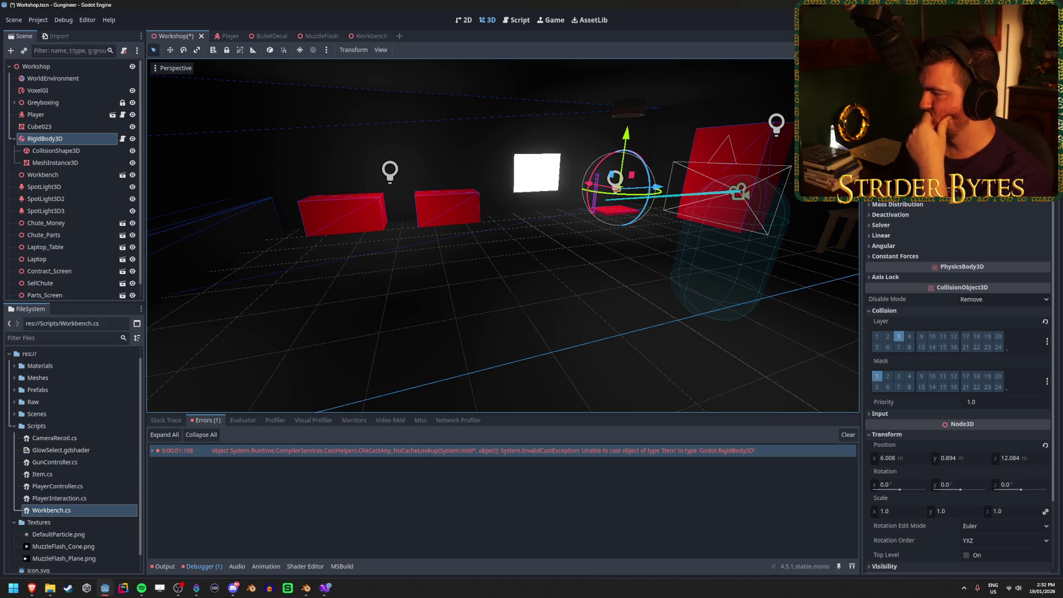
key(alt+Tab)
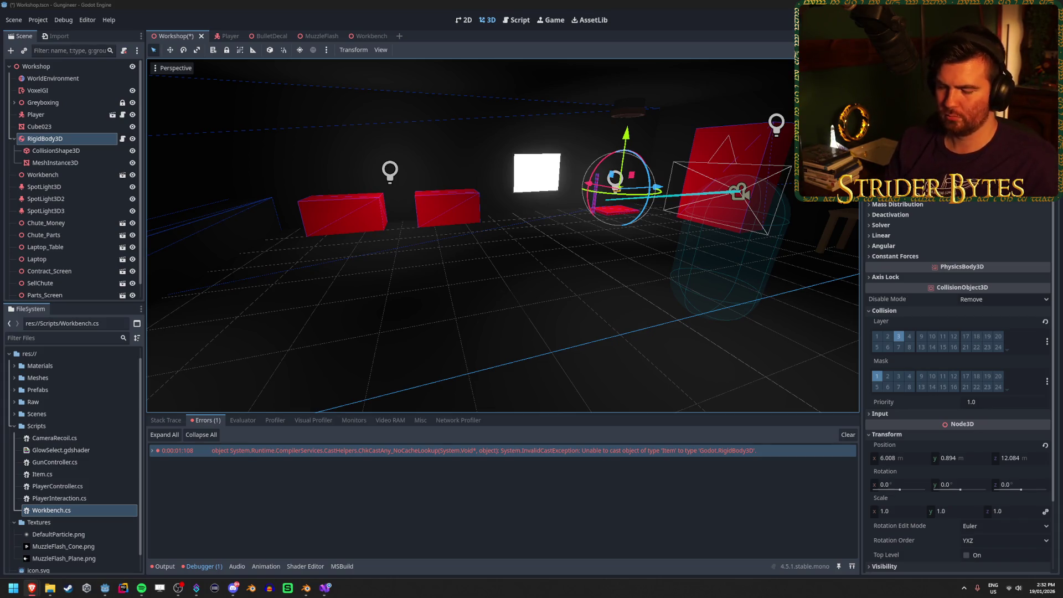
key(alt+Tab)
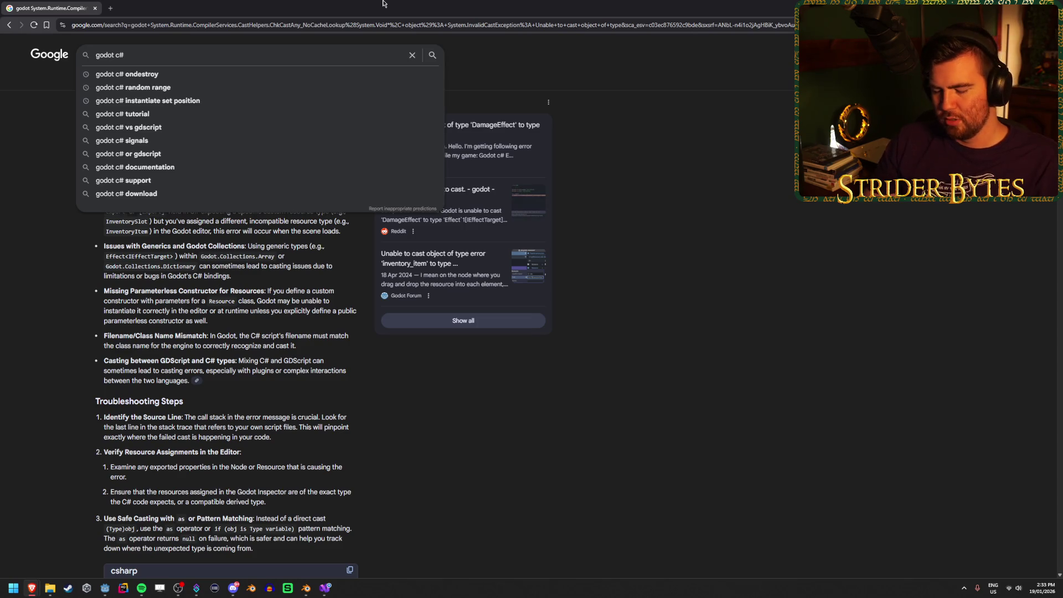
Search Google for 'godot c# get node via script'
text(get node v)
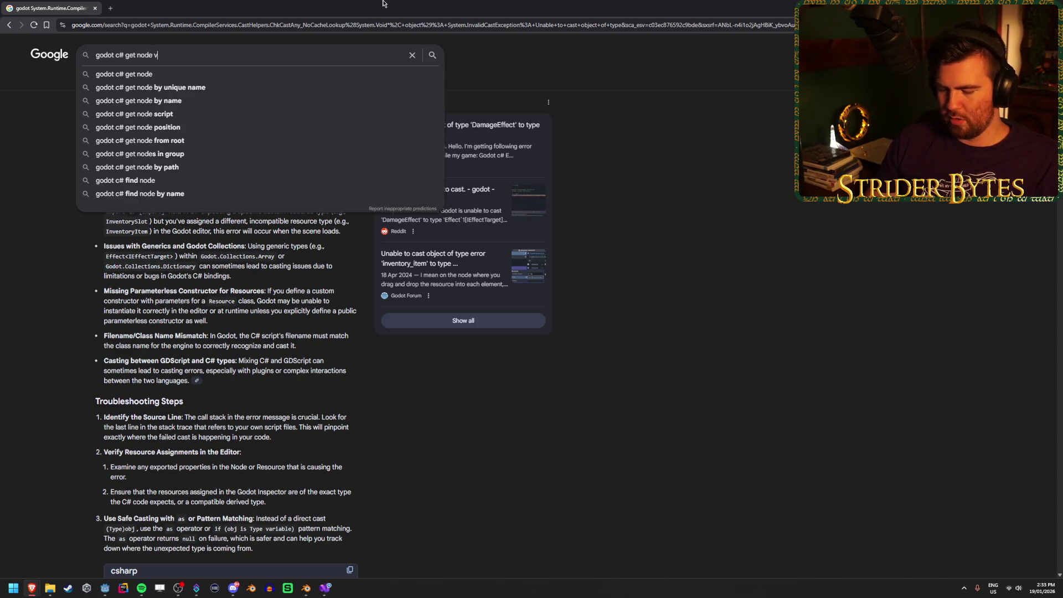
text(ia script)
key(Return)
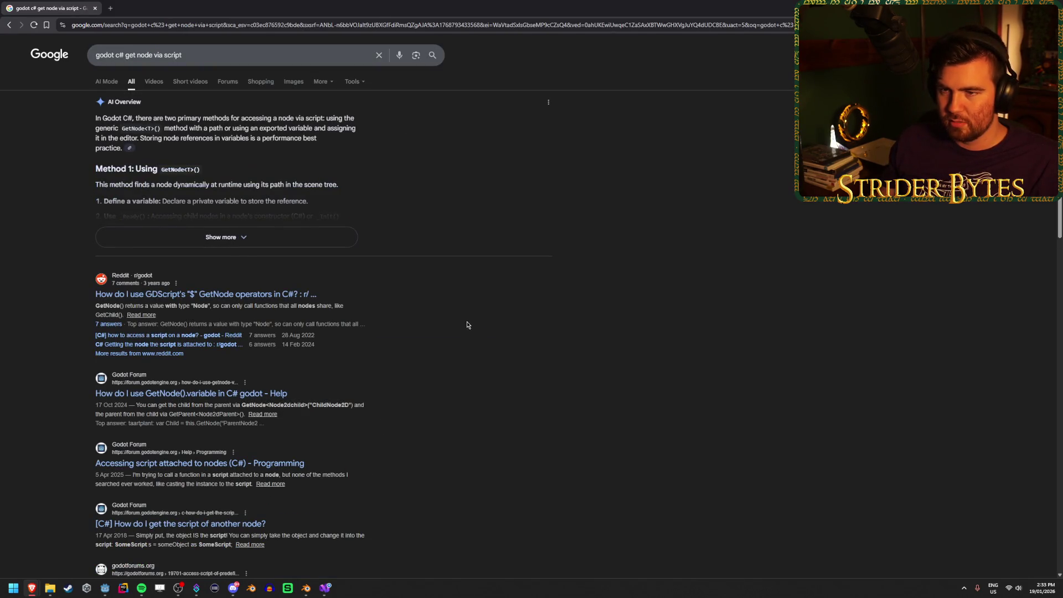
scroll(581, 375, down, 4)
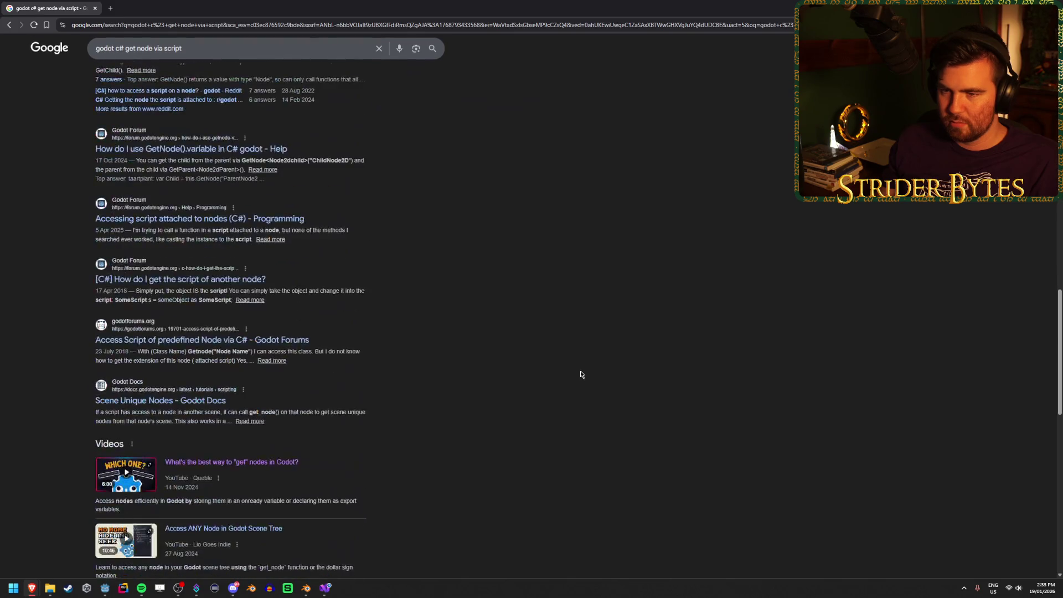
scroll(580, 374, up, 2)
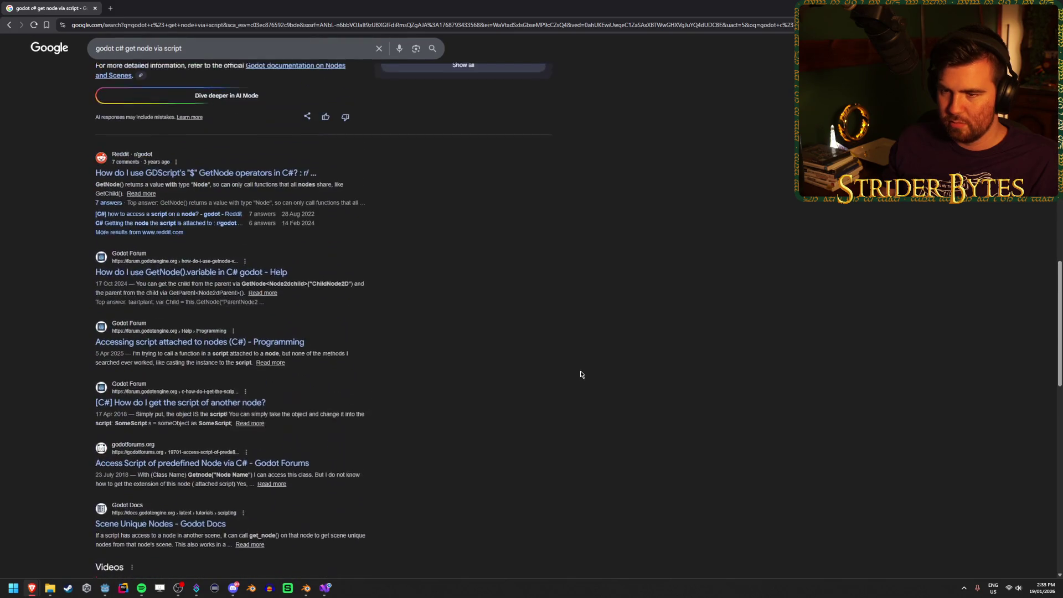
middle_click(259, 176)
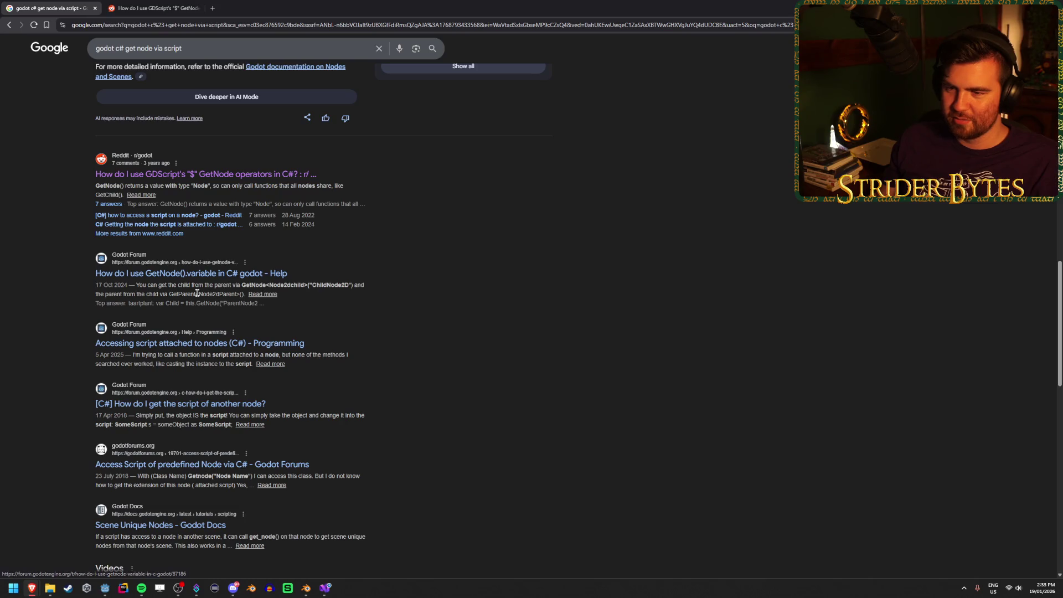
middle_click(183, 273)
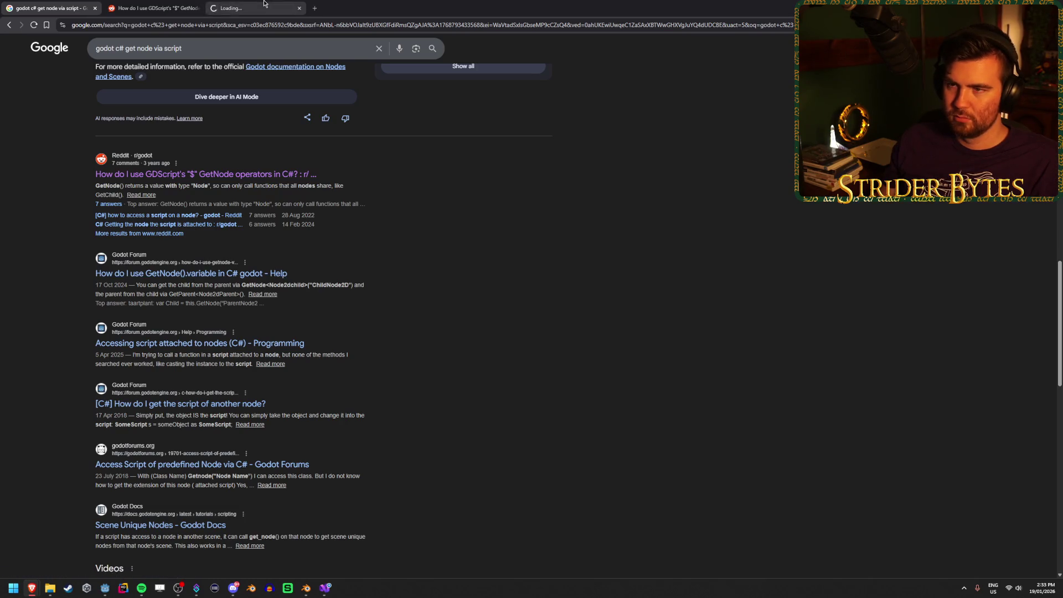
click(264, 5)
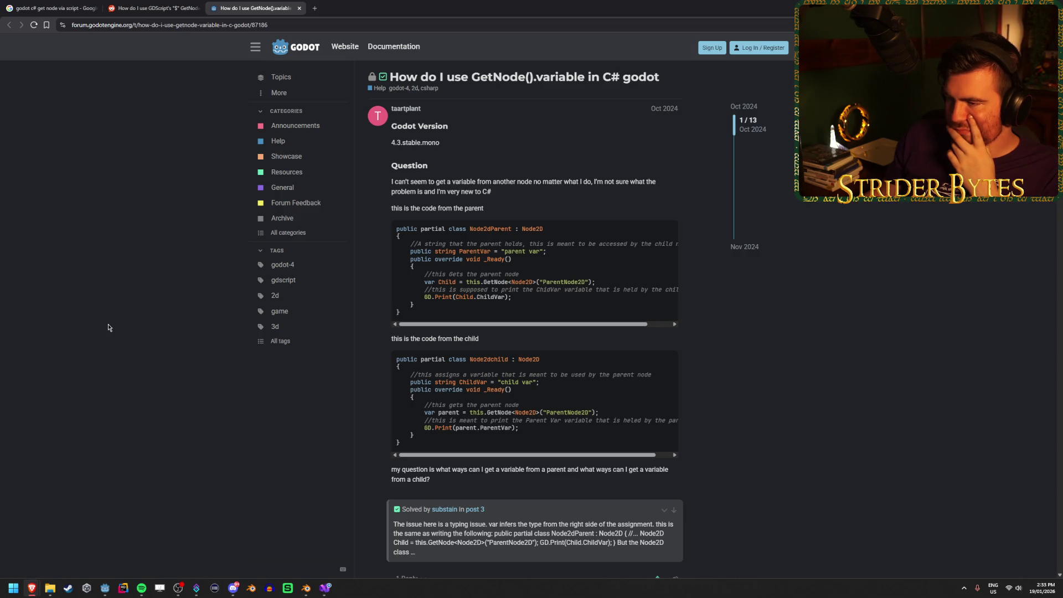
scroll(108, 327, down, 3)
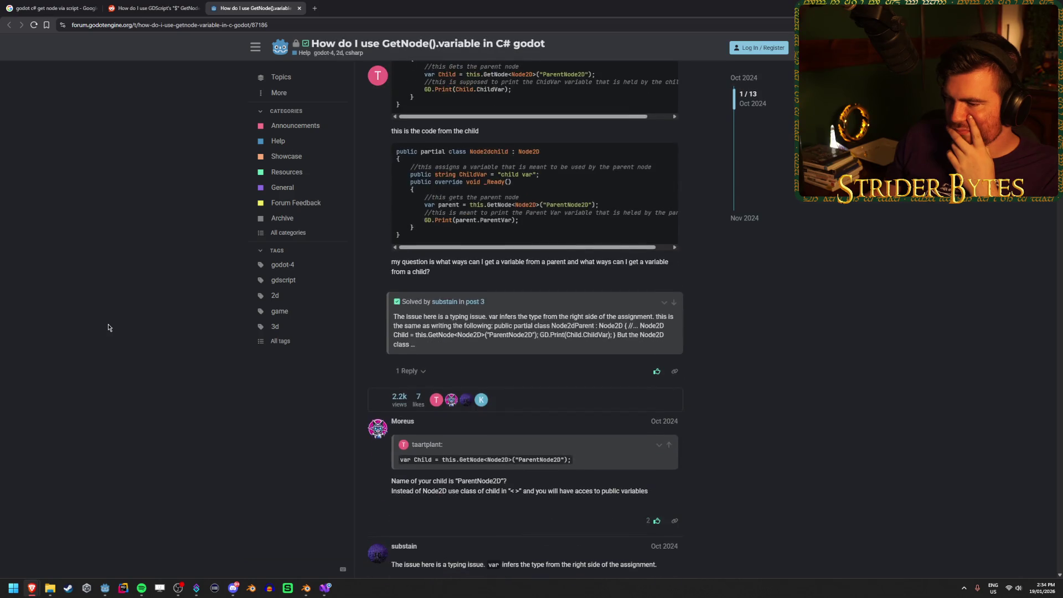
scroll(109, 327, down, 3)
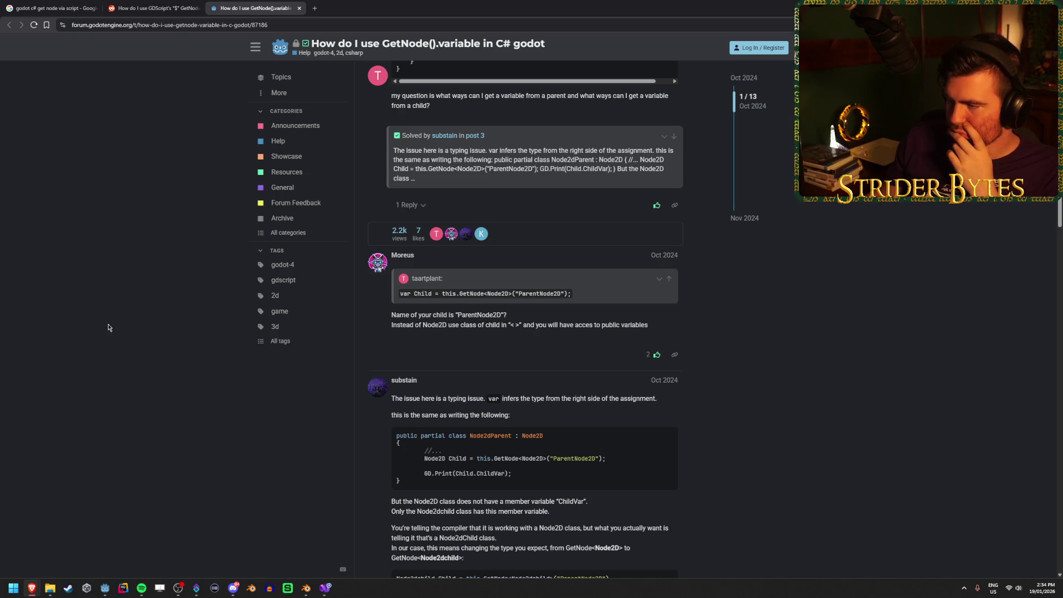
scroll(109, 327, down, 3)
scroll(108, 327, down, 8)
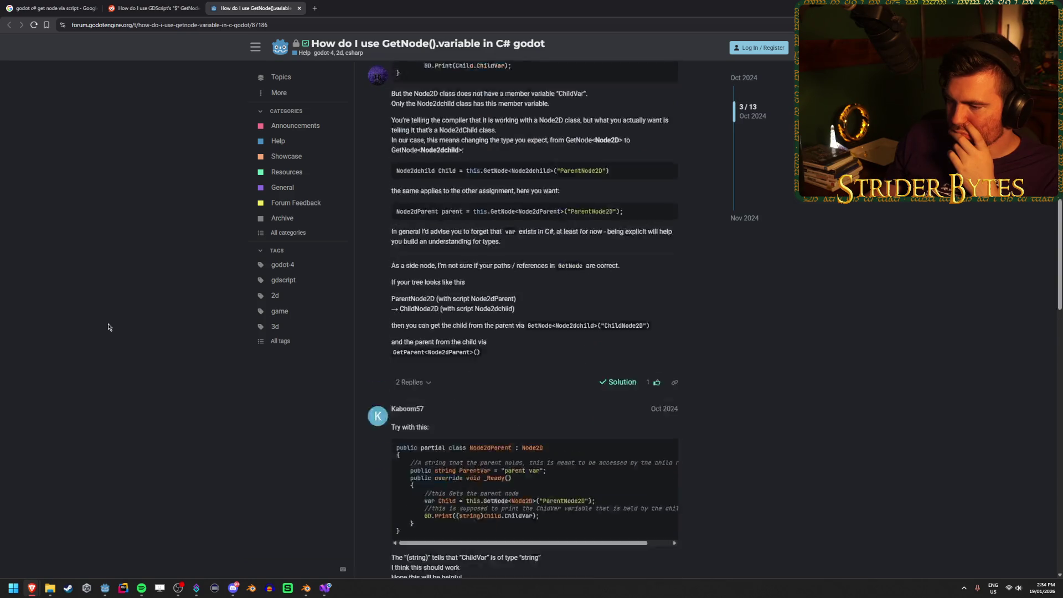
key(Home)
middle_click(254, 4)
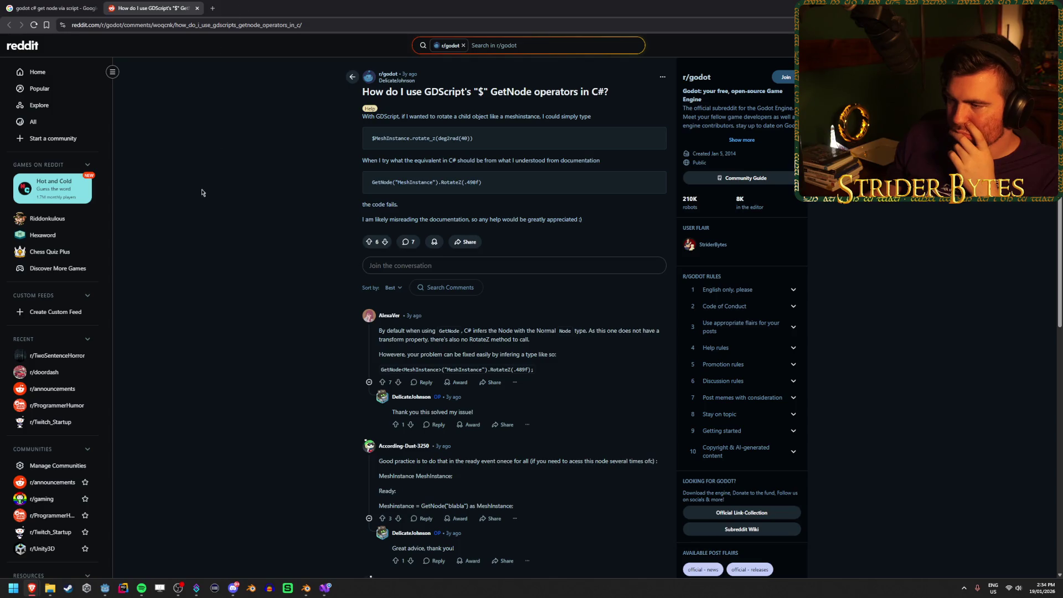
middle_click(159, 3)
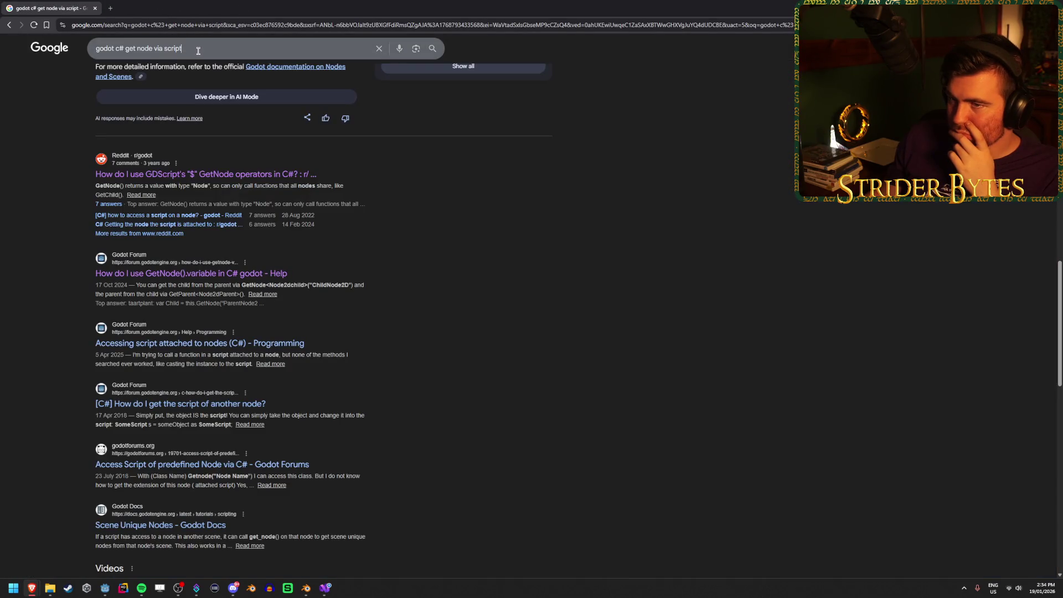
Search 'exported variable dragged onto self gives error' and open a result in a background tab
drag(182, 48, 124, 48)
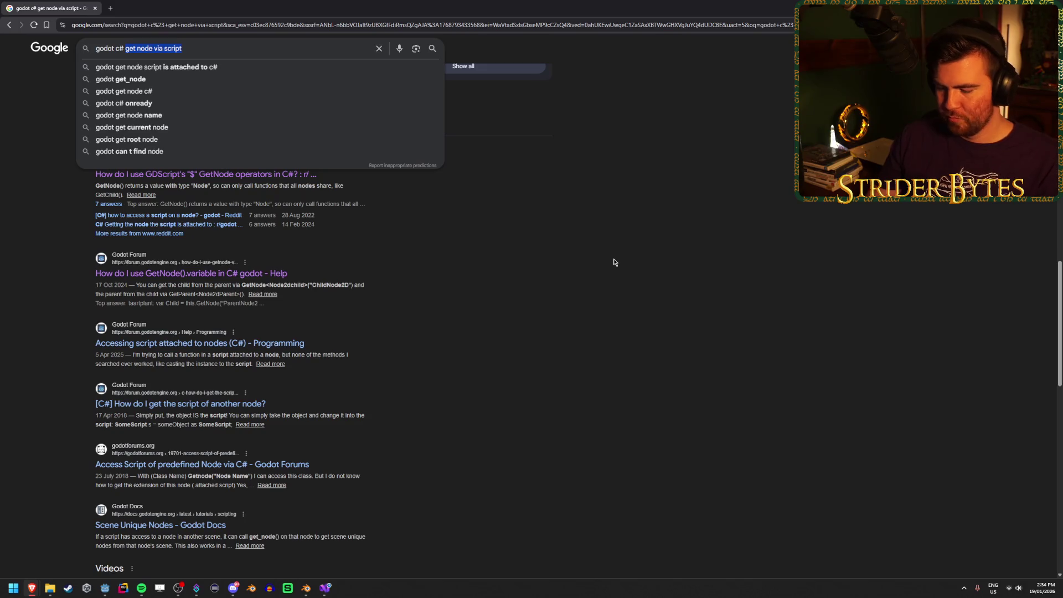
text(export)
text(ar)
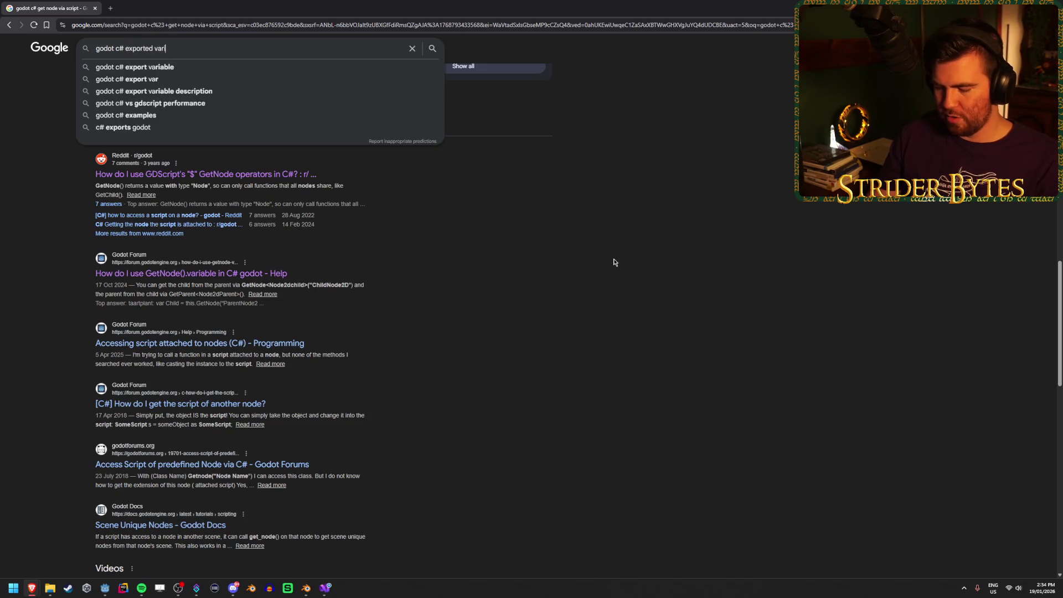
text(iable d)
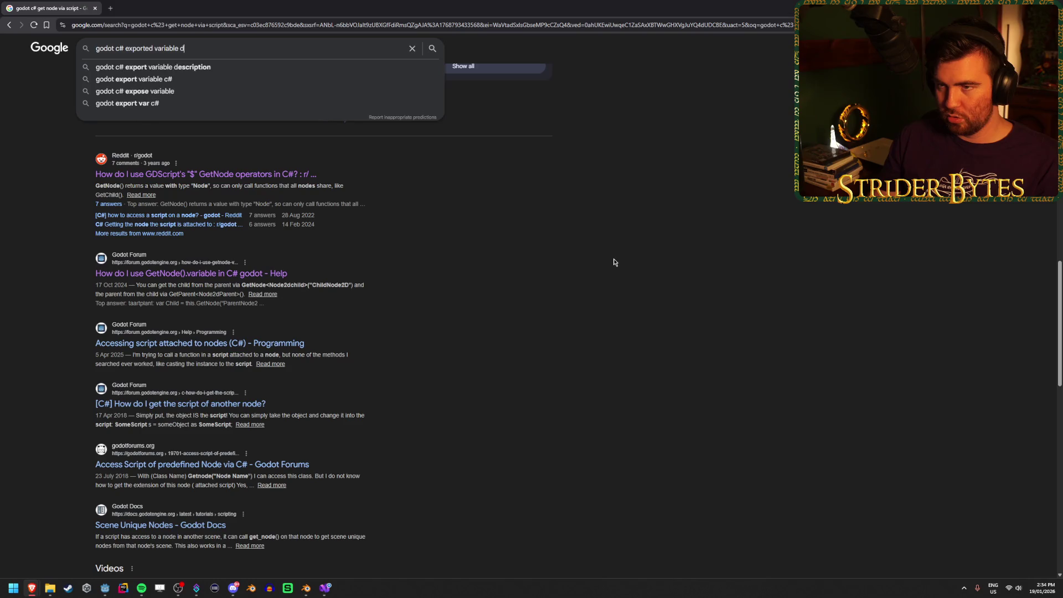
text(ragged onto s)
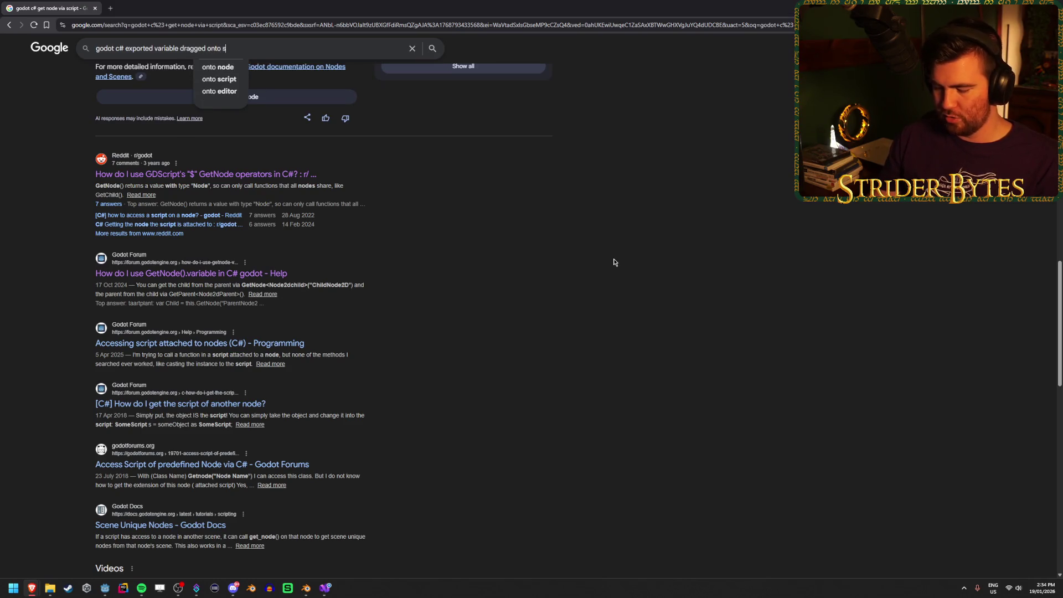
text(elf gives error)
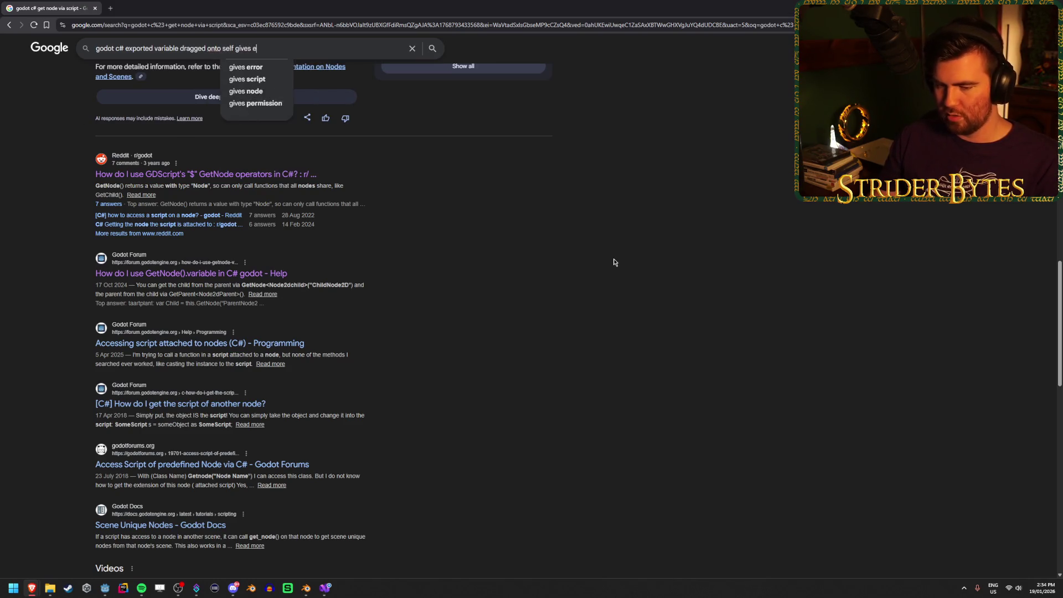
key(Return)
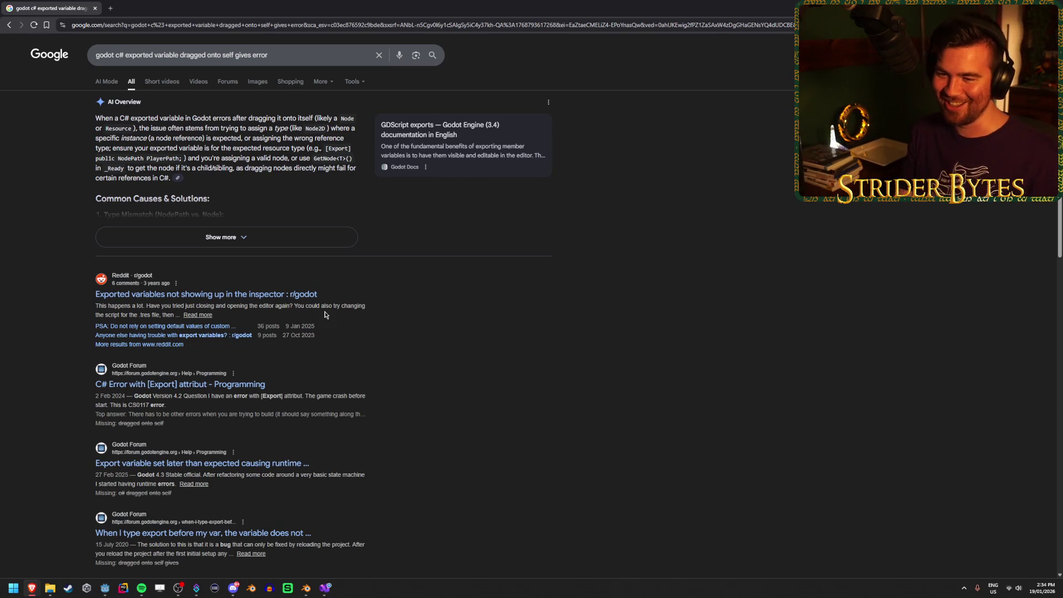
middle_click(250, 298)
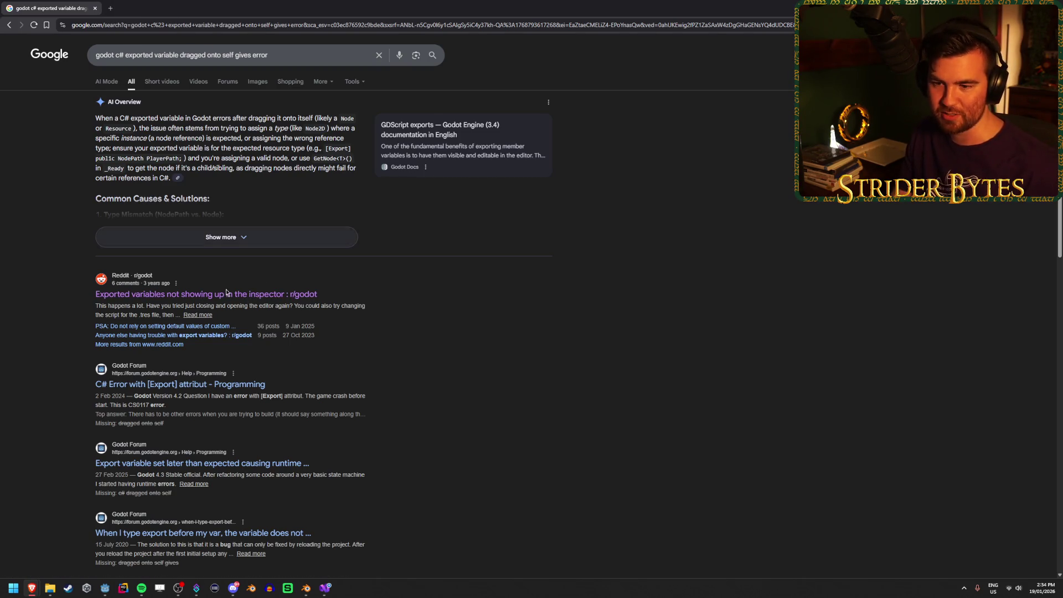
key(ctrl+Tab)
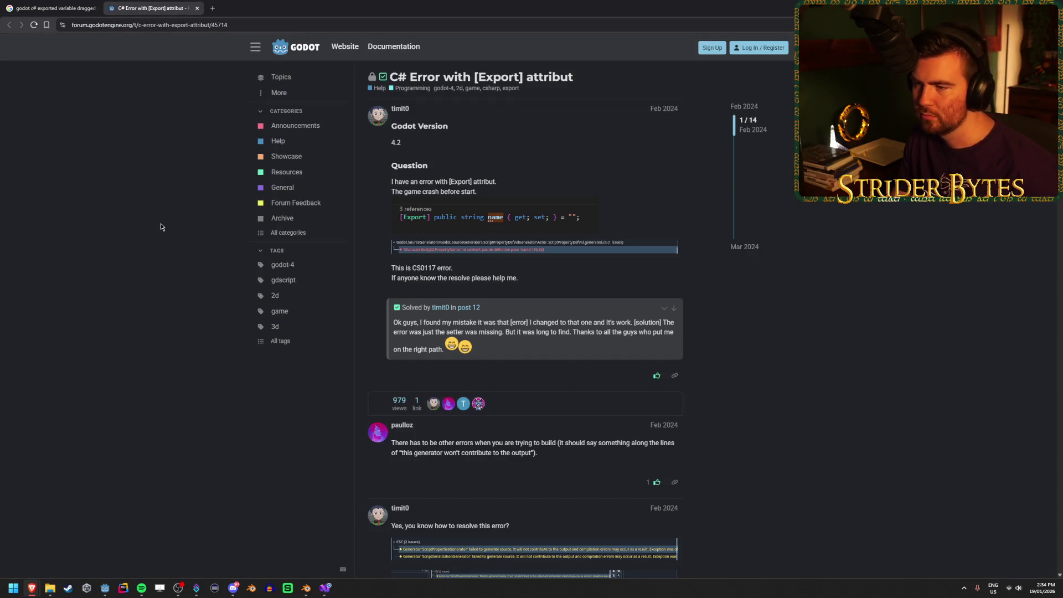
Read through the 'C# Error with [Export] attribut' forum thread, close it, and return to Godot
scroll(163, 220, down, 2)
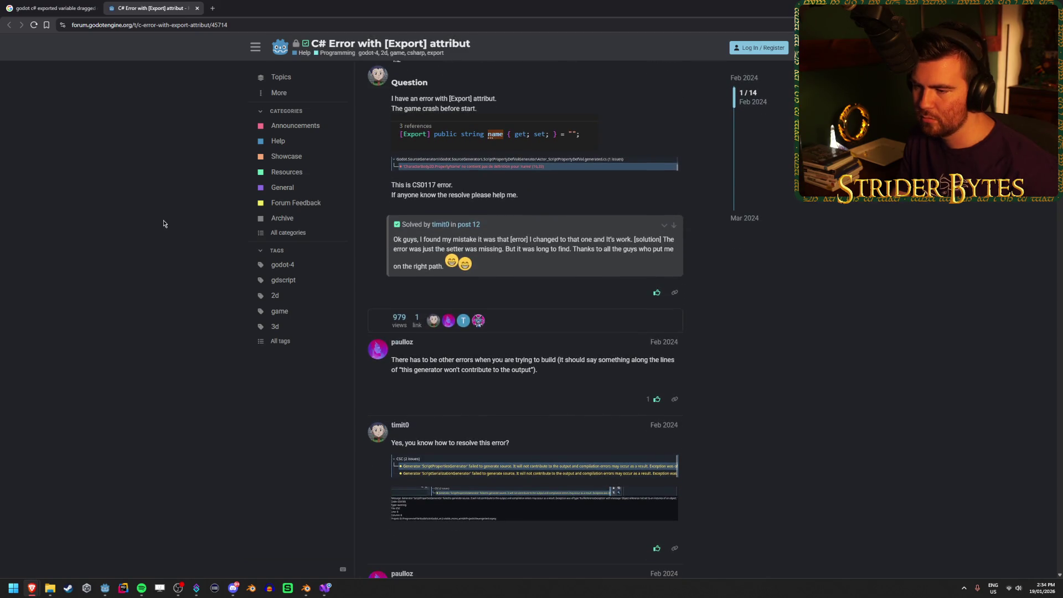
drag(470, 360, 586, 360)
click(589, 367)
scroll(254, 328, down, 5)
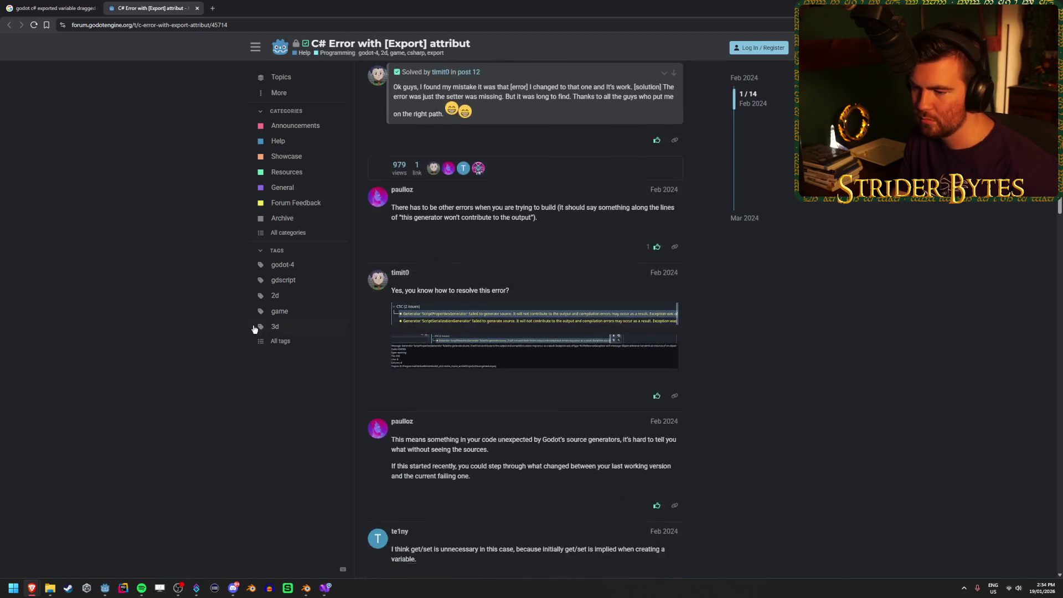
scroll(191, 315, down, 2)
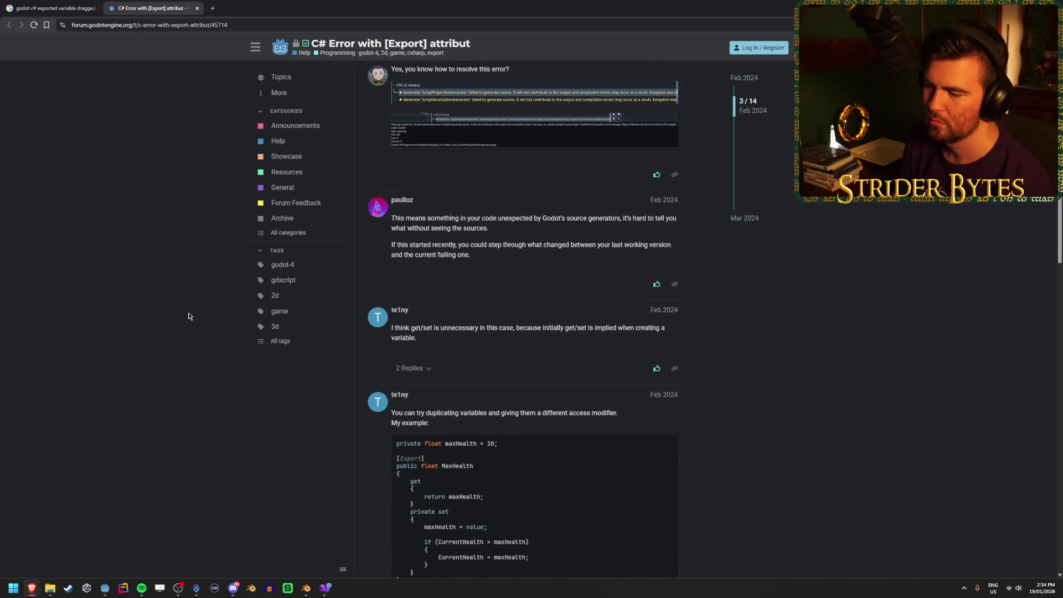
scroll(188, 316, down, 10)
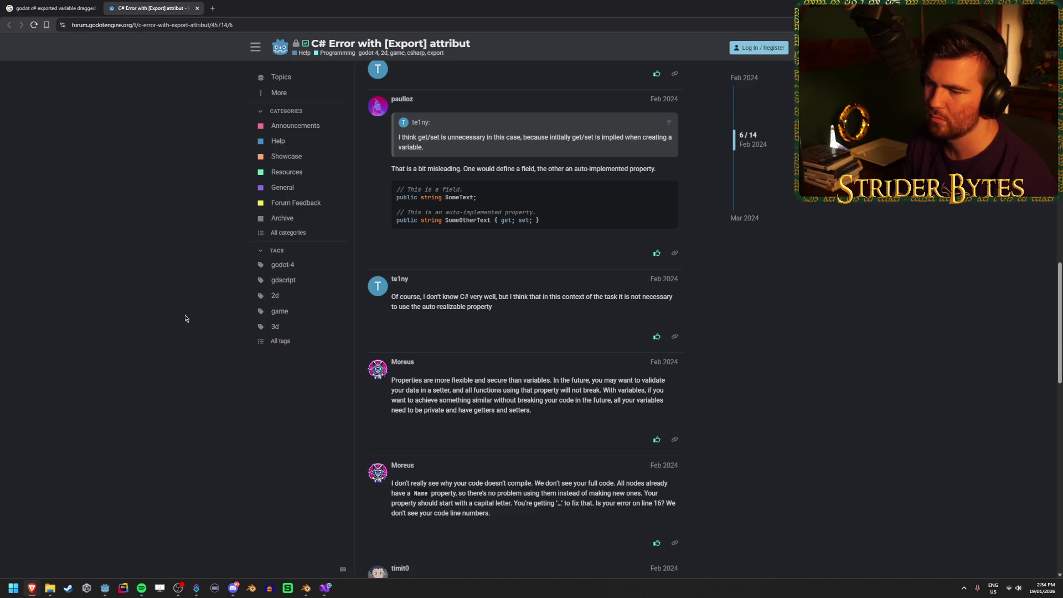
scroll(185, 318, down, 1)
scroll(178, 299, down, 3)
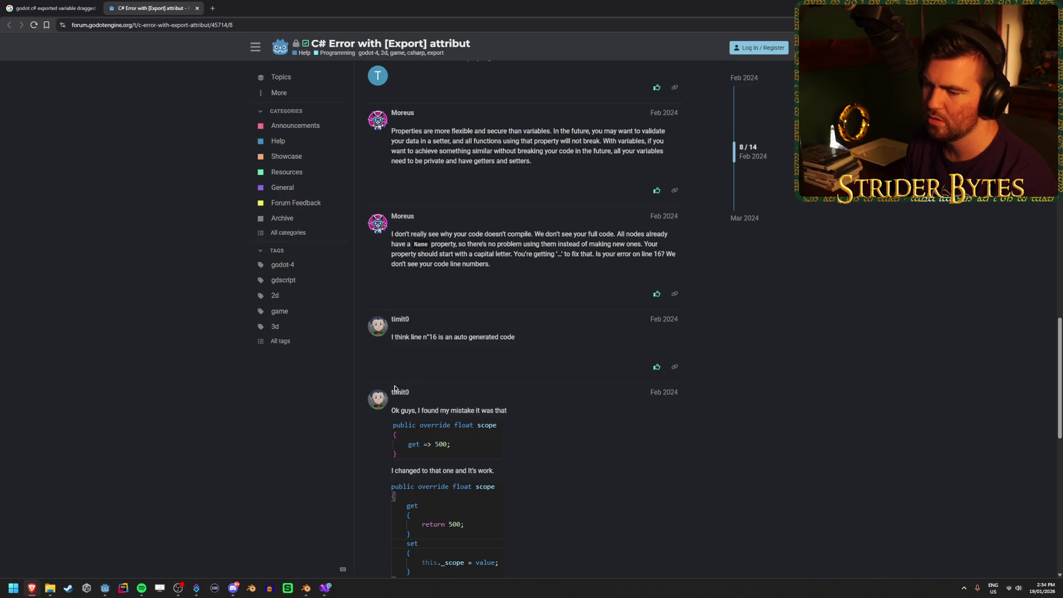
key(ctrl+w)
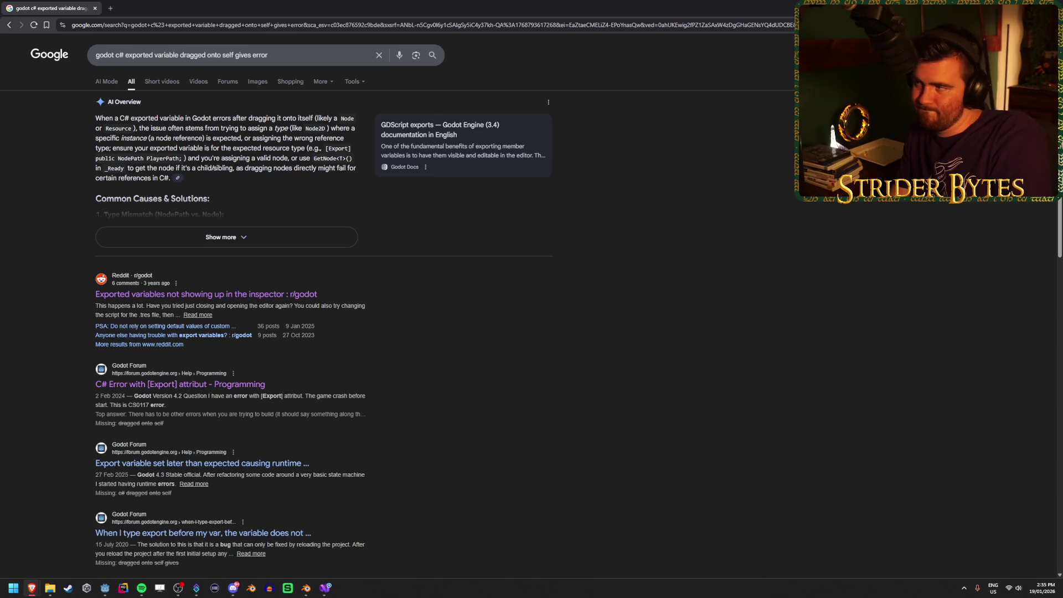
key(alt+Tab)
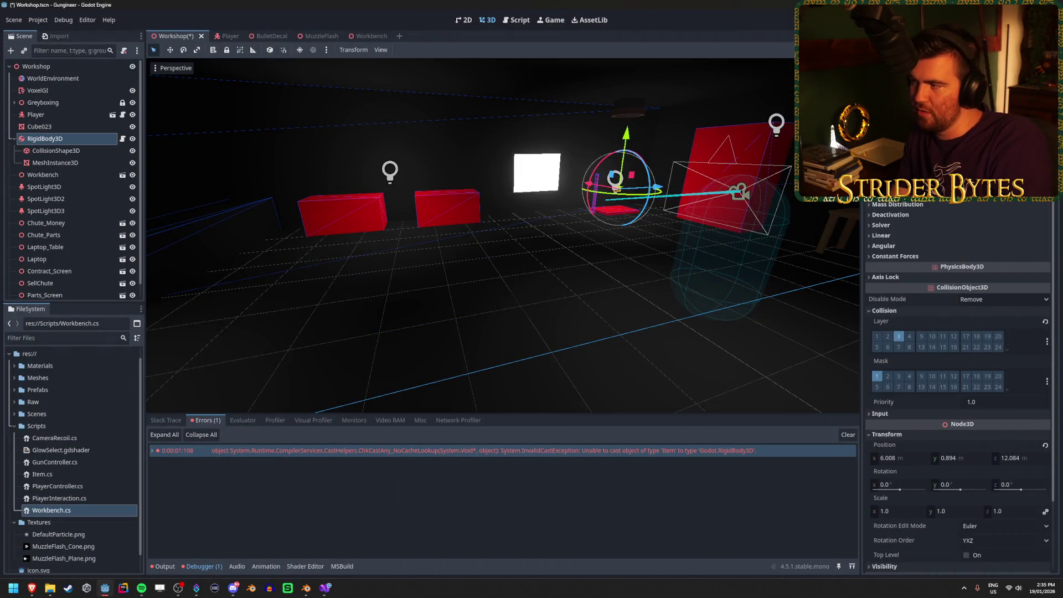
Run the workshop game briefly, stop it, and bring up Item.cs in Visual Studio
key(F5)
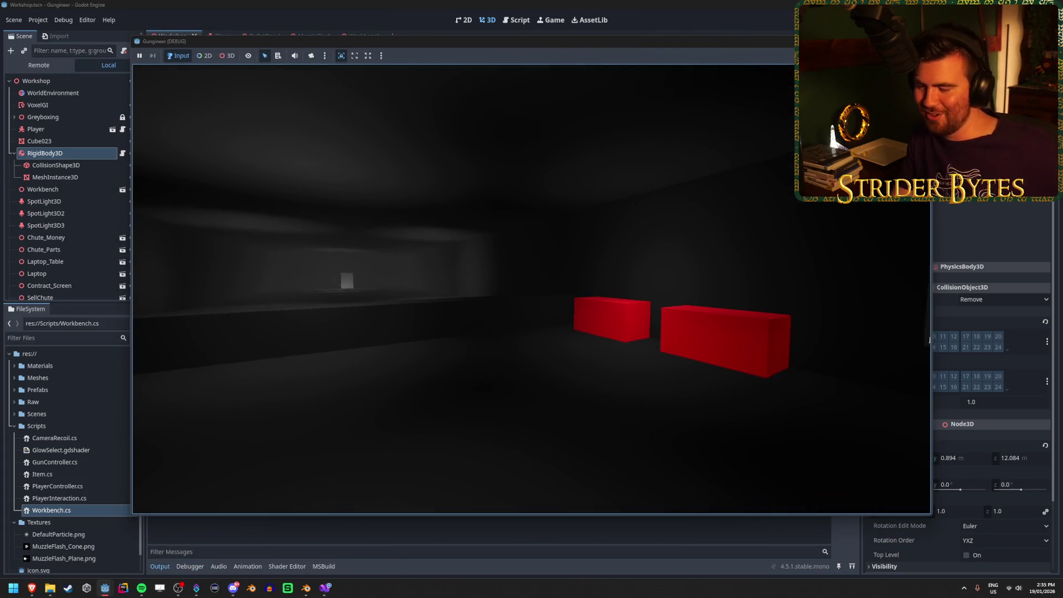
key(F8)
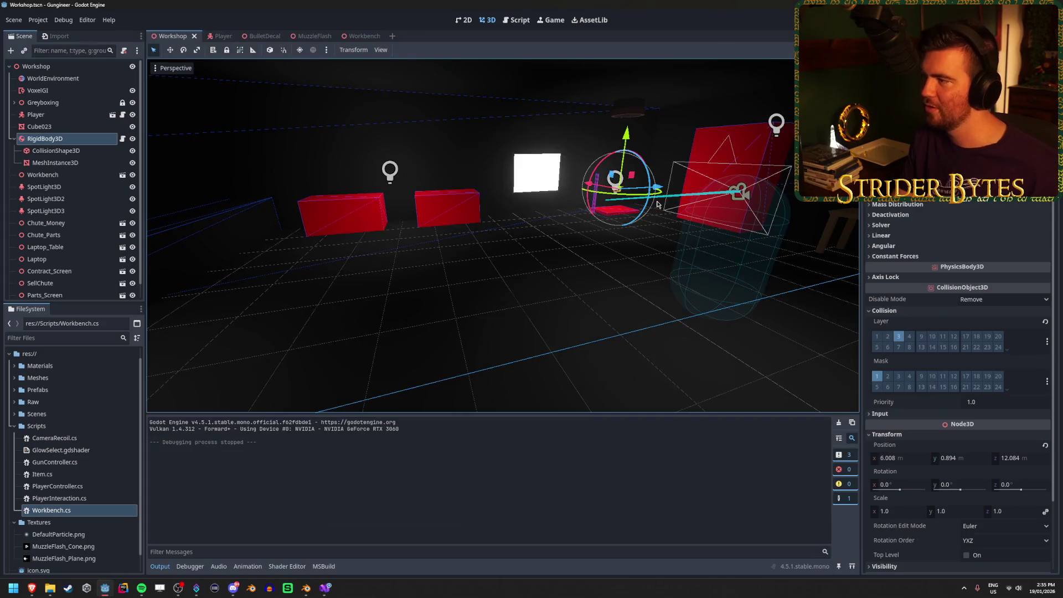
click(327, 588)
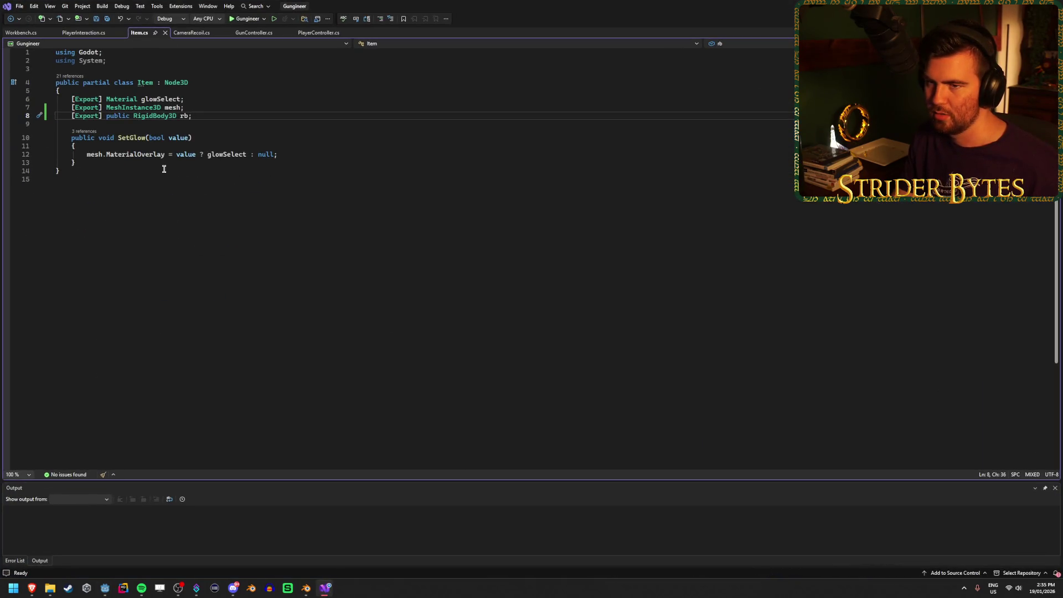
Remove the [Export] attribute from Item's rb field and save
drag(108, 116, 70, 116)
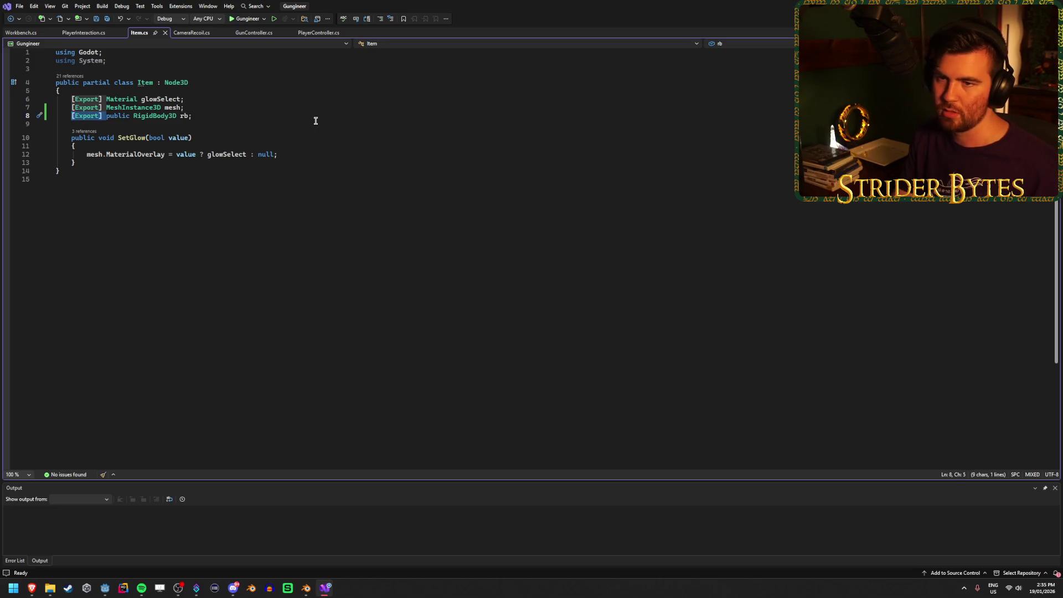
key(Delete)
key(ctrl+s)
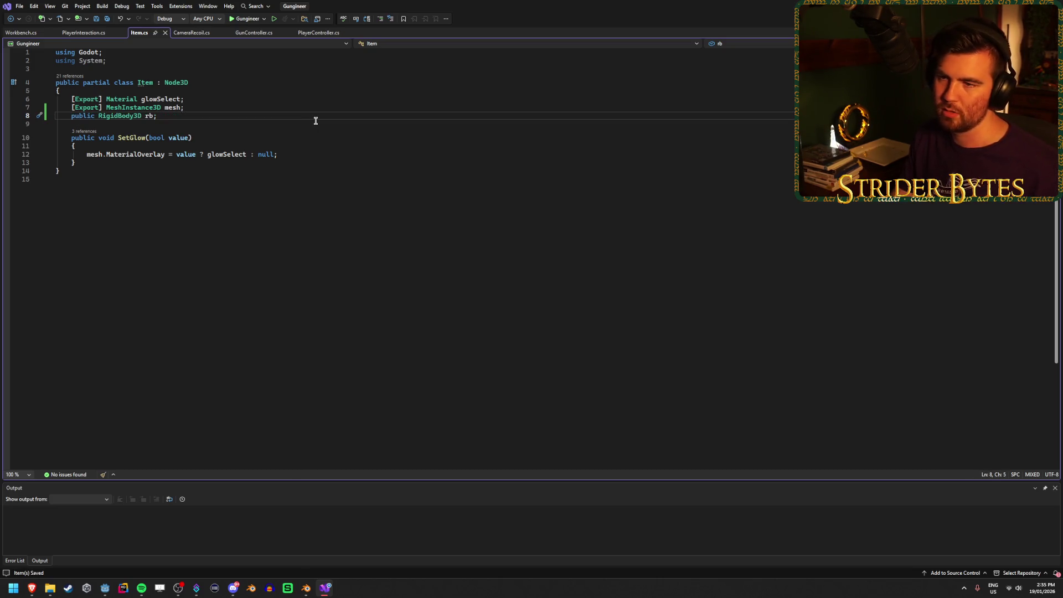
Add a _Ready override assigning rb = GetNode<RigidBody2D>(GetPath()) and save
click(320, 115)
key(Return)
key(Return)
text(p)
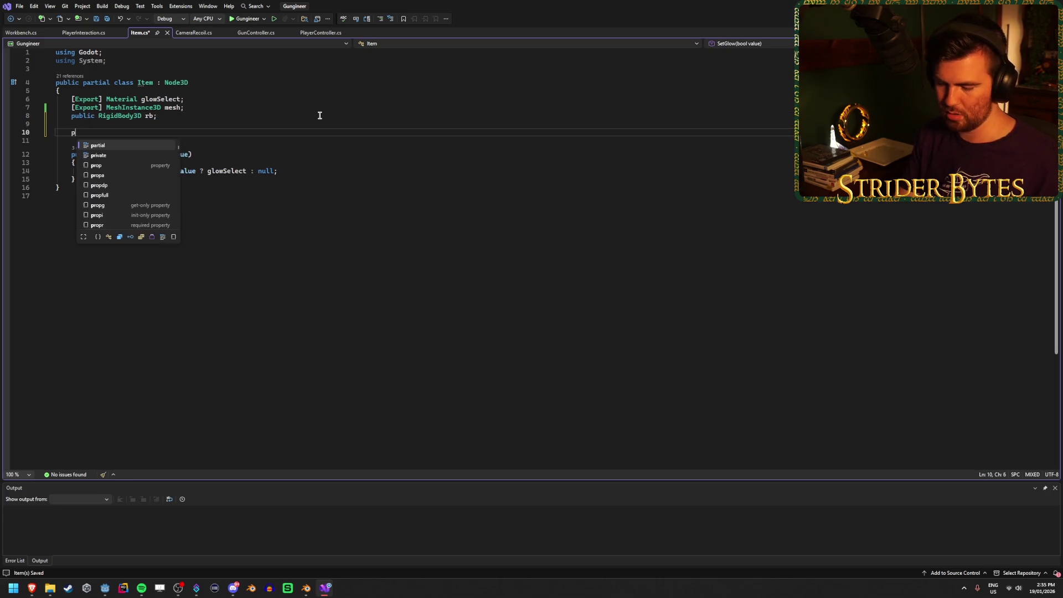
text(ublic override )
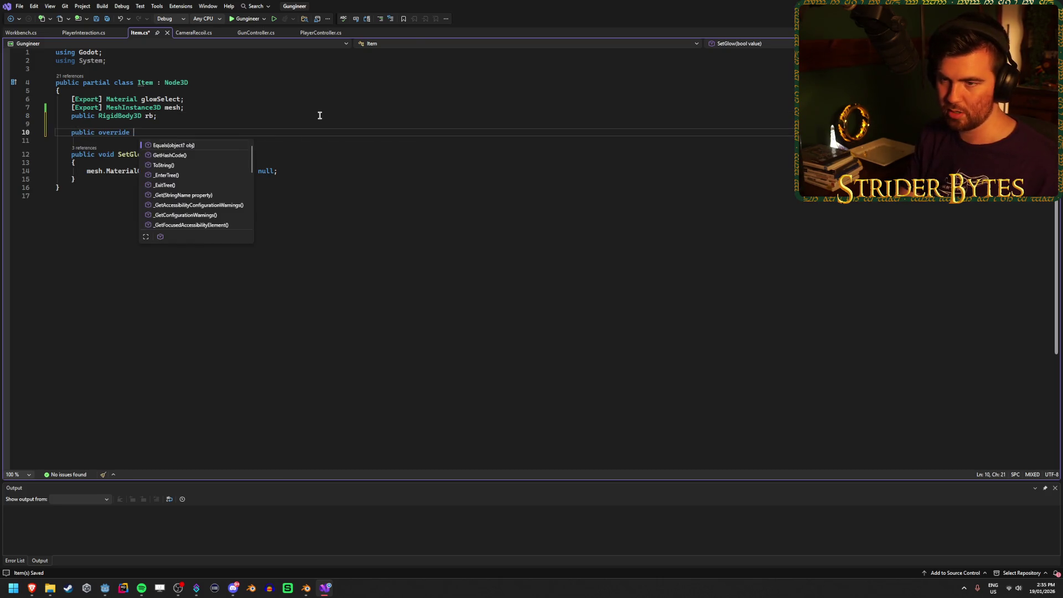
text(void _Re)
key(Tab)
key(Delete)
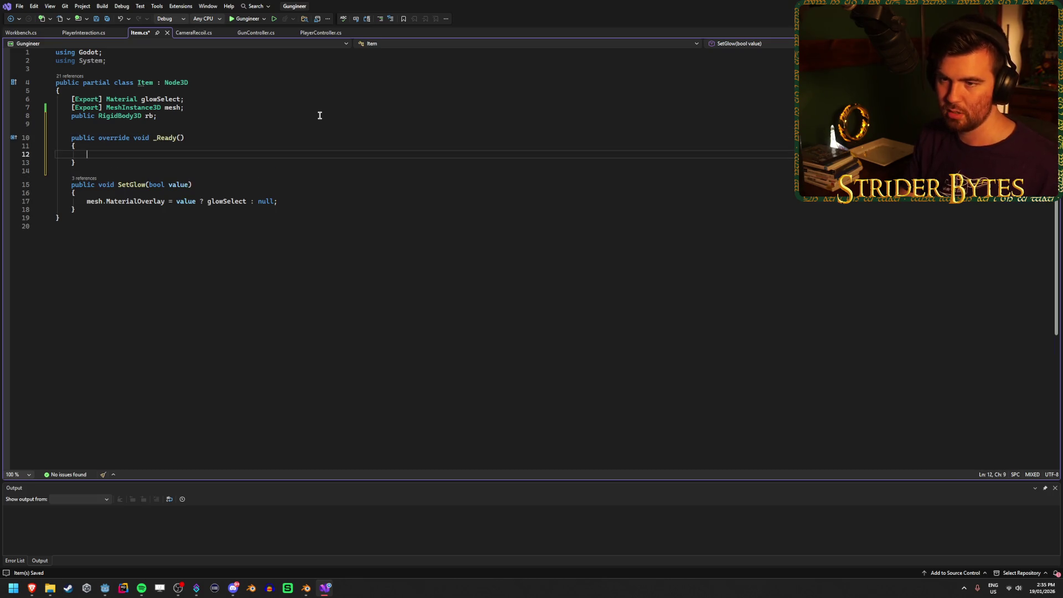
text(rb = )
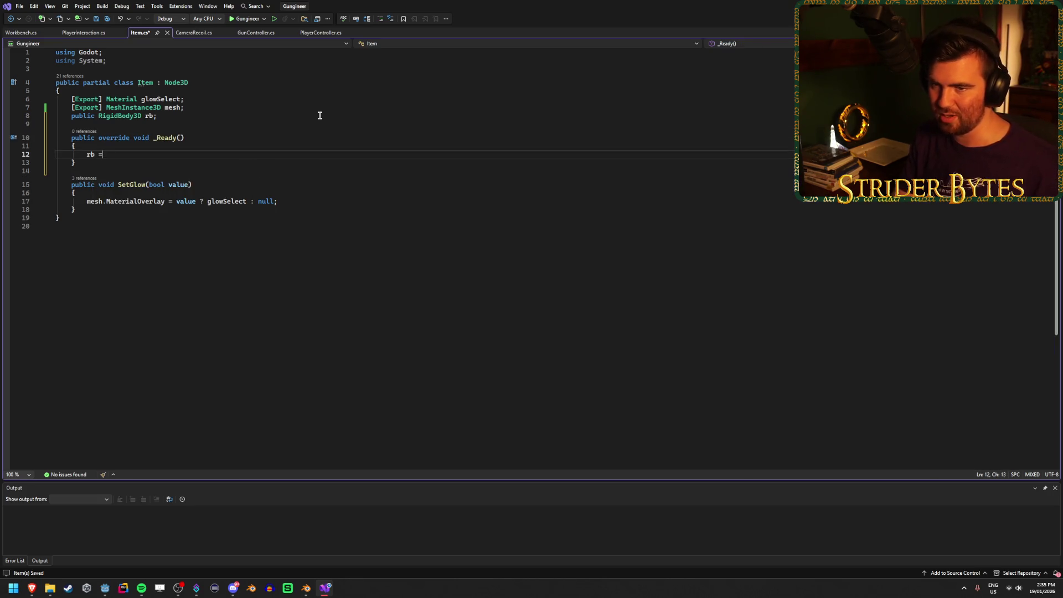
text(GetN)
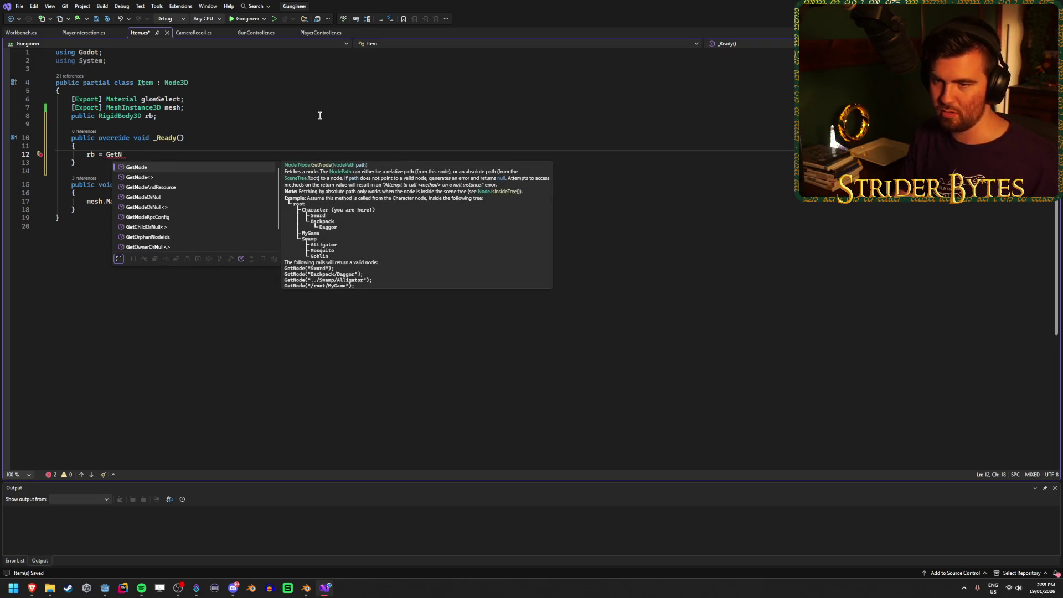
key(Tab)
text(<R)
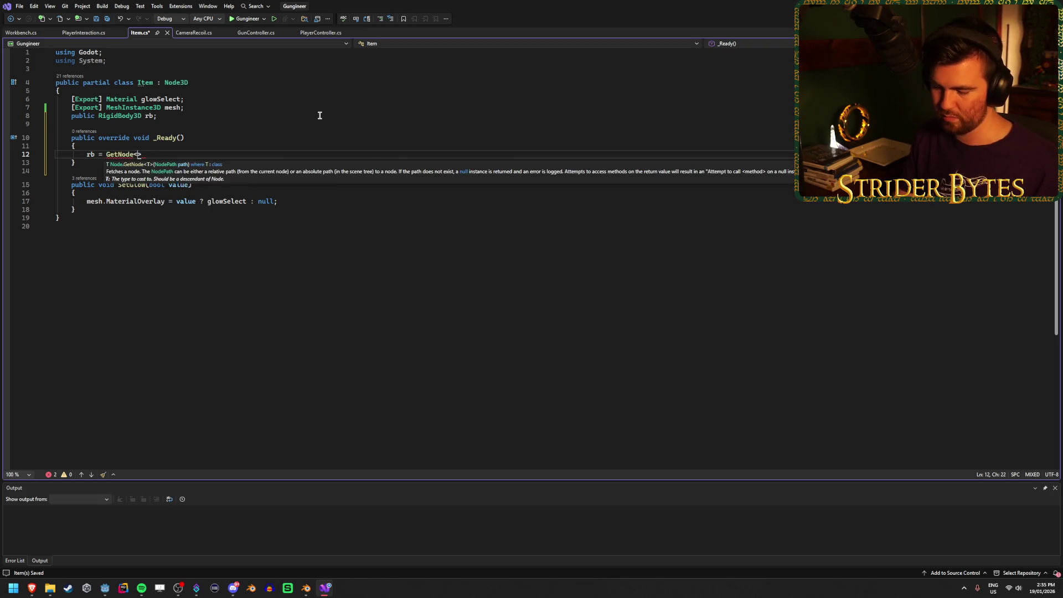
text(igidBody2D)
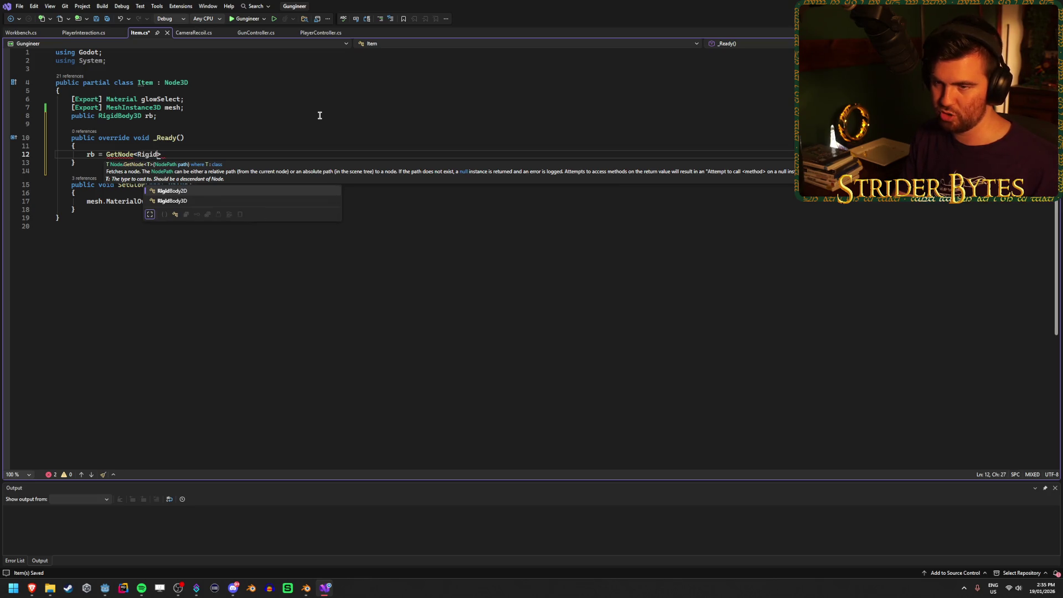
text(>)
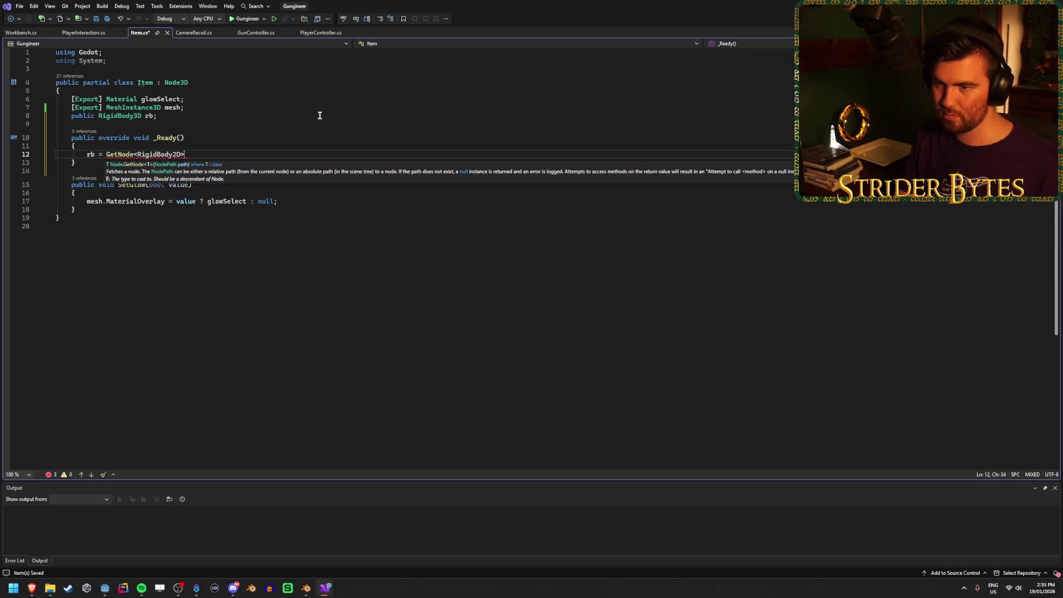
text((GetPa)
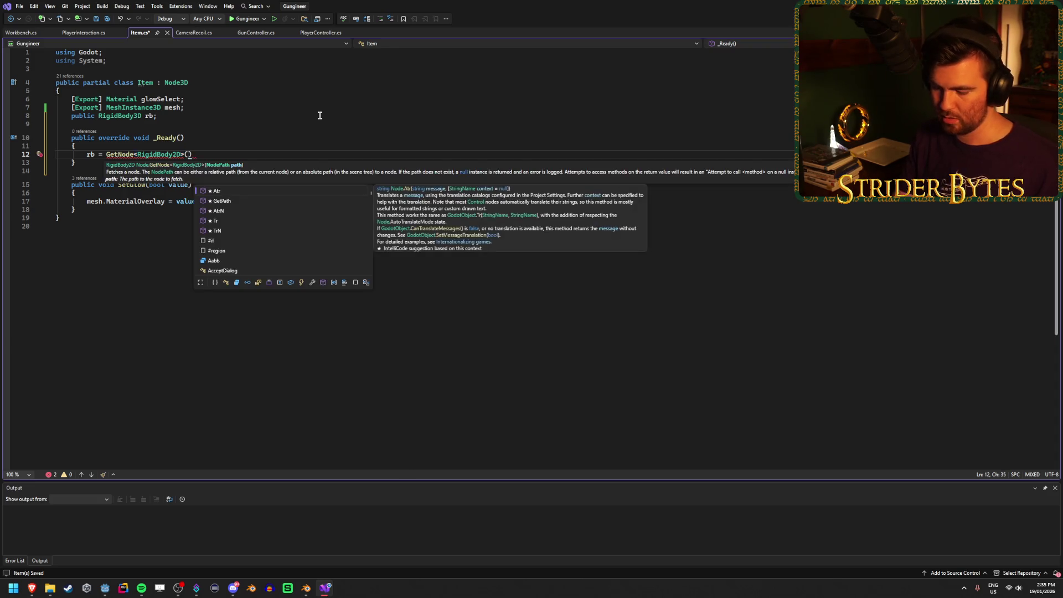
key(Tab)
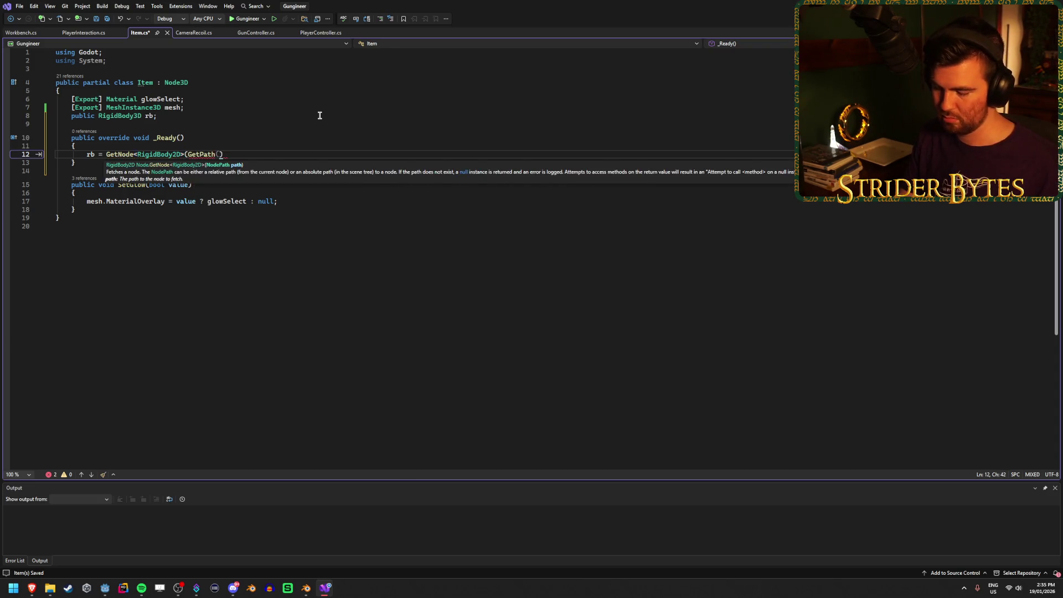
text(()))
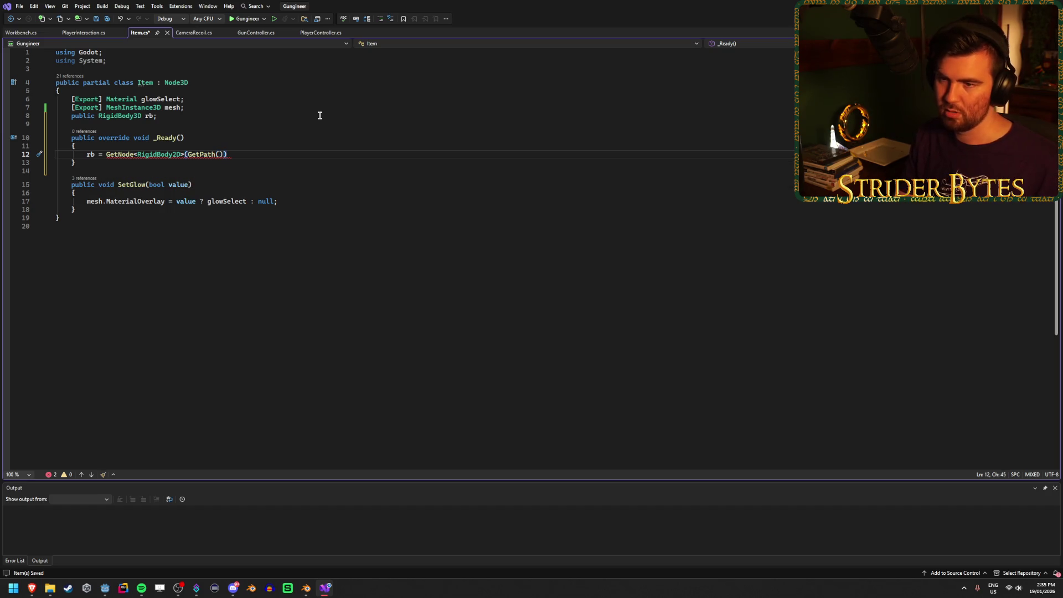
text(;)
key(ctrl+s)
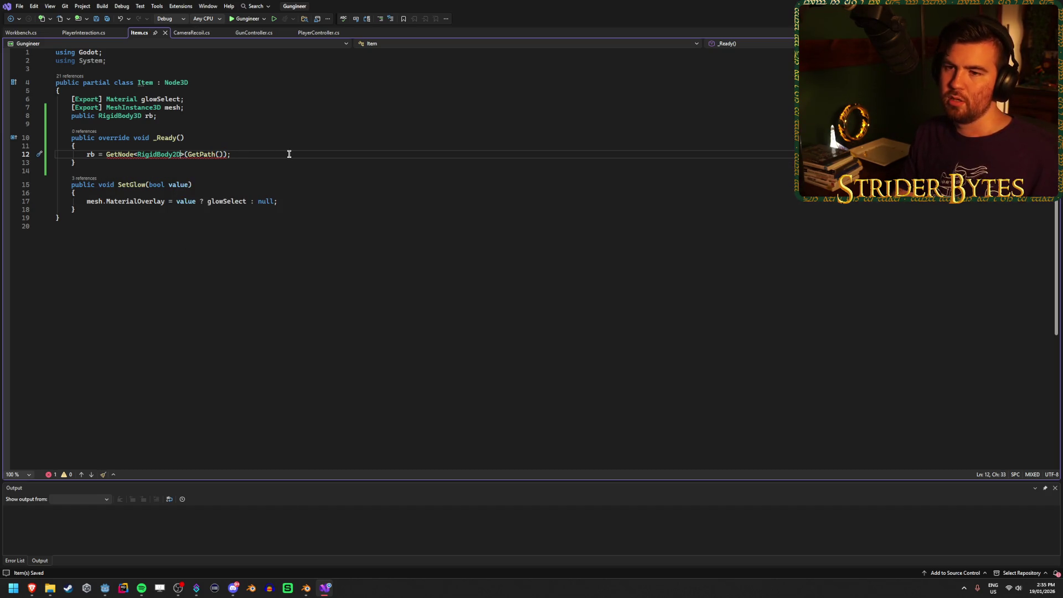
Correct RigidBody2D to RigidBody3D in the GetNode call, save, and return to Godot
key(Left)
key(Left)
key(Left)
key(BackSpace)
text(3)
key(End)
key(ctrl+s)
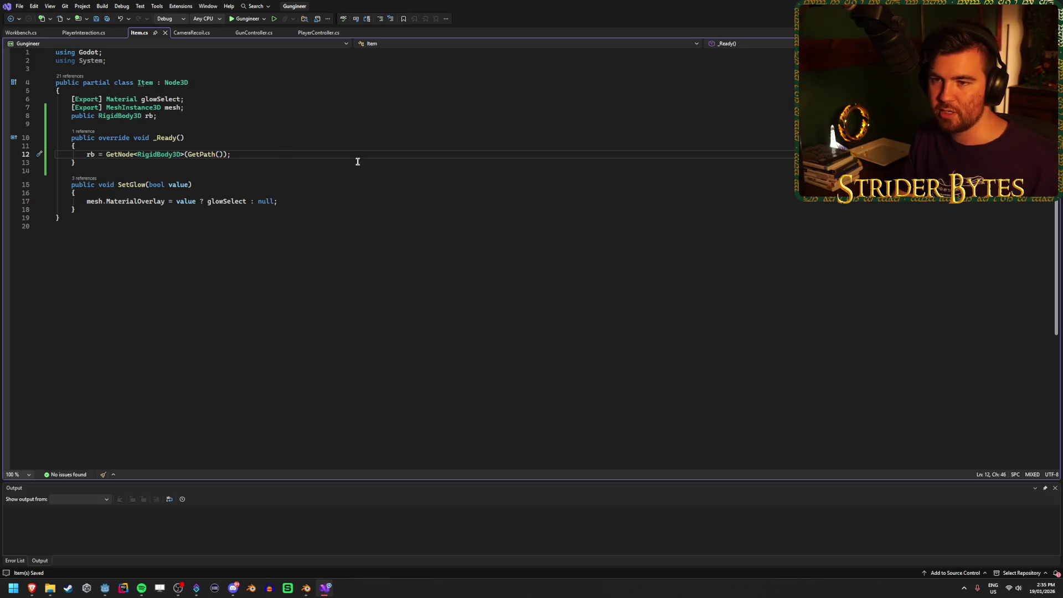
key(alt+Tab)
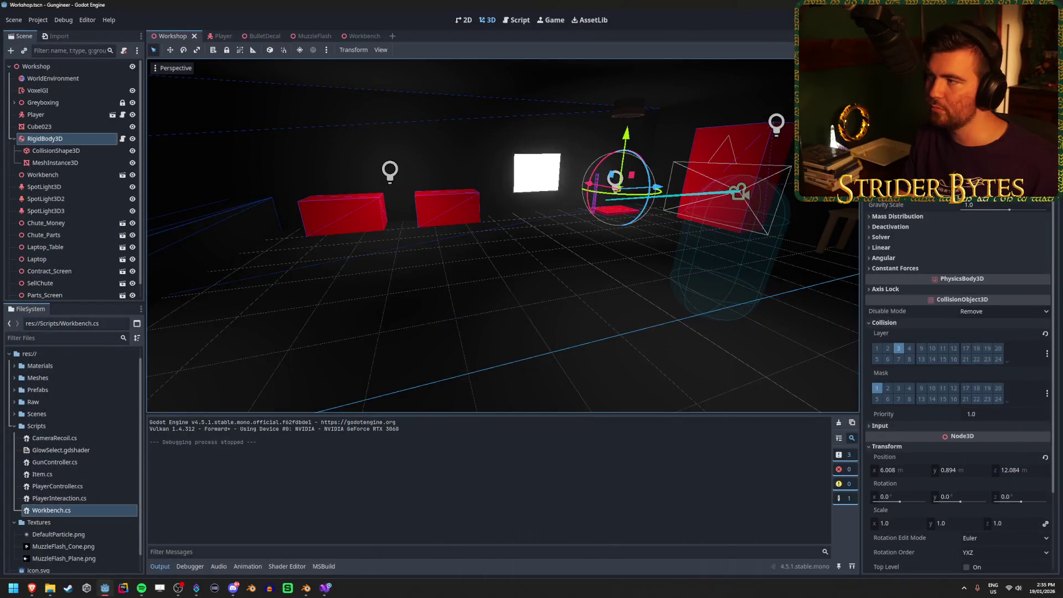
Build and run the game, then stop it and view the Debugger Errors list
key(F5)
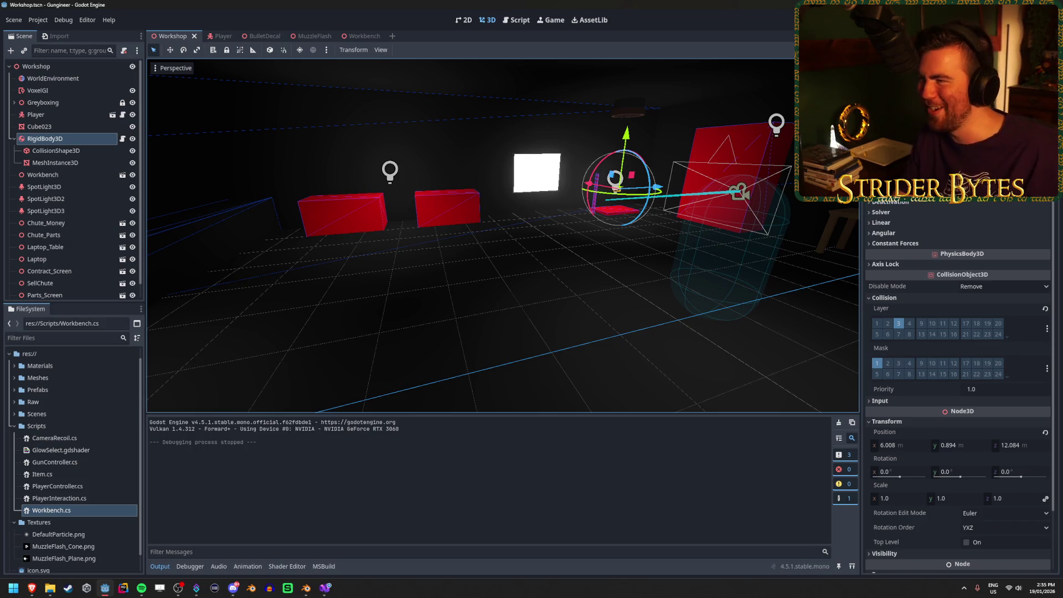
key(F5)
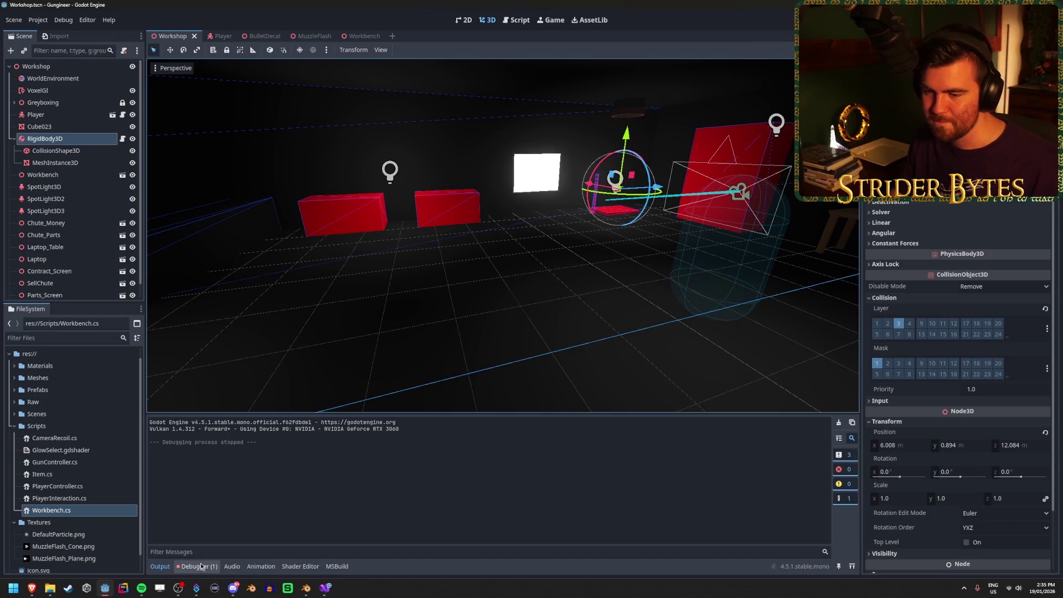
click(202, 567)
click(463, 503)
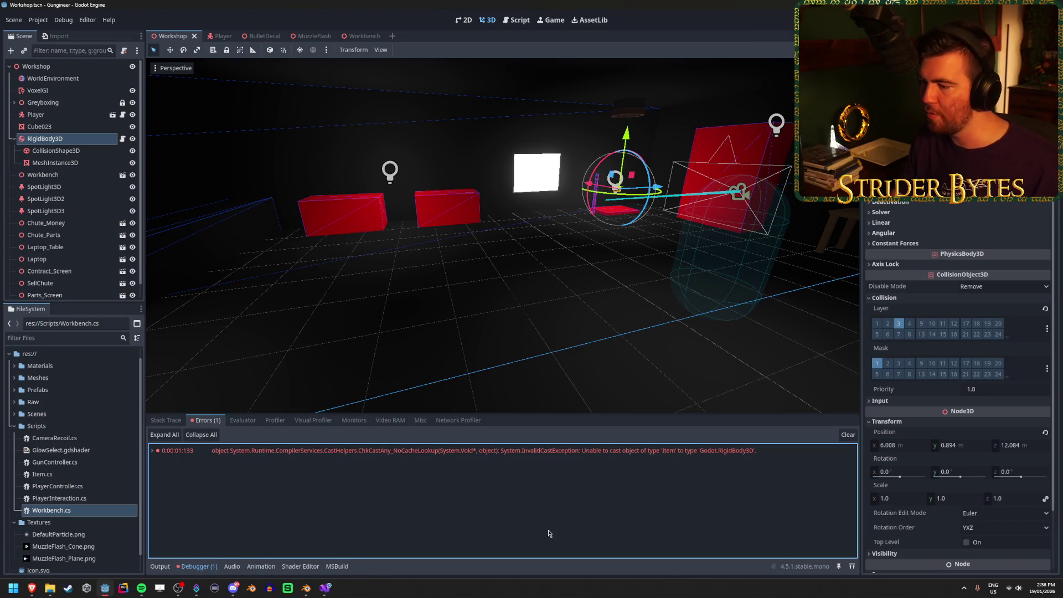
right_click(548, 360)
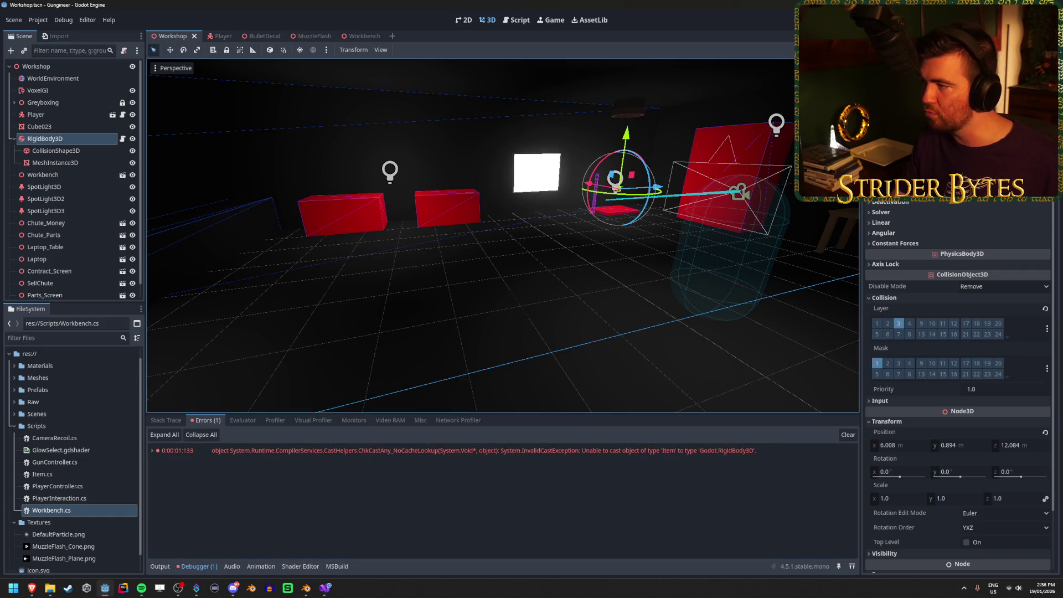
scroll(933, 381, down, 2)
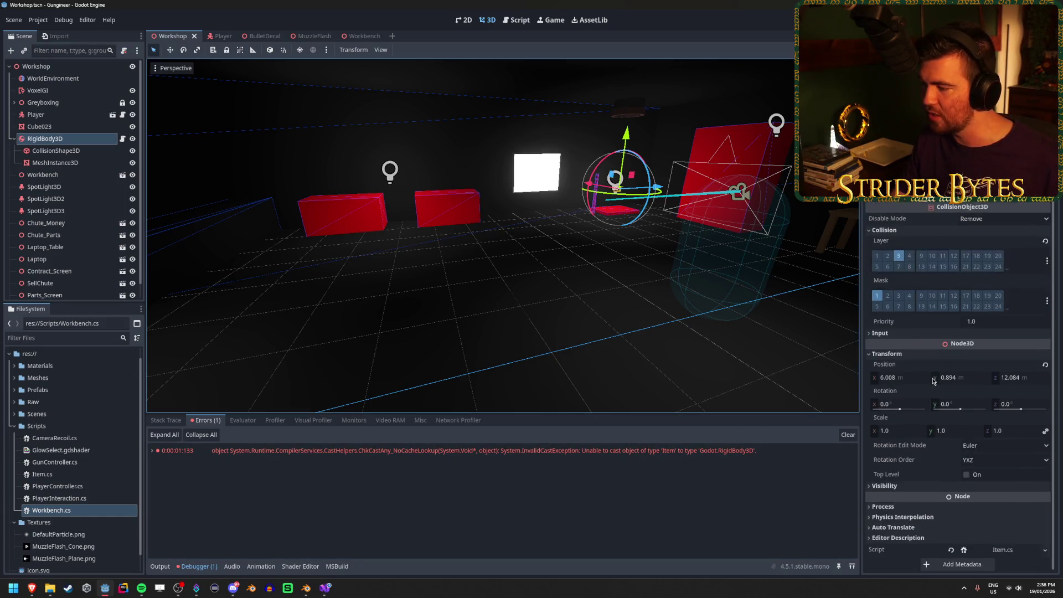
scroll(934, 381, up, 2)
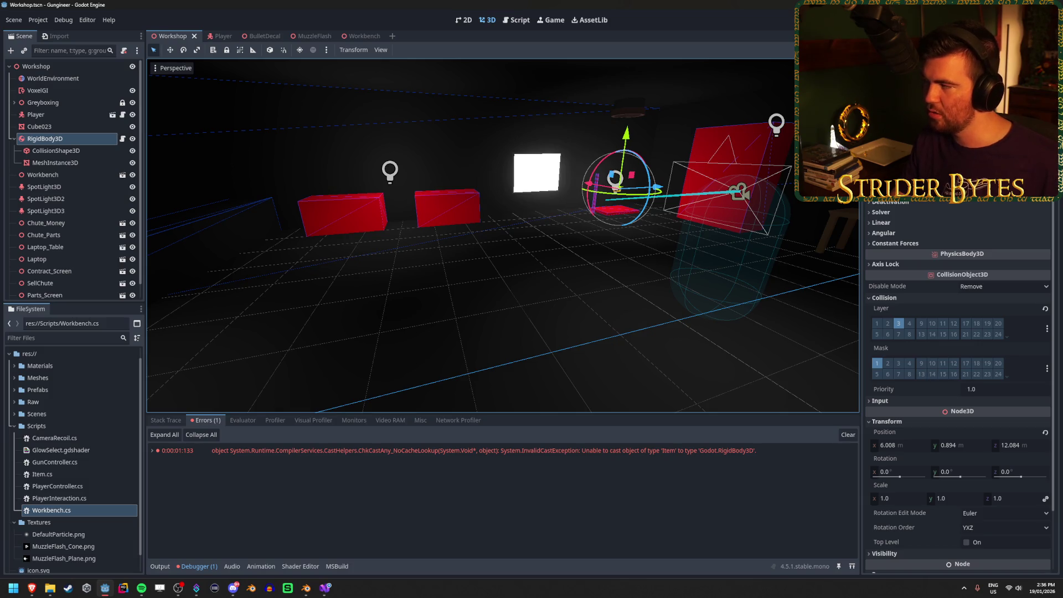
Compare Item.cs against the InvalidCastException in Godot's errors, then return to Visual Studio
key(alt+Tab)
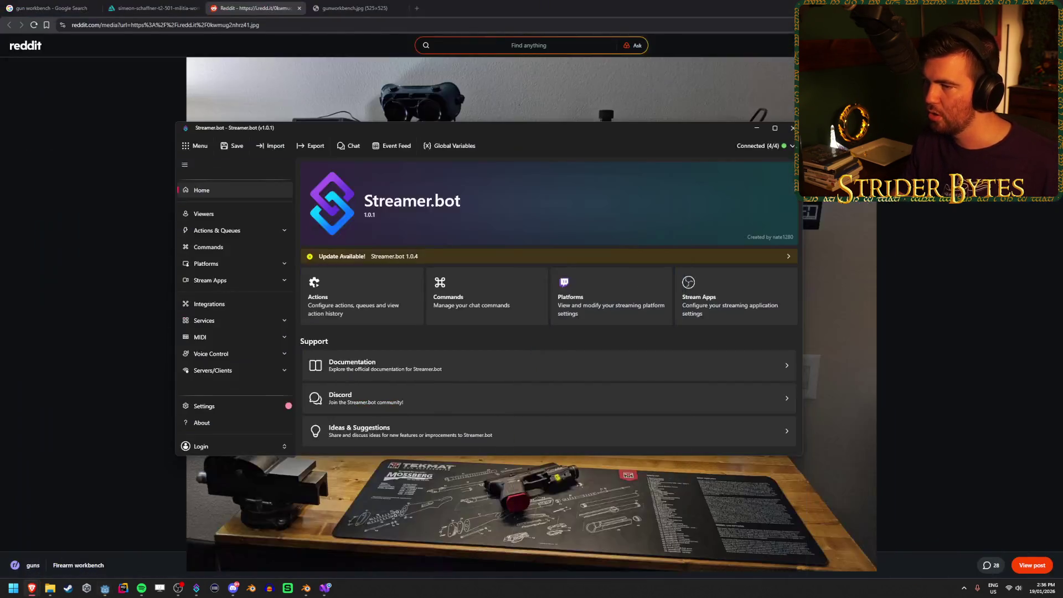
click(325, 588)
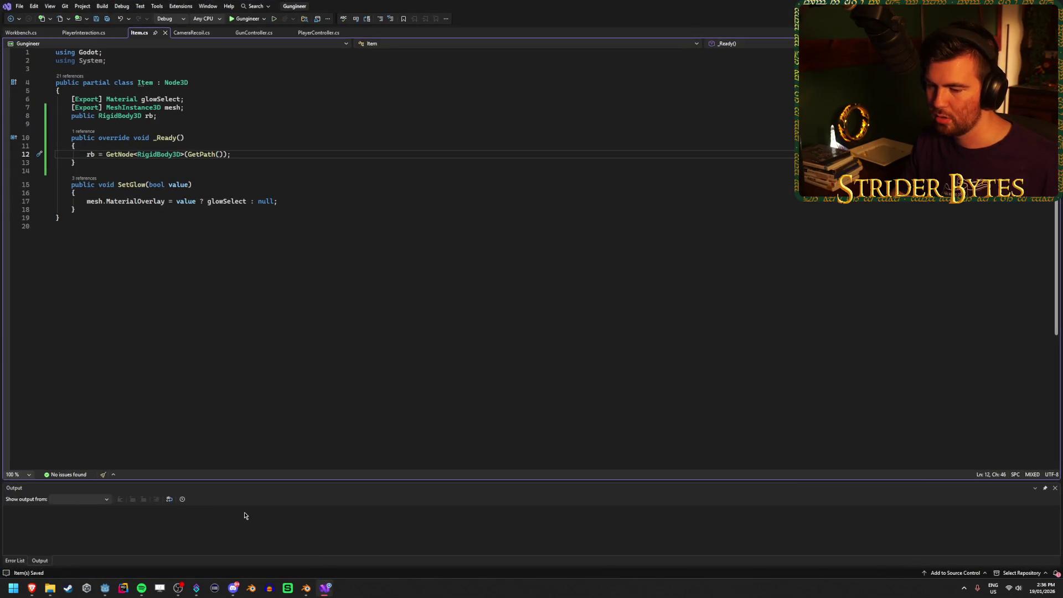
click(107, 588)
click(607, 527)
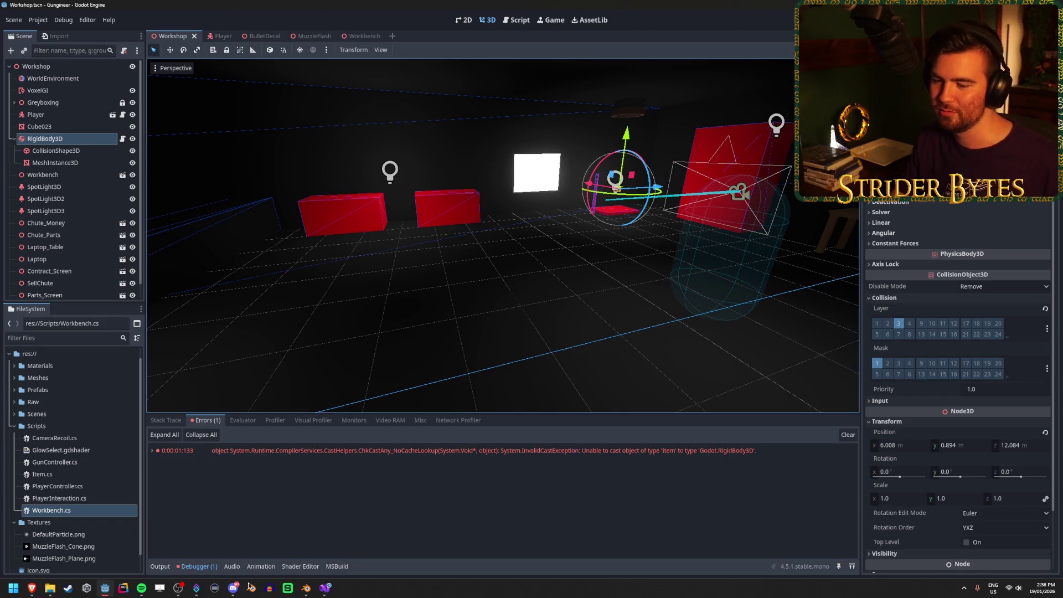
click(330, 589)
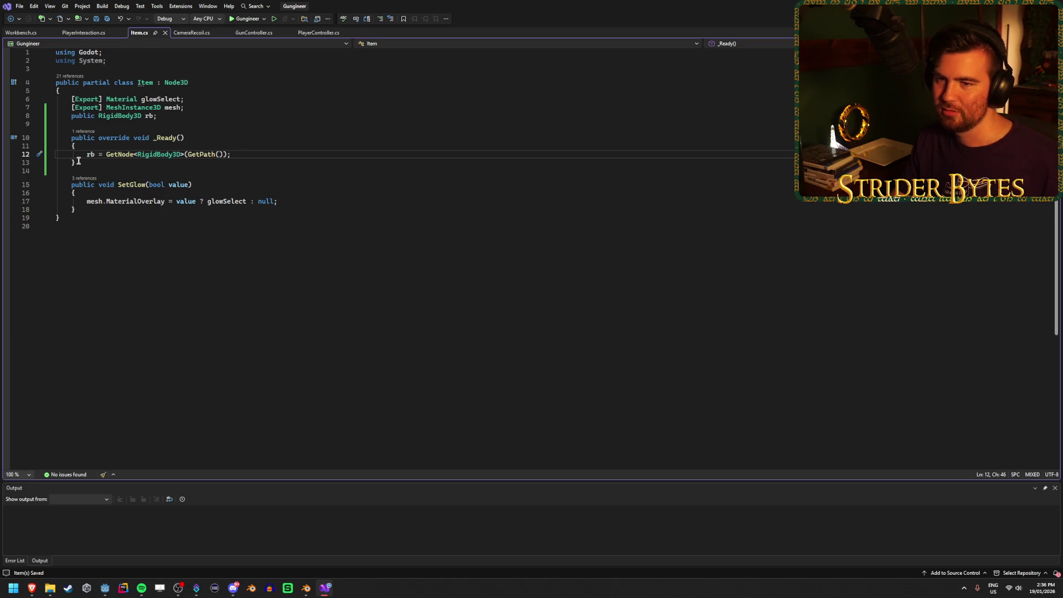
Delete the whole _Ready method from Item.cs and save
drag(76, 162, 20, 138)
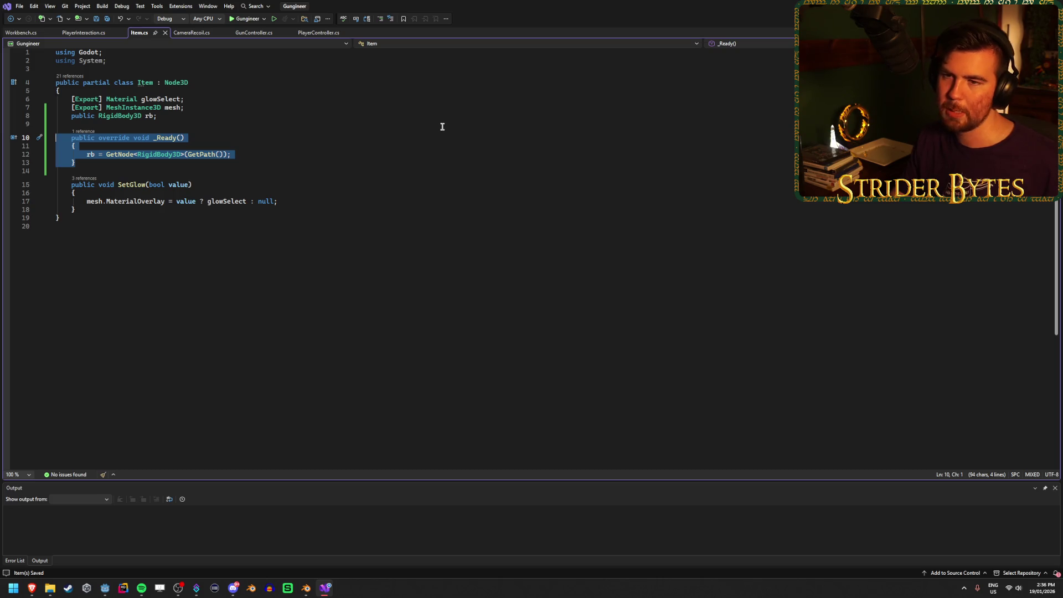
key(BackSpace)
key(BackSpace)
key(BackSpace)
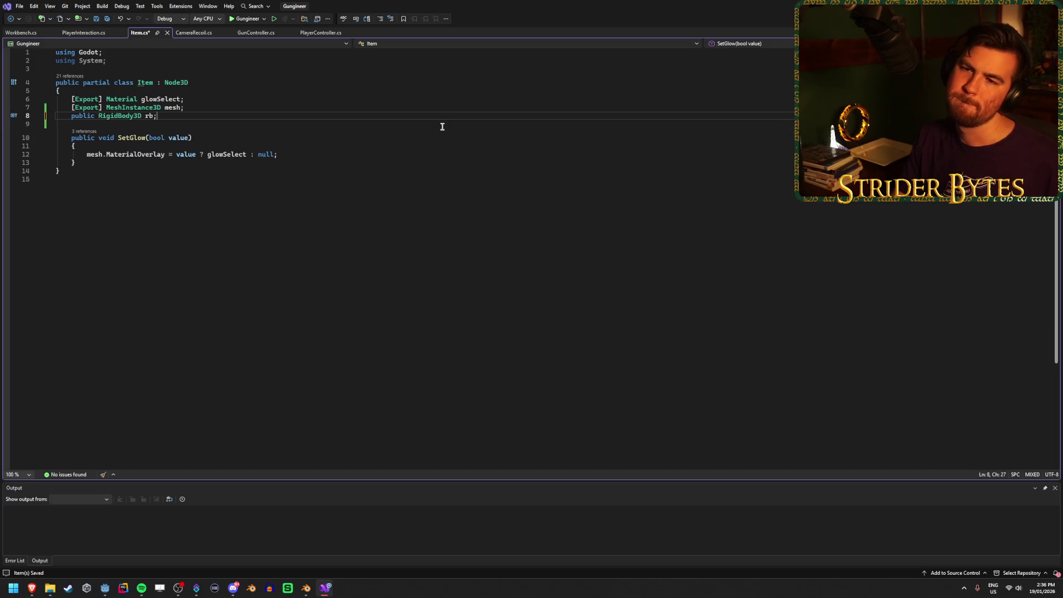
key(ctrl+s)
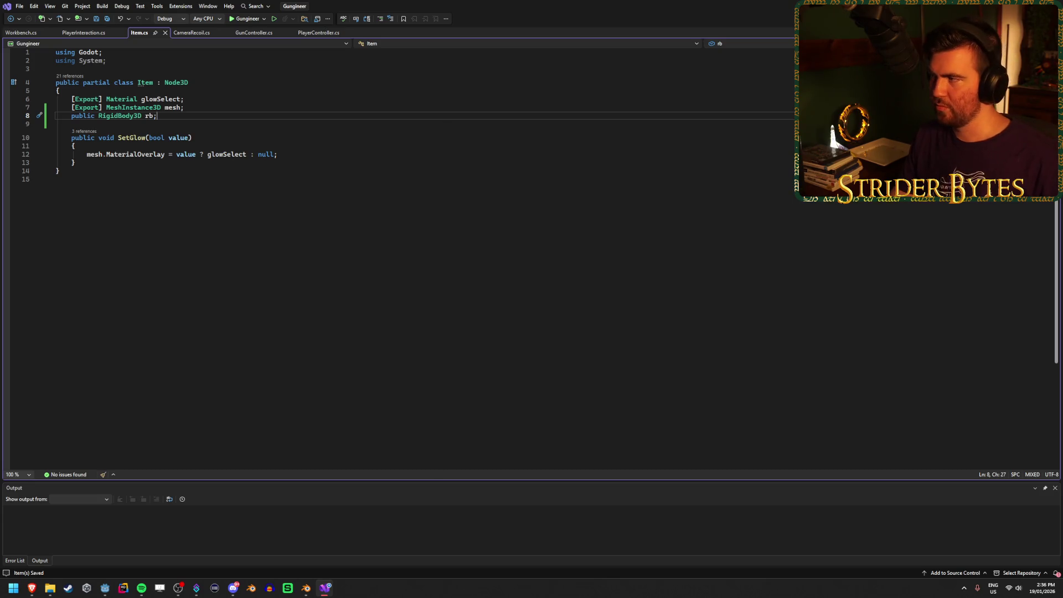
Bring up the RigidBody3D documentation page showing apply_force and apply_impulse
key(alt+Tab)
mouse_move(31, 587)
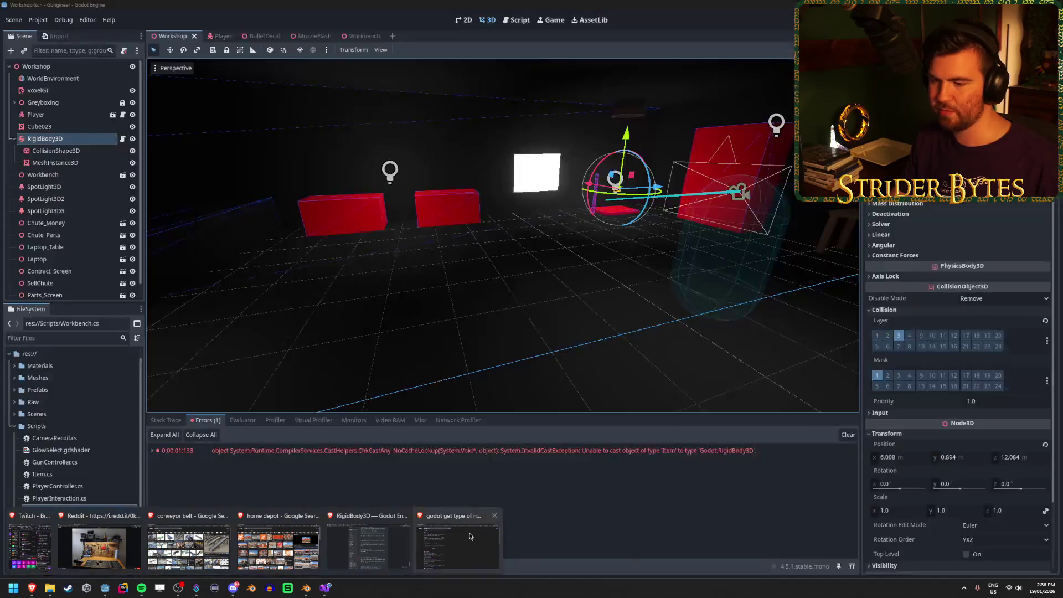
click(368, 545)
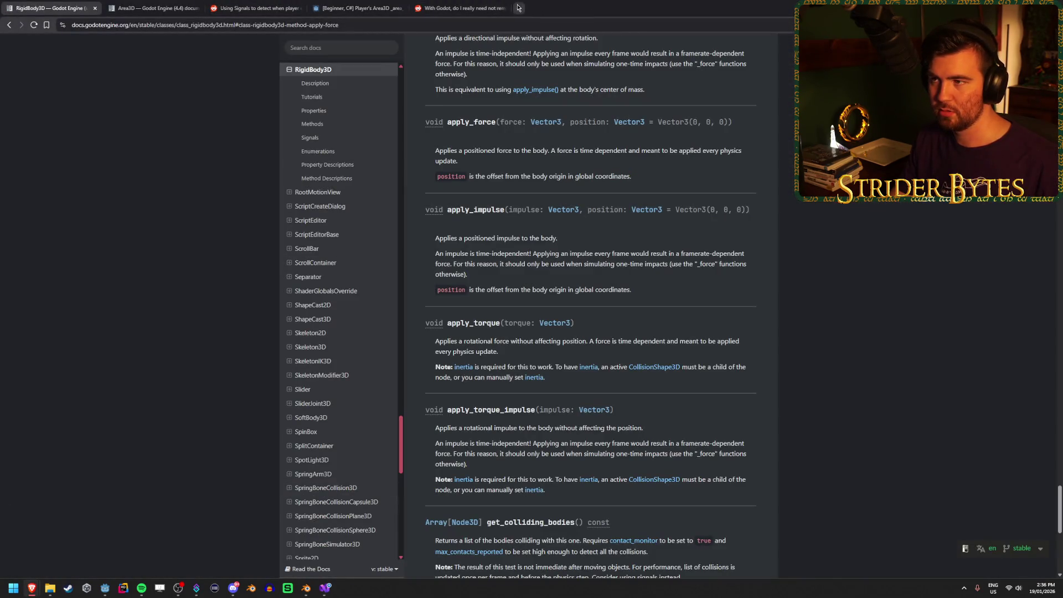
Open a fresh browser tab and close the three leftover reference tabs
click(519, 8)
middle_click(148, 8)
middle_click(148, 8)
middle_click(148, 8)
middle_click(148, 8)
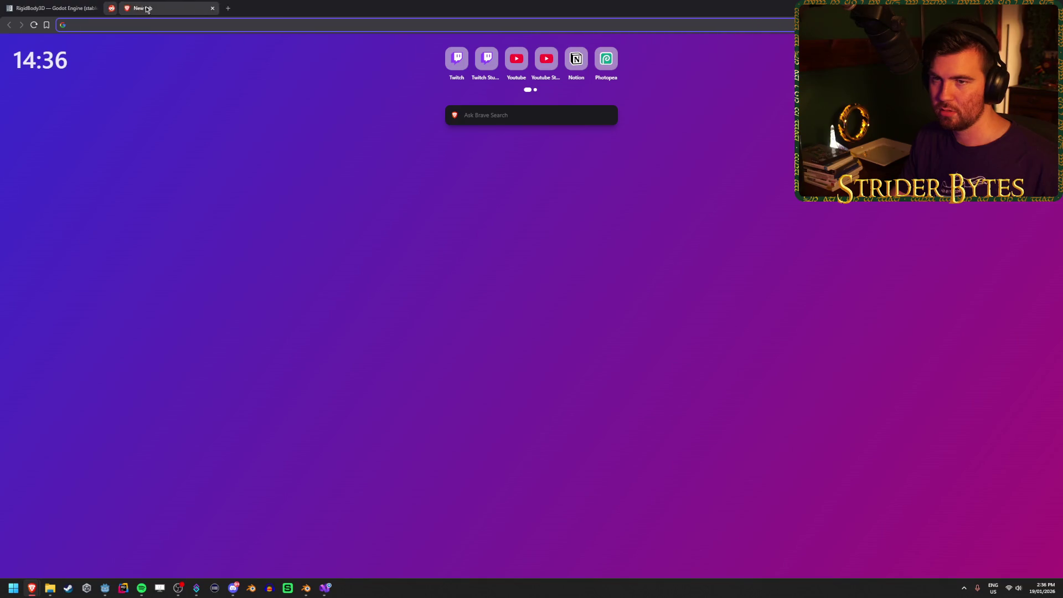
Search Google for 'godot script on node', then return to Godot
text(godot sc)
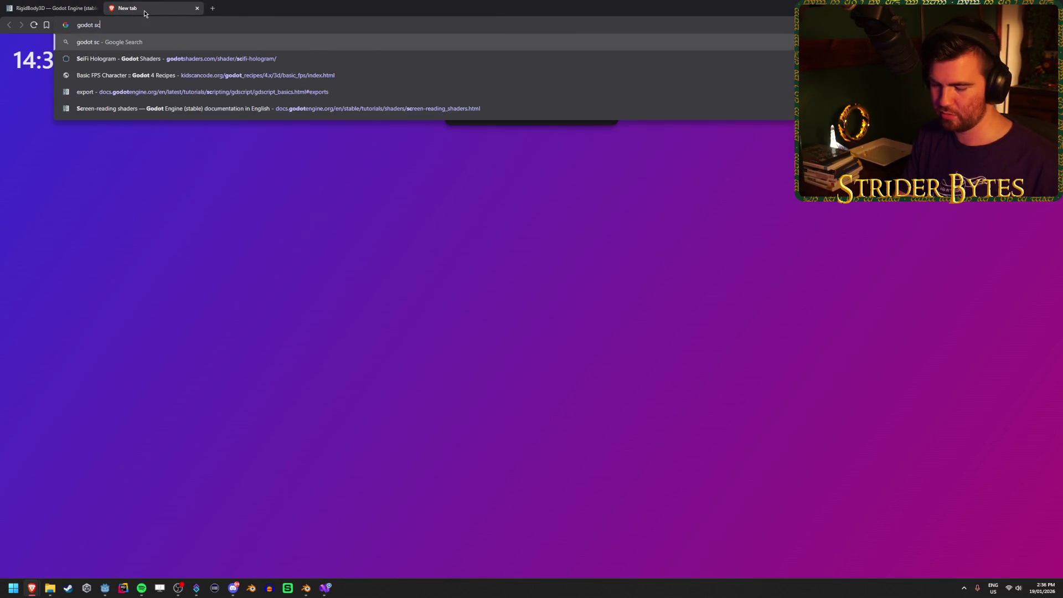
text(ript on)
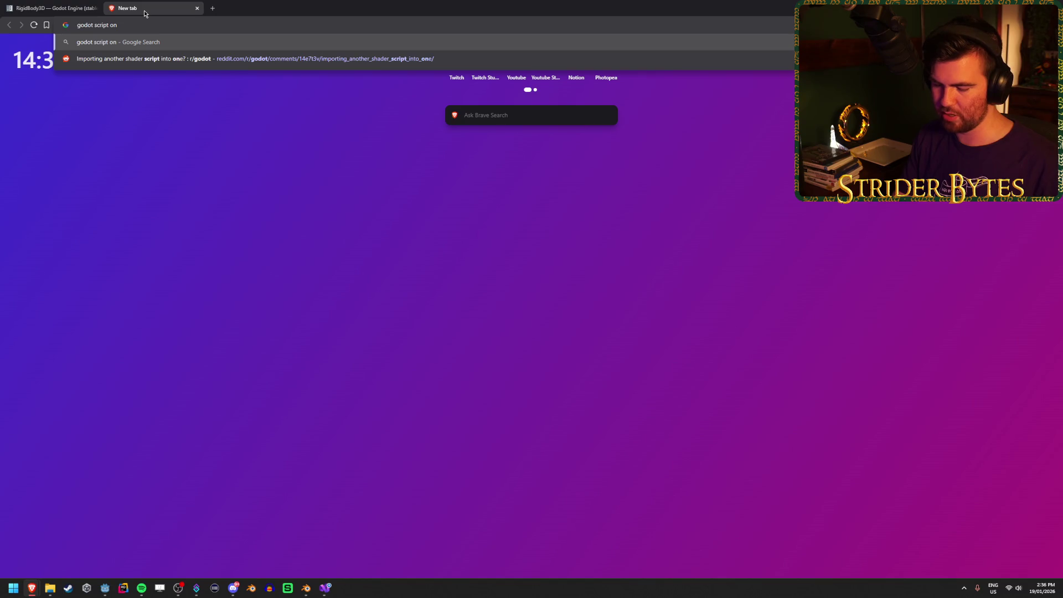
text( node)
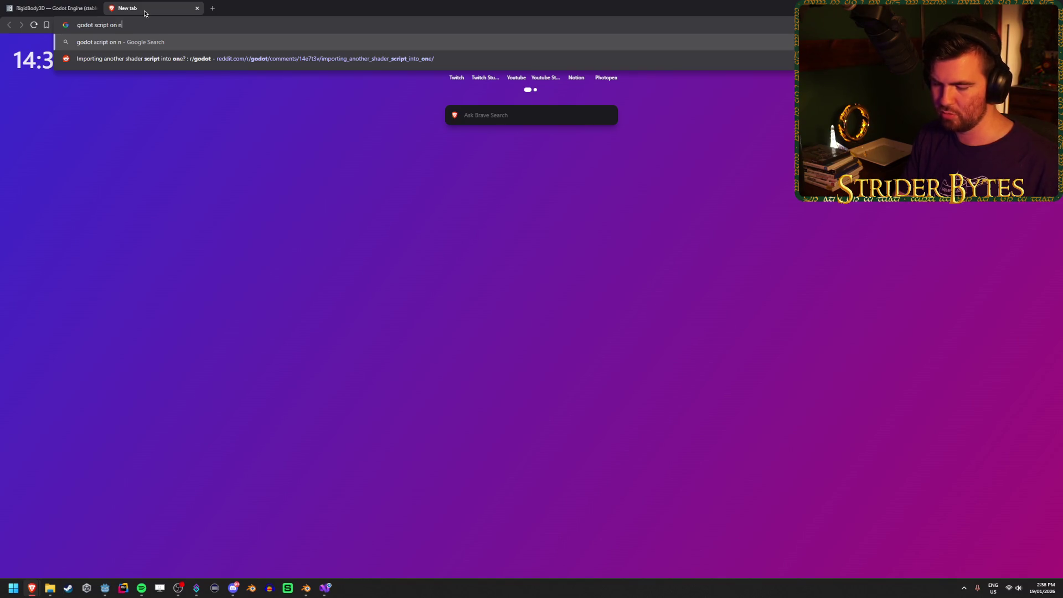
key(Return)
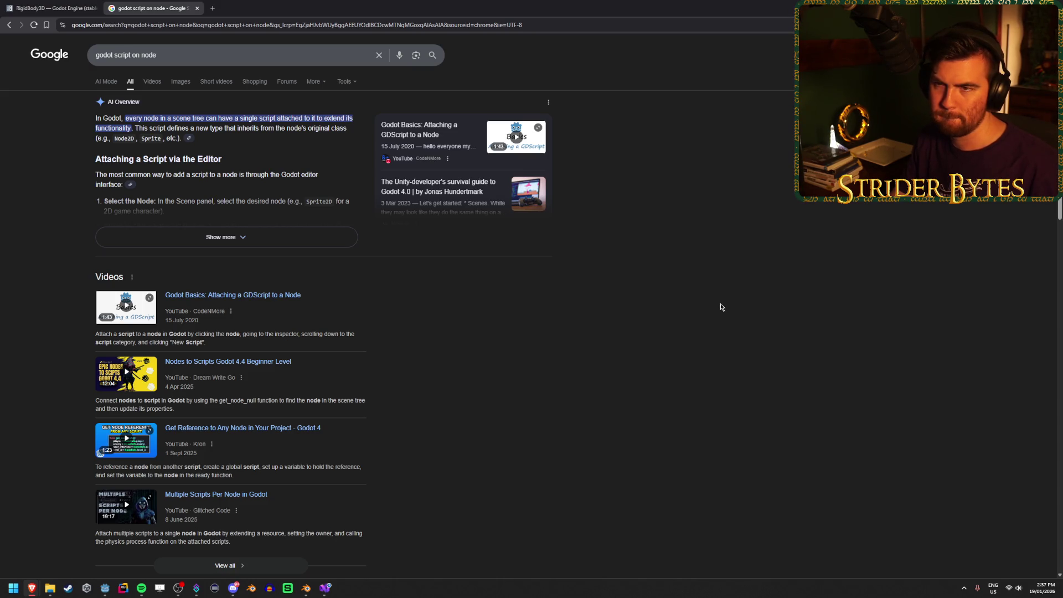
key(alt+Tab)
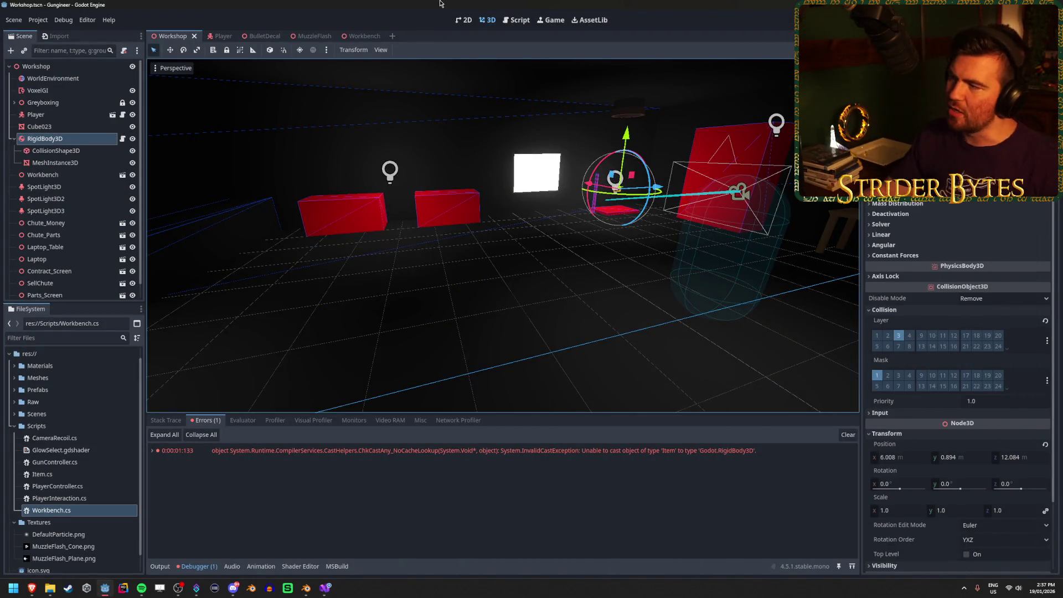
Change Item's base class from Node3D to RigidBody3D in Item.cs
key(alt+Tab)
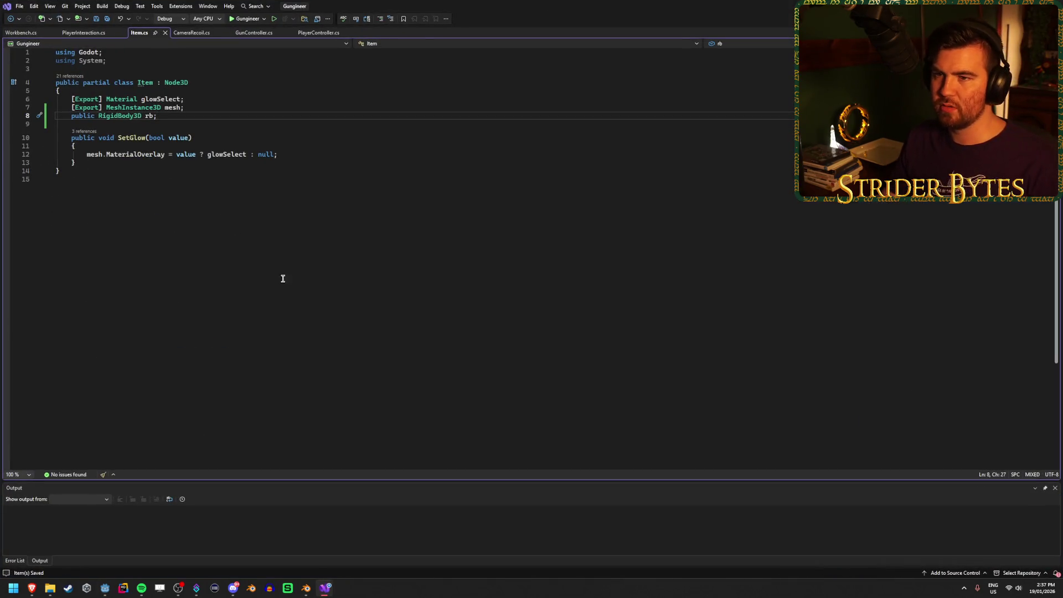
double_click(182, 82)
text(Rigid)
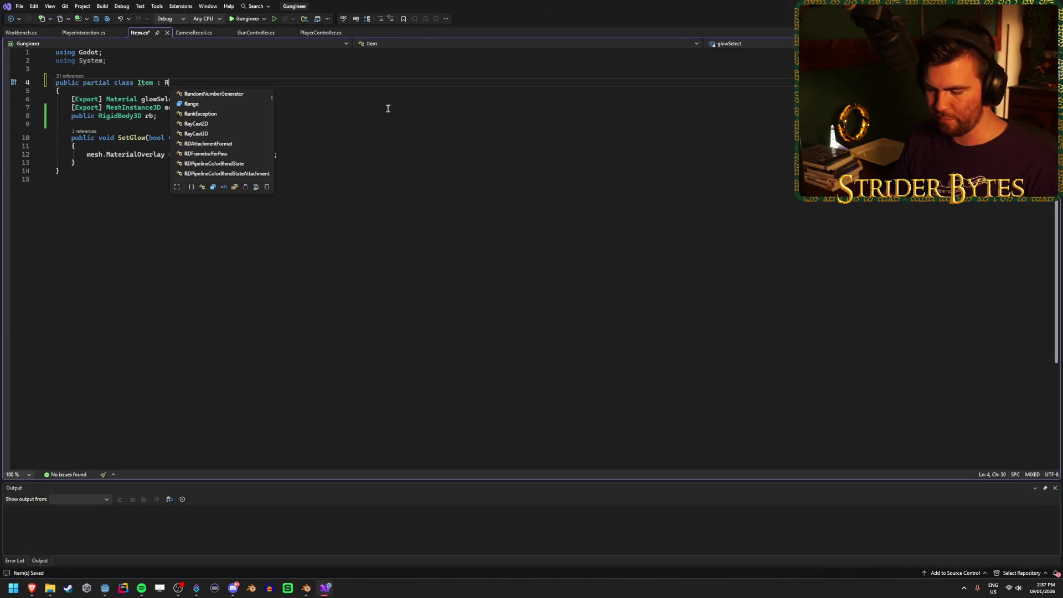
key(Down)
key(Tab)
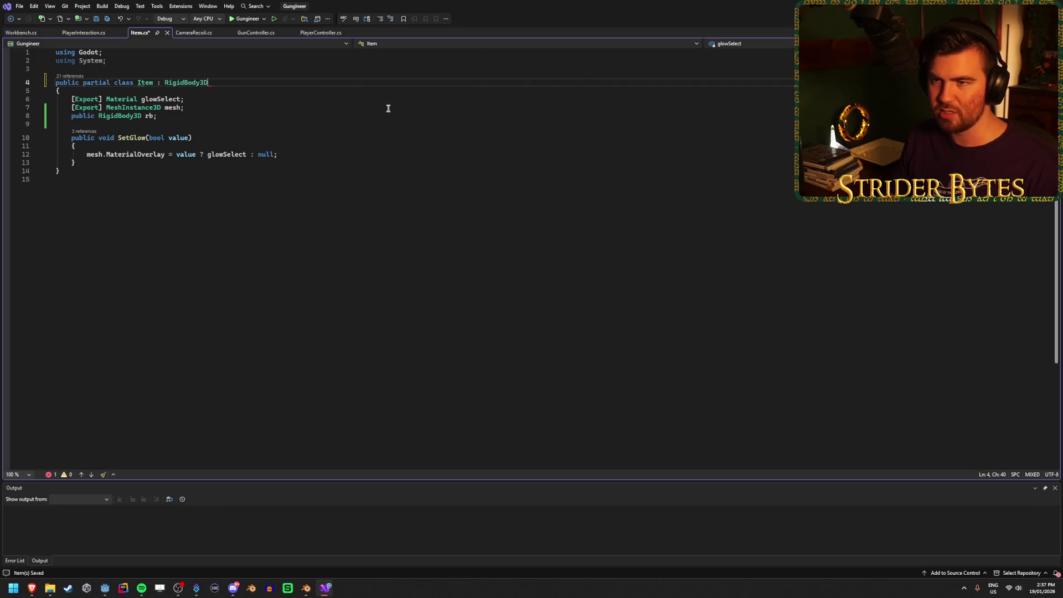
Remove the redundant 'public RigidBody3D rb;' field, then return to Godot
click(354, 114)
key(ctrl+x)
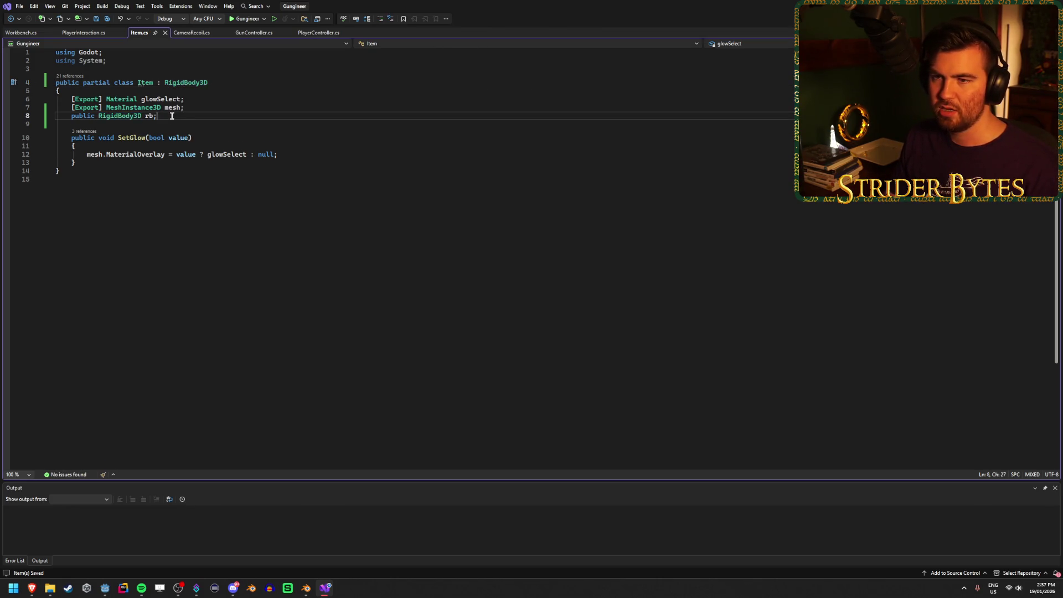
click(361, 107)
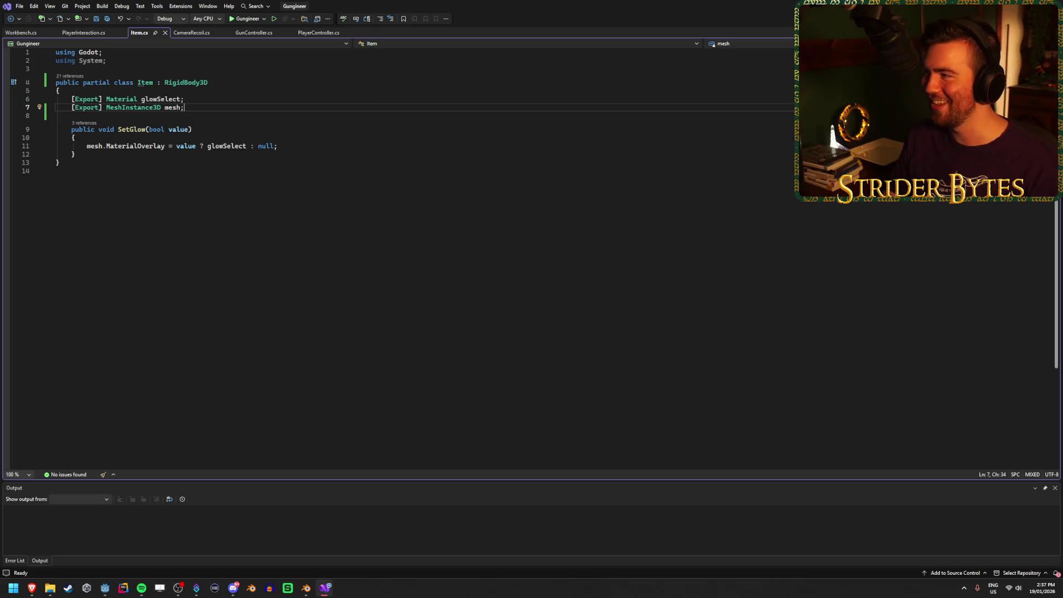
key(alt+Tab)
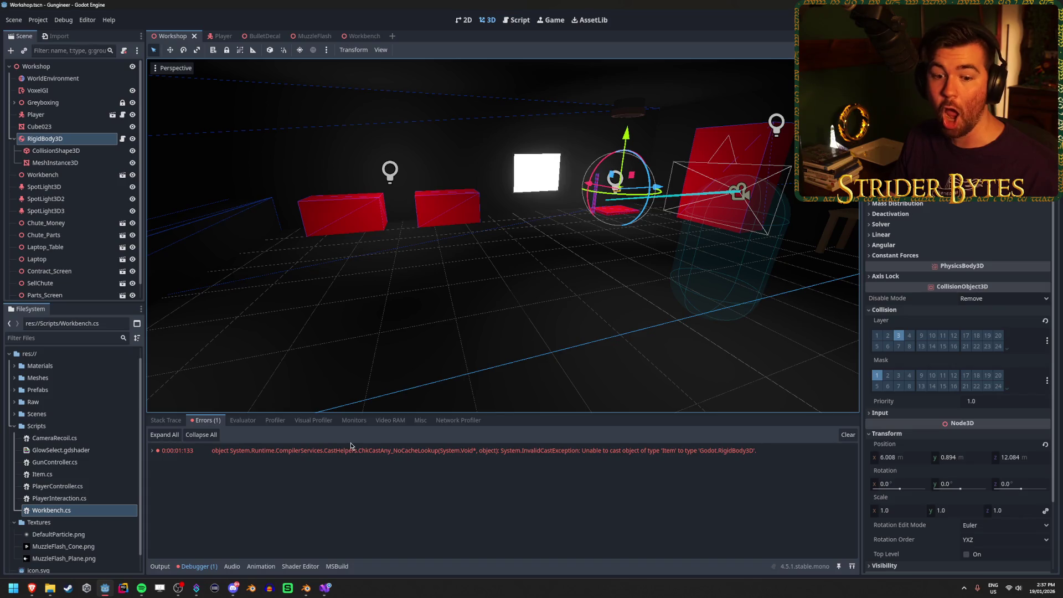
mouse_move(326, 589)
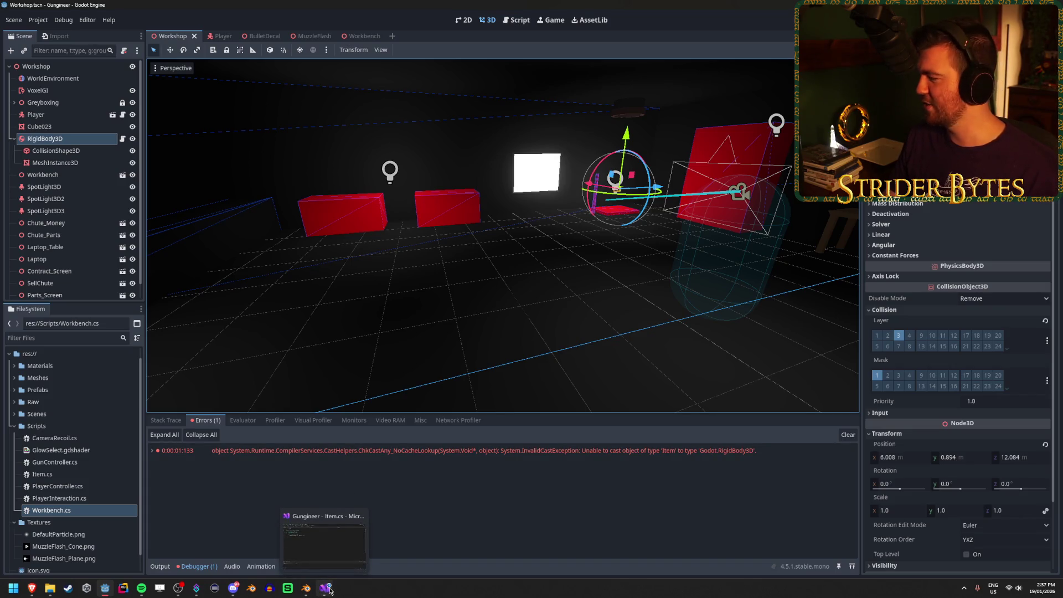
In PlayerInteraction.cs, uncomment the Freeze line in Interact and set it directly on heldItem
click(326, 588)
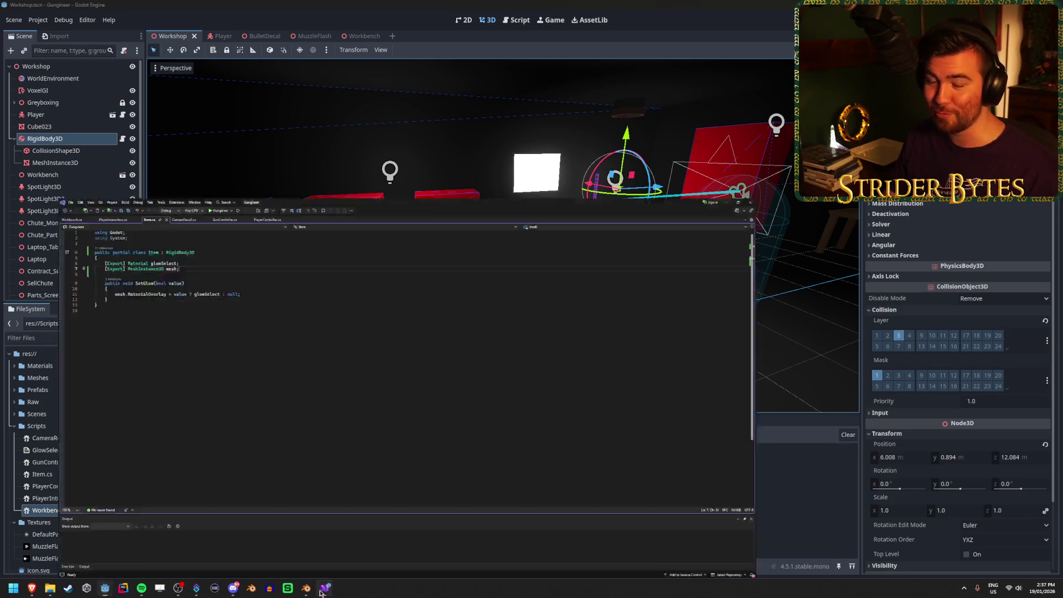
click(86, 34)
scroll(77, 272, down, 4)
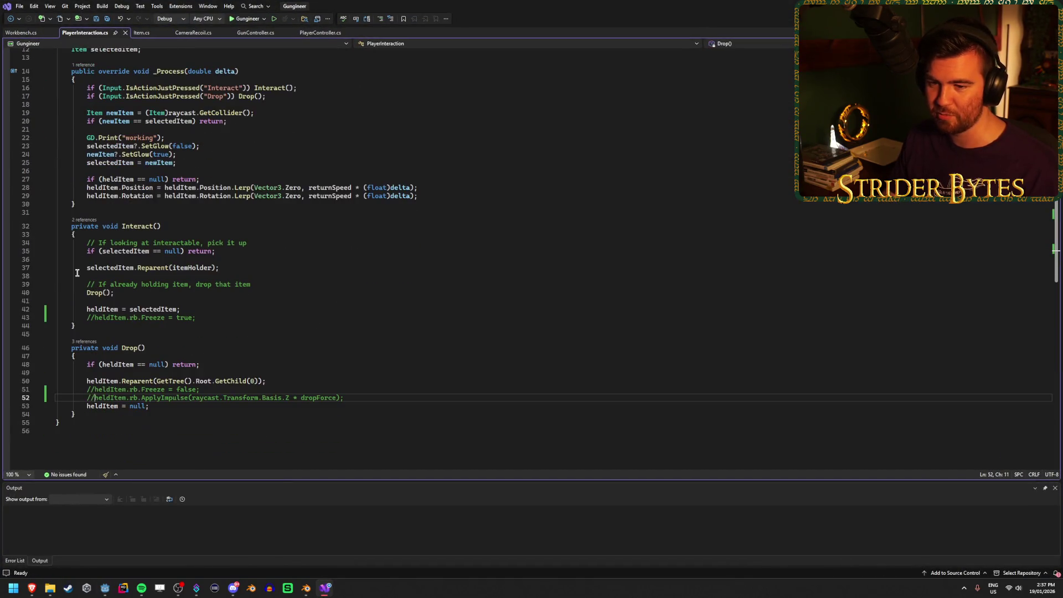
click(89, 318)
key(Delete)
key(Delete)
key(ctrl+s)
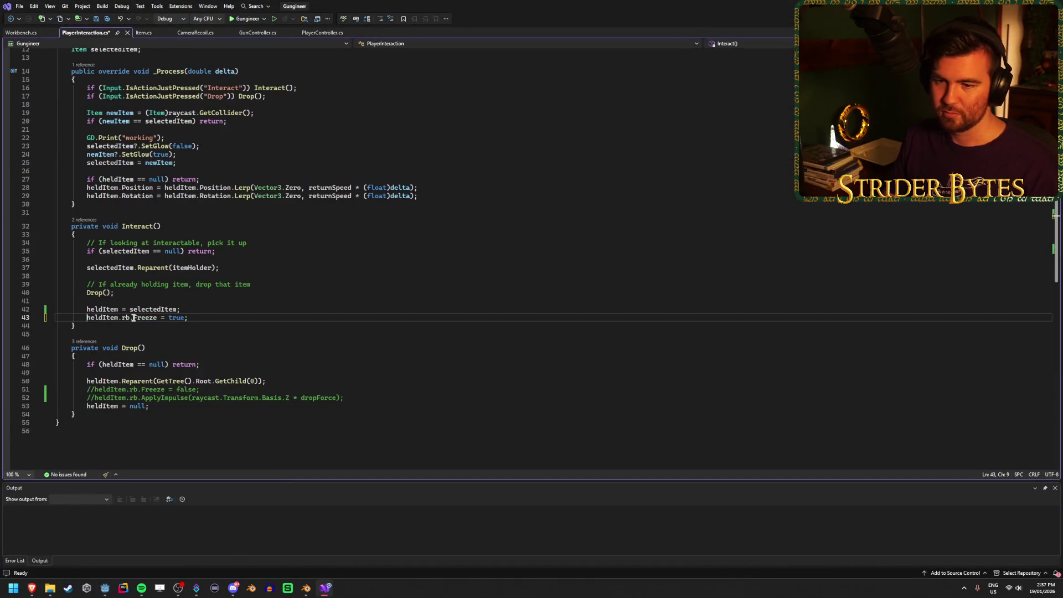
click(129, 317)
key(BackSpace)
key(BackSpace)
key(BackSpace)
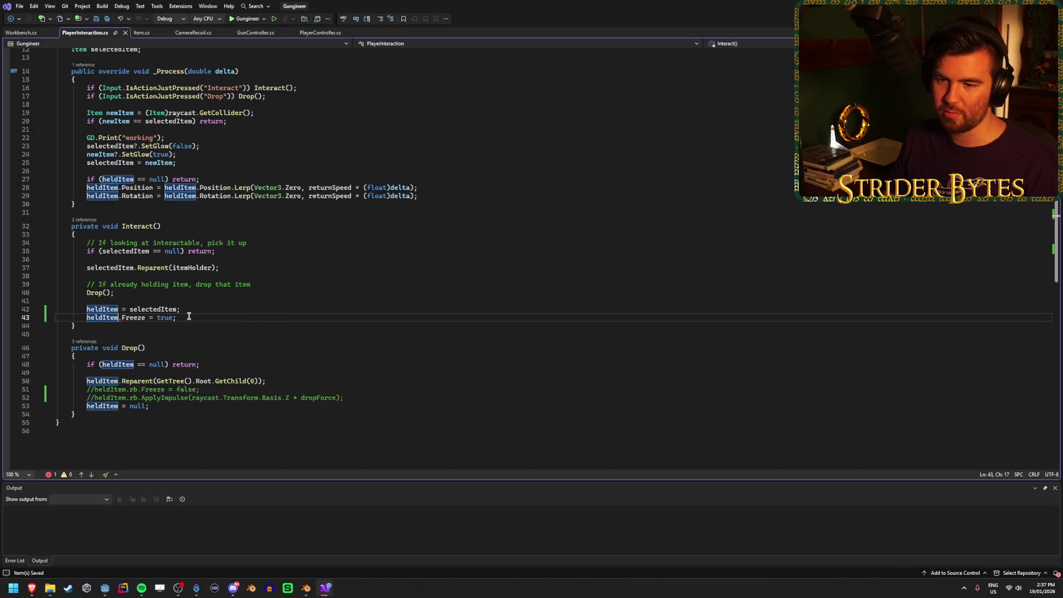
Uncomment Drop's Freeze and ApplyImpulse lines, drop 'rb.' so they act on heldItem, and save
click(94, 391)
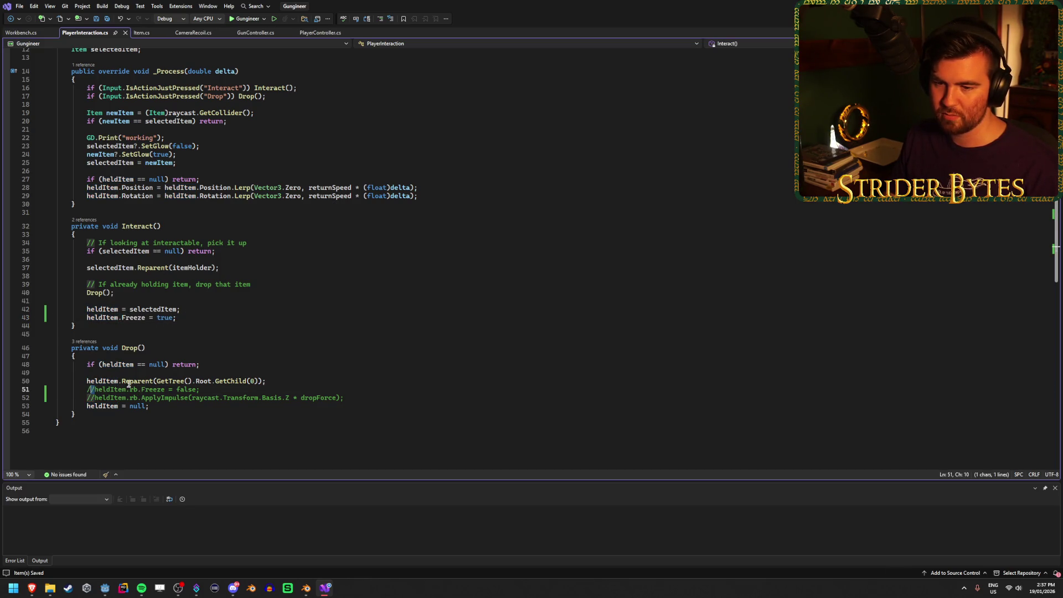
key(BackSpace)
key(BackSpace)
key(Down)
key(Delete)
key(Delete)
key(ctrl+s)
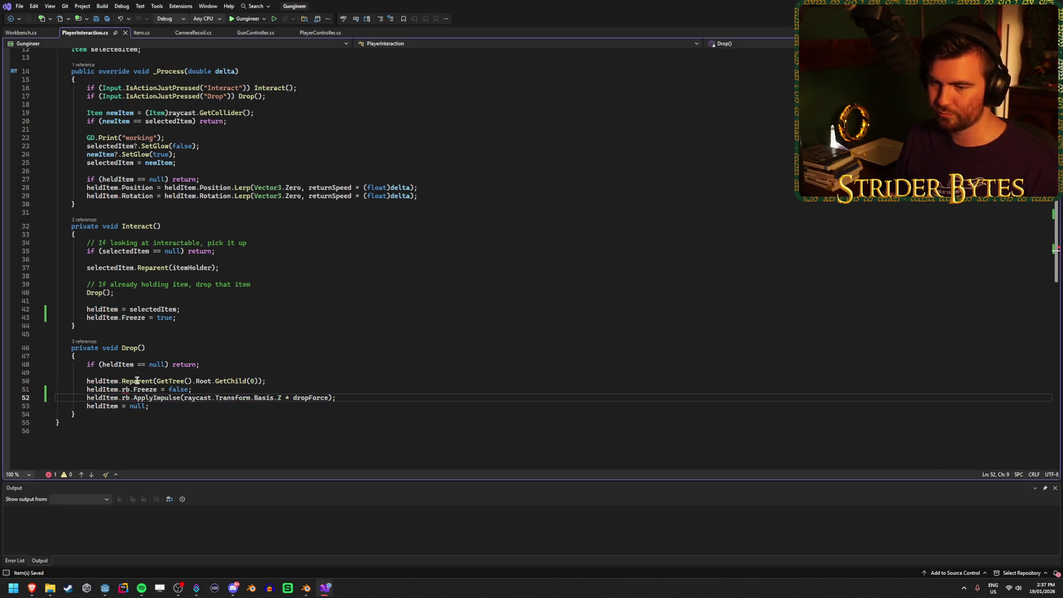
click(130, 397)
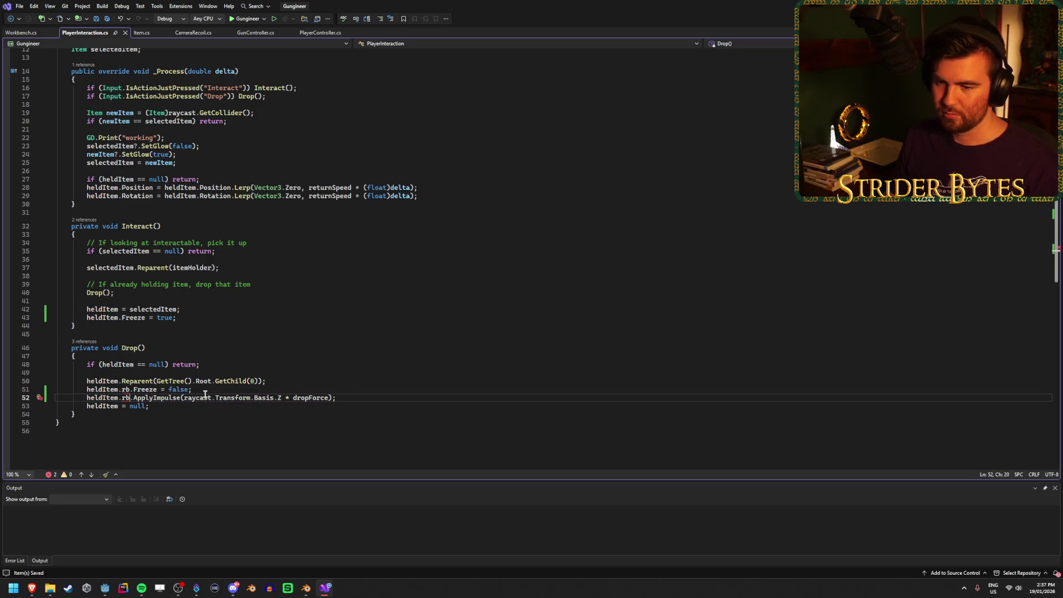
key(BackSpace)
key(BackSpace)
key(BackSpace)
key(Up)
key(Left)
key(Delete)
key(Delete)
key(Delete)
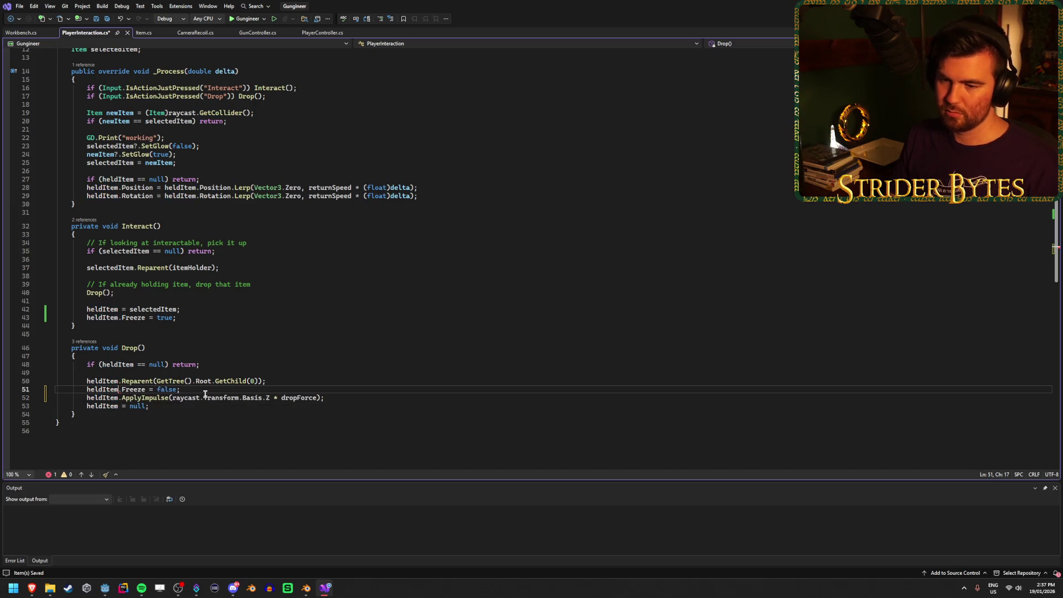
key(ctrl+s)
click(350, 400)
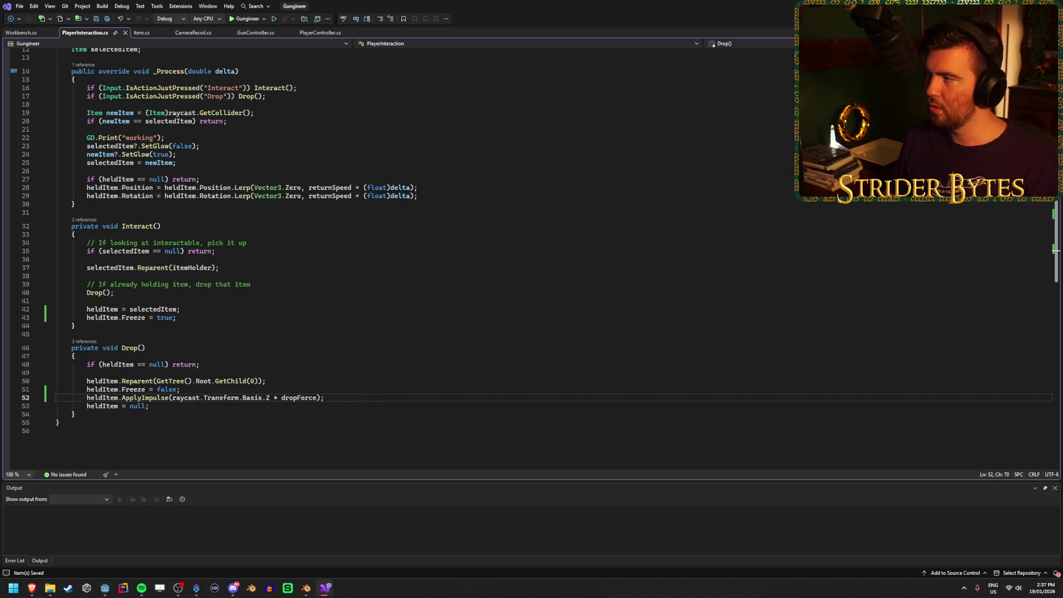
key(alt+Tab)
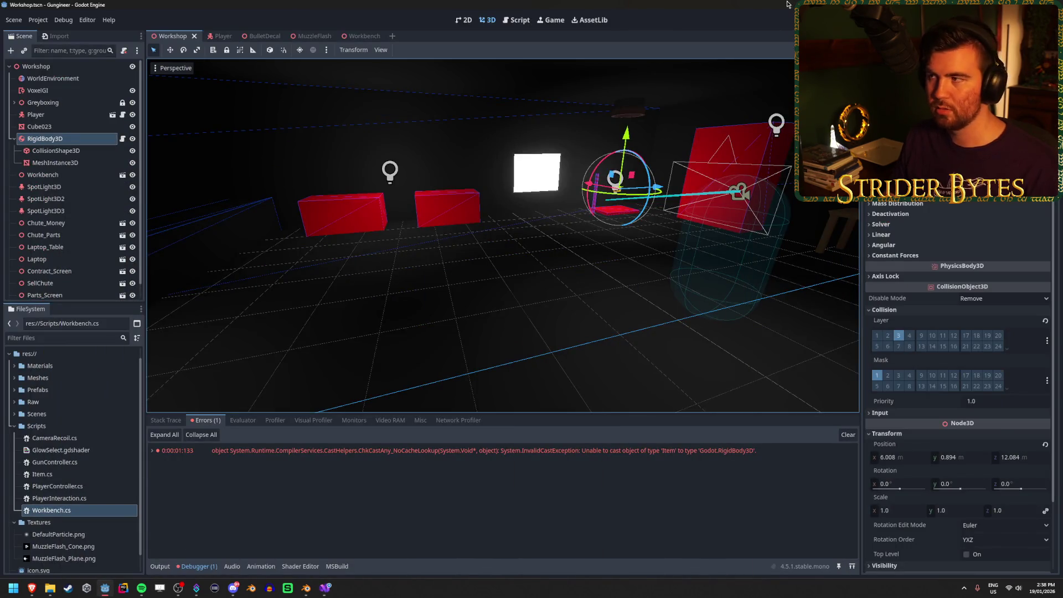
Play-test by picking up the gun from the red table, then stop and show the Remote tree
key(F5)
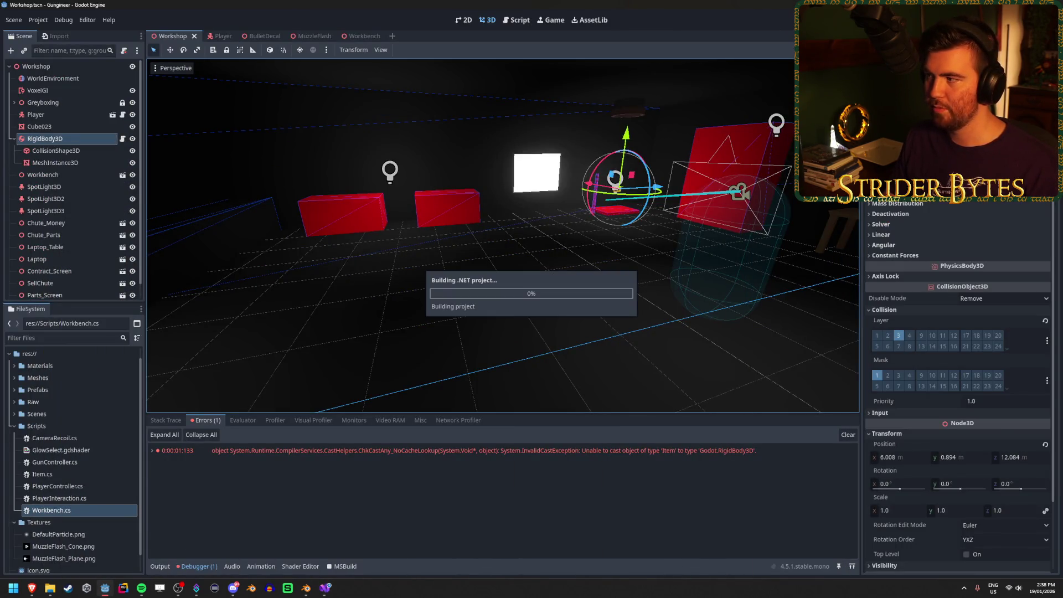
key(F5)
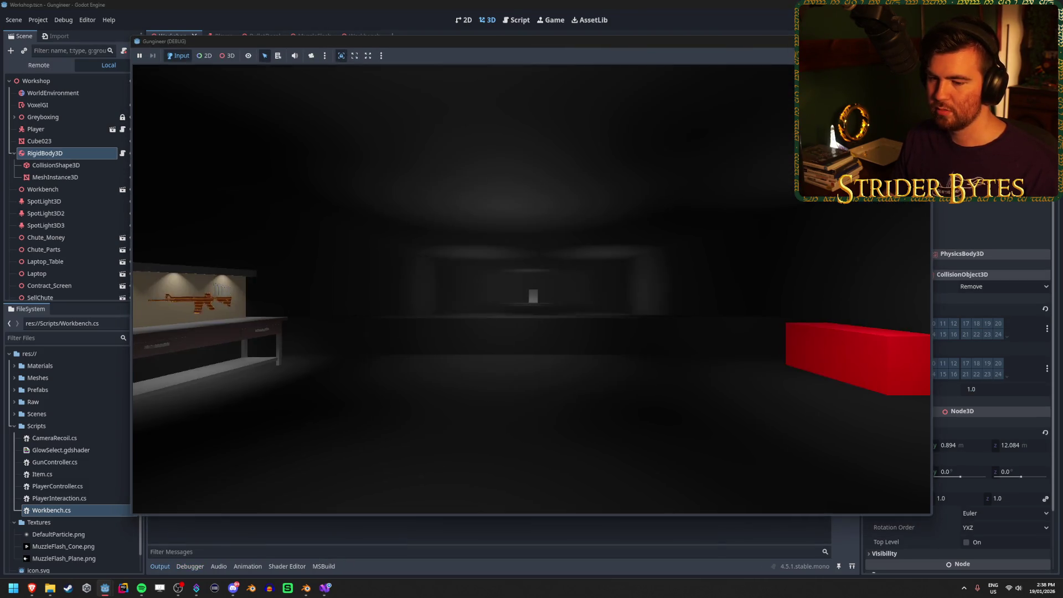
key(w)
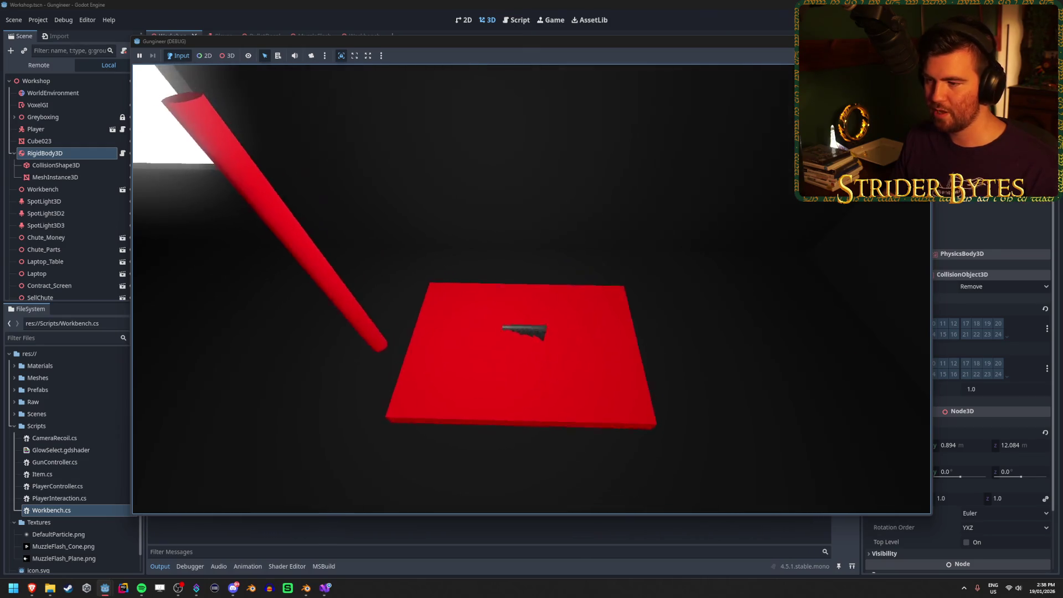
key(e)
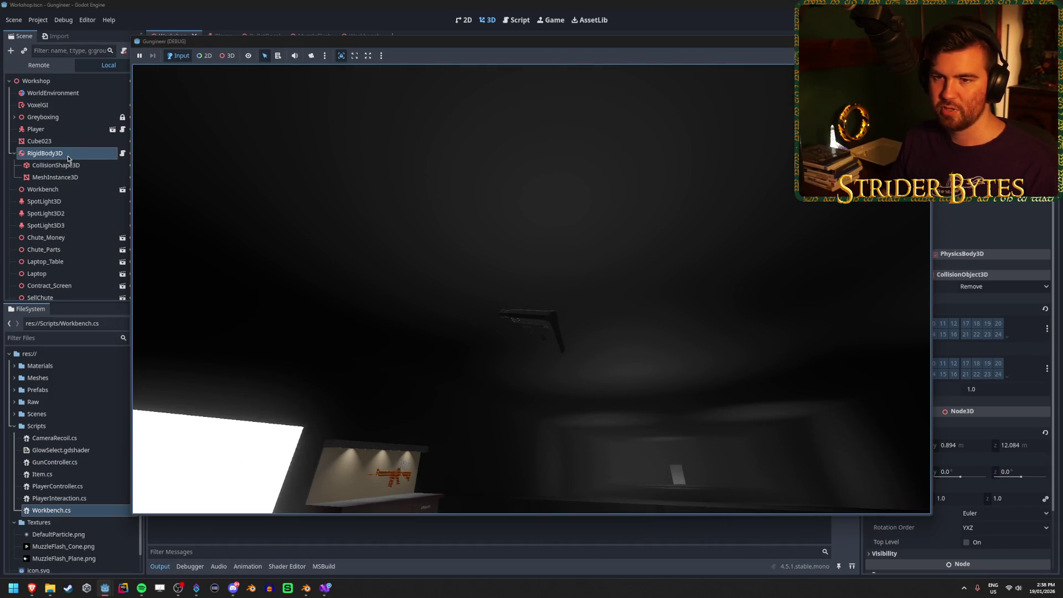
key(F8)
click(39, 65)
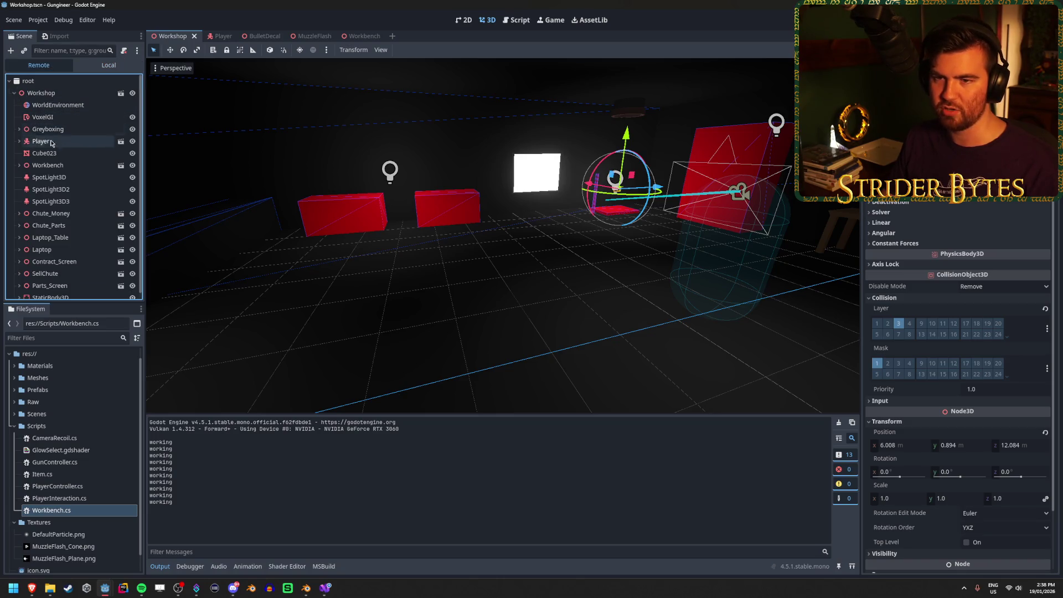
Expand Player > Player Camera > Gun Holder in the Remote tree and inspect the held RigidBody3D
click(19, 142)
click(76, 154)
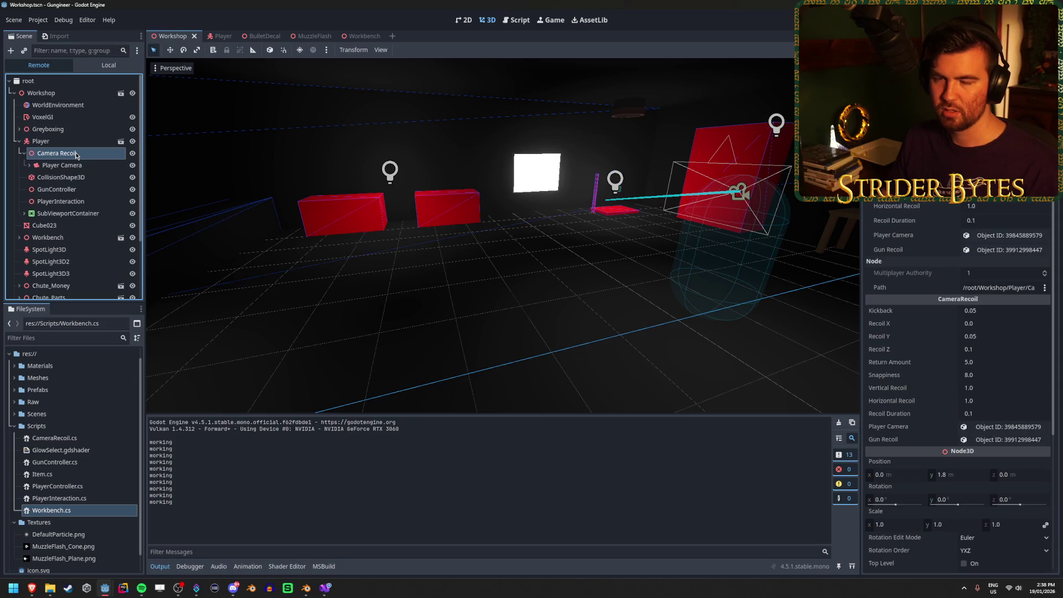
key(Down)
key(Right)
key(Down)
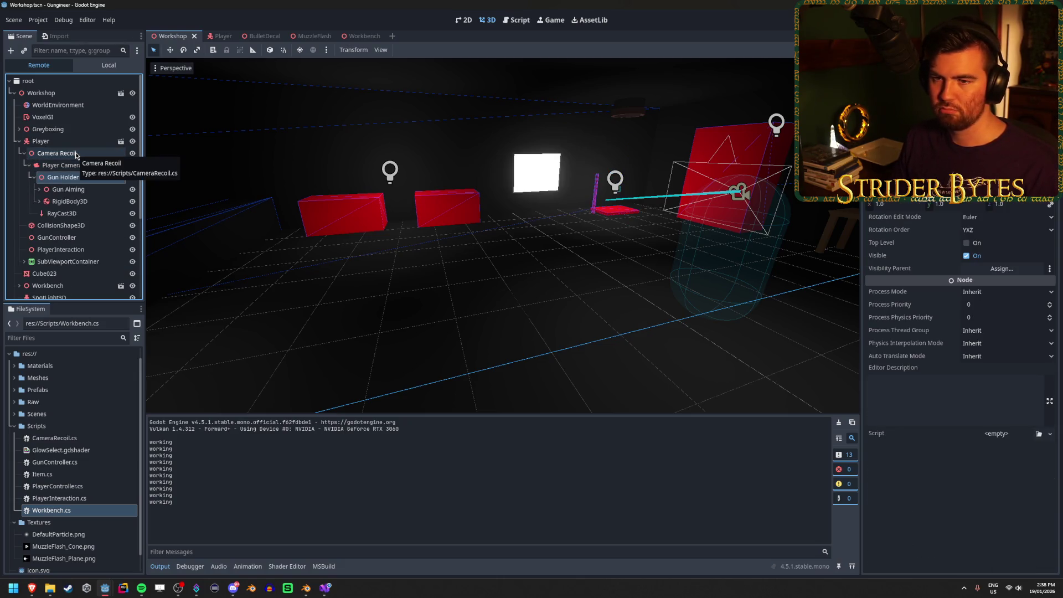
click(82, 203)
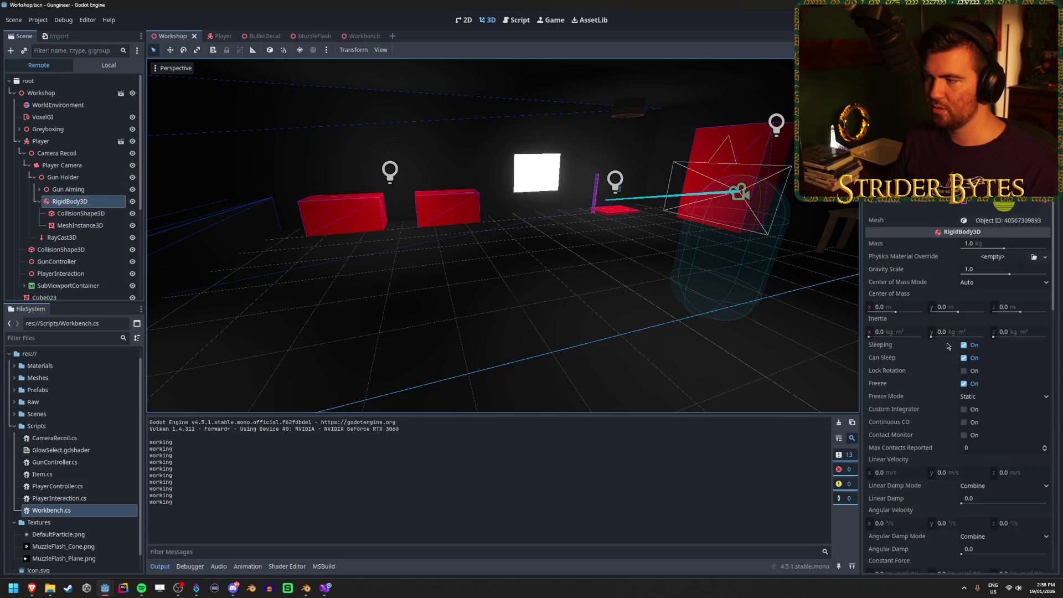
scroll(928, 240, down, 10)
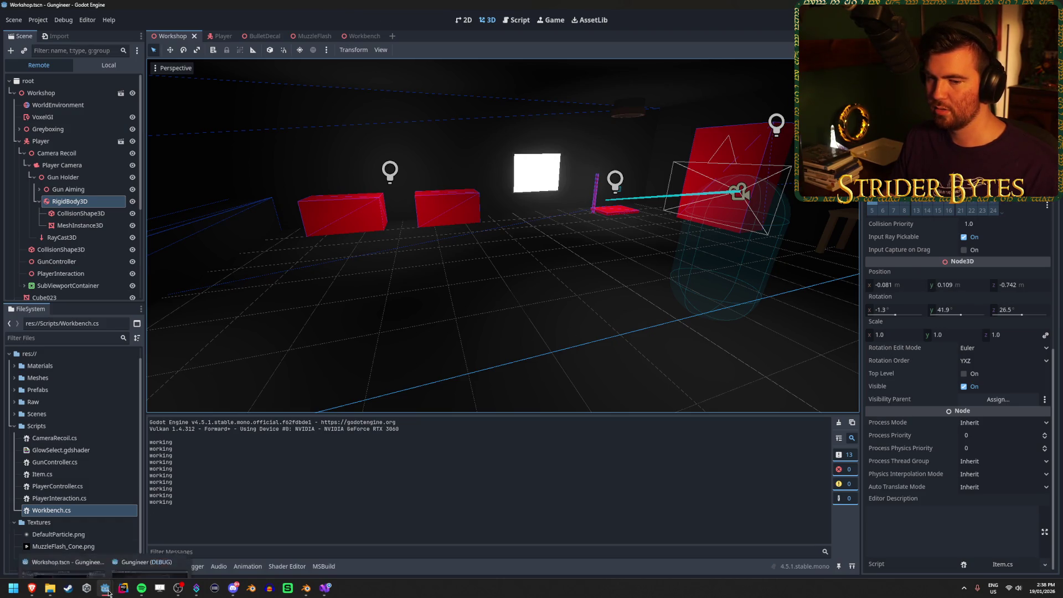
Check the held gun's oversized collision box in the game window, then stop the run
mouse_move(107, 590)
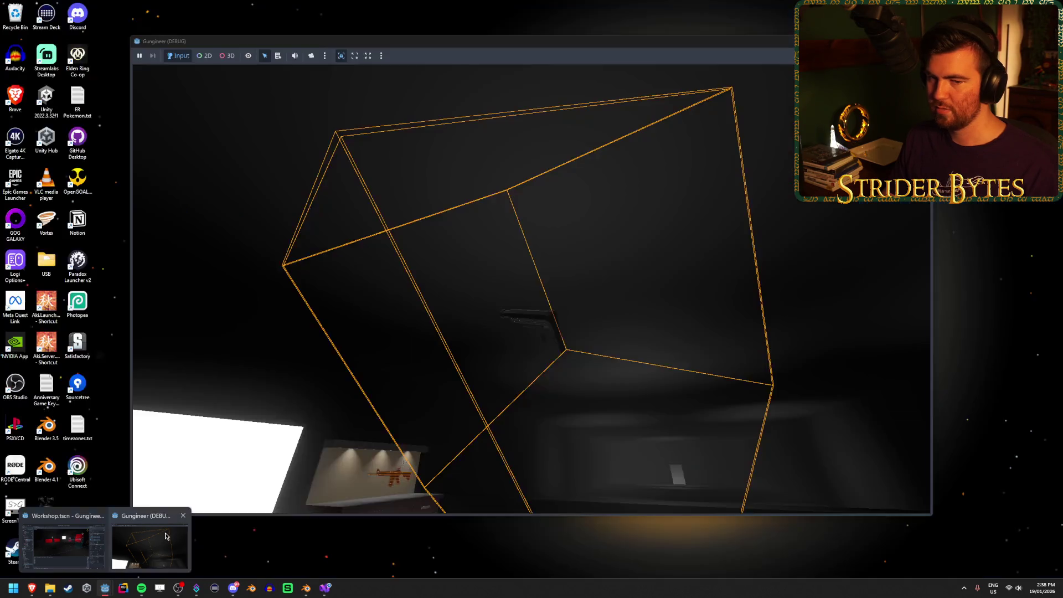
click(149, 546)
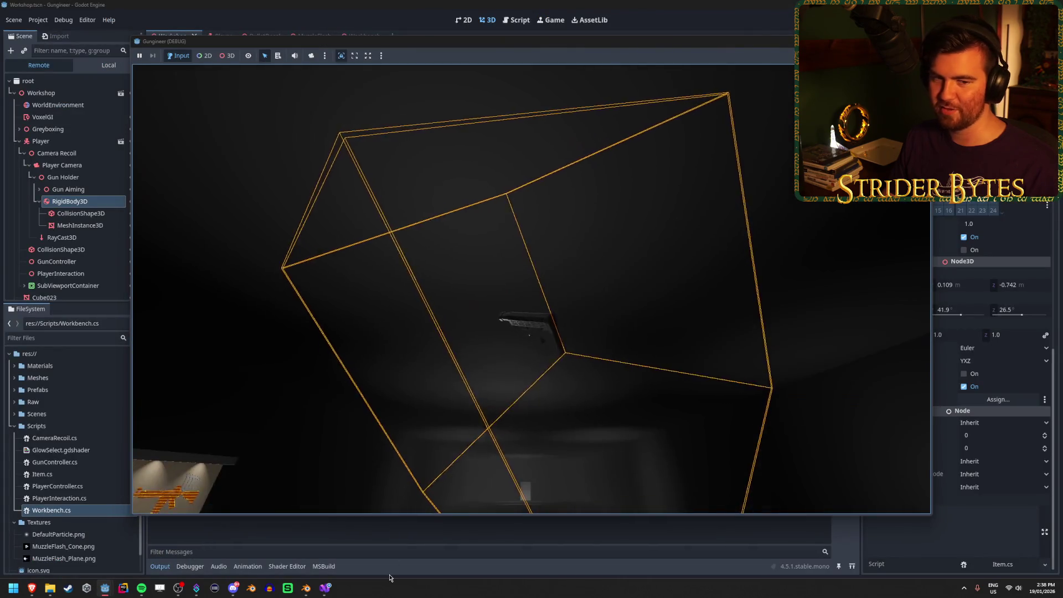
click(565, 430)
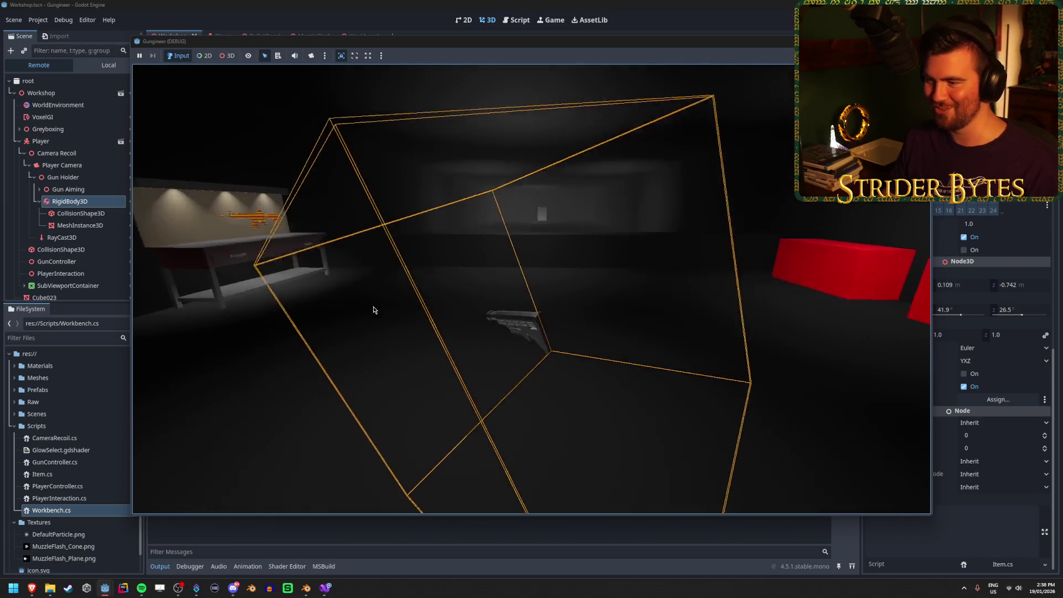
key(Escape)
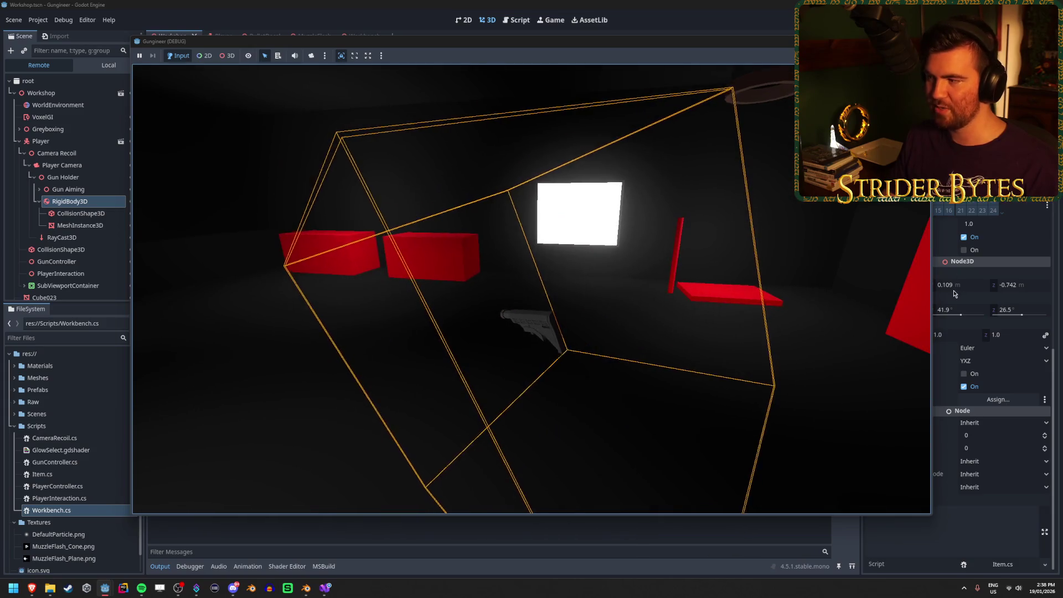
mouse_move(659, 44)
mouse_down()
mouse_move(547, 44)
mouse_move(583, 44)
mouse_up()
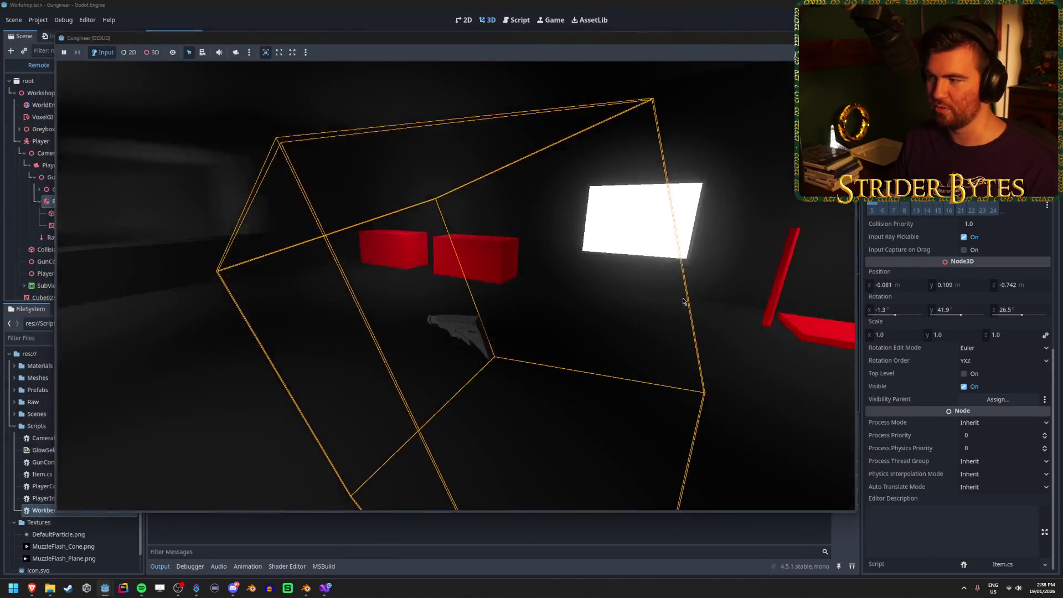
key(F8)
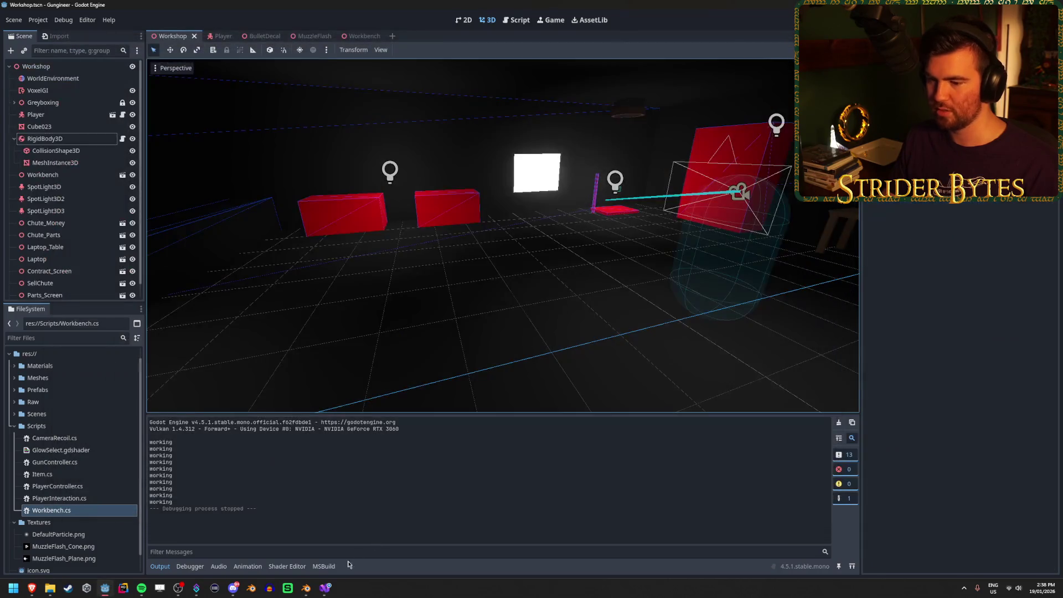
In PlayerInteraction.cs, open a new line after the 'if (heldItem == null) return;' check
click(325, 587)
scroll(446, 258, up, 4)
click(445, 257)
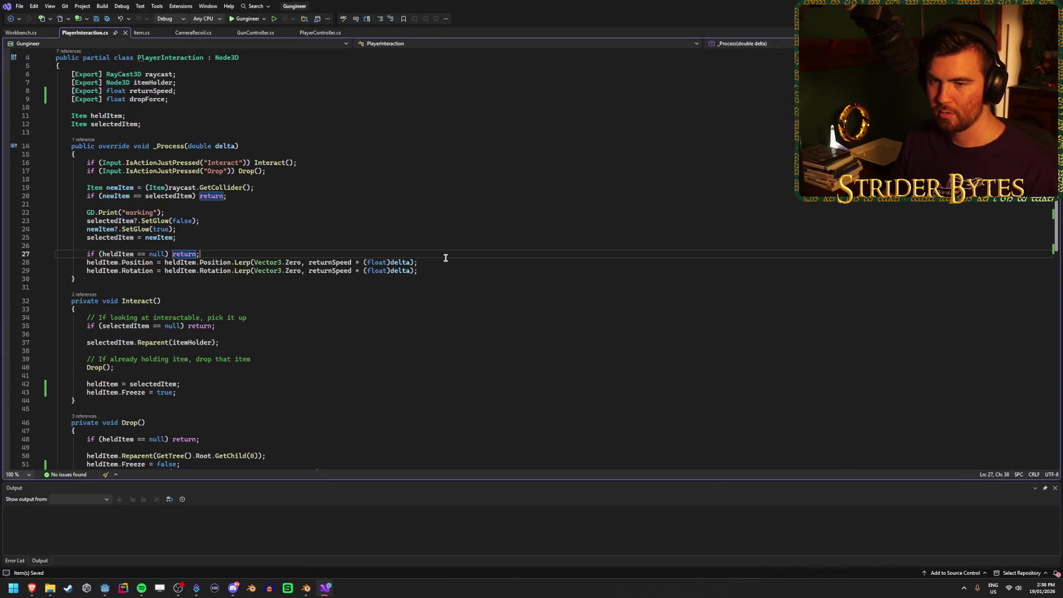
click(223, 235)
click(222, 248)
click(219, 254)
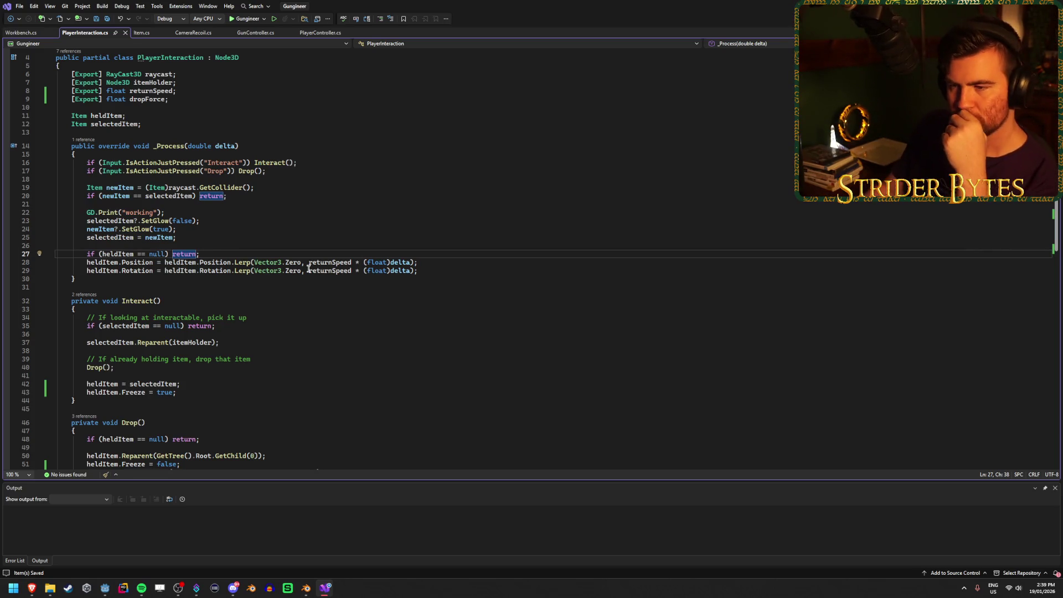
click(214, 263)
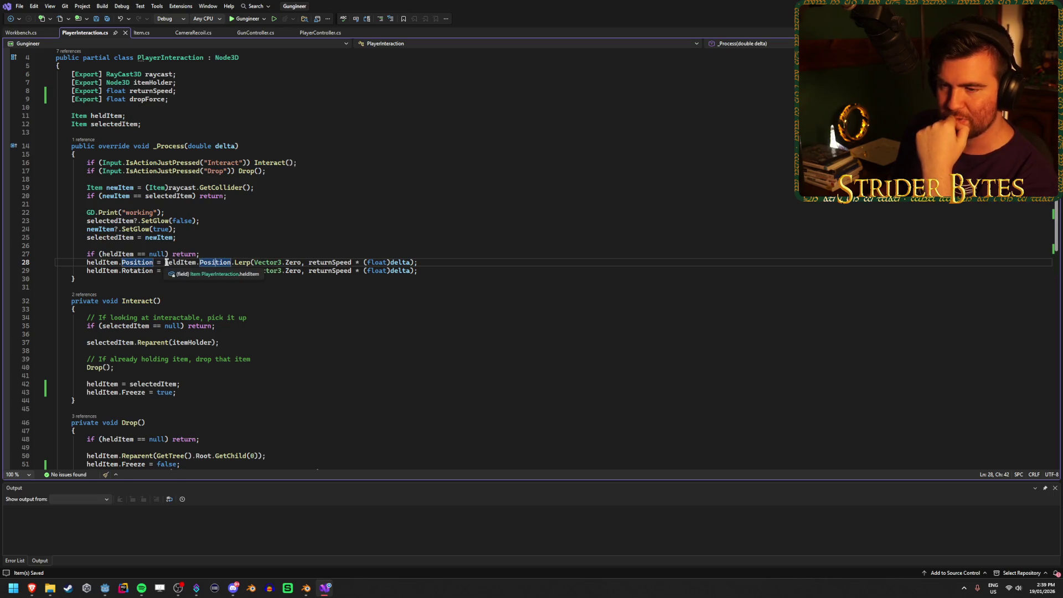
click(213, 253)
key(Return)
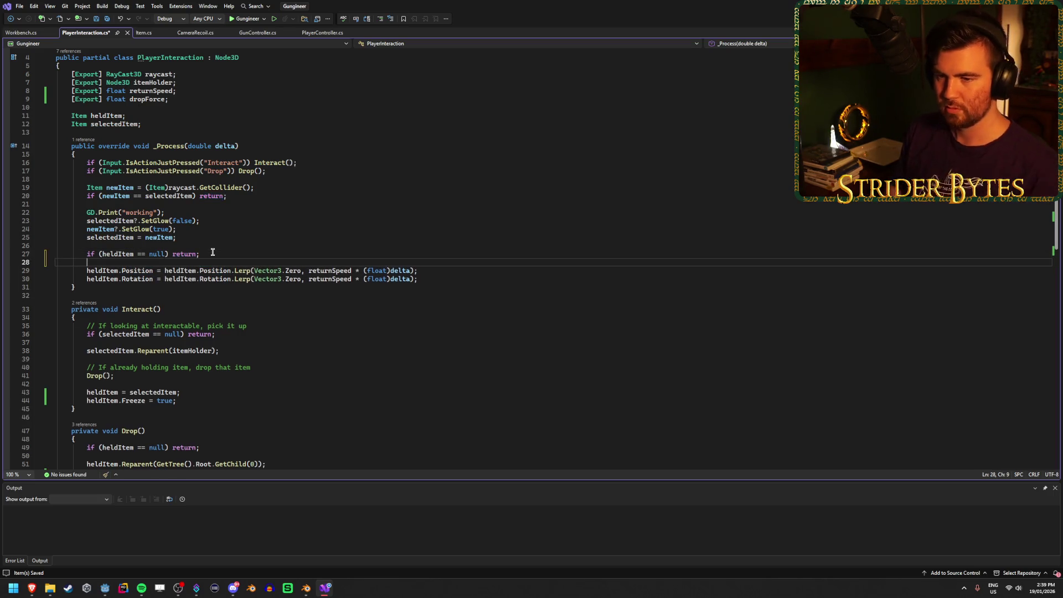
text({ "working)
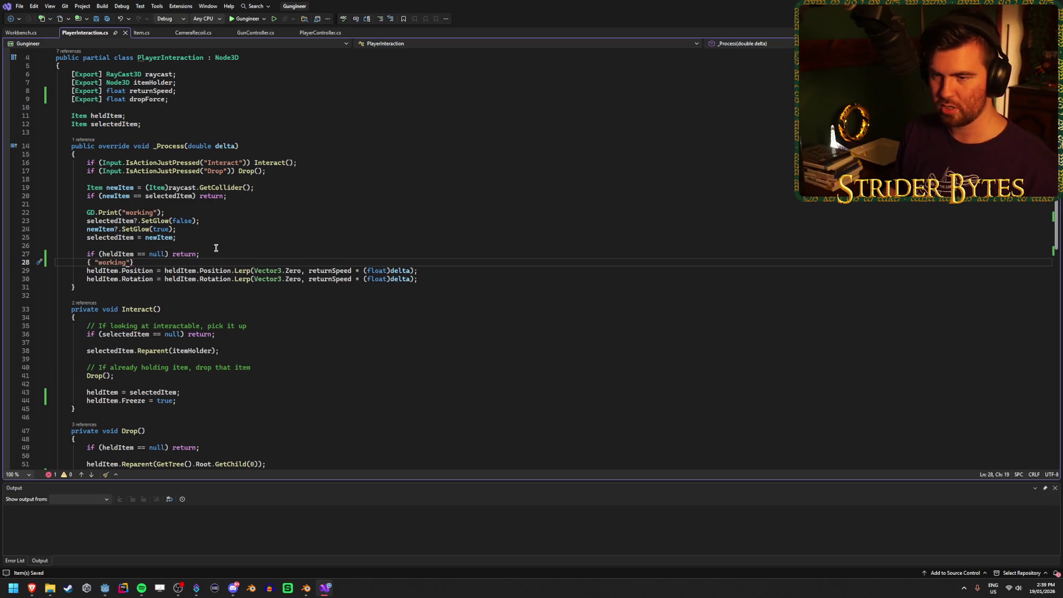
Move GD.Print("working") below the null check, save, then run the game from Godot
click(148, 212)
key(ctrl+x)
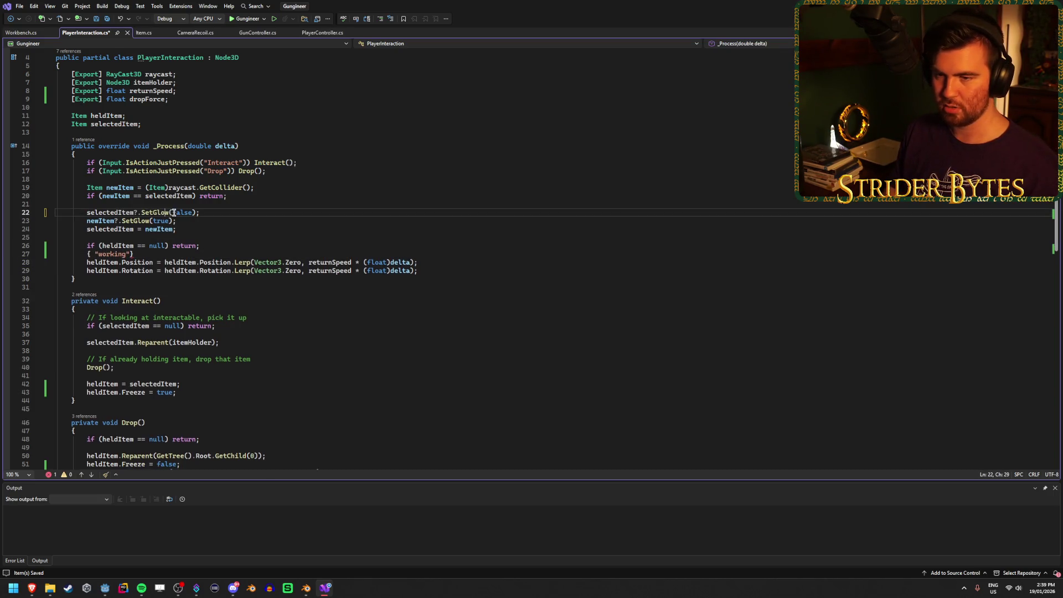
key(ctrl+z)
key(ctrl+z)
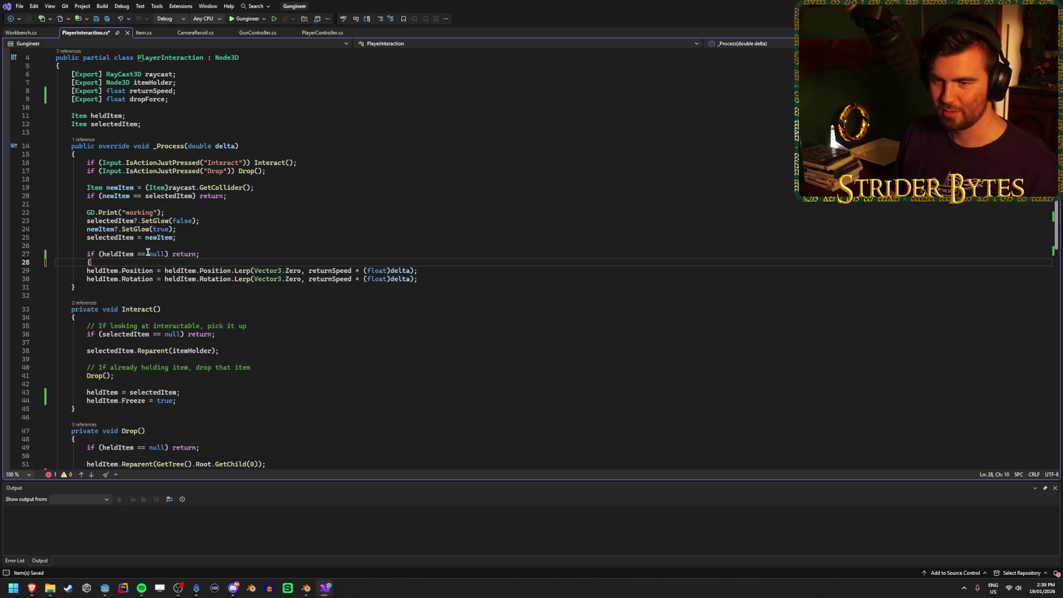
key(ctrl+z)
key(ctrl+z)
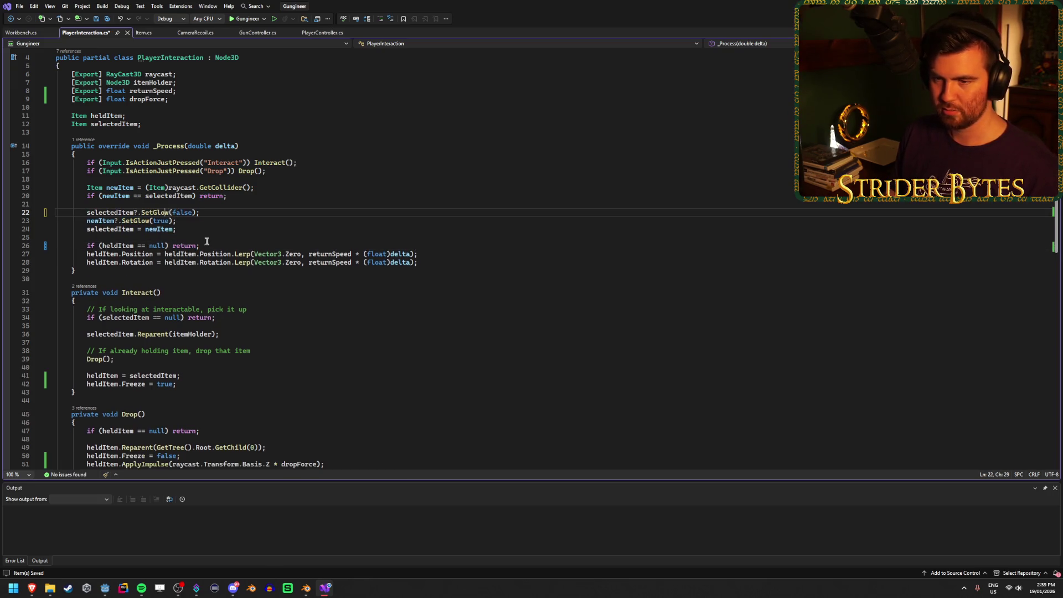
click(207, 245)
key(Return)
key(ctrl+v)
key(ctrl+s)
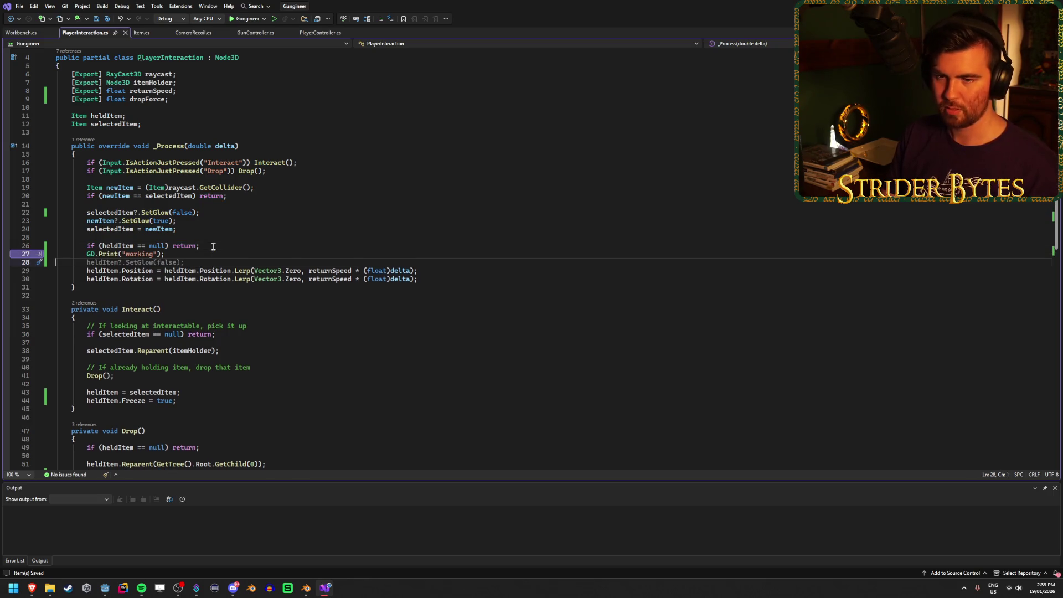
key(BackSpace)
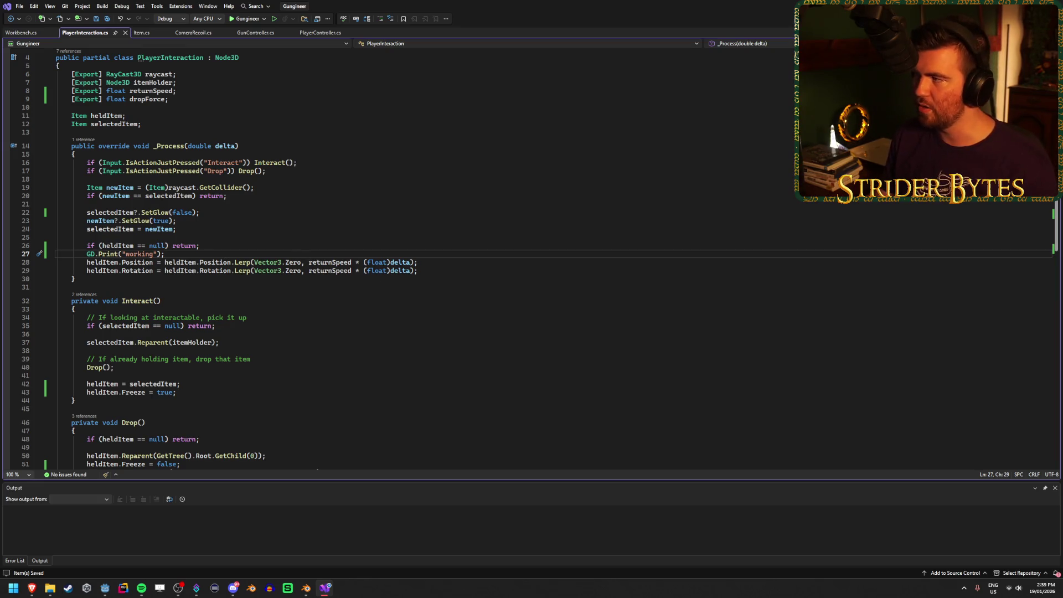
key(alt+Tab)
key(F5)
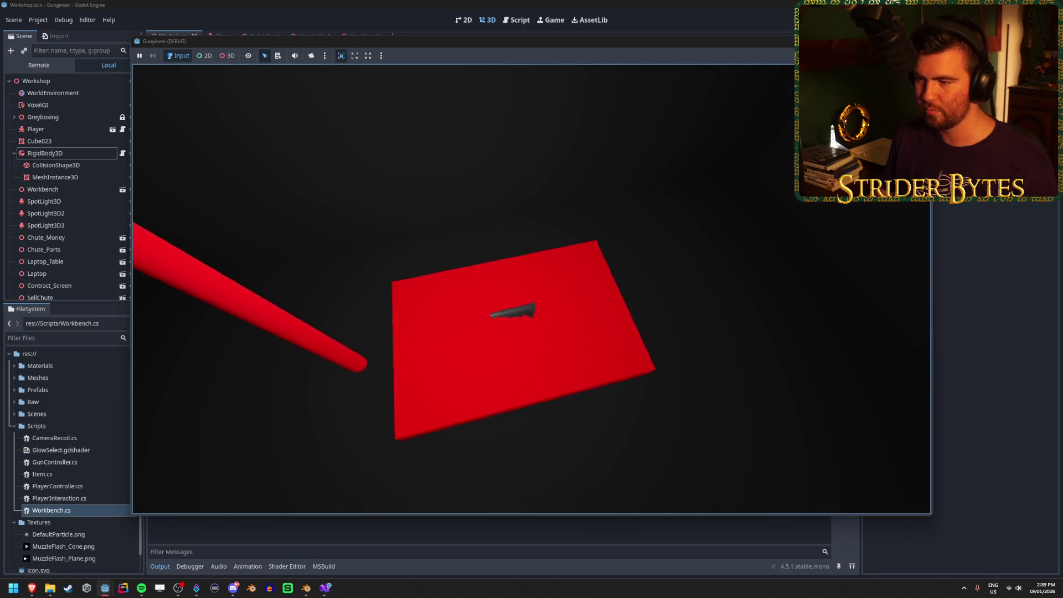
Pick up the gun from the red slab, stop the game, and return to Visual Studio
key(e)
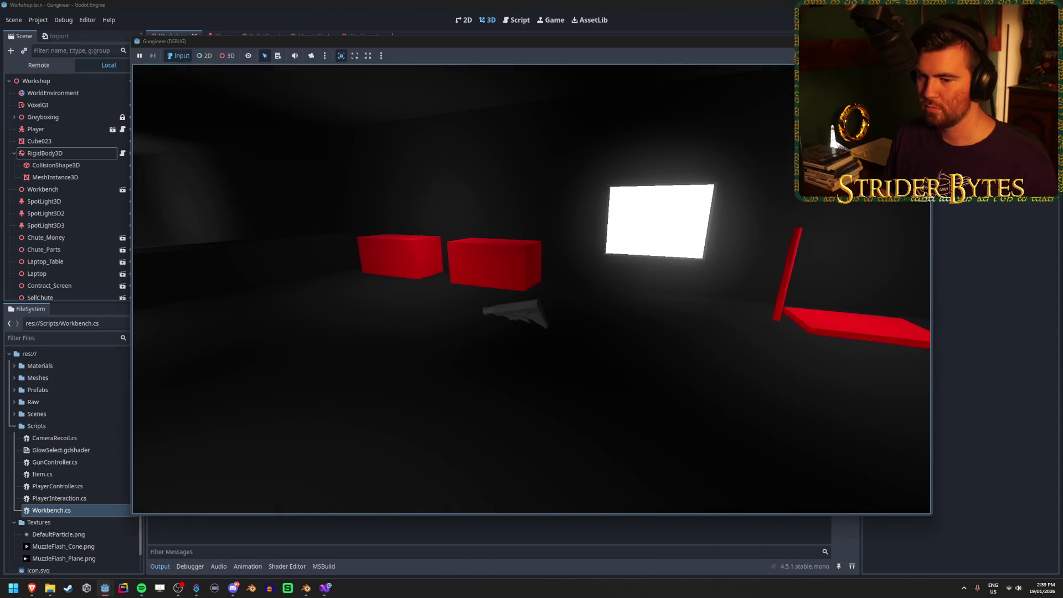
key(Escape)
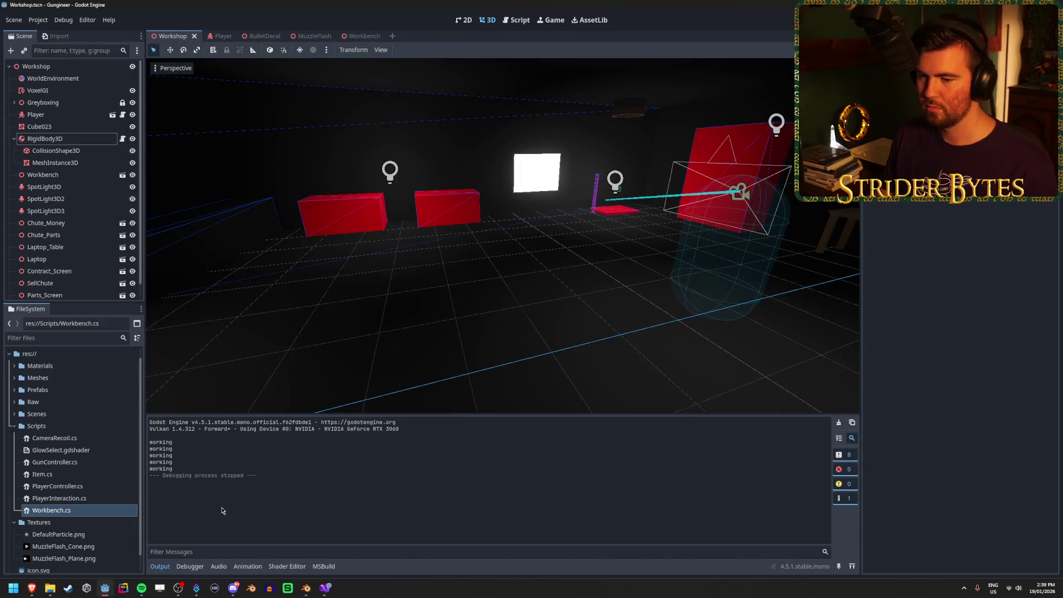
click(324, 588)
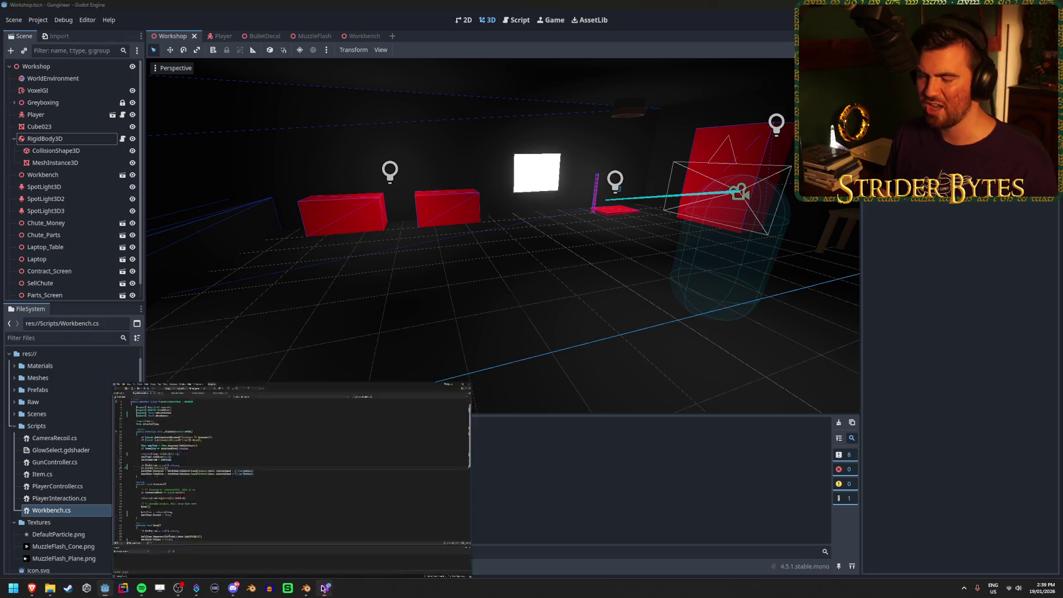
Review _Process: the same-item early return, the SetGlow(false) line, and GD.Print("working")
click(320, 196)
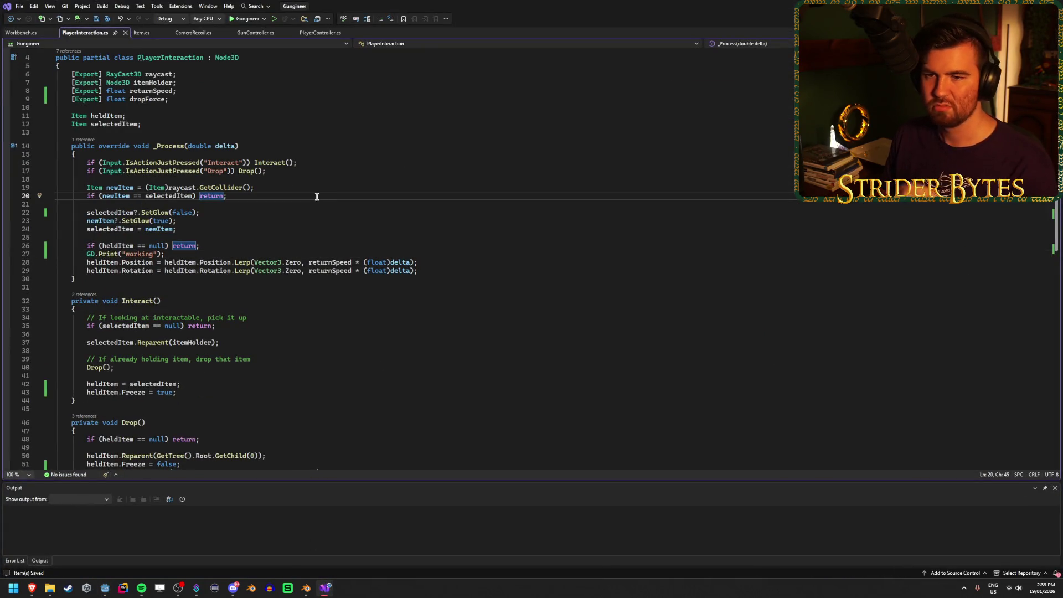
click(301, 212)
click(296, 196)
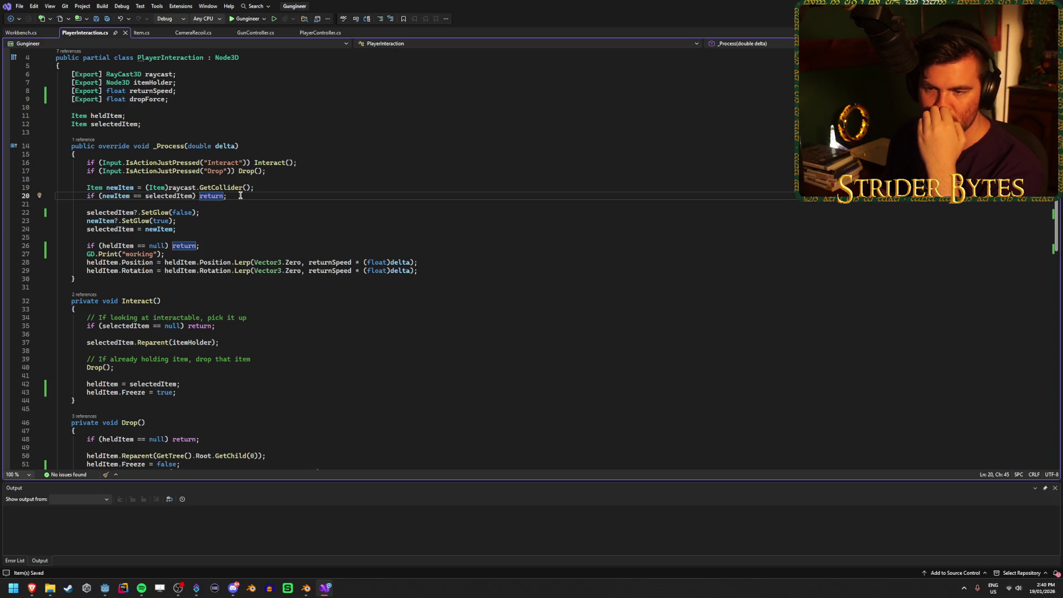
click(174, 255)
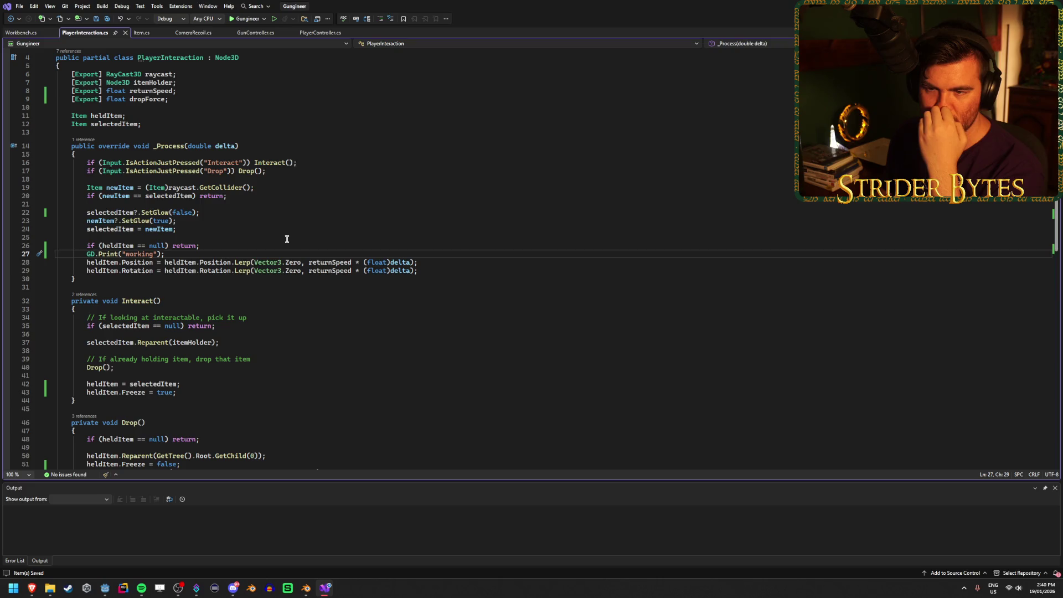
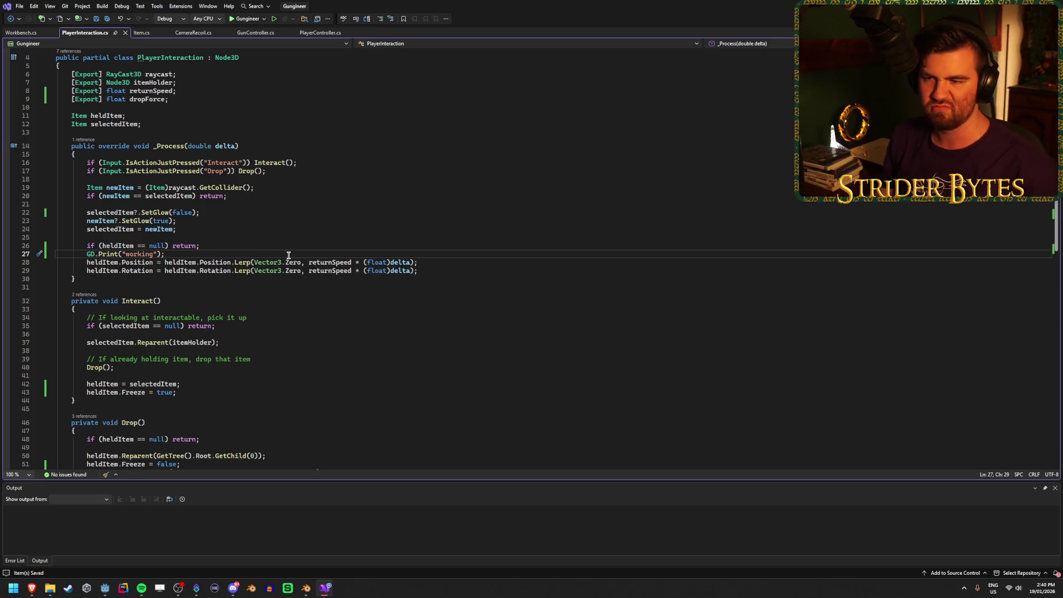
Review the end of _Process and the newItem == selectedItem comparison on line 20
click(475, 274)
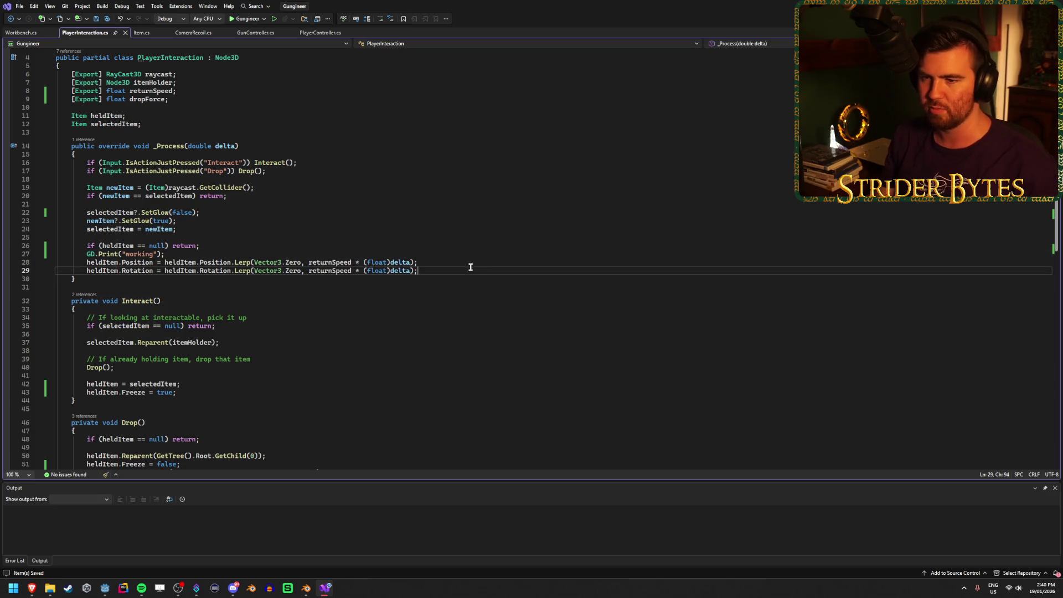
click(470, 264)
click(178, 251)
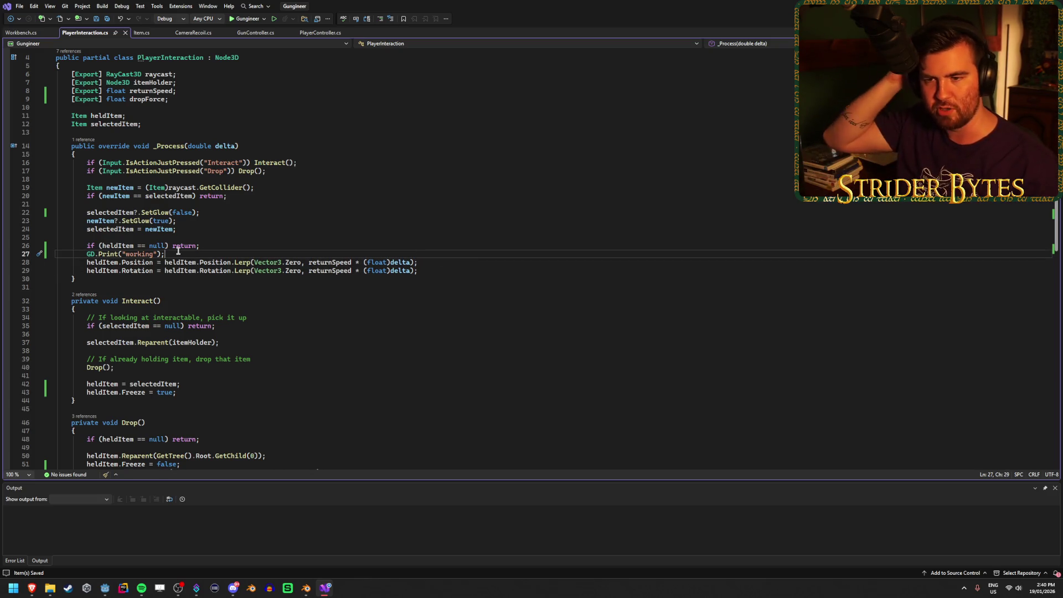
click(200, 212)
click(124, 195)
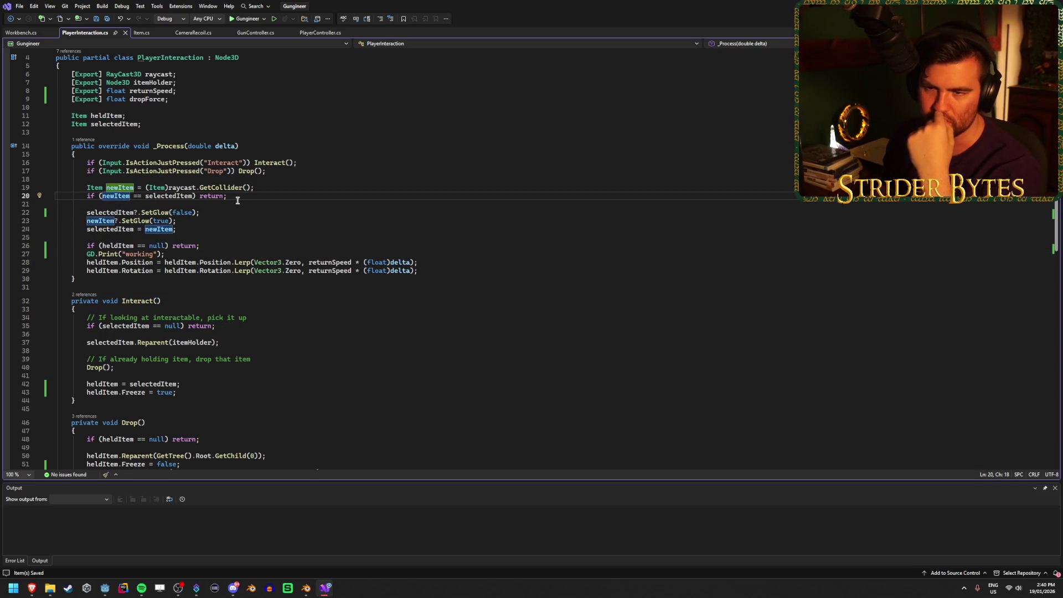
key(End)
click(110, 196)
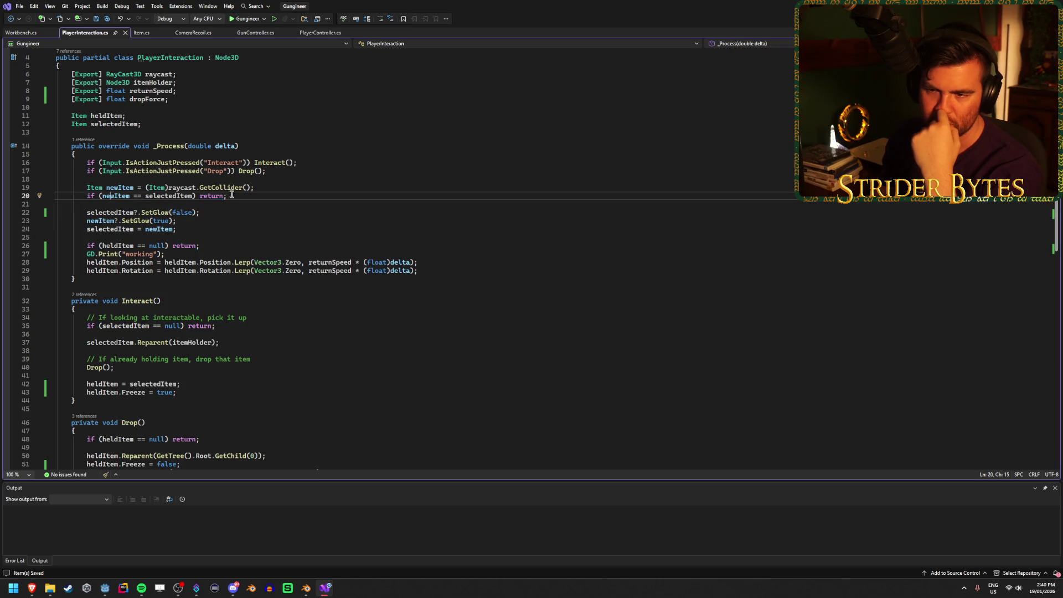
key(End)
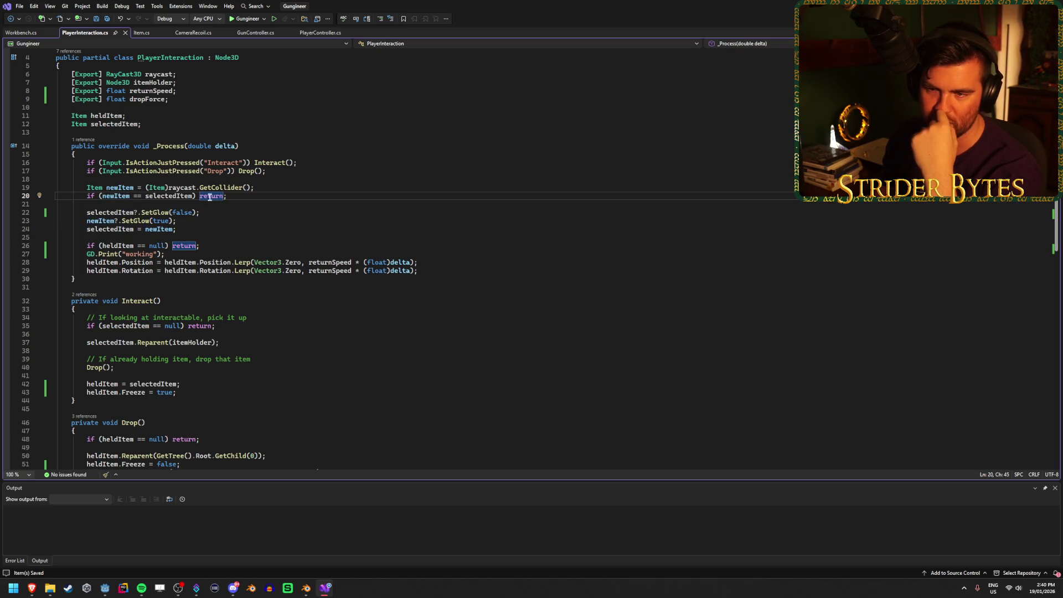
Put the caret after line 20's early return, dismissing the GetCollider documentation popup
click(239, 196)
click(265, 187)
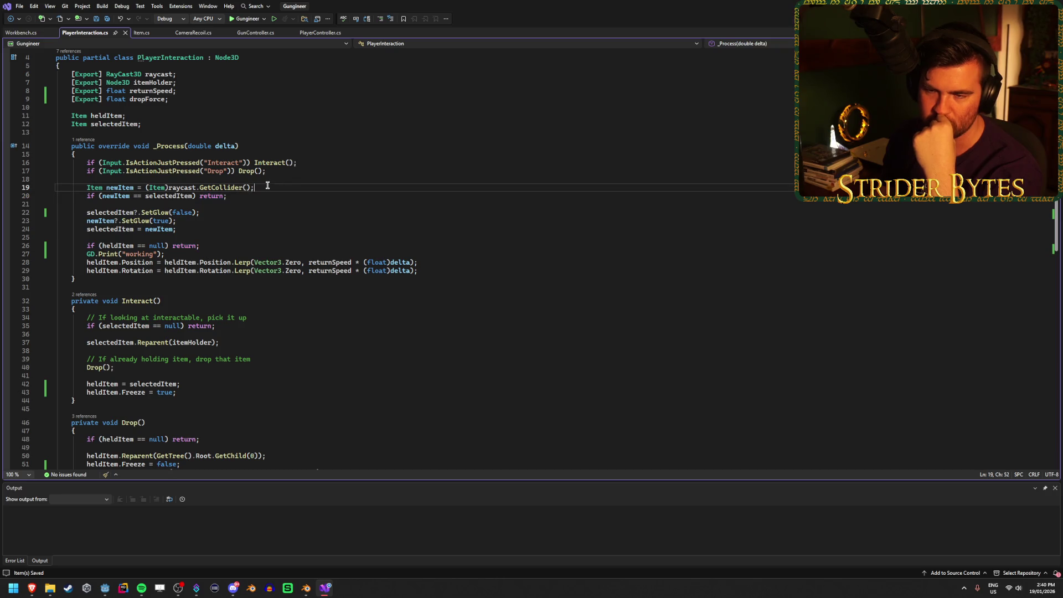
click(254, 194)
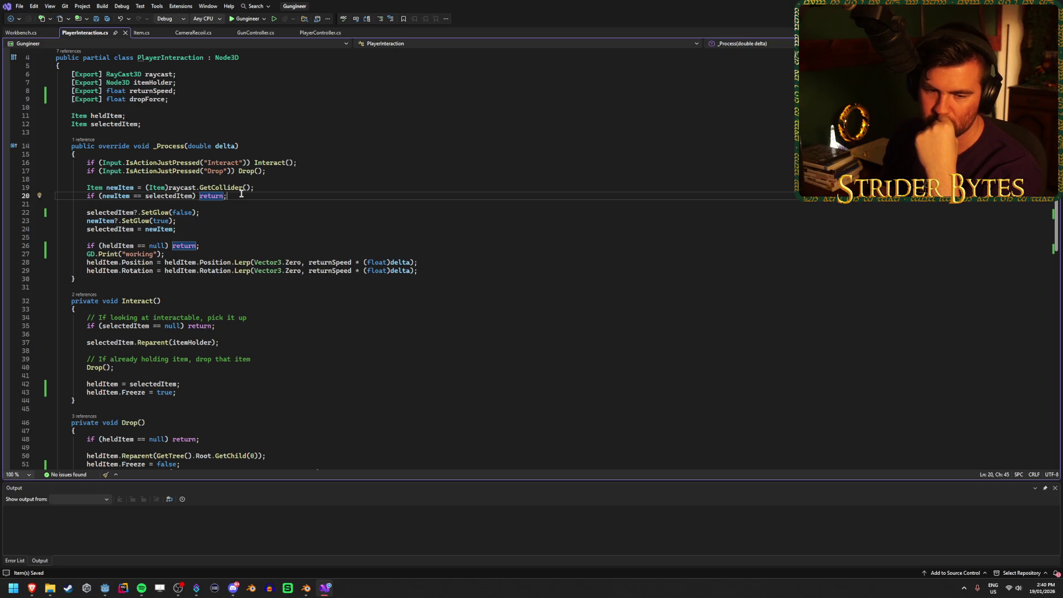
mouse_move(239, 191)
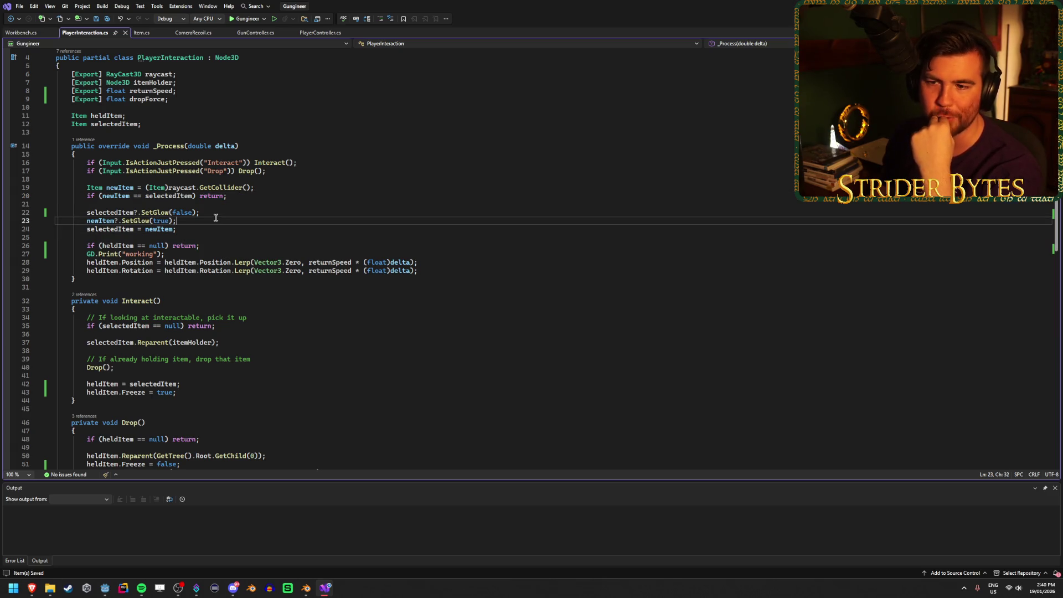
click(256, 189)
click(257, 198)
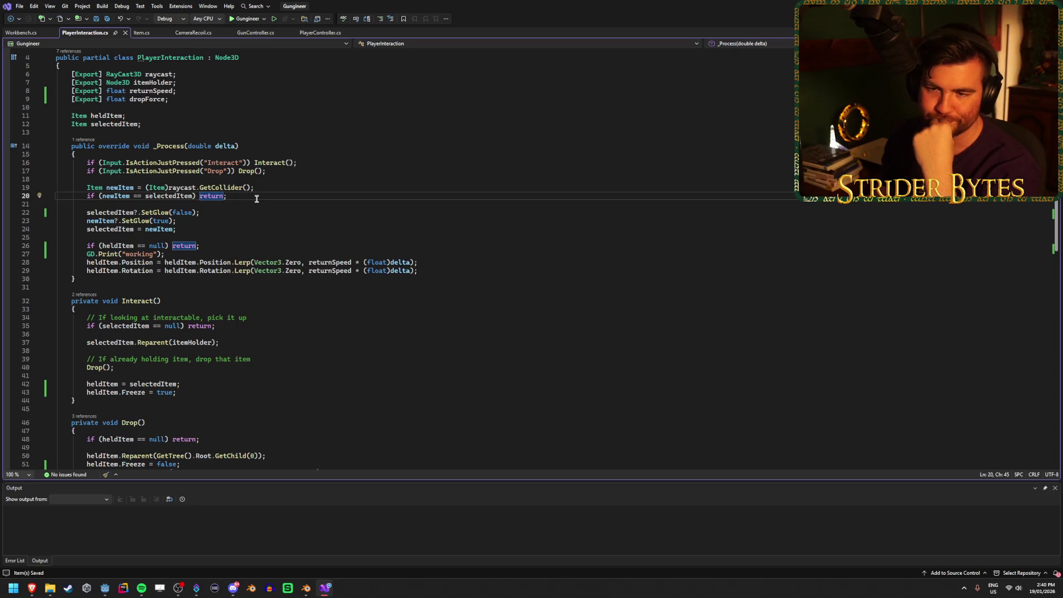
Delete the GD.Print("working") debug line from _Process
click(196, 254)
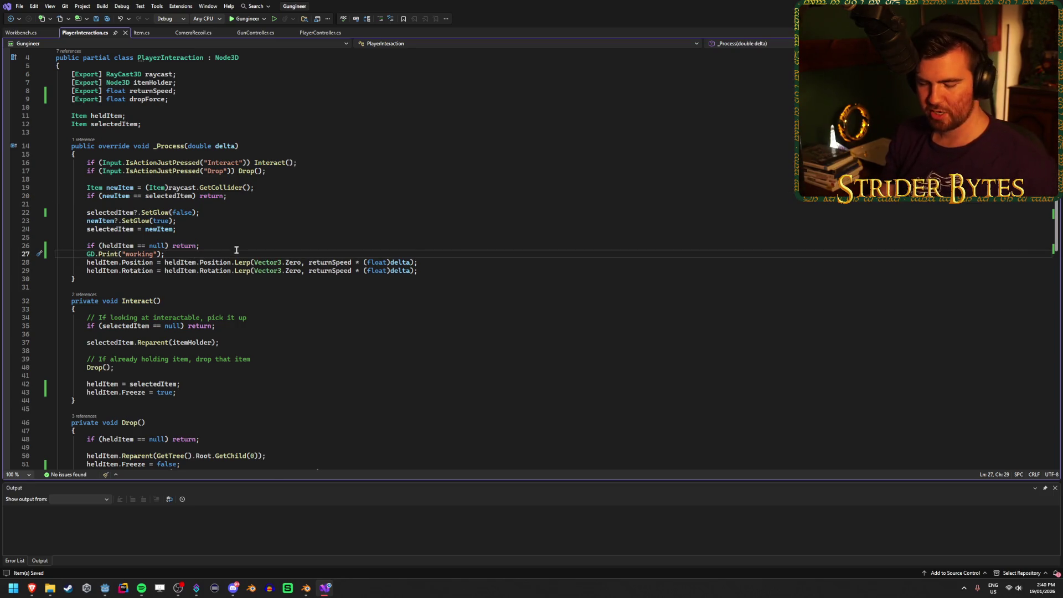
key(ctrl+x)
click(394, 243)
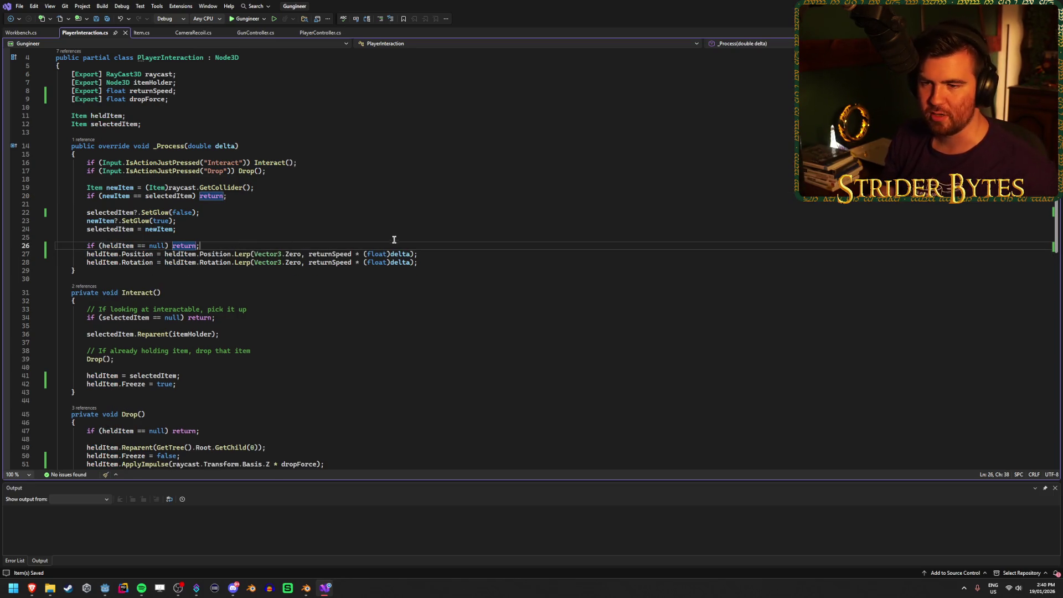
click(441, 263)
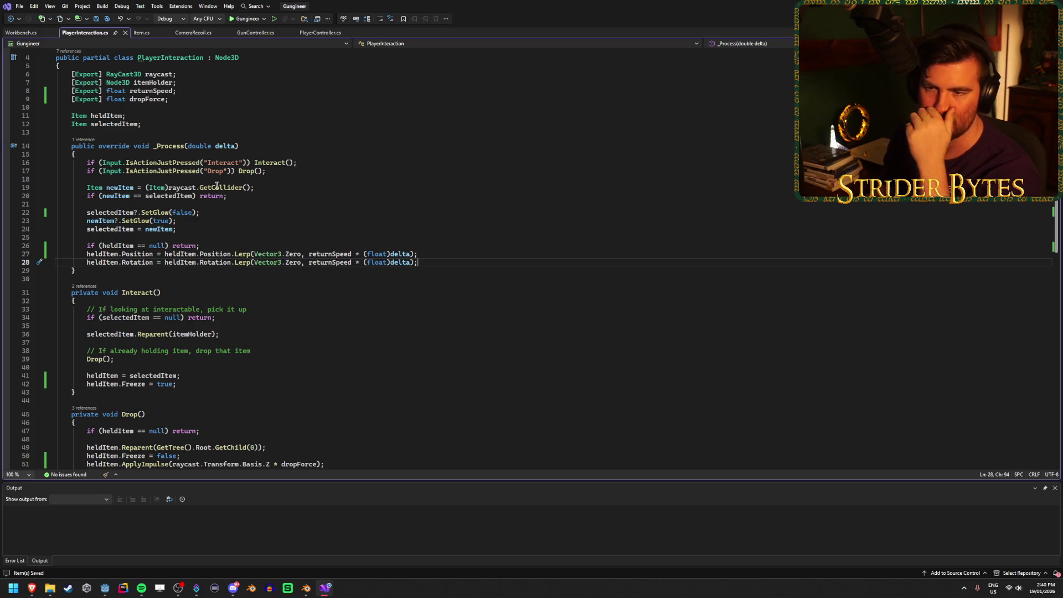
Remove the early 'return;' from line 20's if (newItem == selectedItem) check
click(242, 197)
key(ctrl+shift+Left)
key(ctrl+shift+Left)
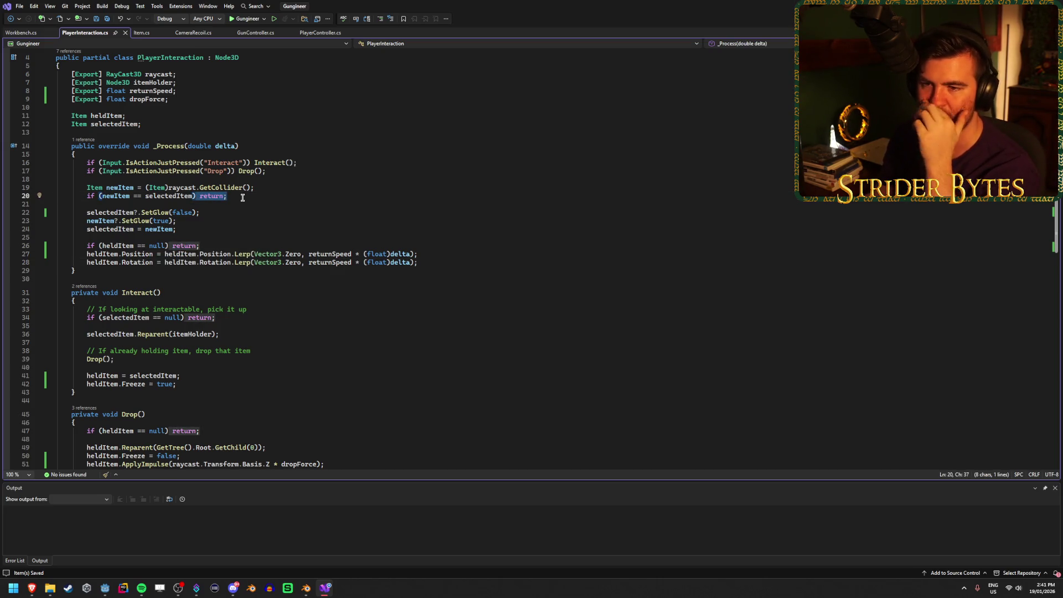
key(BackSpace)
key(BackSpace)
key(BackSpace)
Change the check to newItem != selectedItem and move the SetGlow lines inside its braces
text(!)
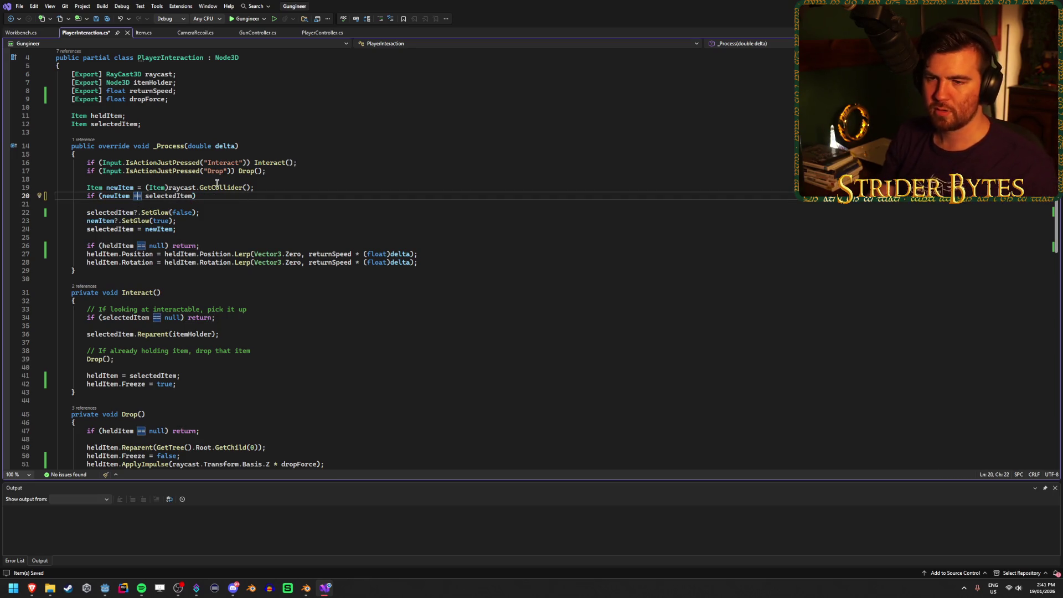
click(211, 197)
text({ })
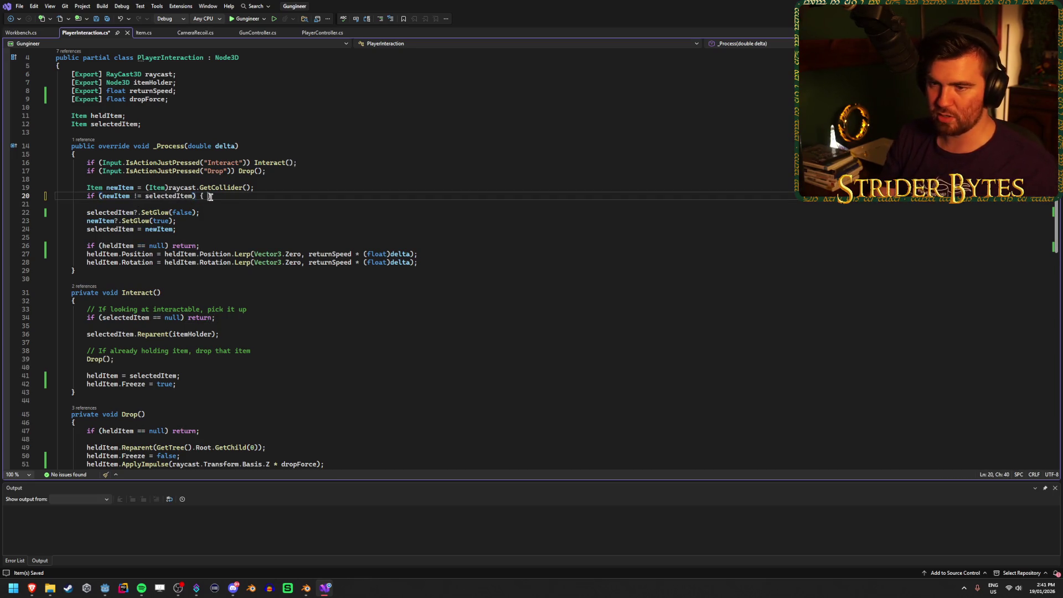
key(Return)
text({)
key(Return)
drag(187, 255, 87, 237)
key(ctrl+x)
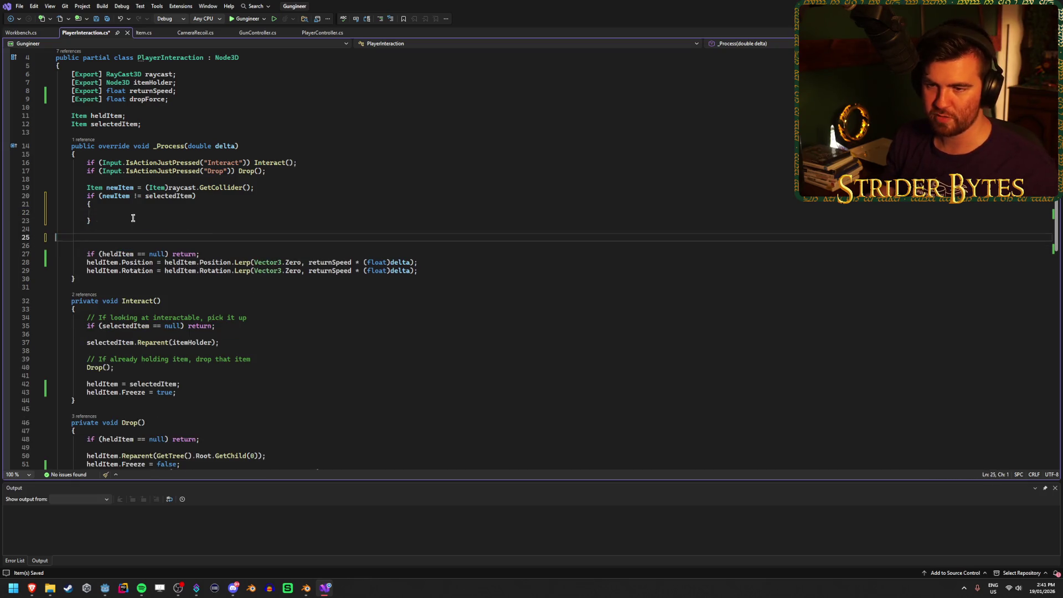
key(Up)
key(Up)
key(Up)
key(ctrl+v)
click(108, 254)
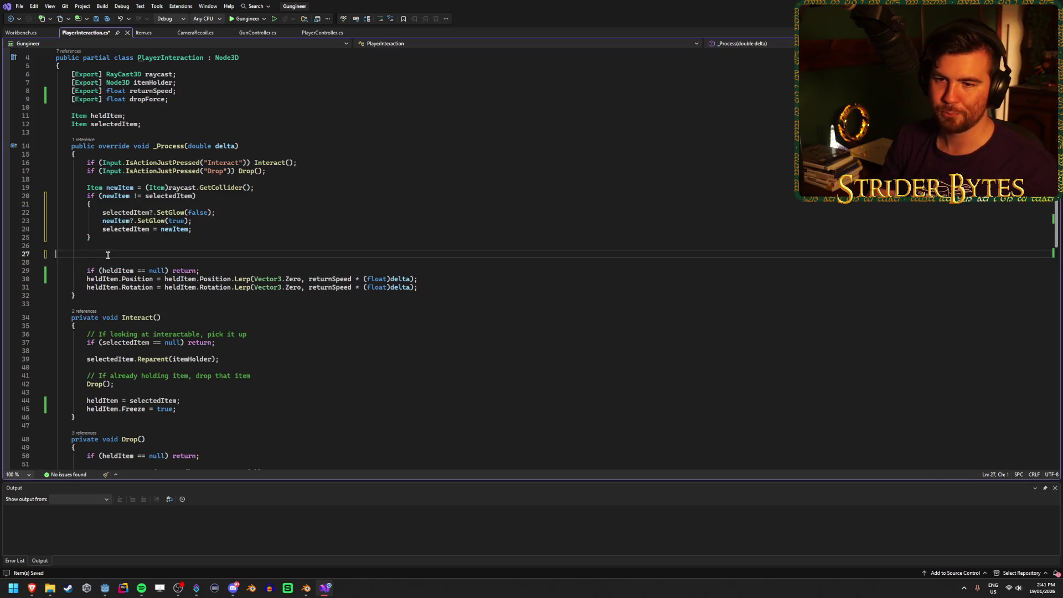
key(Delete)
key(Delete)
click(222, 255)
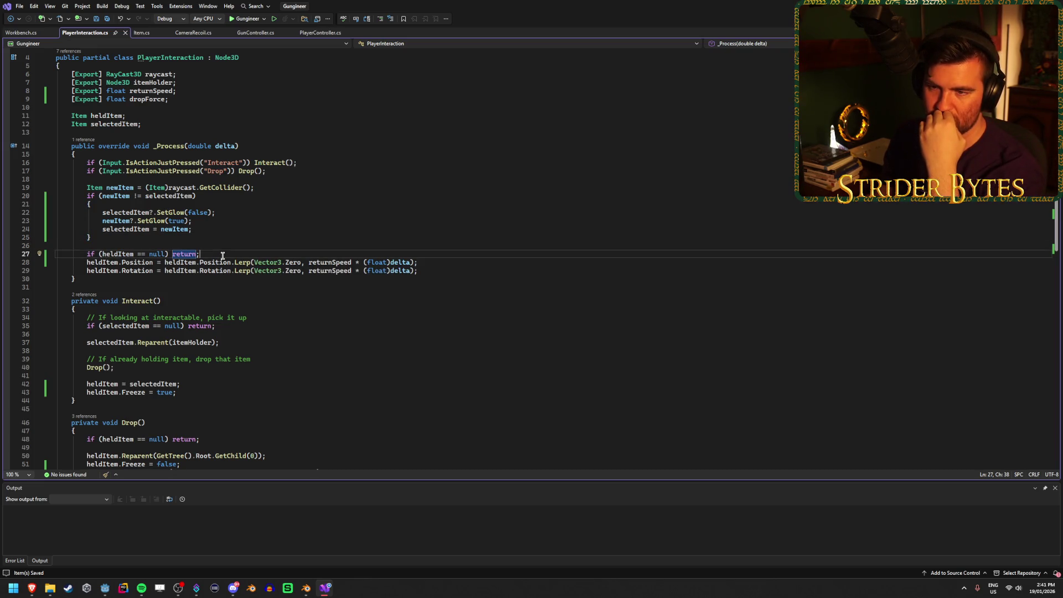
Add the comment '// Set glow if looking or no longer looking at item' and save the script
drag(204, 255, 171, 255)
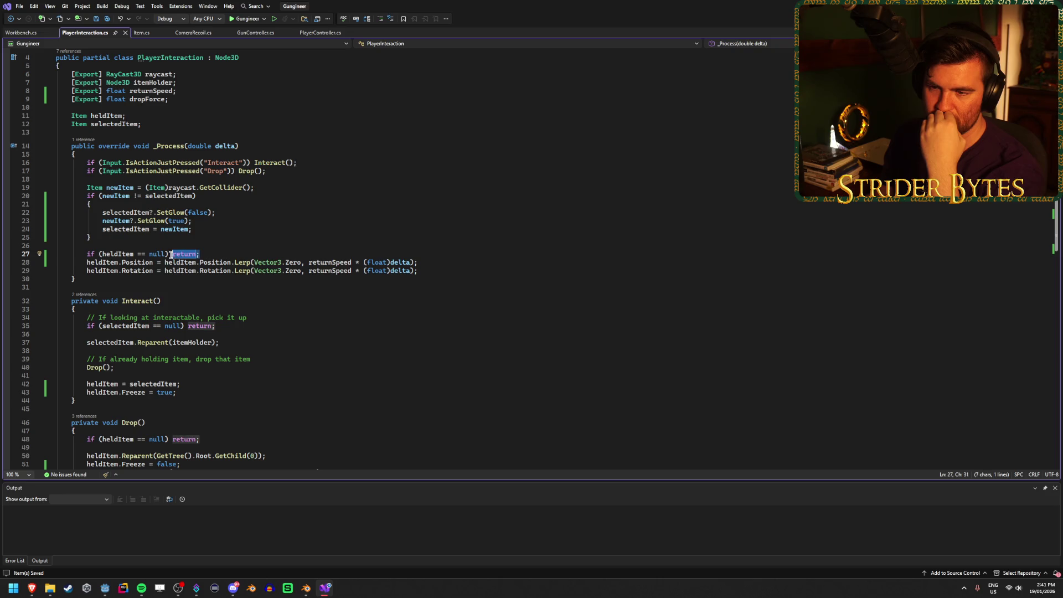
click(466, 246)
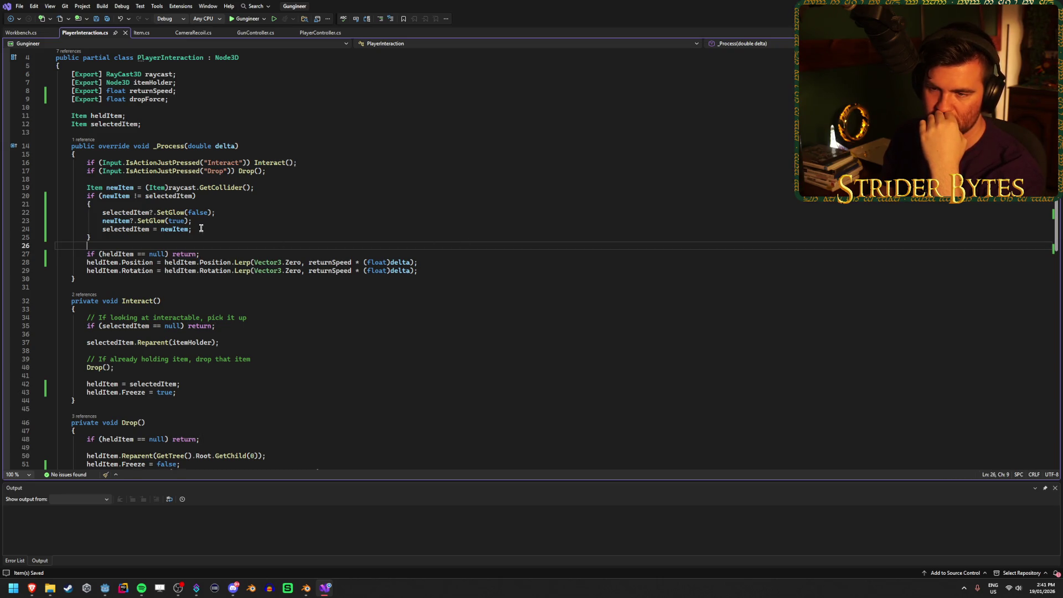
click(164, 182)
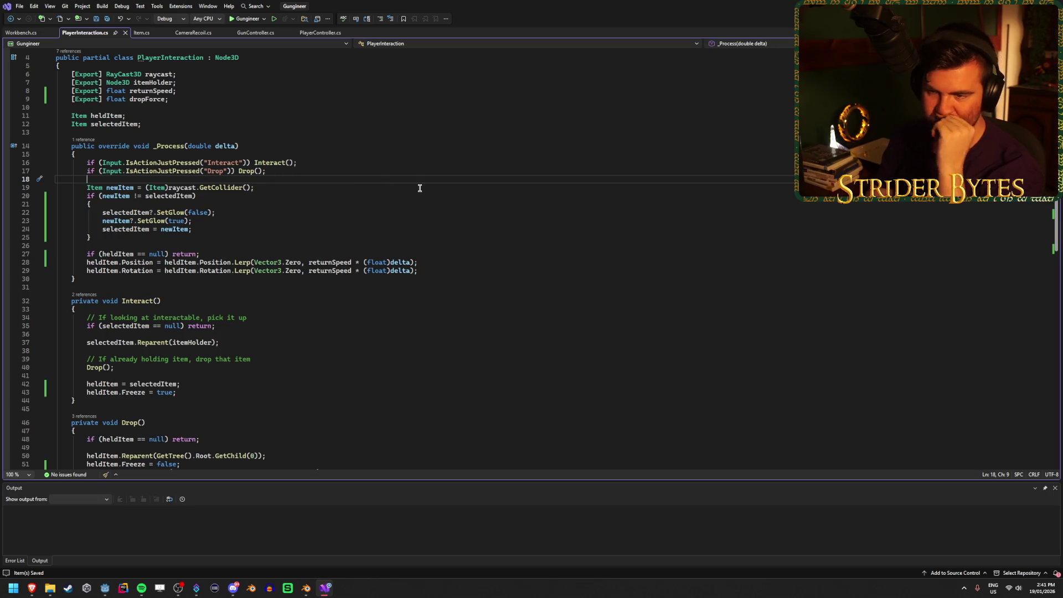
key(Return)
text(// )
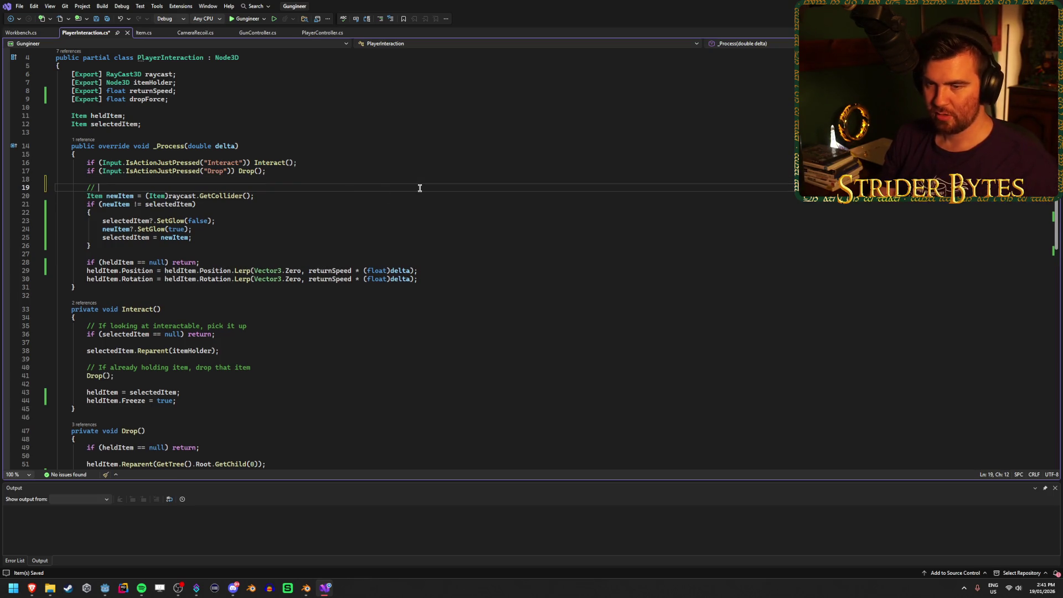
text(Set glow if lo)
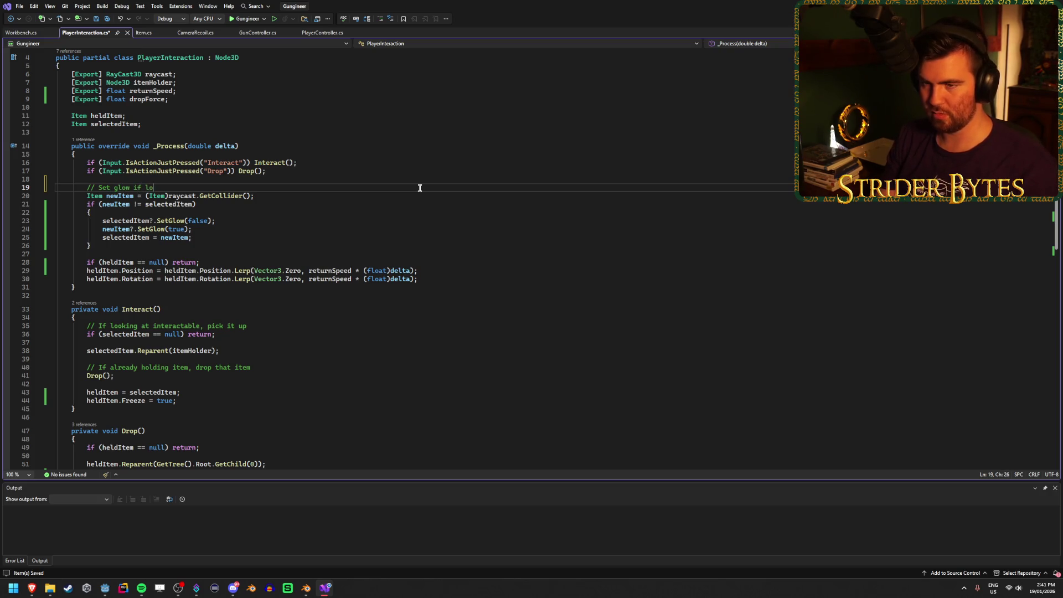
text(oking or no longer looking)
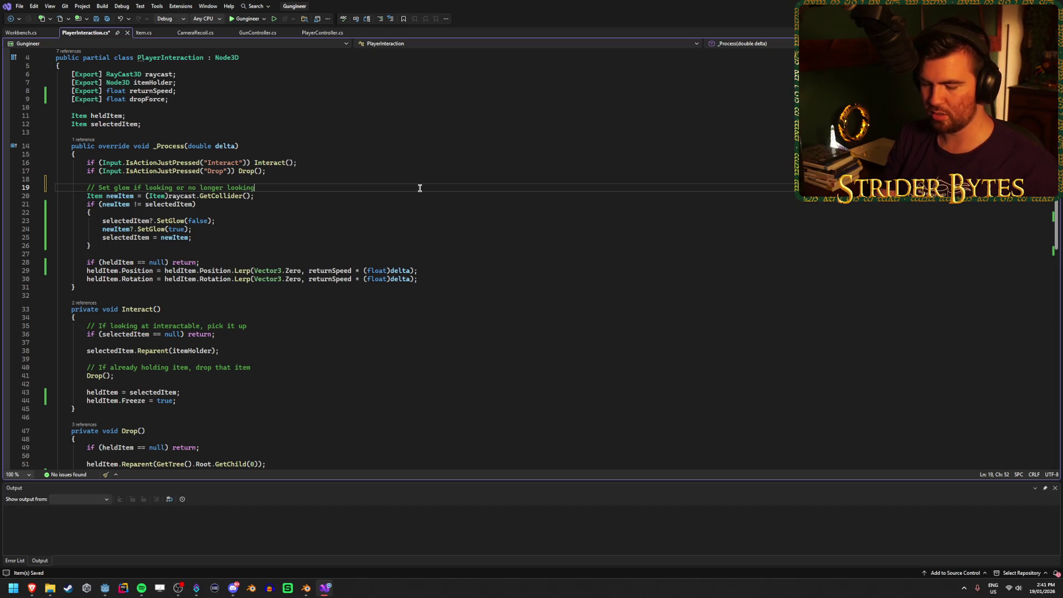
text( at item)
key(ctrl+s)
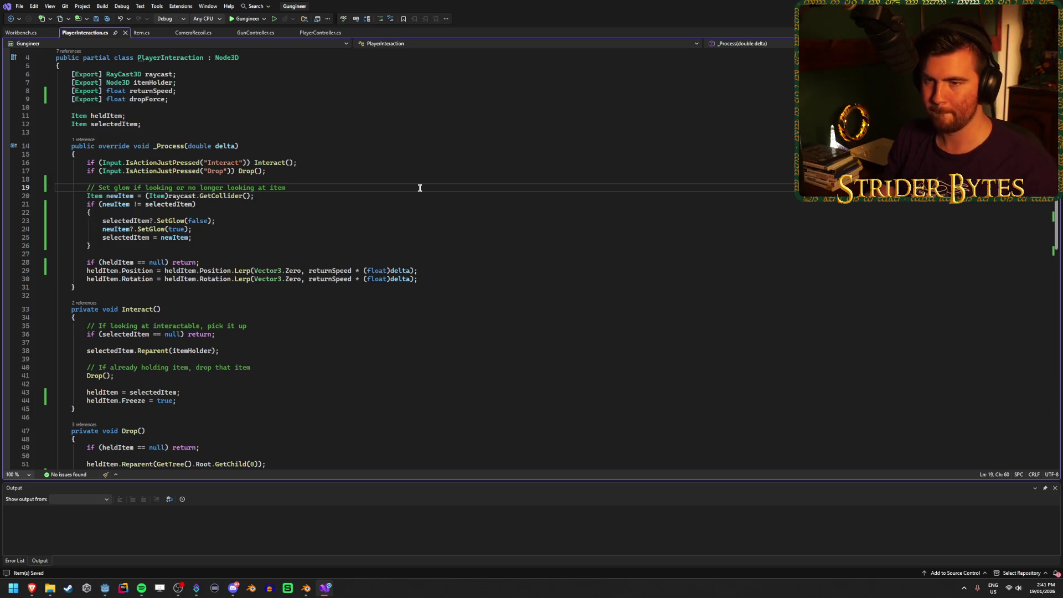
key(alt+Tab)
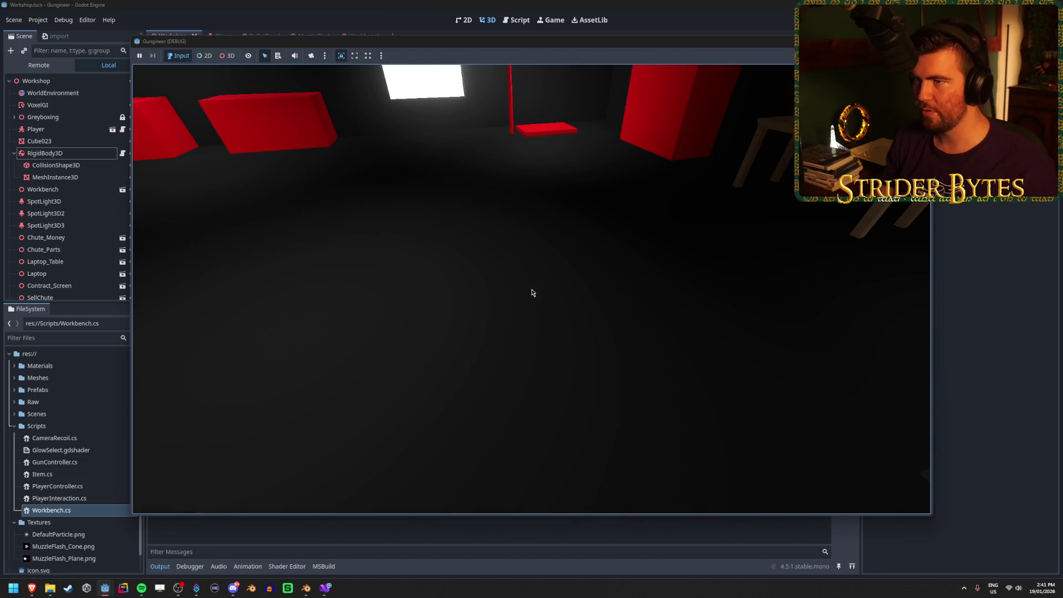
Stop the running test game with F8 after moving its window aside
key(Escape)
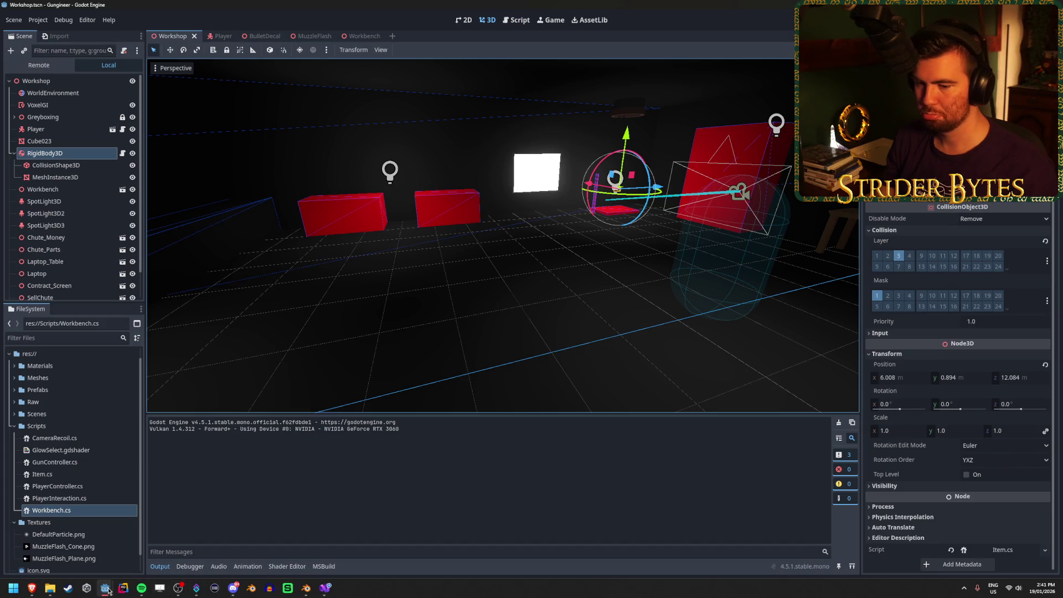
mouse_move(108, 590)
click(166, 553)
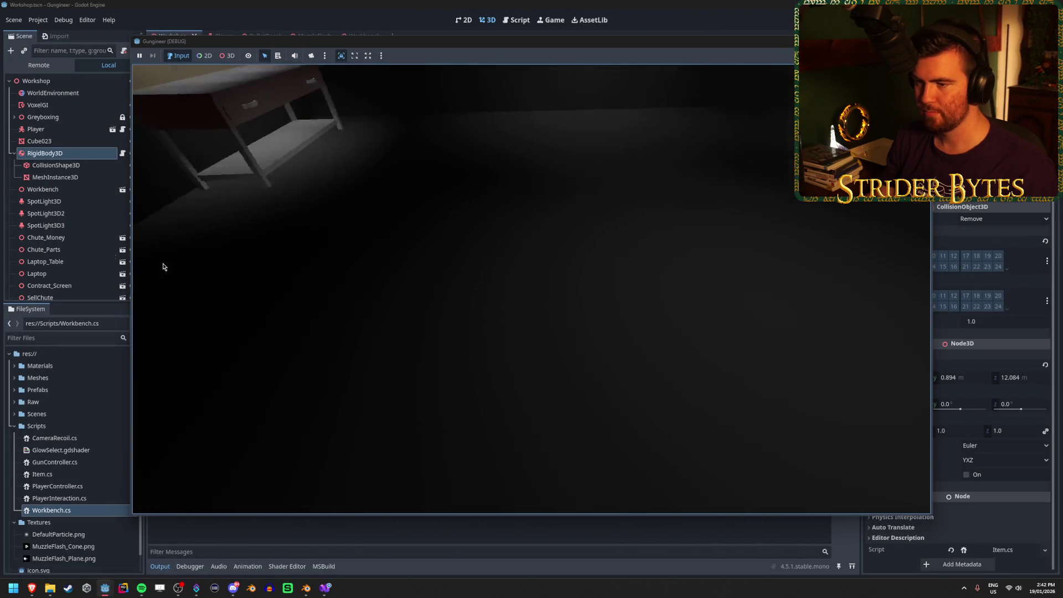
mouse_move(162, 206)
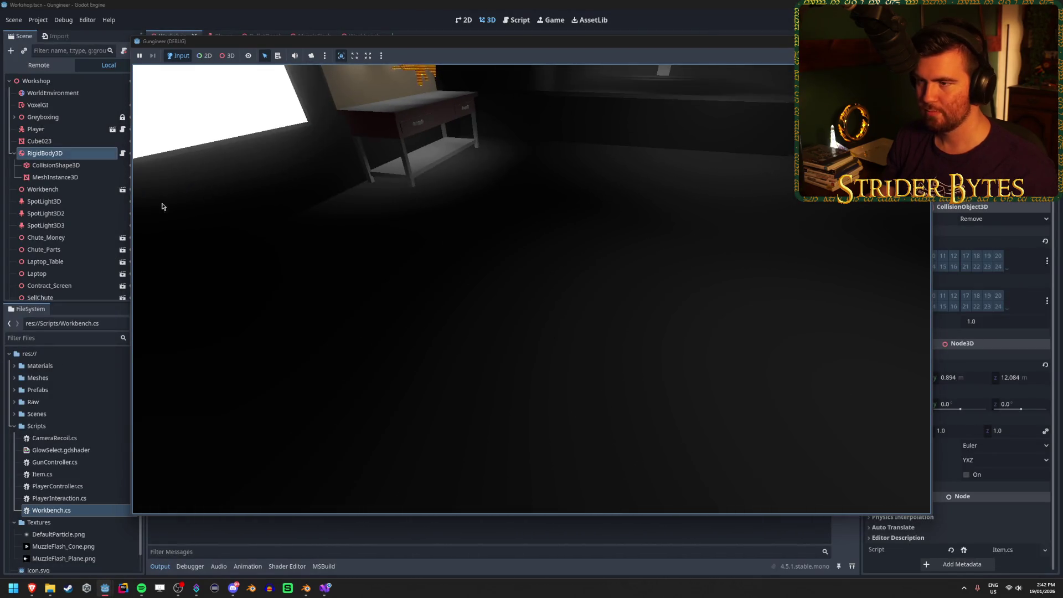
mouse_move(641, 183)
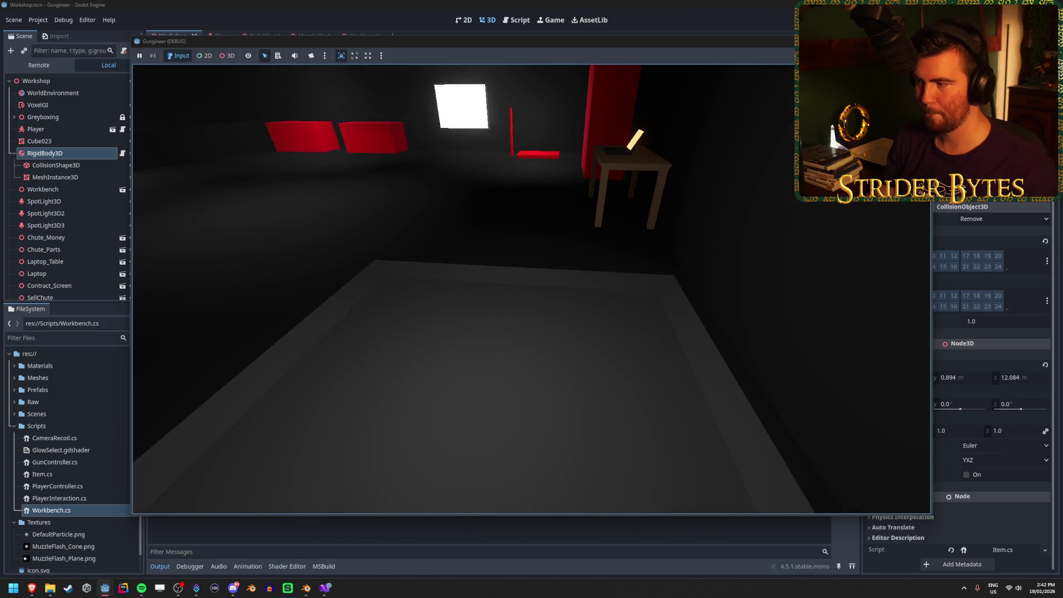
drag(762, 46, 686, 40)
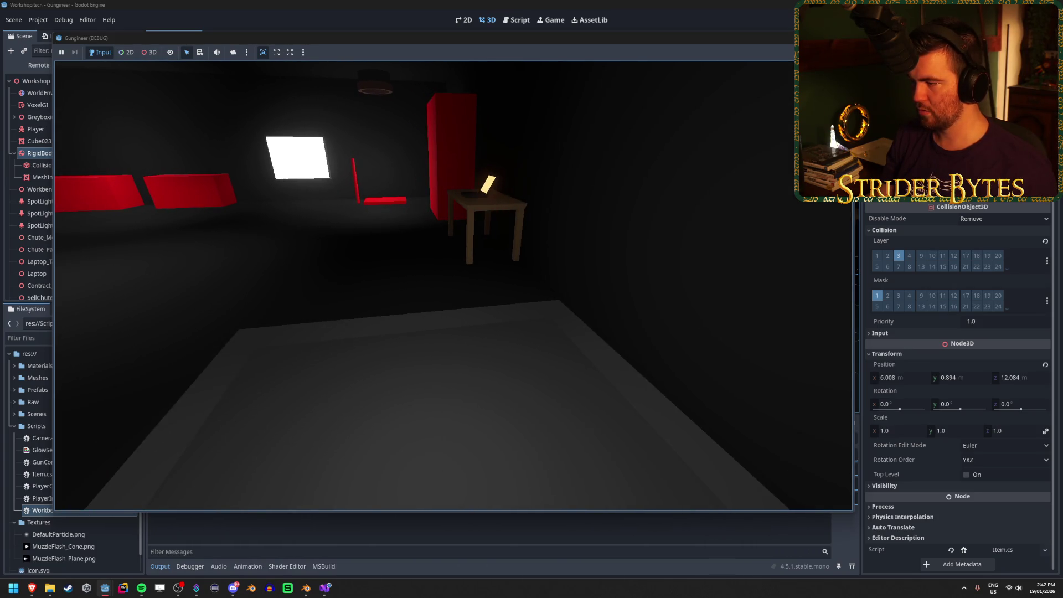
key(F8)
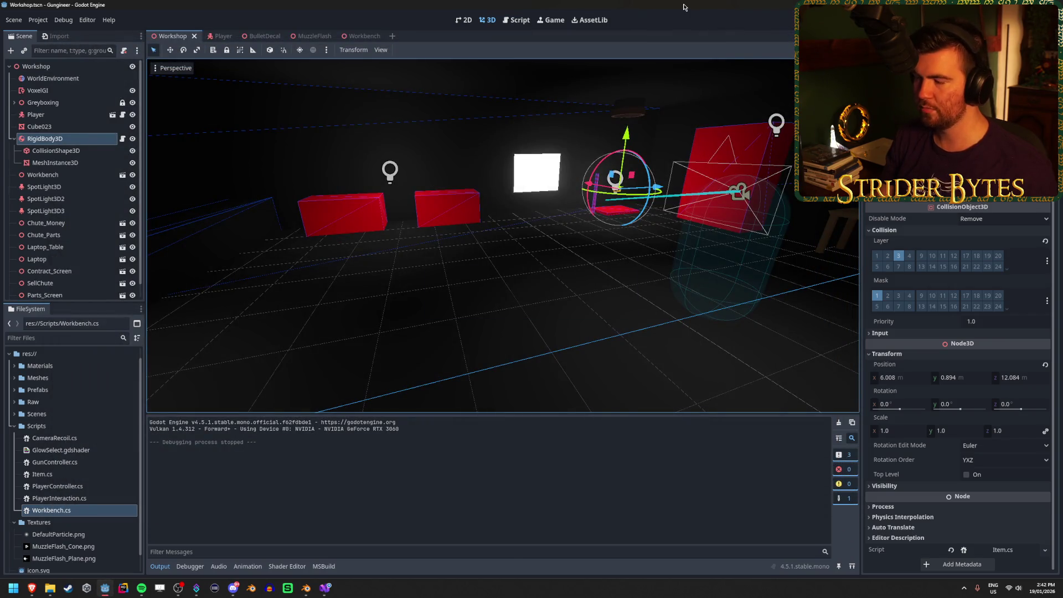
Make Drop()'s impulse use -raycast.Transform.Basis.Z on line 53 of PlayerInteraction.cs
right_click(510, 233)
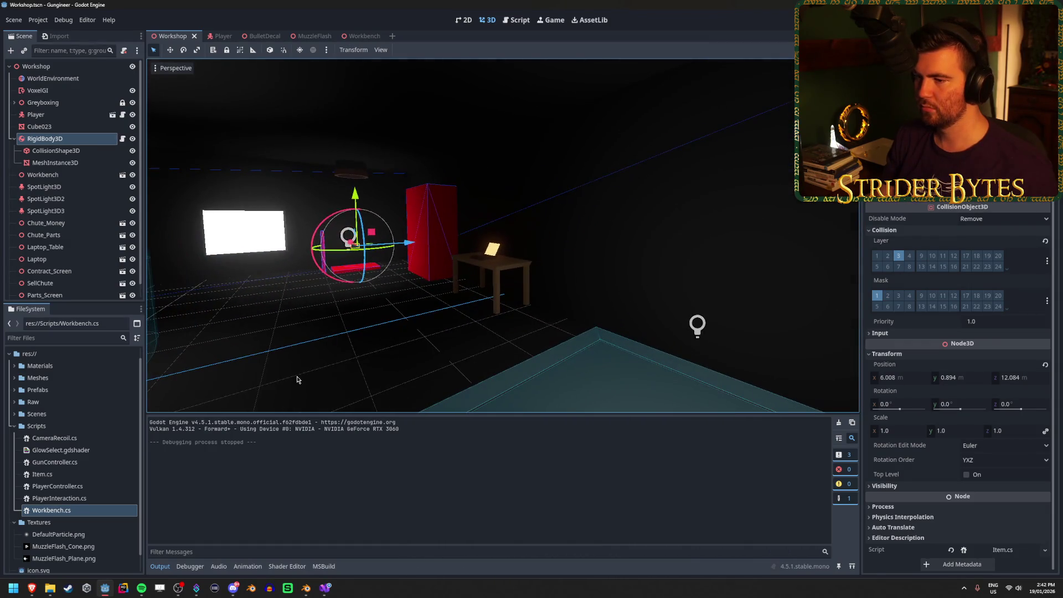
click(642, 259)
right_click(642, 259)
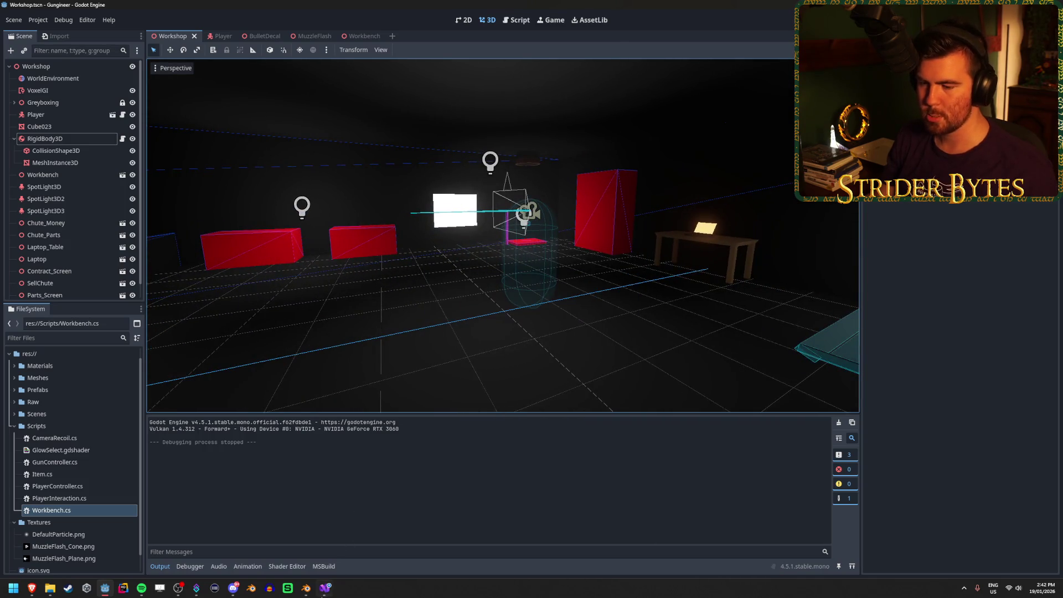
click(324, 590)
scroll(392, 406, down, 8)
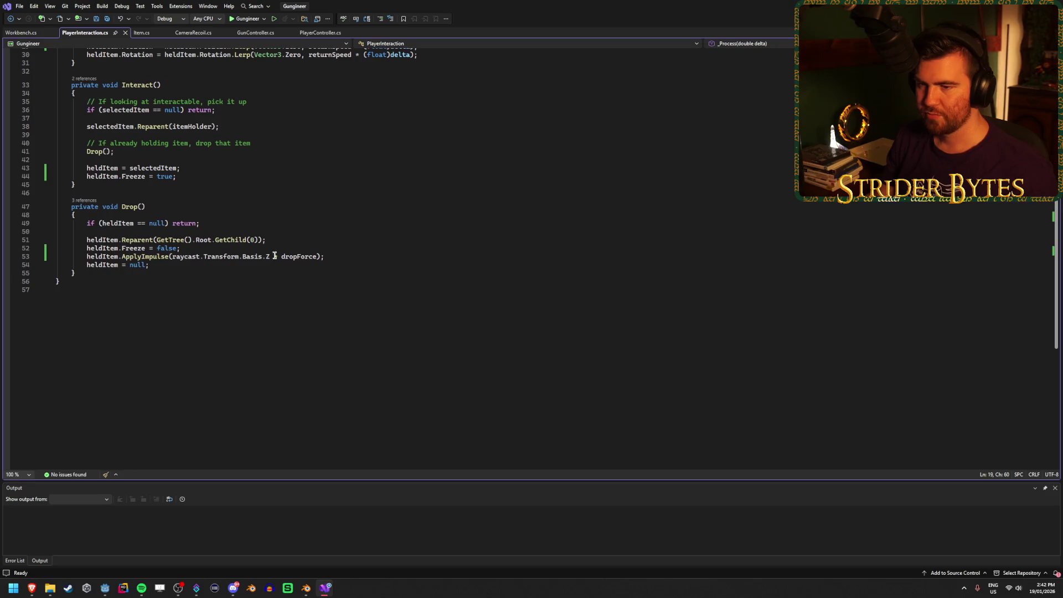
click(170, 257)
text(-)
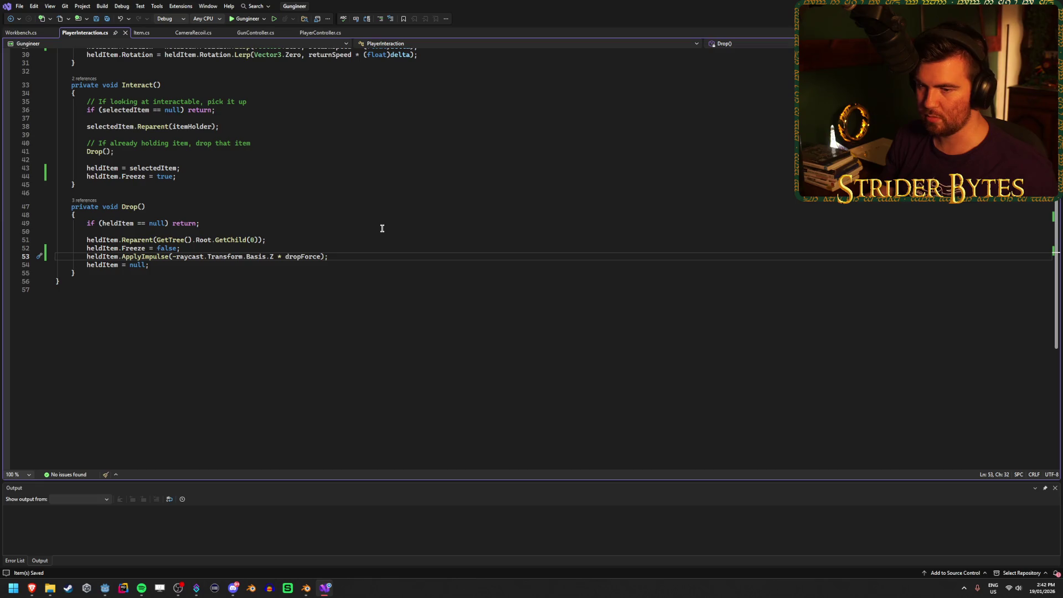
key(alt+Tab)
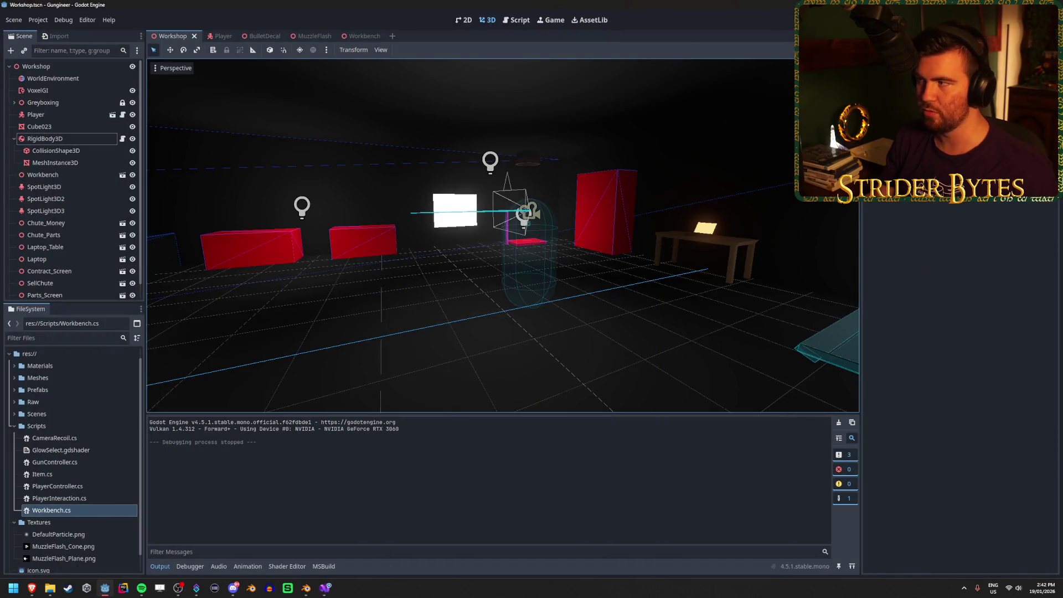
key(F5)
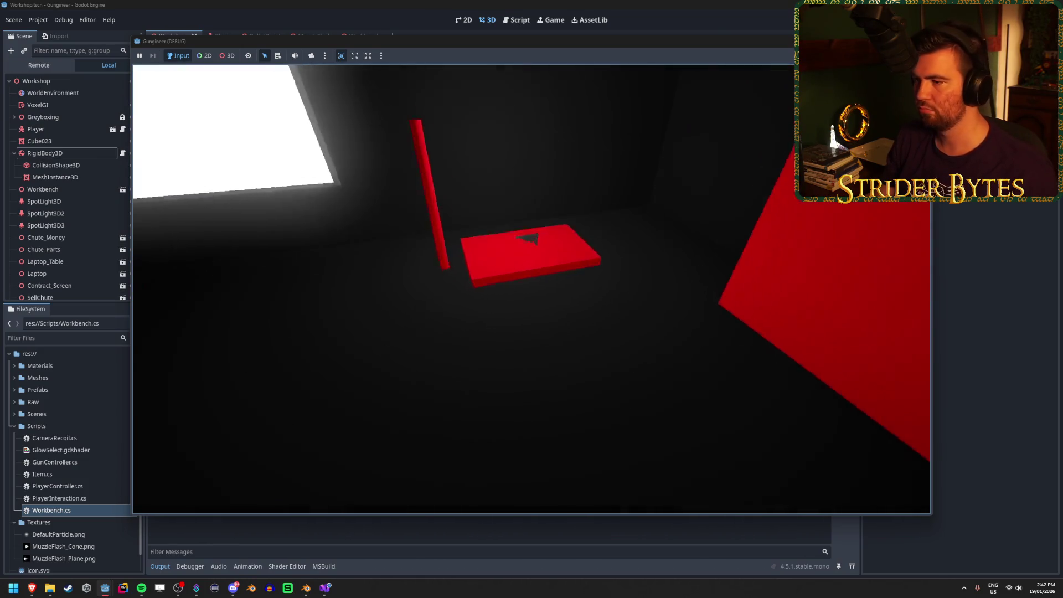
key(e)
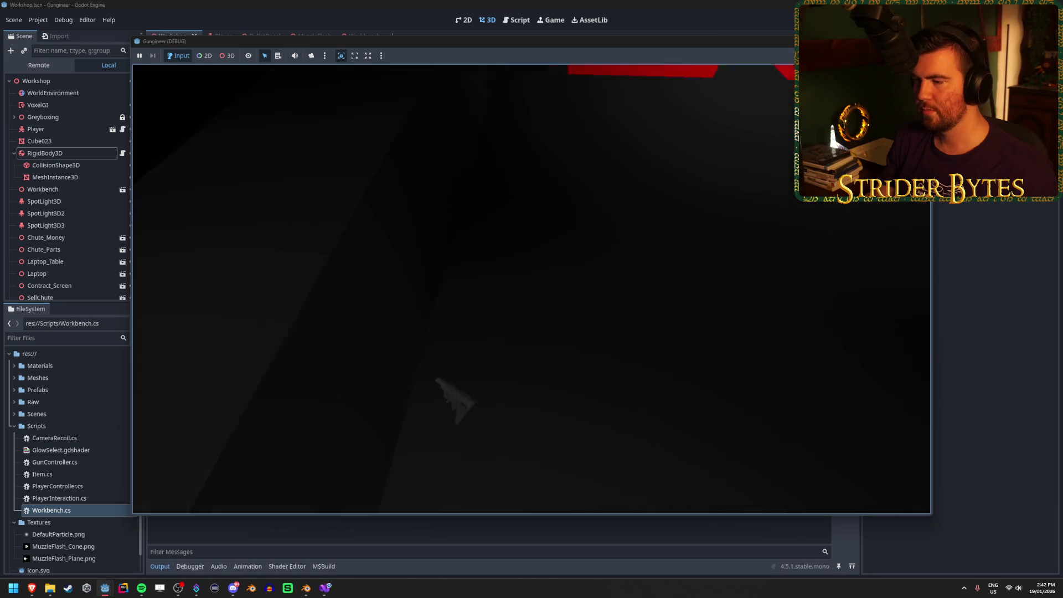
key(F8)
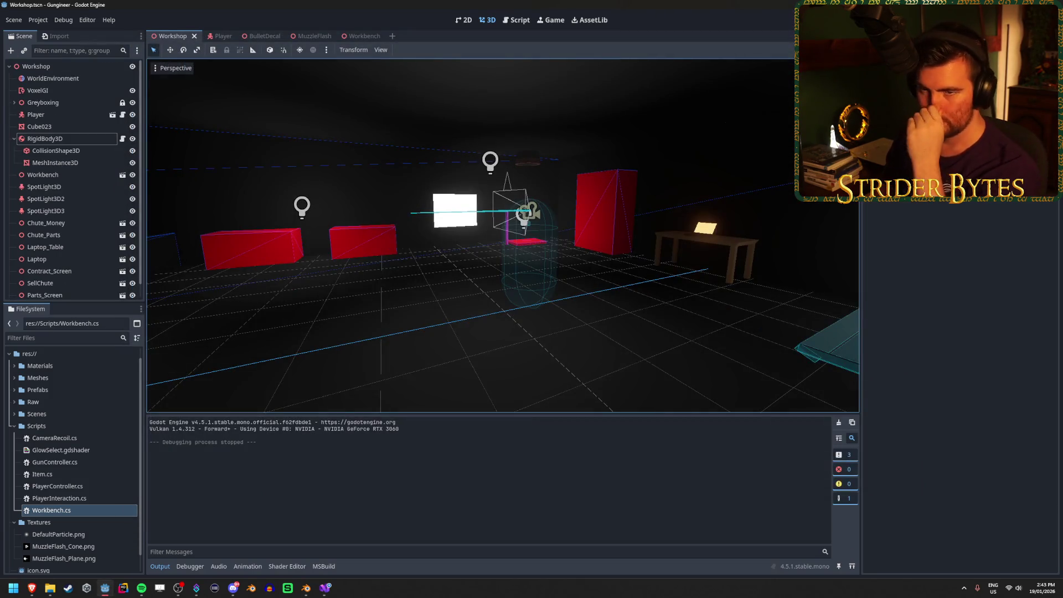
Open the Player scene and inspect its RayCast3D, Player Camera and CharacterBody3D root
click(213, 36)
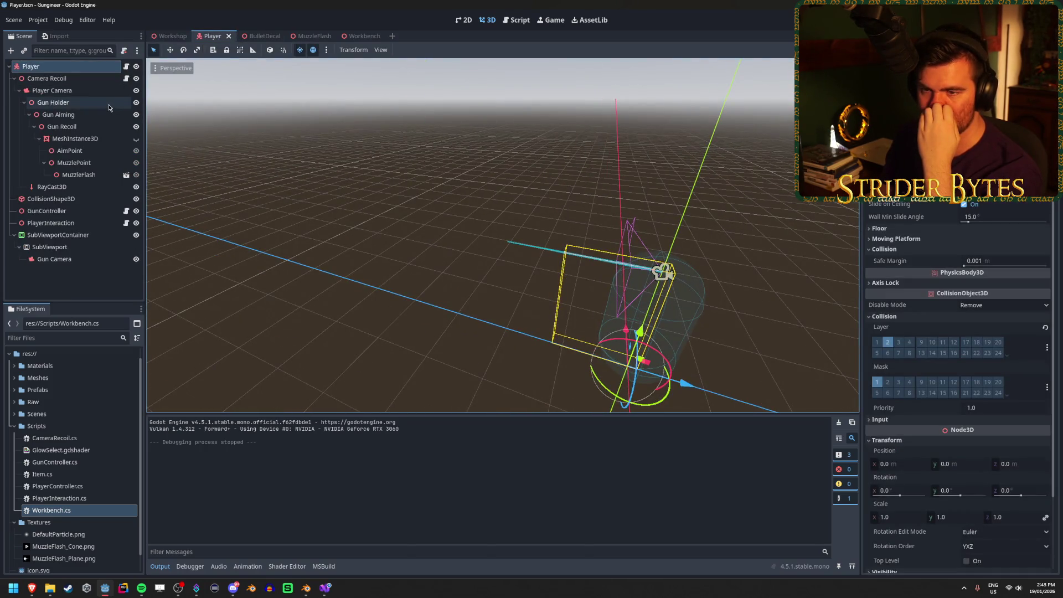
click(56, 188)
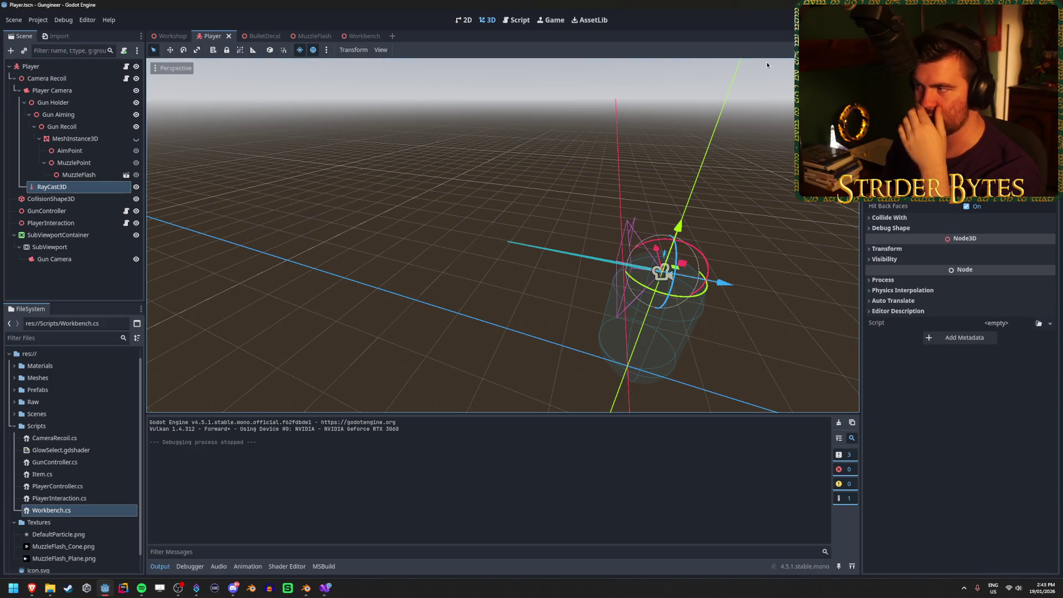
click(18, 92)
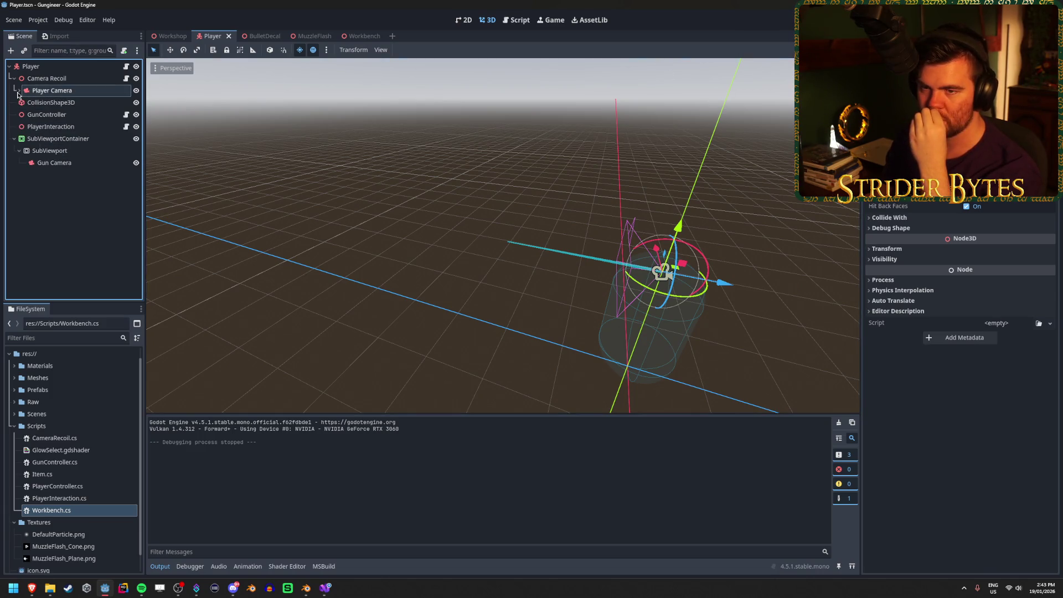
click(18, 92)
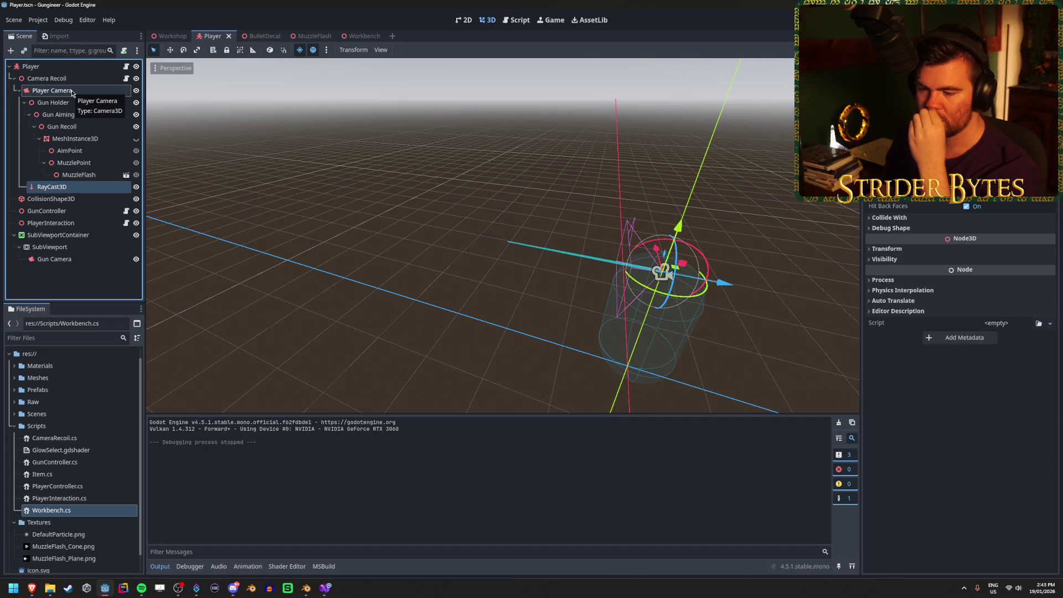
click(71, 91)
click(89, 68)
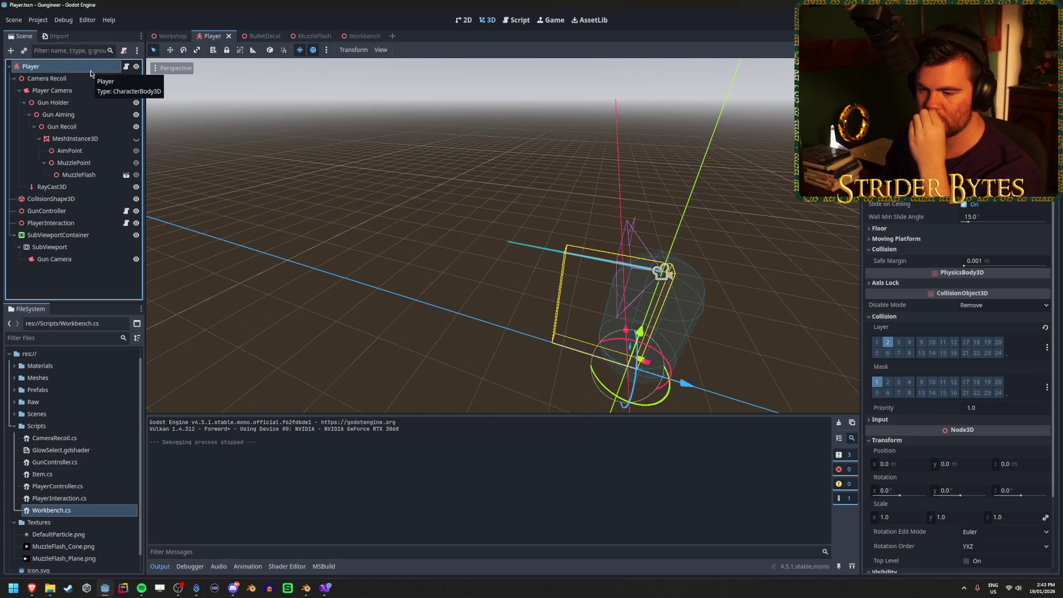
key(alt+Tab)
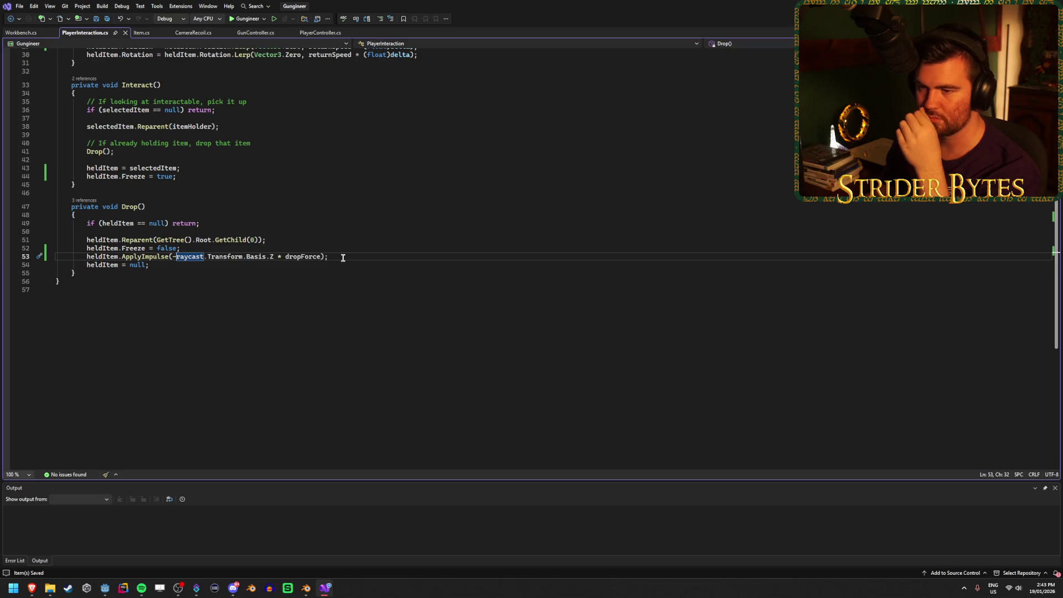
Check where raycast is declared, glance at the RigidBody3D docs, then open CameraRecoil.cs
double_click(188, 257)
scroll(309, 391, up, 10)
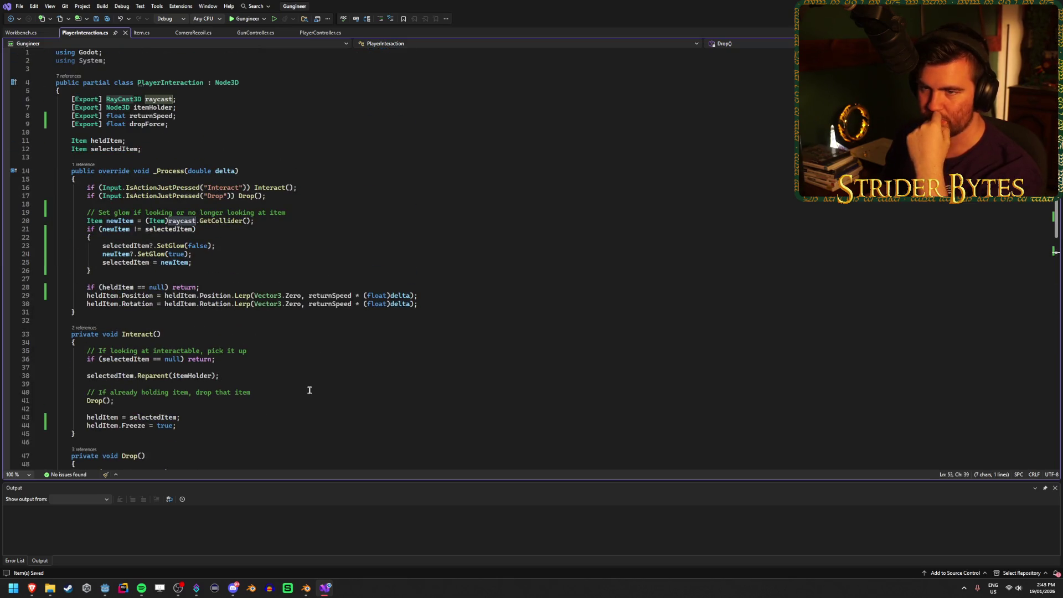
click(32, 587)
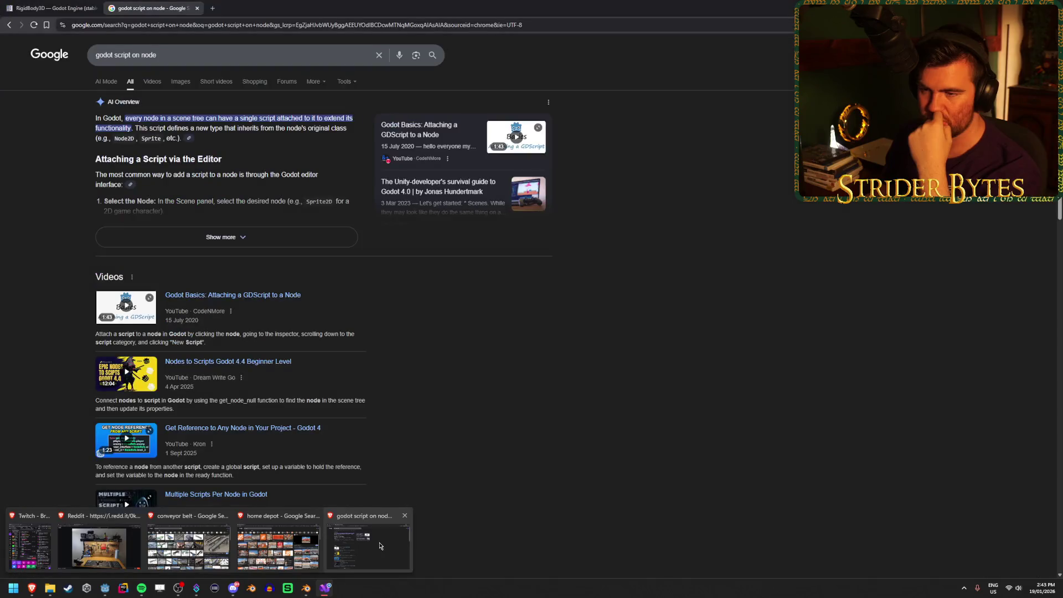
click(68, 4)
key(alt+Tab)
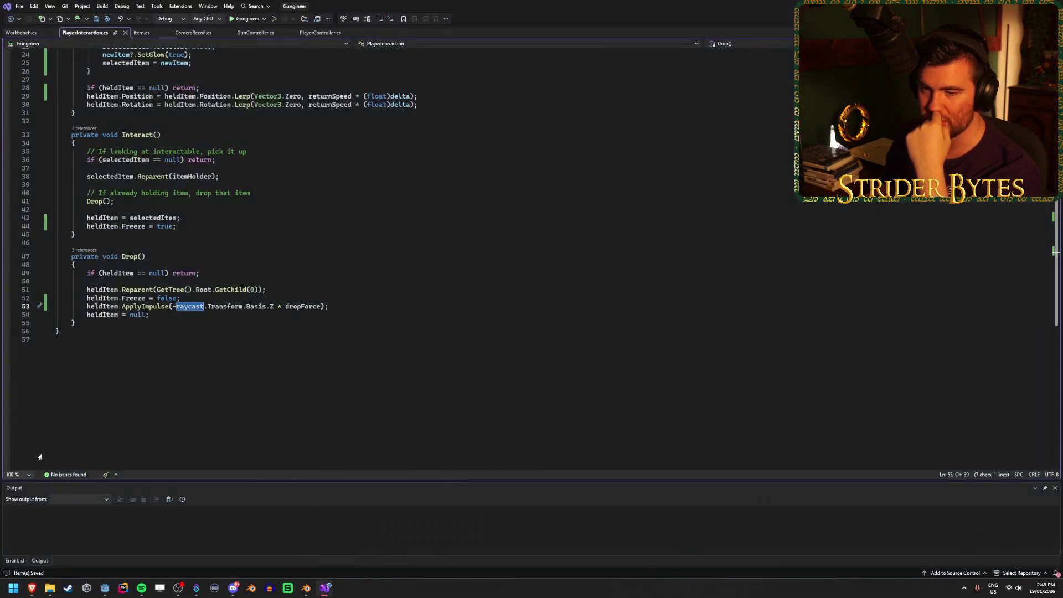
mouse_move(32, 588)
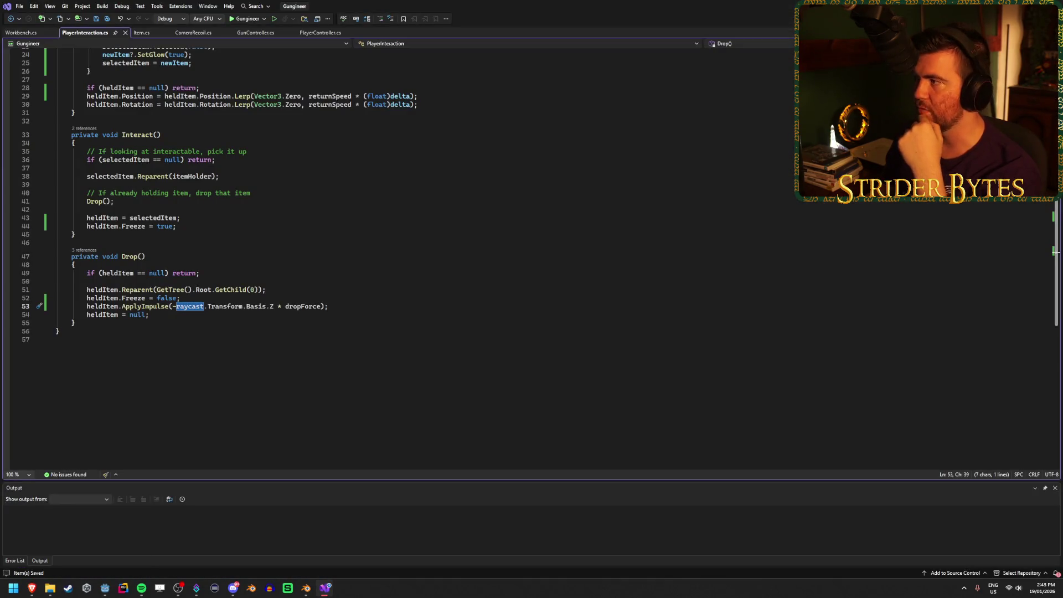
click(354, 310)
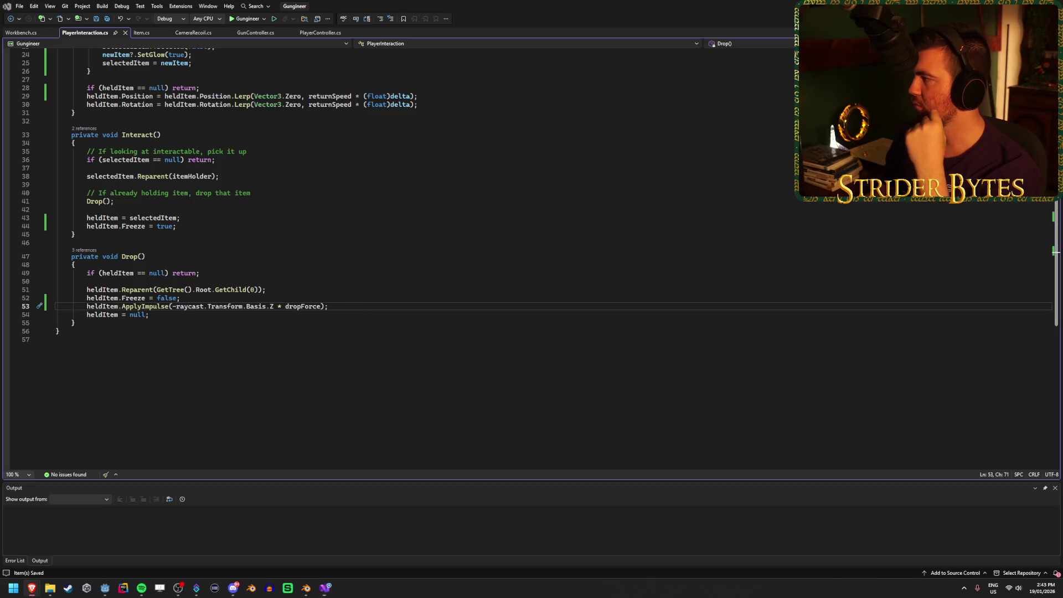
click(204, 33)
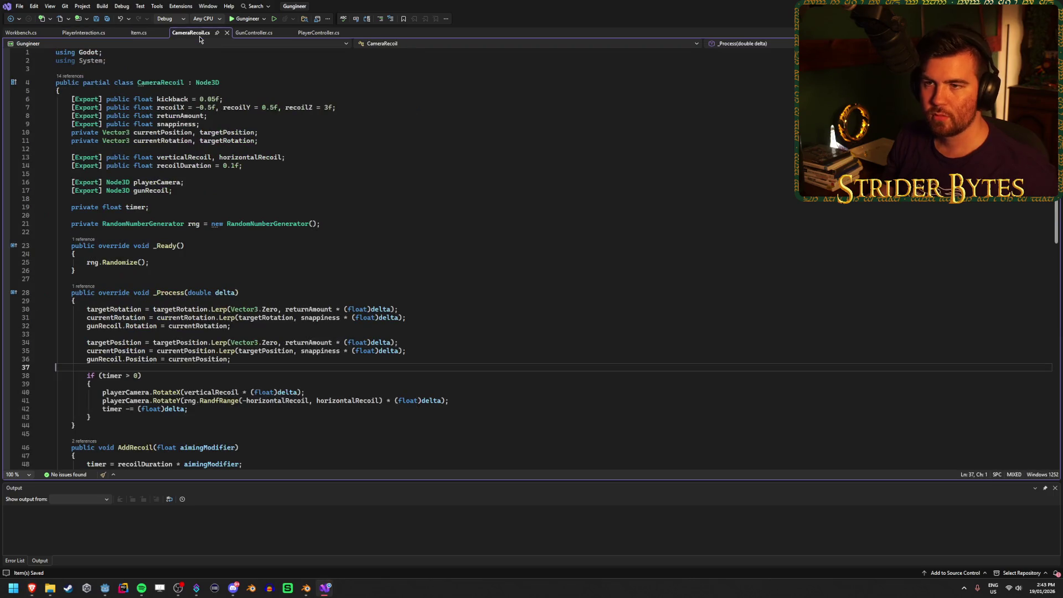
In PlayerController.cs, inspect the gun camera sync and line 49's Rotated movement direction
scroll(244, 52, down, 3)
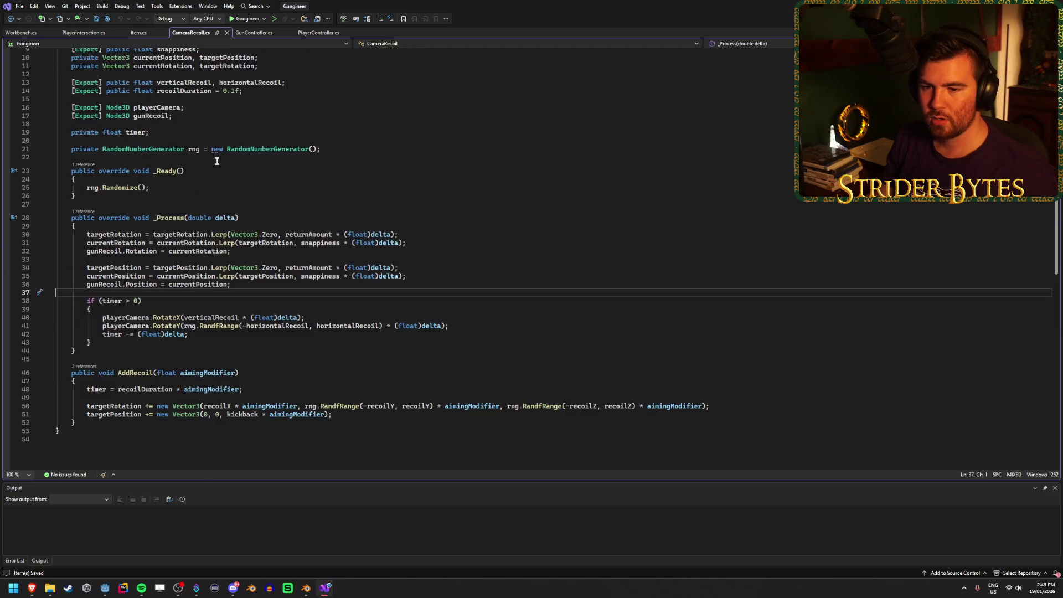
click(318, 33)
scroll(332, 183, down, 3)
click(320, 284)
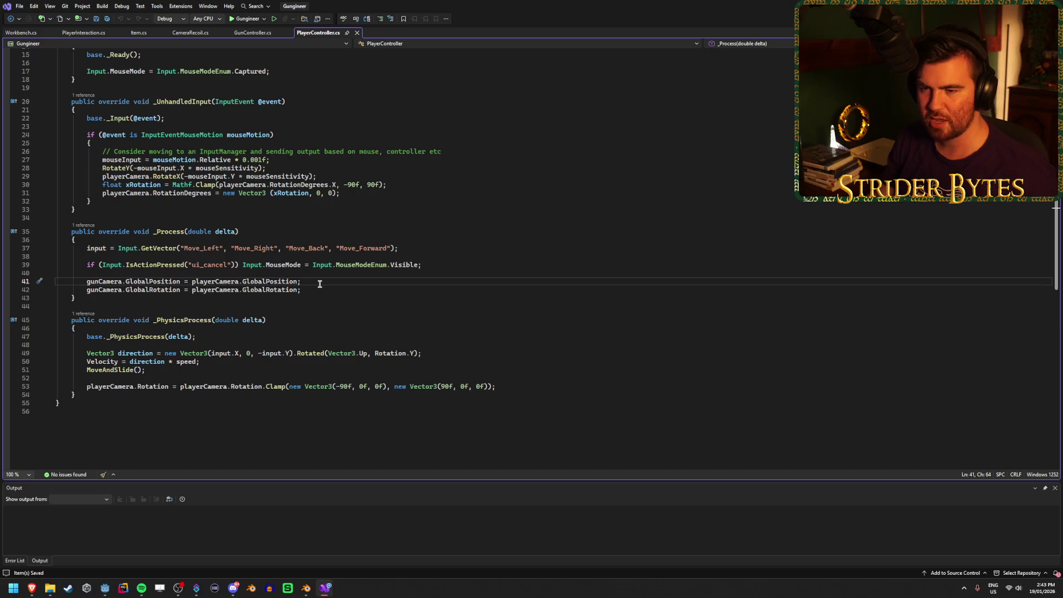
click(323, 289)
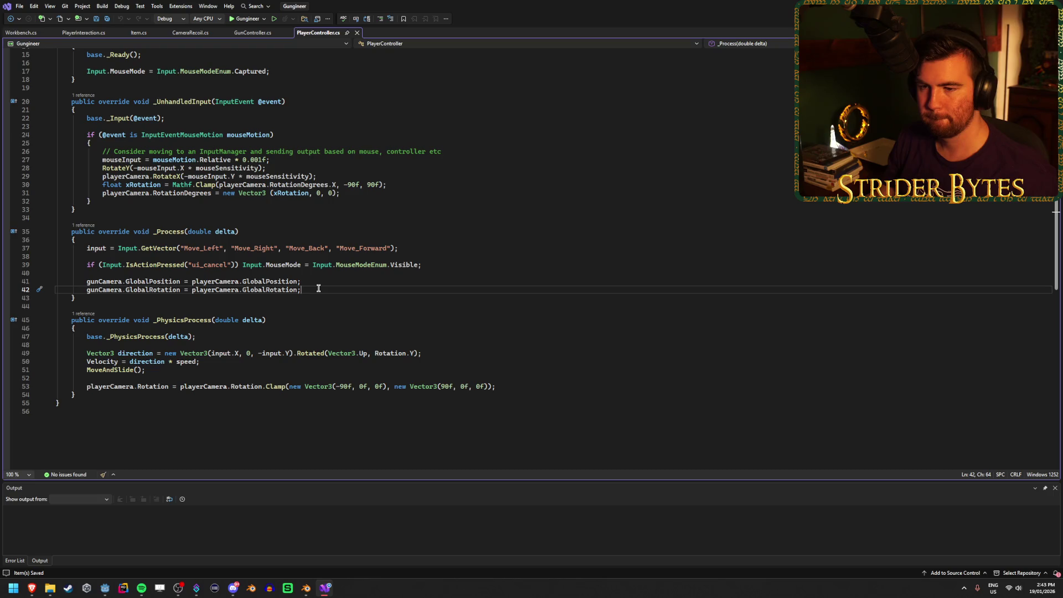
click(443, 352)
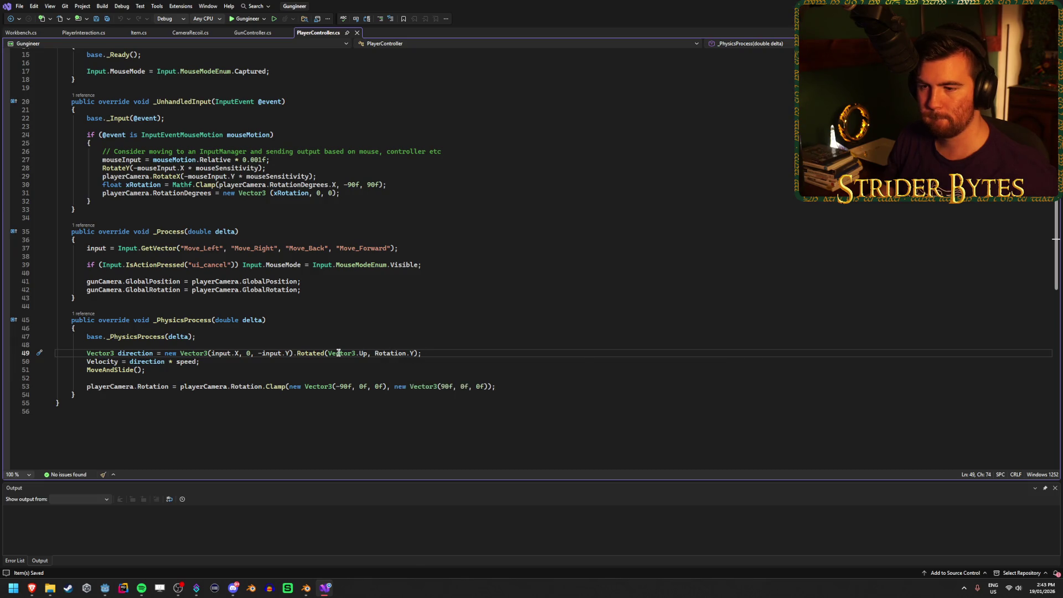
click(295, 353)
click(313, 353)
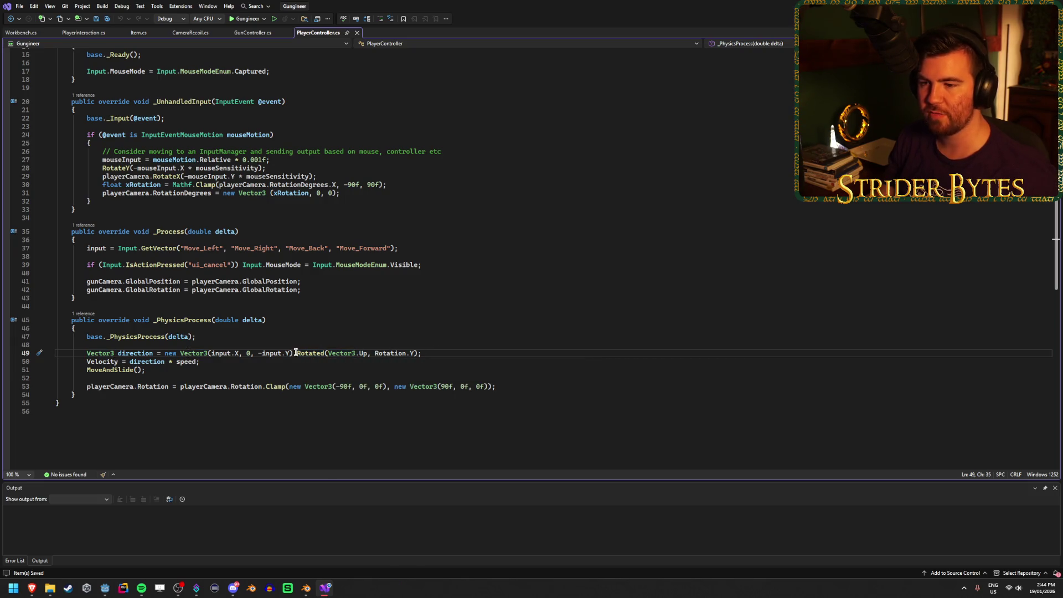
click(433, 354)
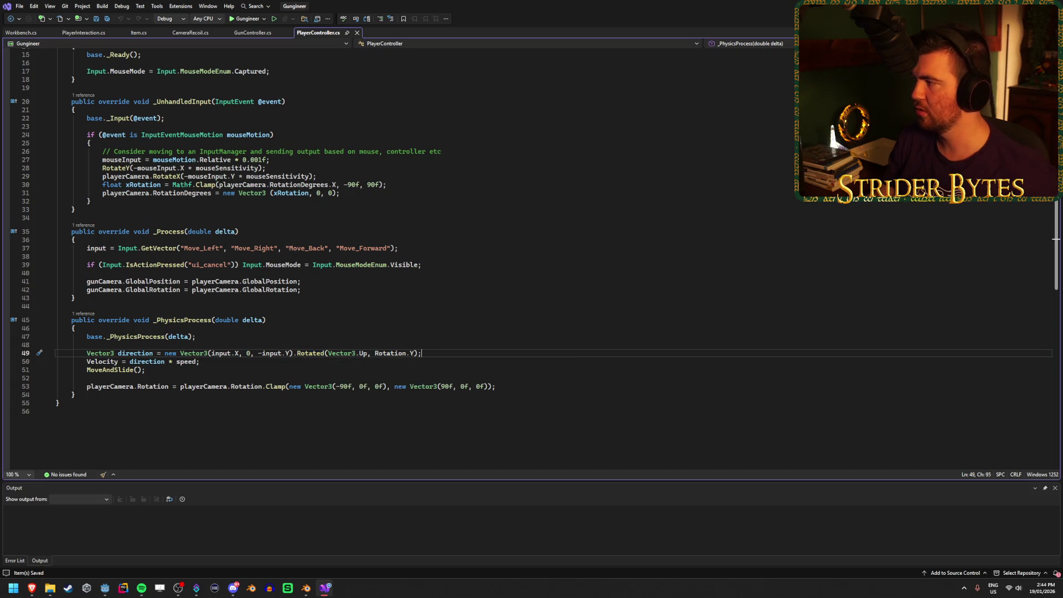
After glancing at the browser and Godot, open the Workbench.cs script
key(alt+Tab)
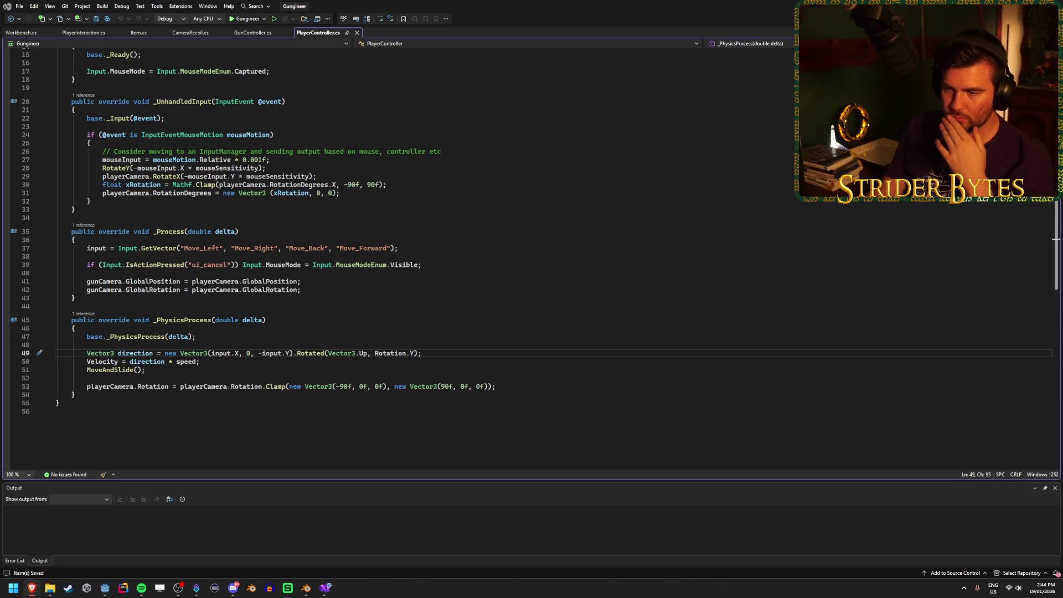
click(451, 357)
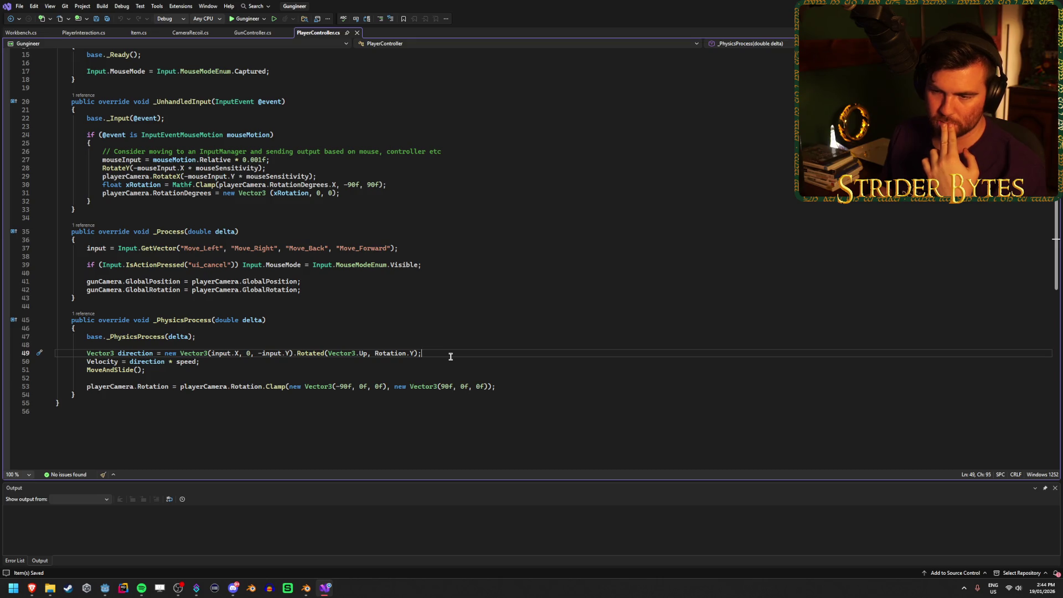
scroll(450, 357, up, 4)
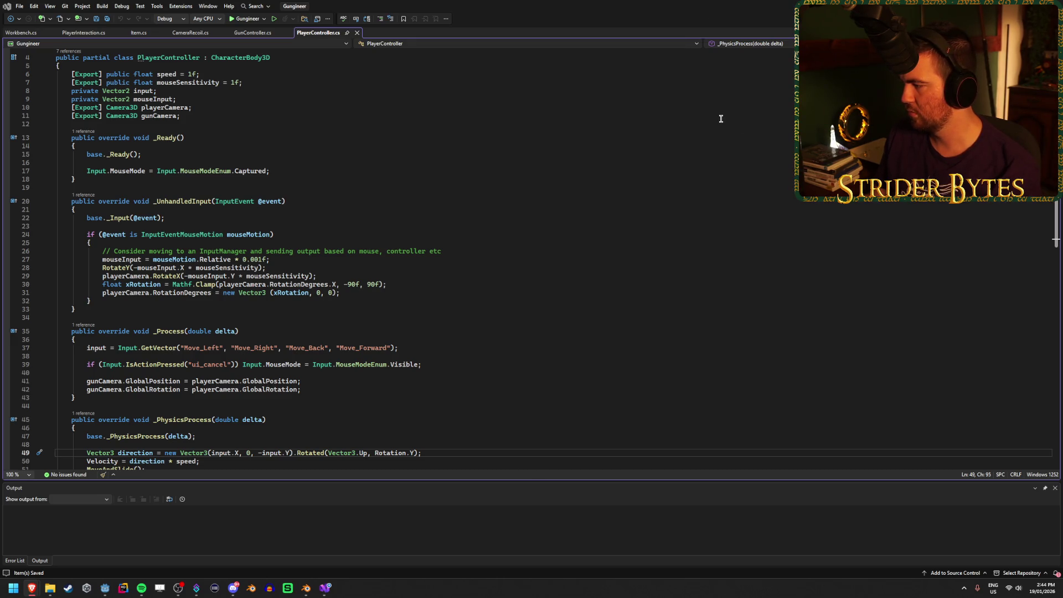
key(alt+Tab)
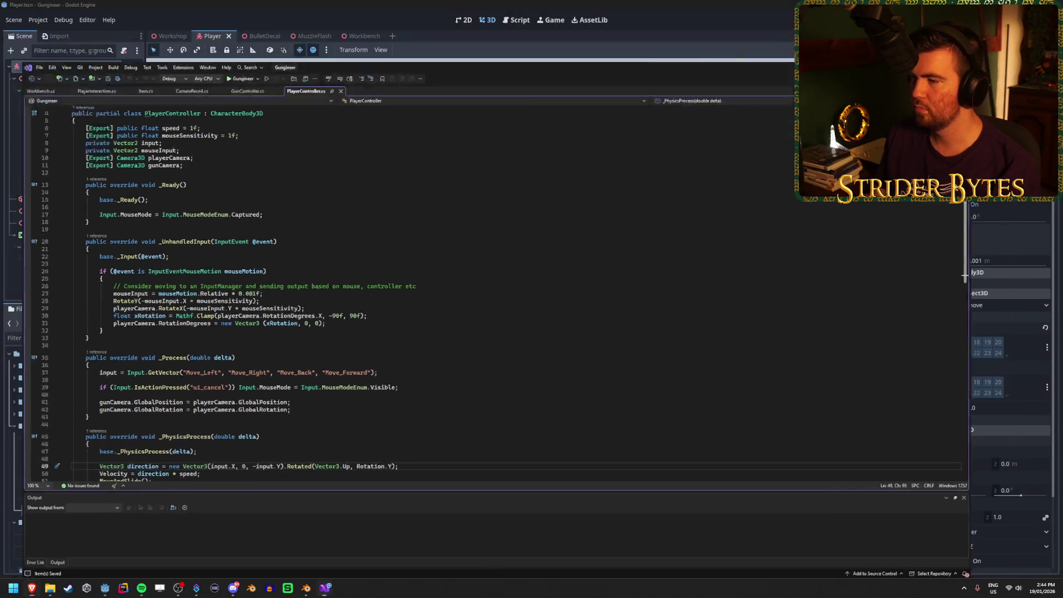
key(alt+Tab)
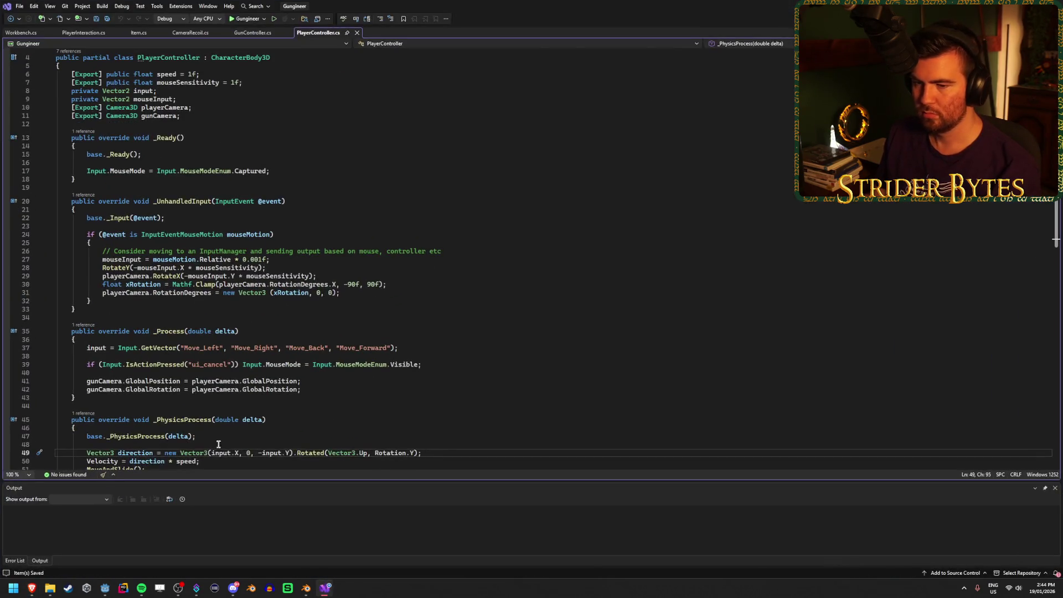
scroll(221, 249, down, 1)
click(21, 32)
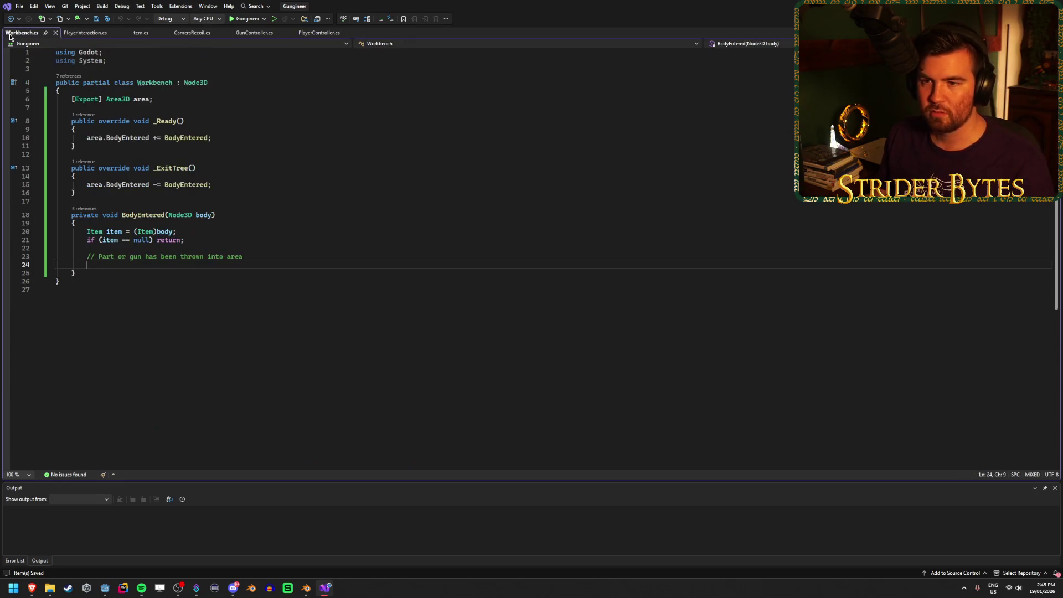
In PlayerInteraction.cs, select line 53's raycast direction and try Camera3D. member suggestions
click(89, 33)
click(202, 314)
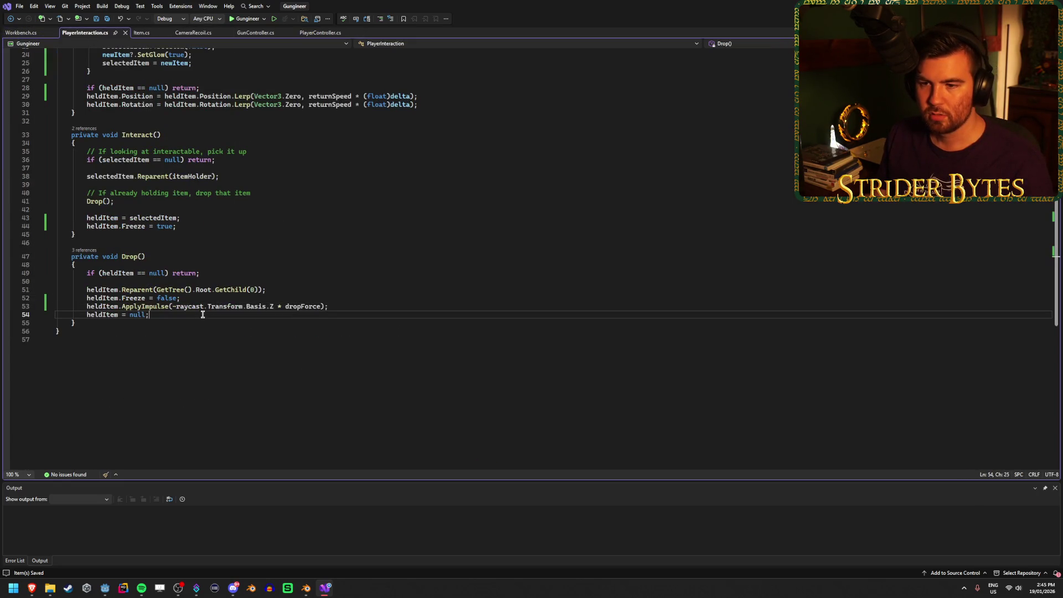
drag(273, 306, 187, 306)
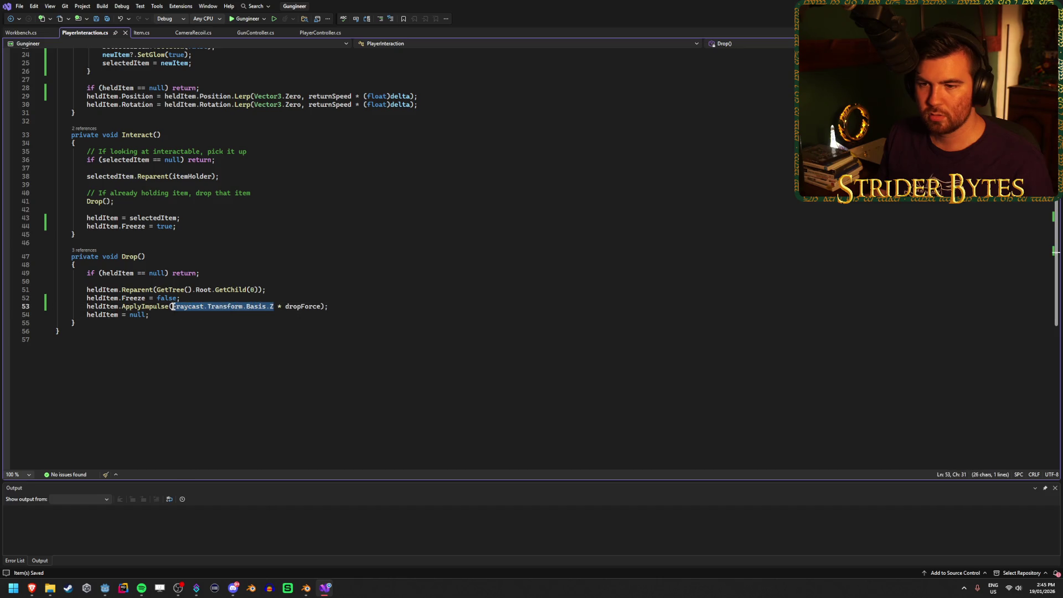
text(Camera3D)
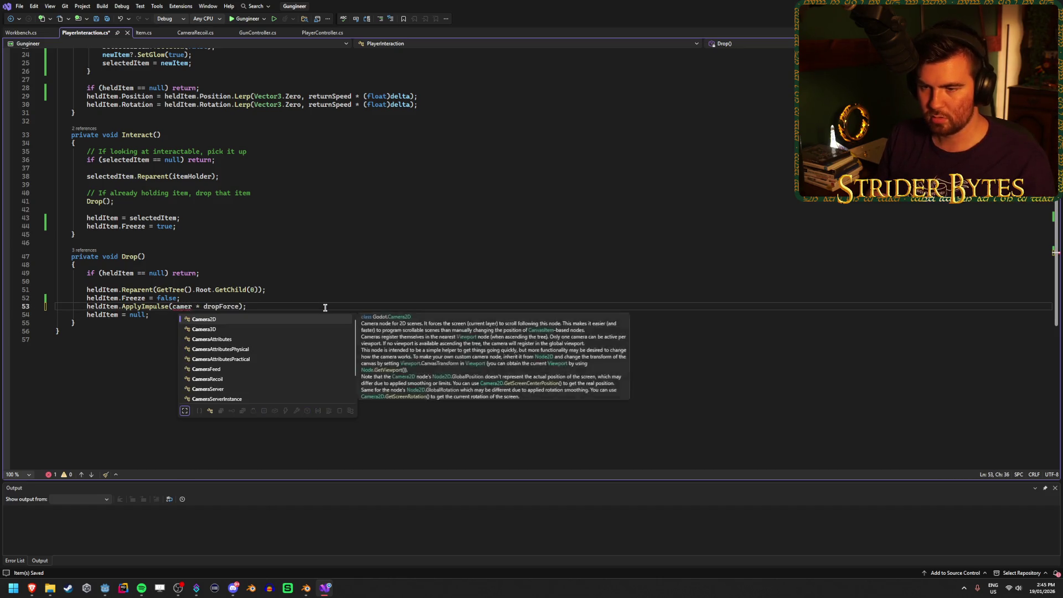
text(.)
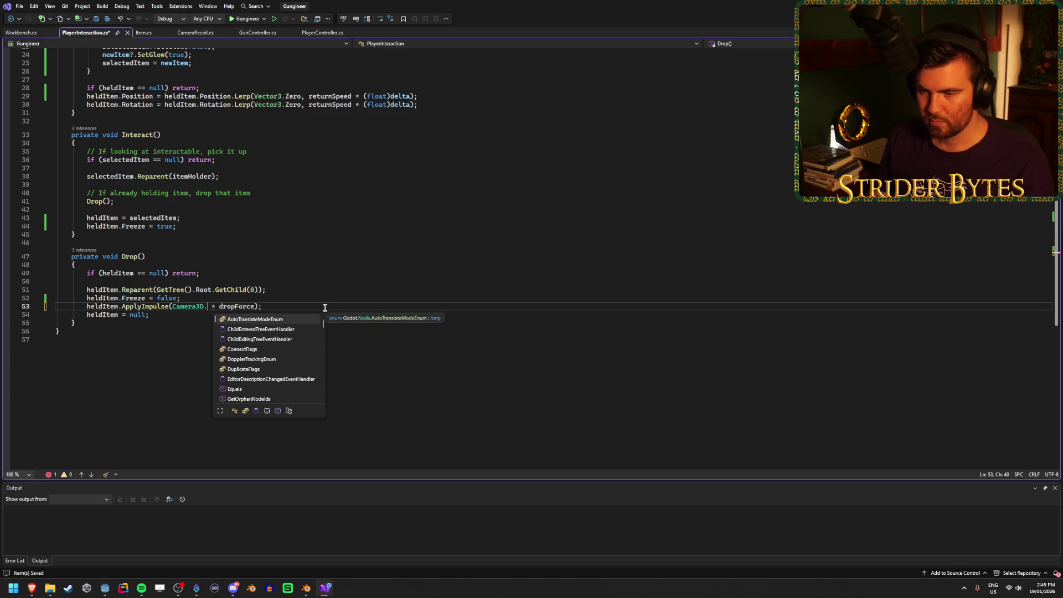
key(Down)
key(Down)
key(Down)
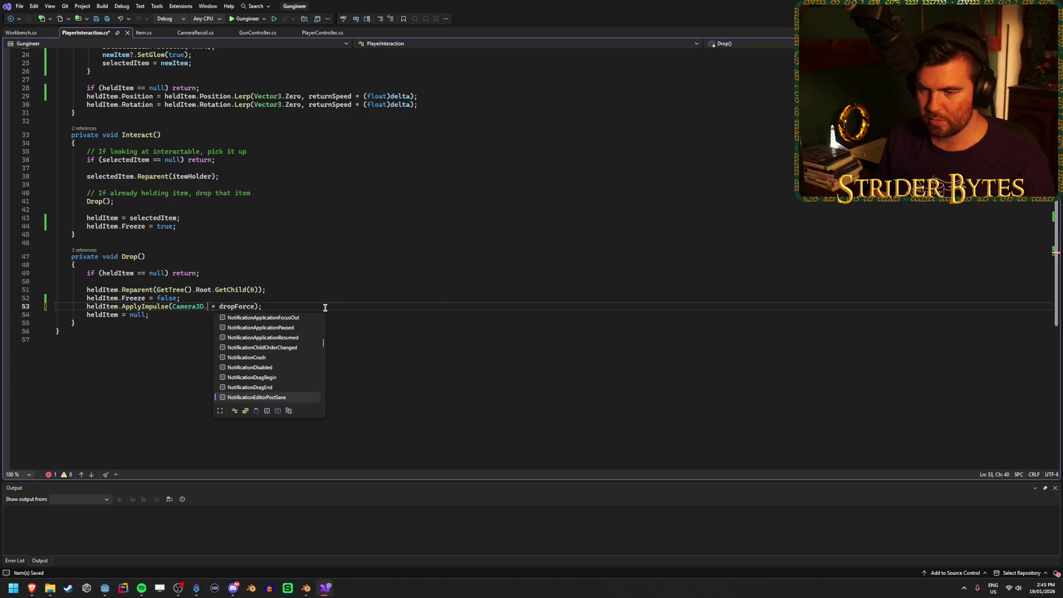
key(Escape)
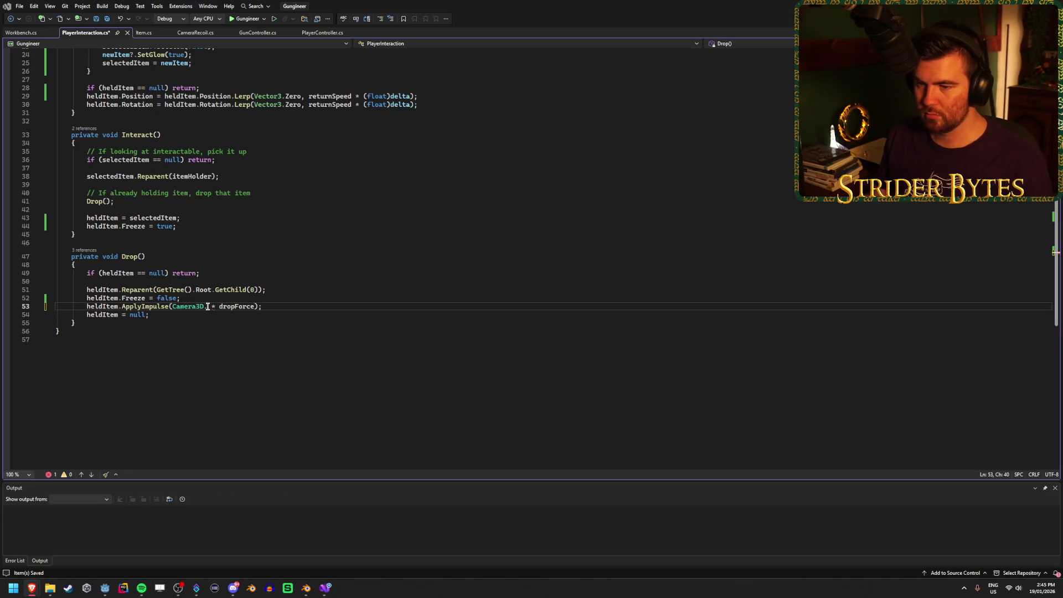
Replace Camera3D. on line 53 with GetViewport().GetCamera3D()
drag(207, 306, 172, 306)
text(GetViewport)
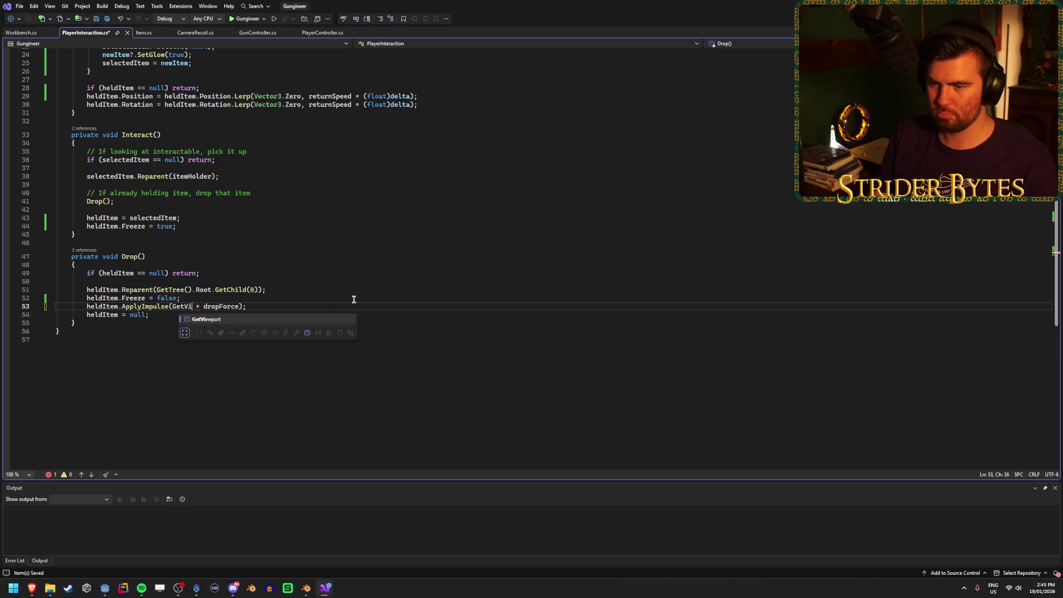
text(()>GetCam)
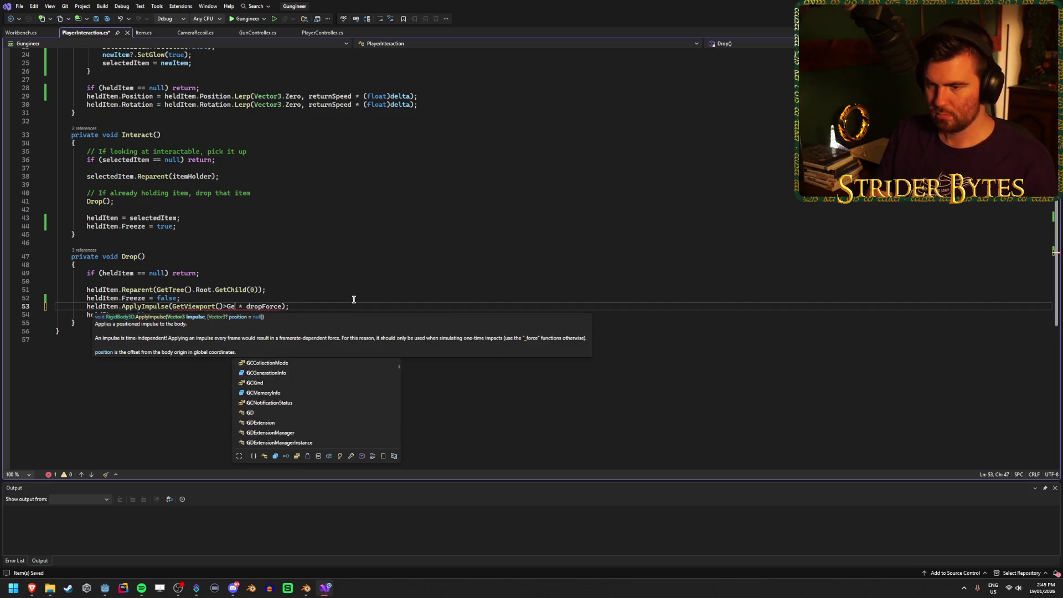
key(BackSpace)
key(BackSpace)
key(BackSpace)
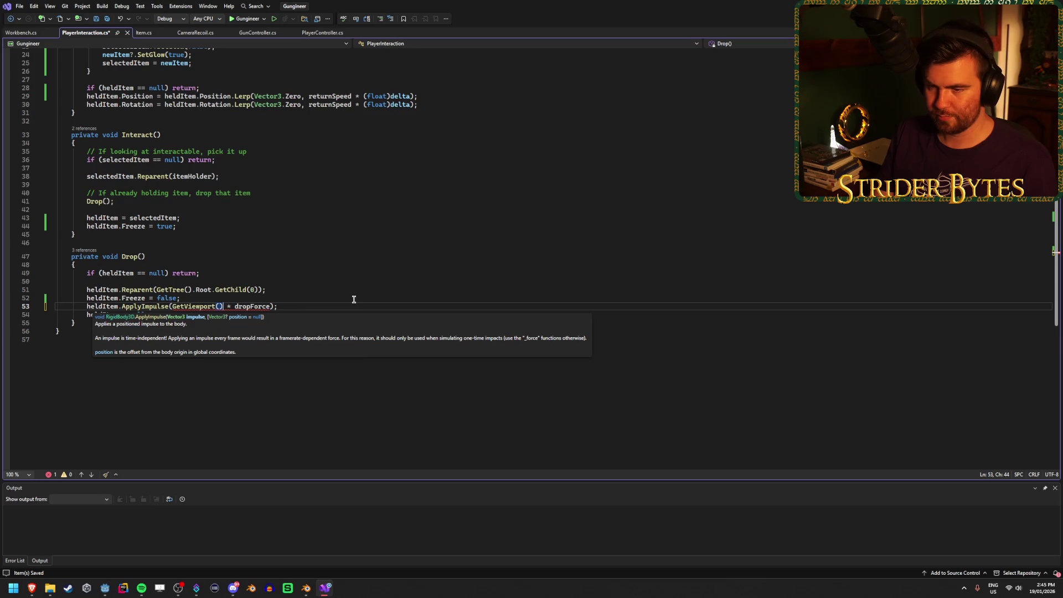
text(.GetCam)
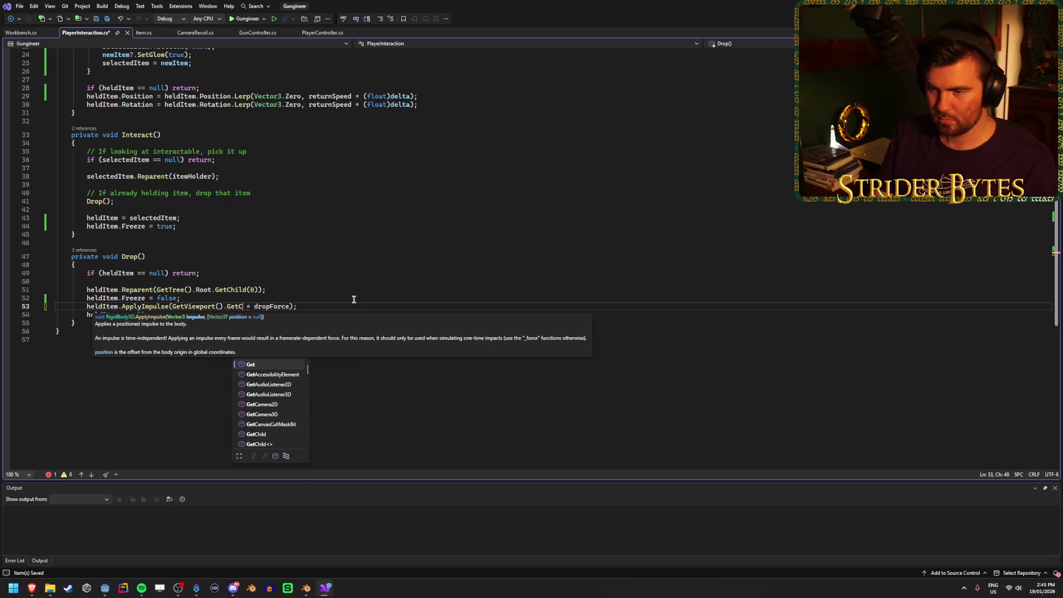
key(Down)
key(Tab)
text(())
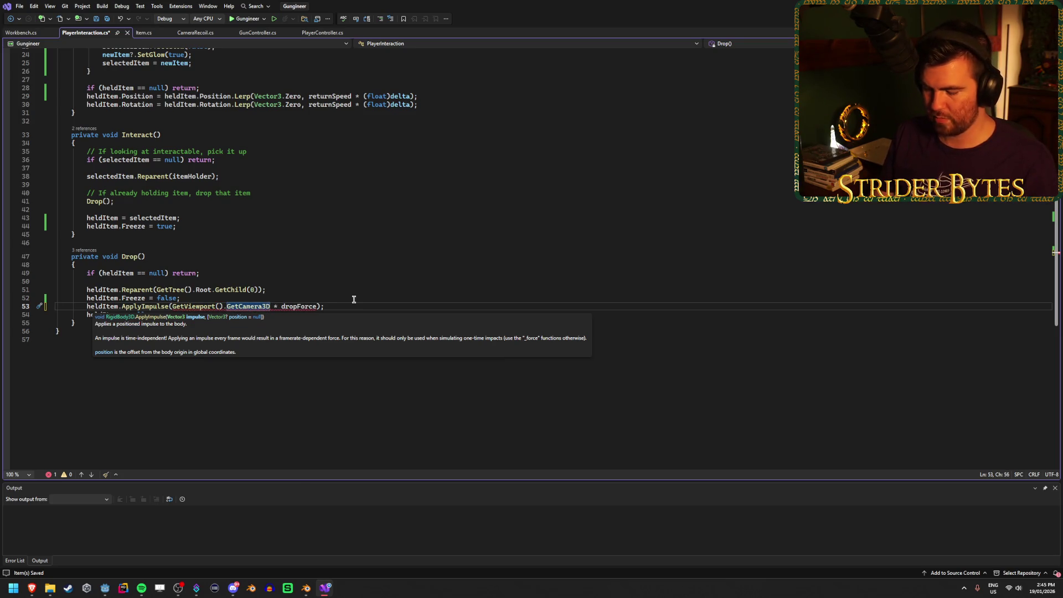
text(.)
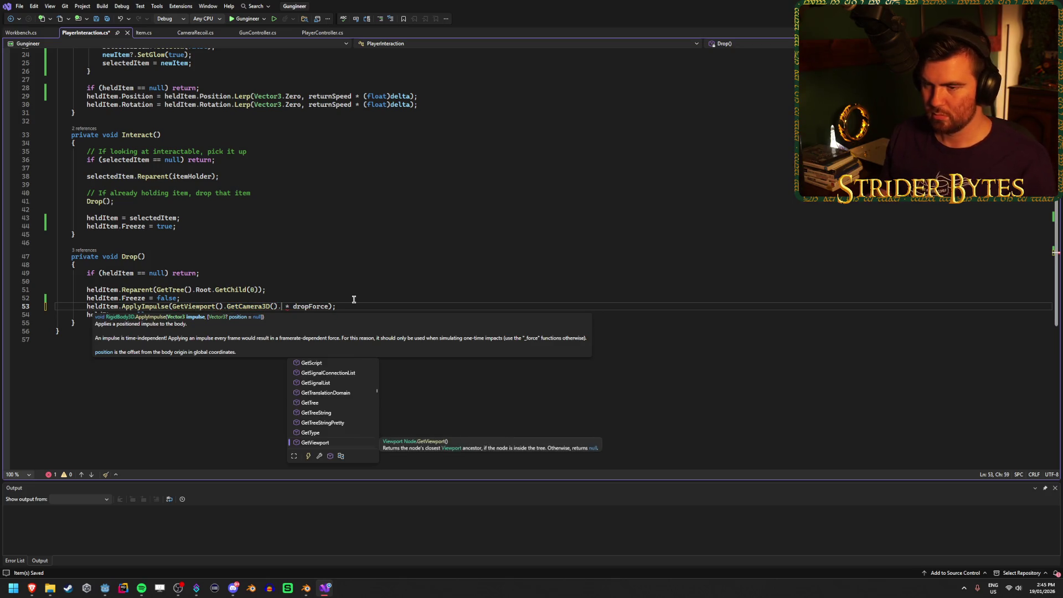
Complete the drop impulse direction as -GetViewport().GetCamera3D().GlobalBasis.Z
key(Escape)
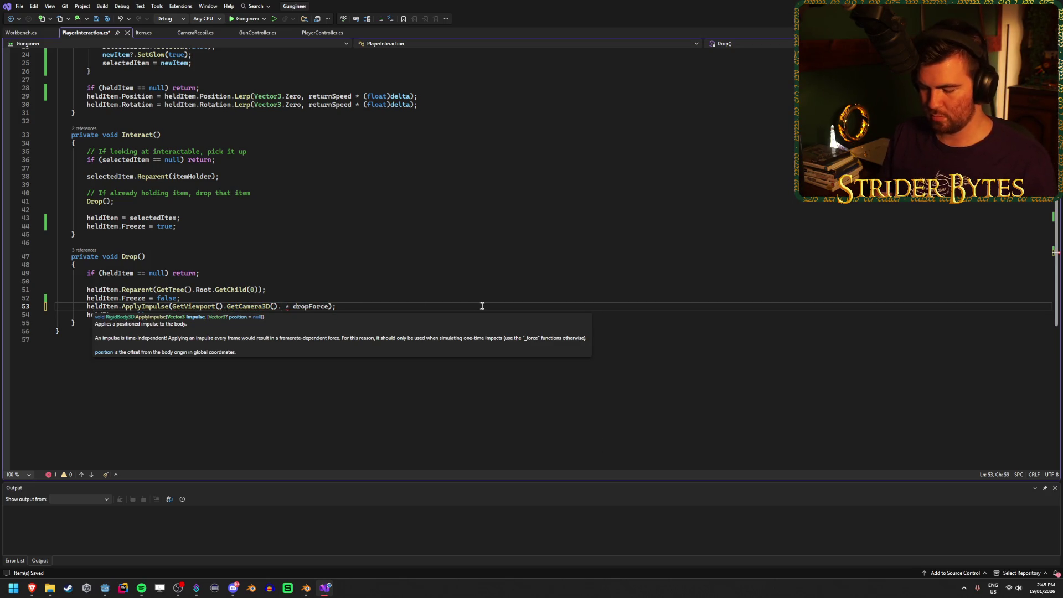
text(GlobalB)
key(Tab)
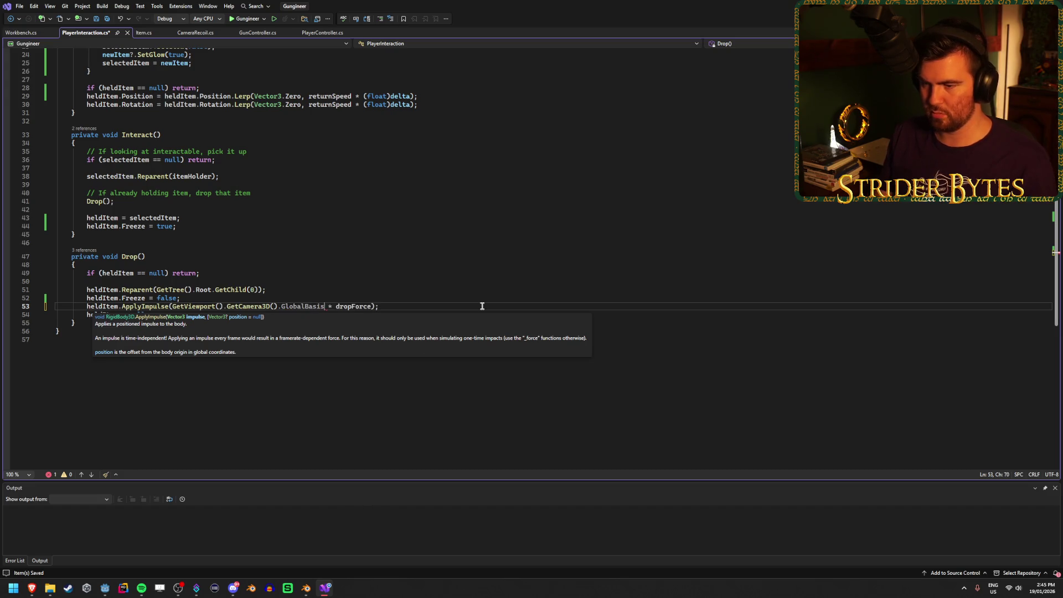
text(.)
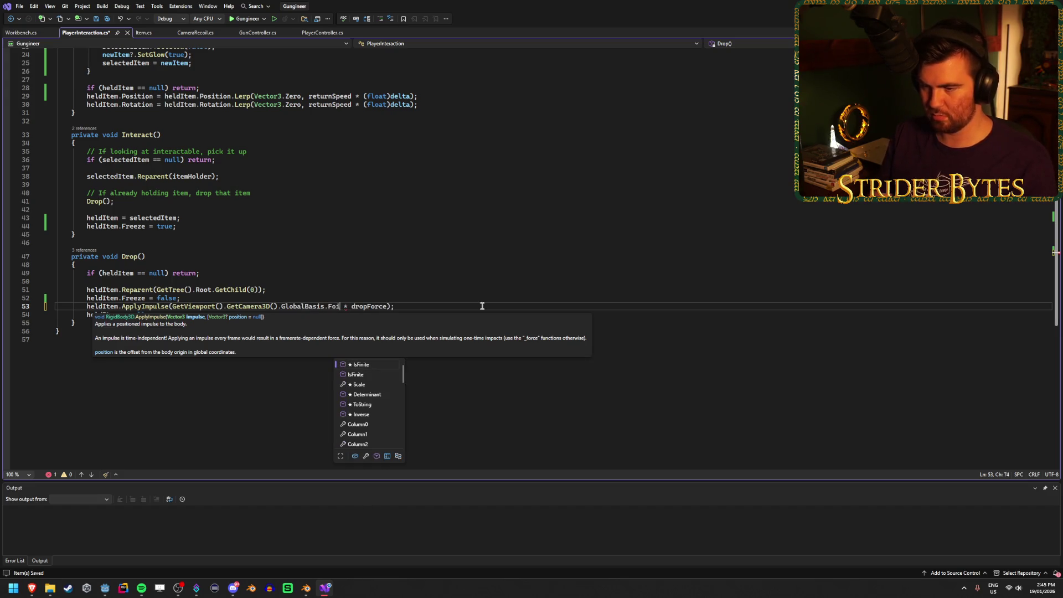
text(Z)
key(Escape)
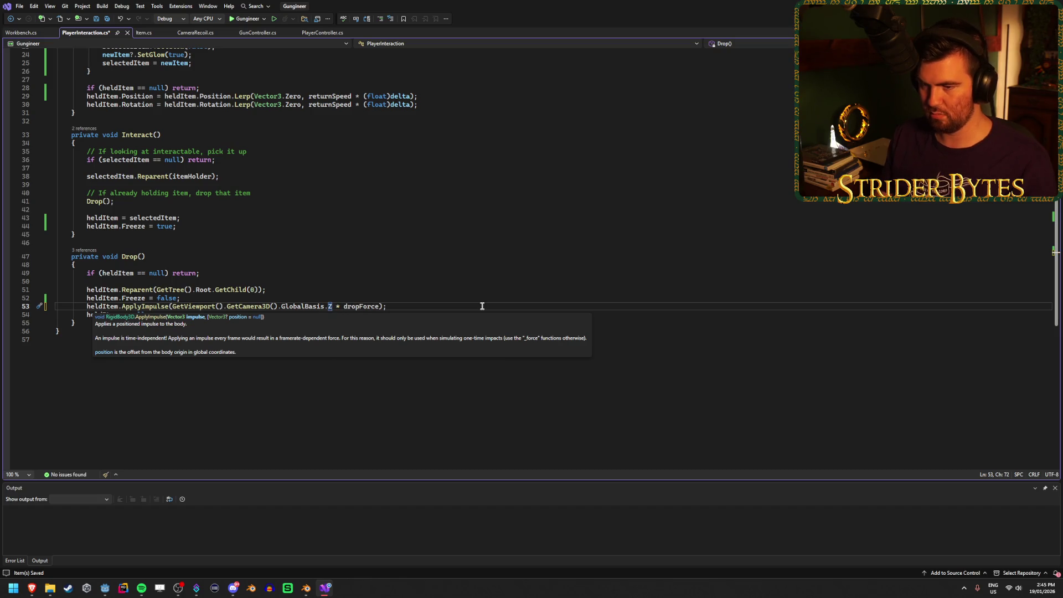
key(Escape)
text(-)
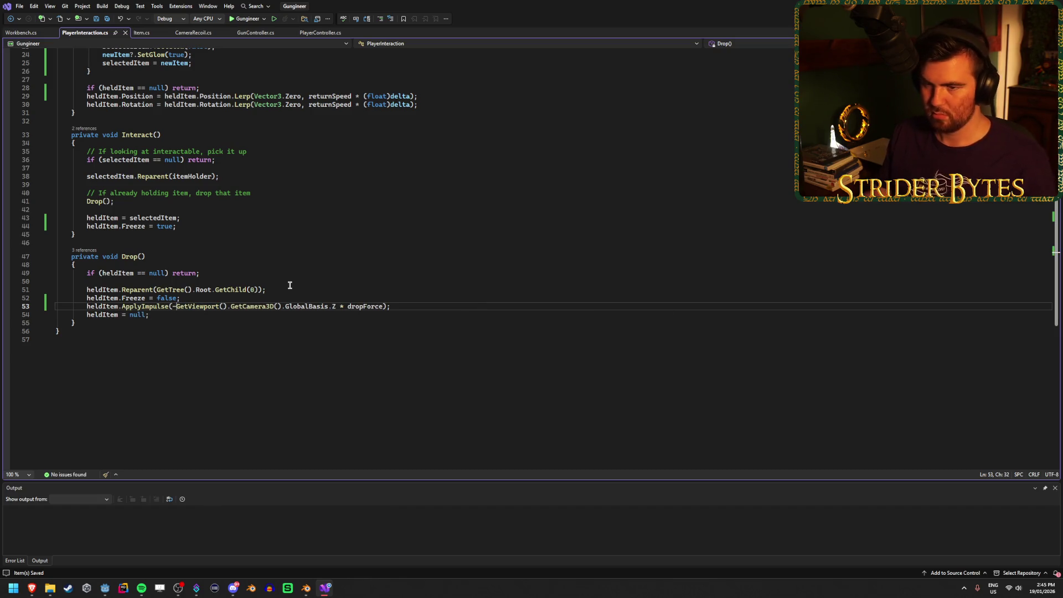
key(alt+Tab)
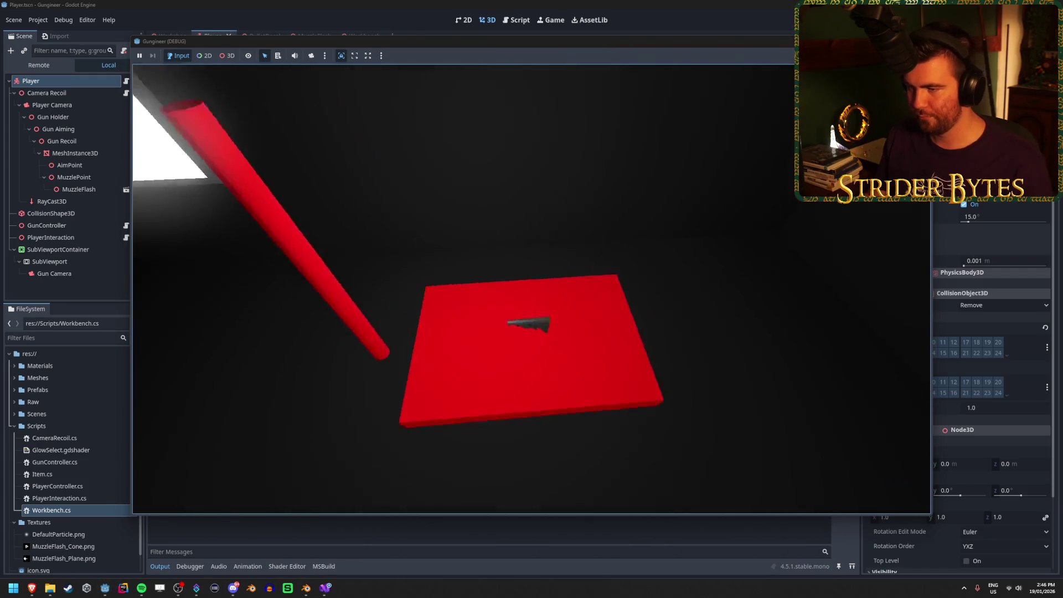
Pick up the gun with E, drop it onto the workbench rack, and stop the game
key(e)
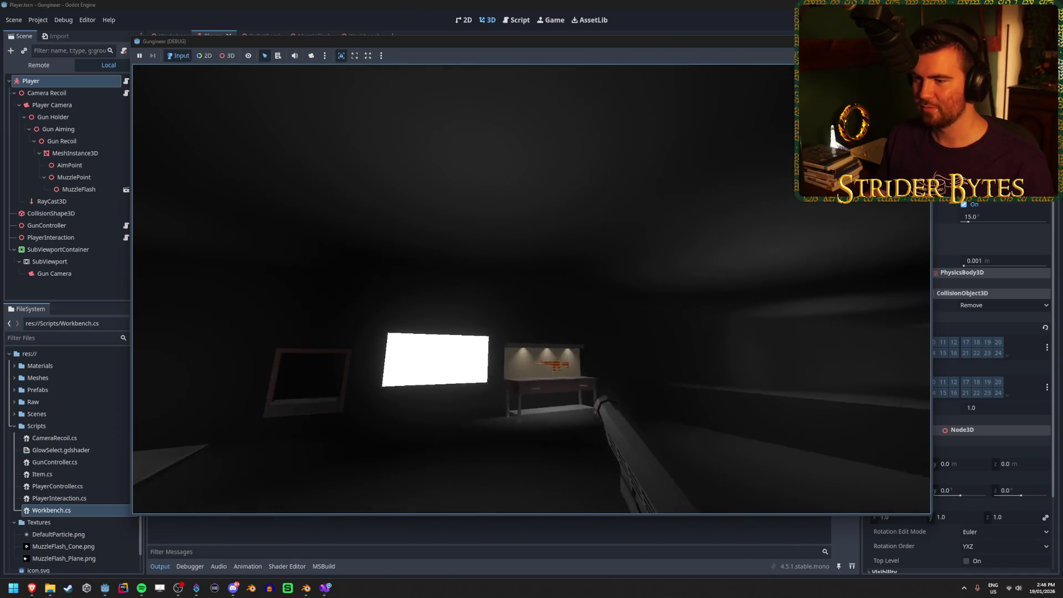
key(e)
key(w)
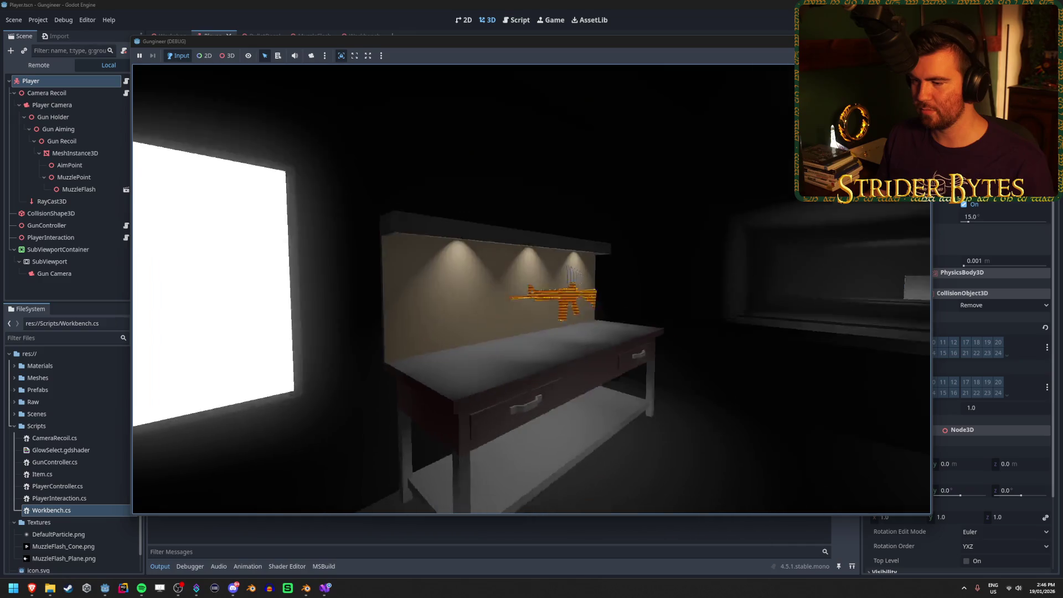
key(w)
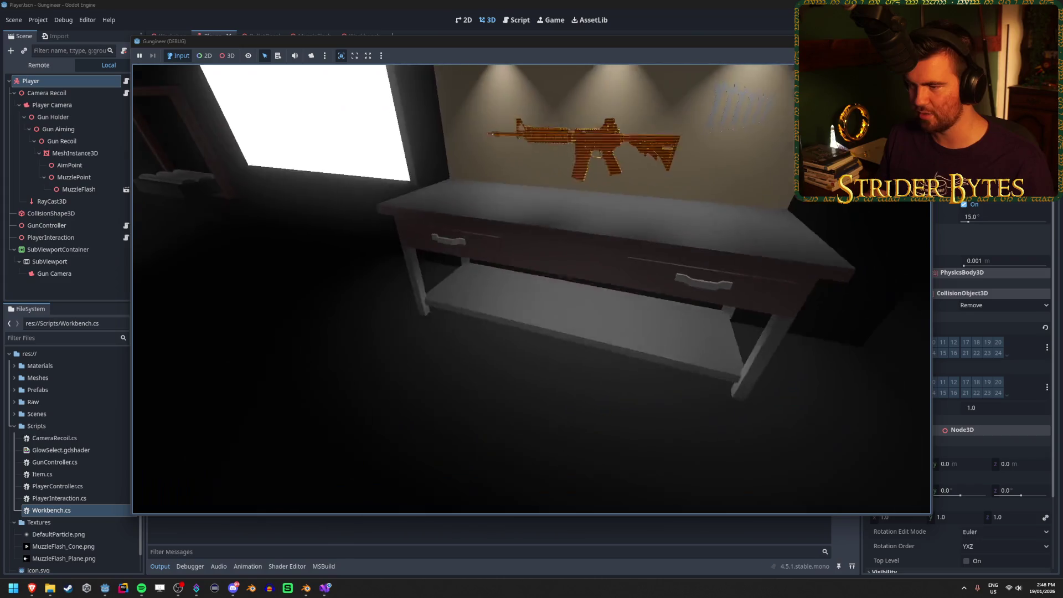
key(Escape)
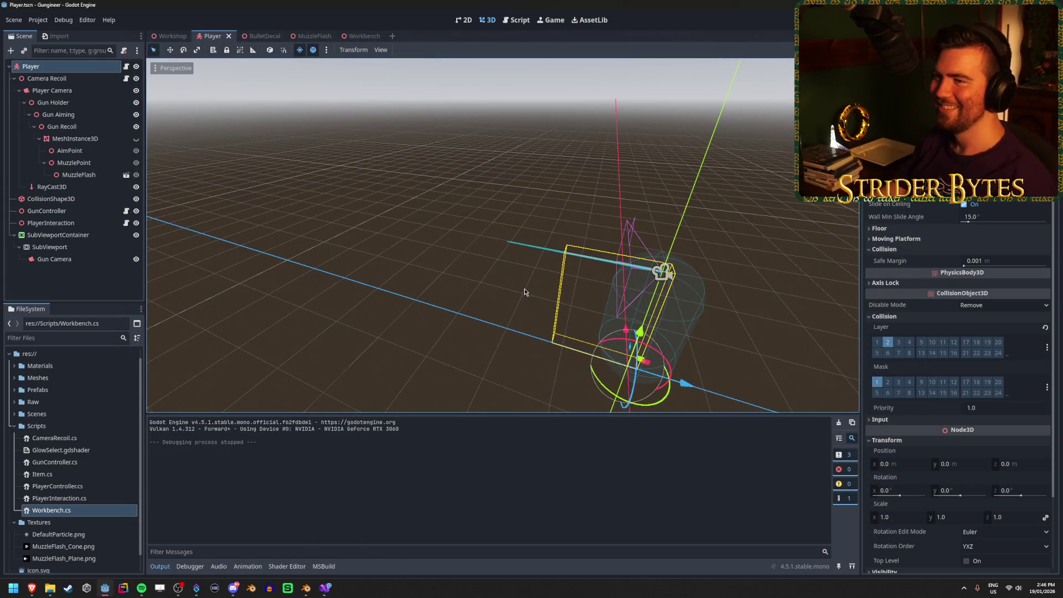
Add a CollisionShape3D child directly under the Workbench root node
click(359, 36)
click(53, 140)
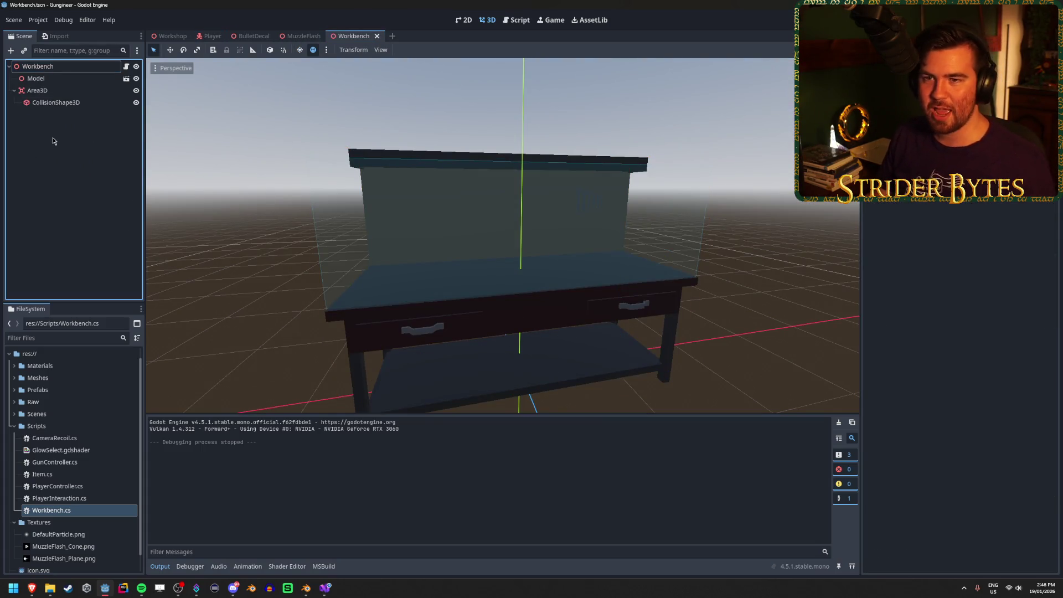
click(99, 67)
right_click(99, 67)
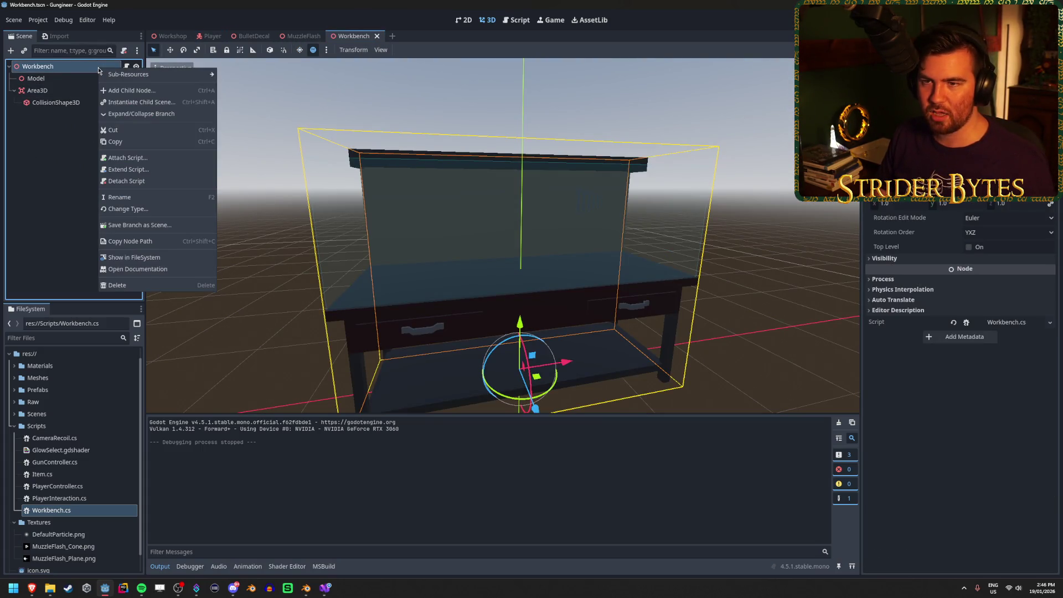
key(Escape)
click(11, 50)
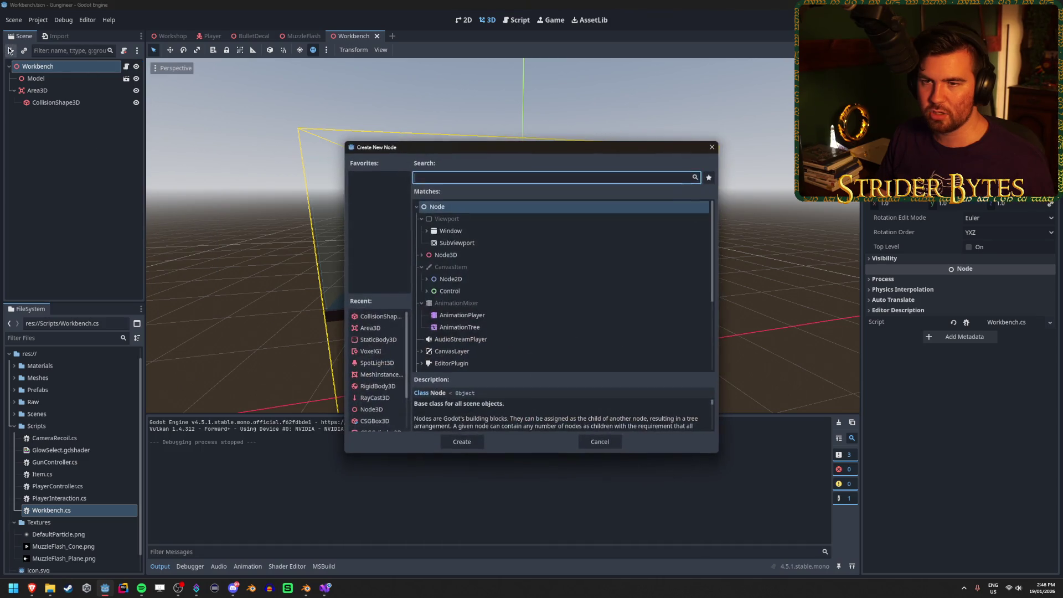
text(colli)
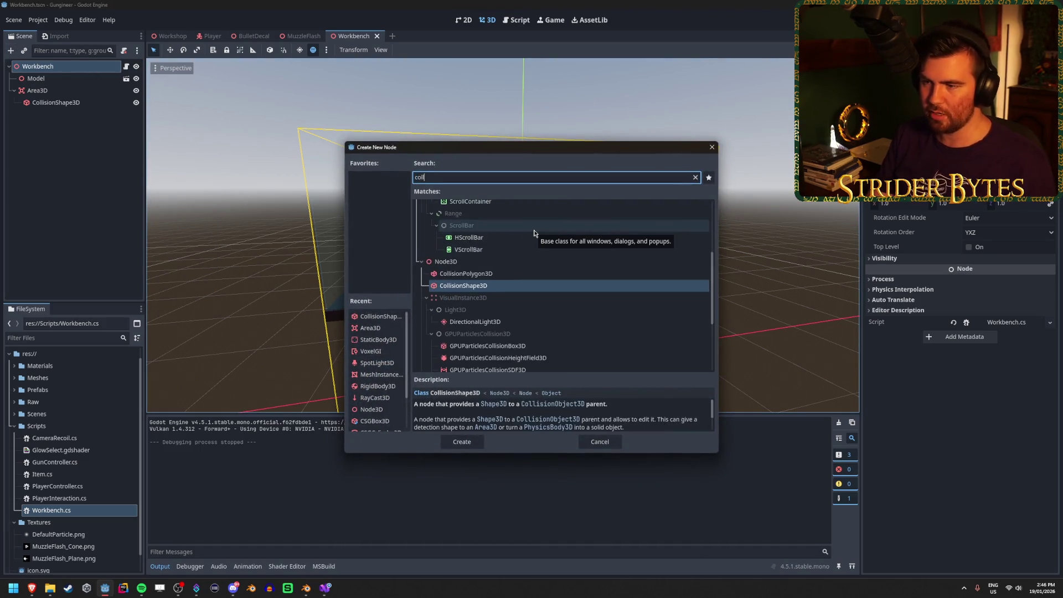
key(Return)
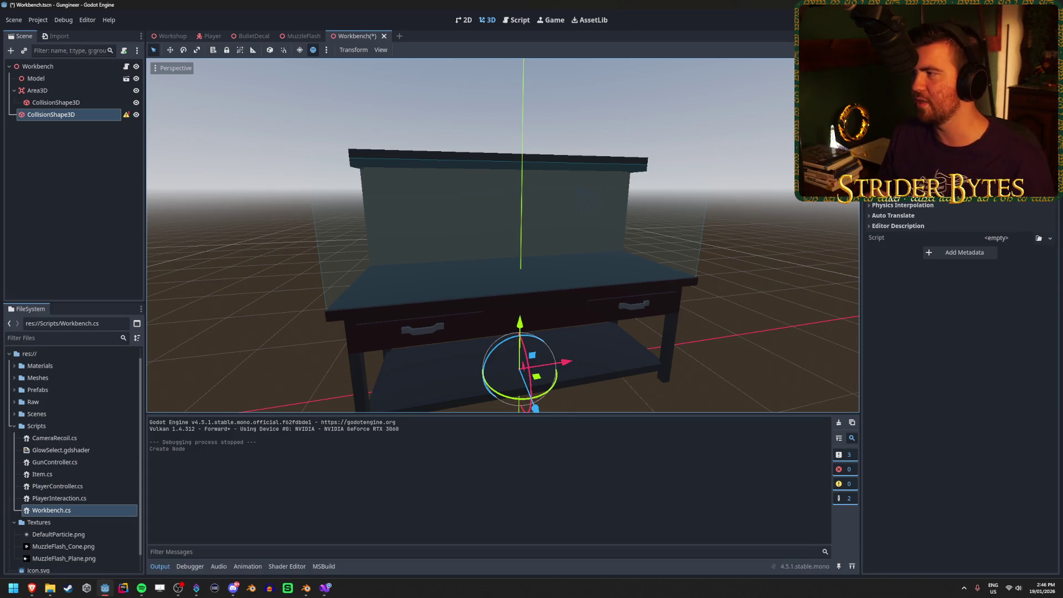
Give the new CollisionShape3D a BoxShape3D and begin adjusting its vertical position
click(996, 94)
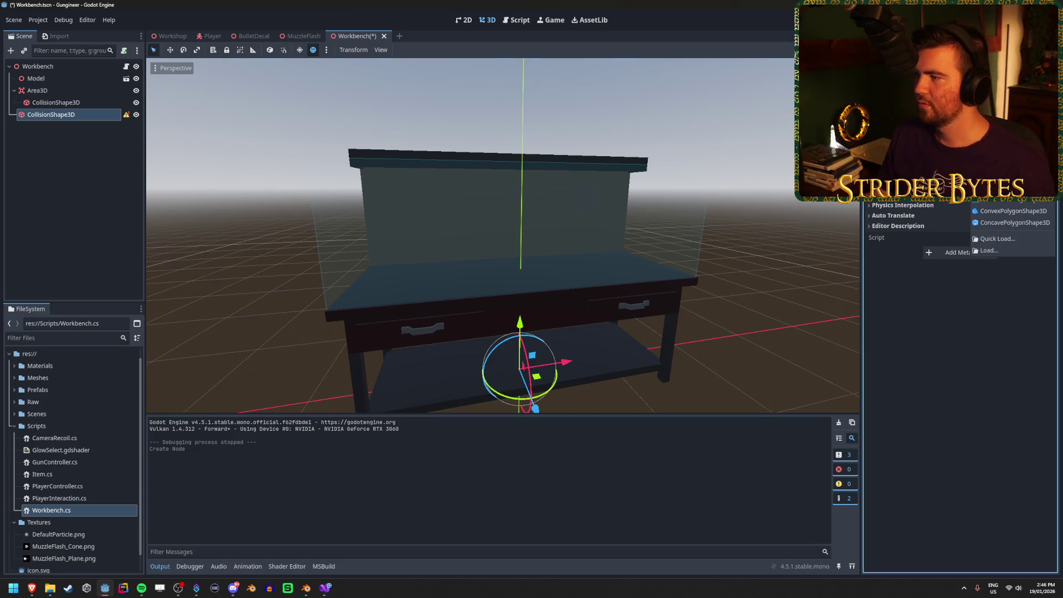
click(1007, 177)
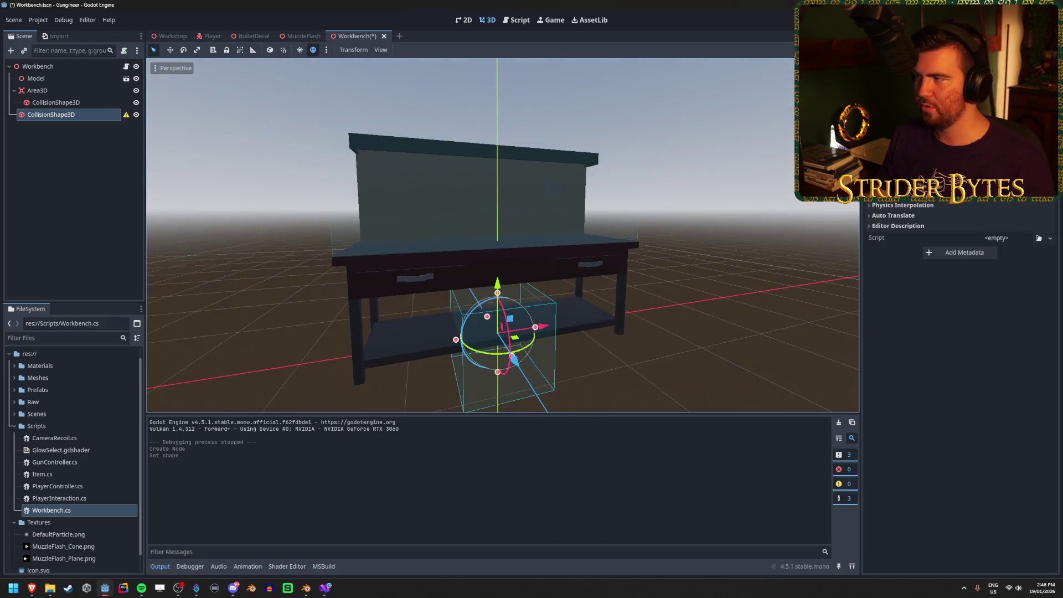
mouse_move(498, 233)
mouse_down()
mouse_move(631, 233)
mouse_move(573, 284)
mouse_up()
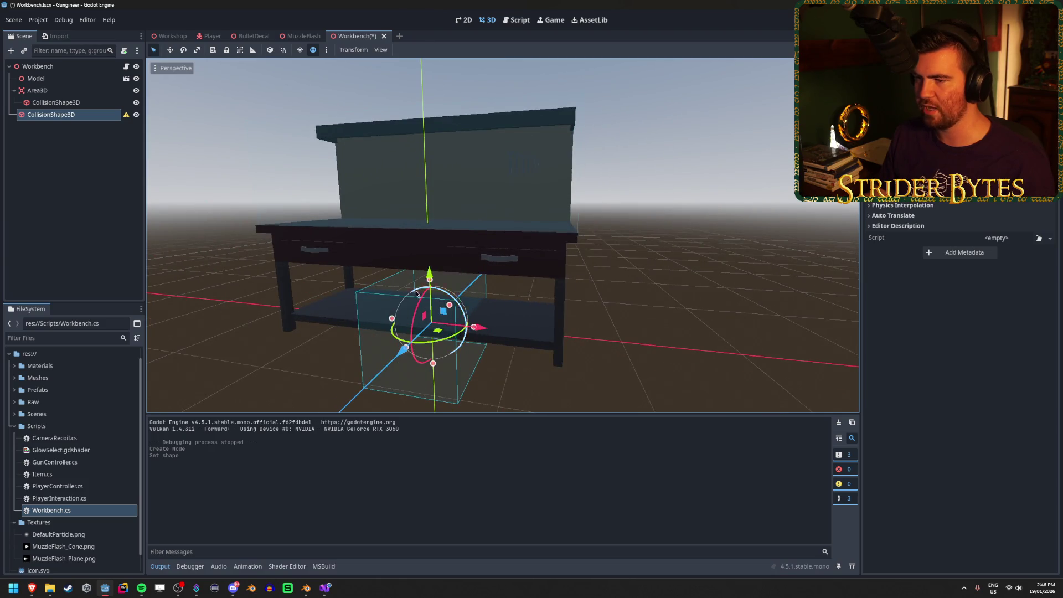
drag(417, 293, 396, 296)
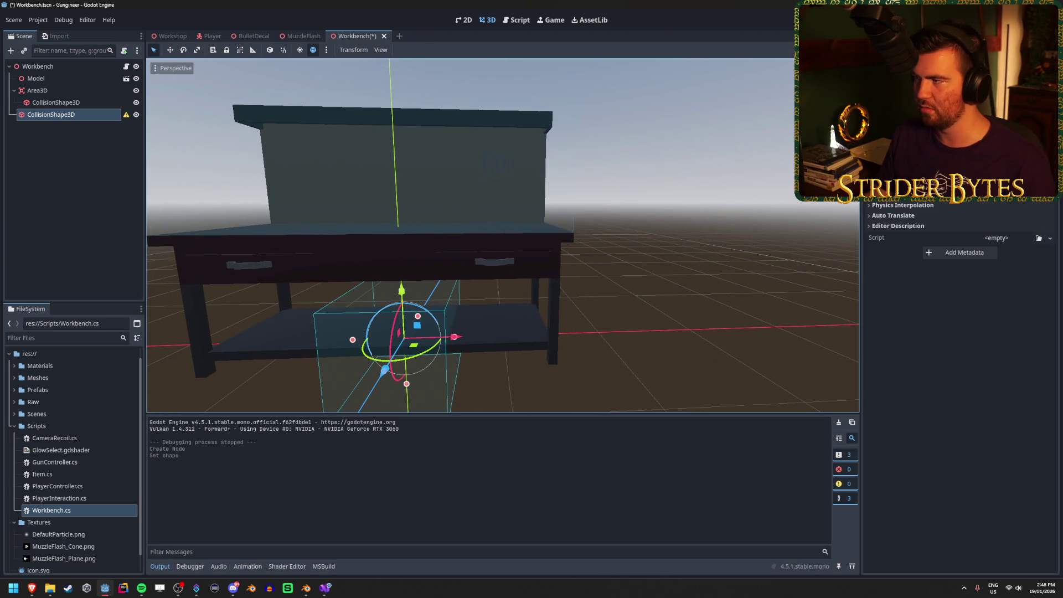
scroll(960, 388, up, 3)
click(886, 227)
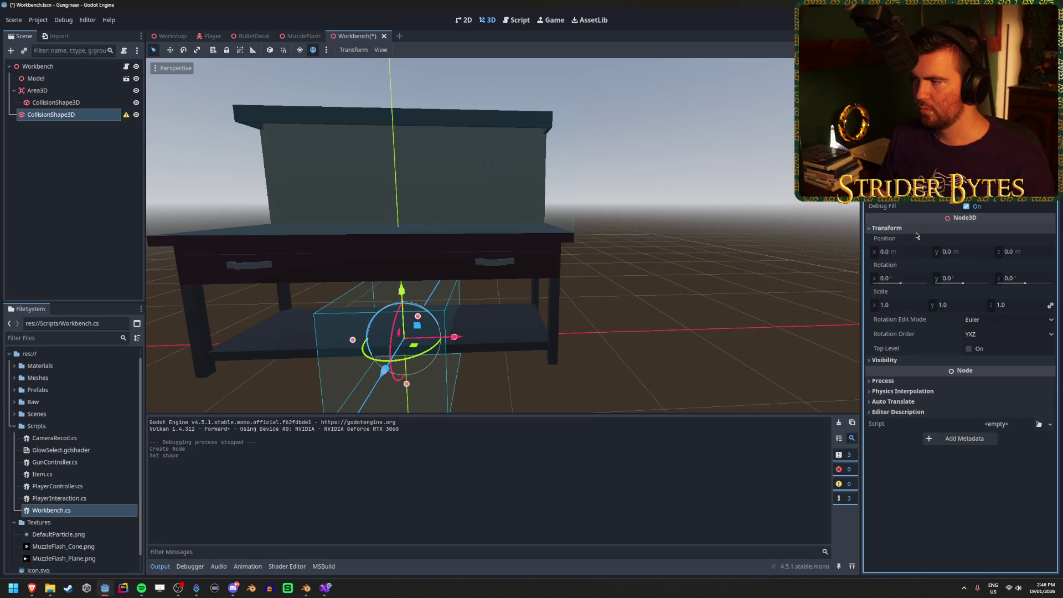
Set the collision box's Y position to 0.5, widen it to span the workbench, and save
click(965, 250)
key(Return)
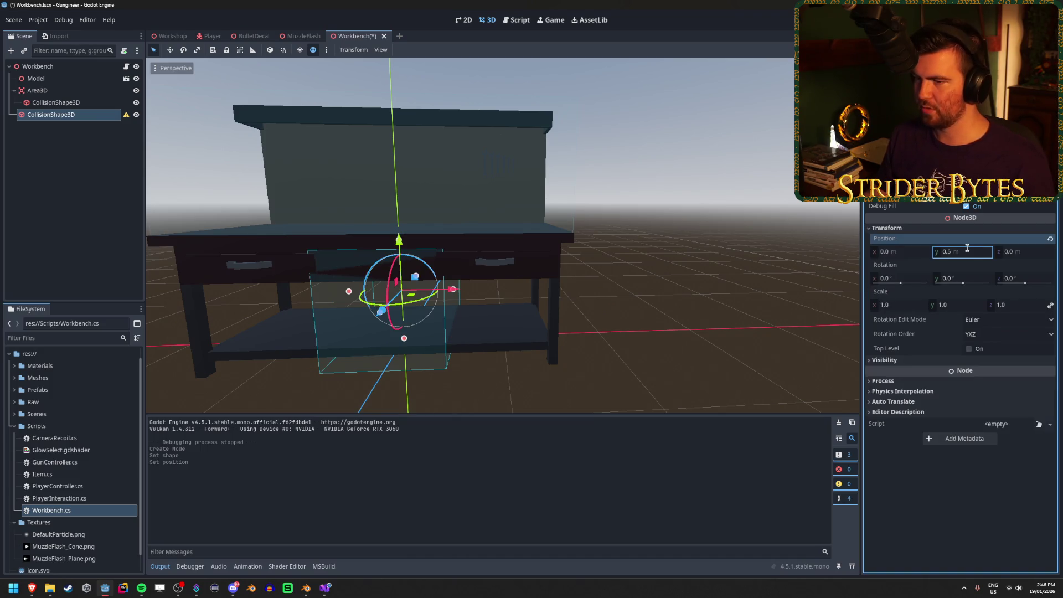
drag(502, 235, 598, 227)
key(KP_1)
scroll(503, 235, up, 3)
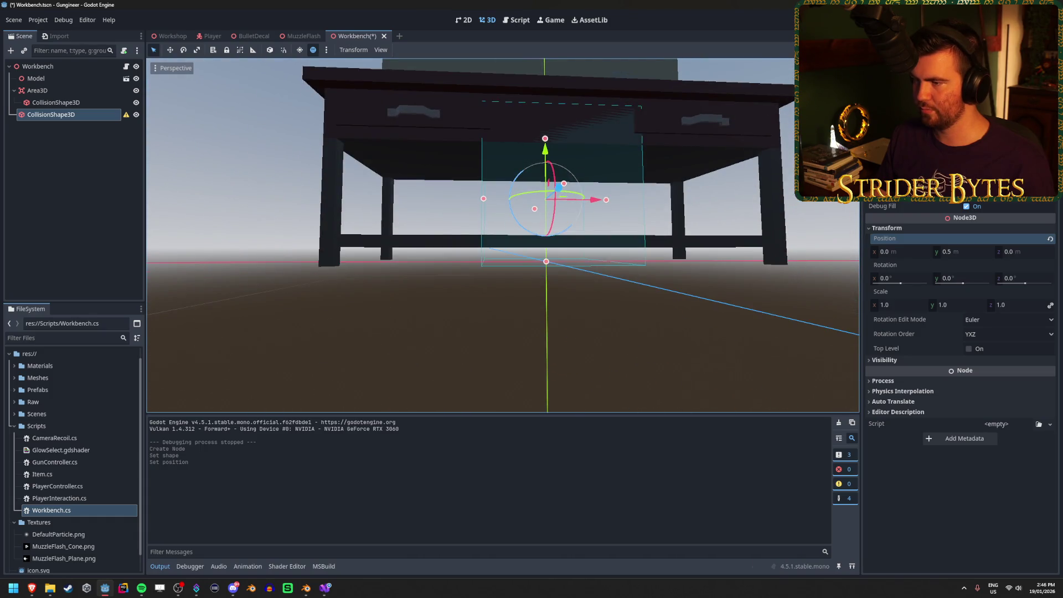
scroll(503, 235, down, 2)
scroll(502, 235, down, 3)
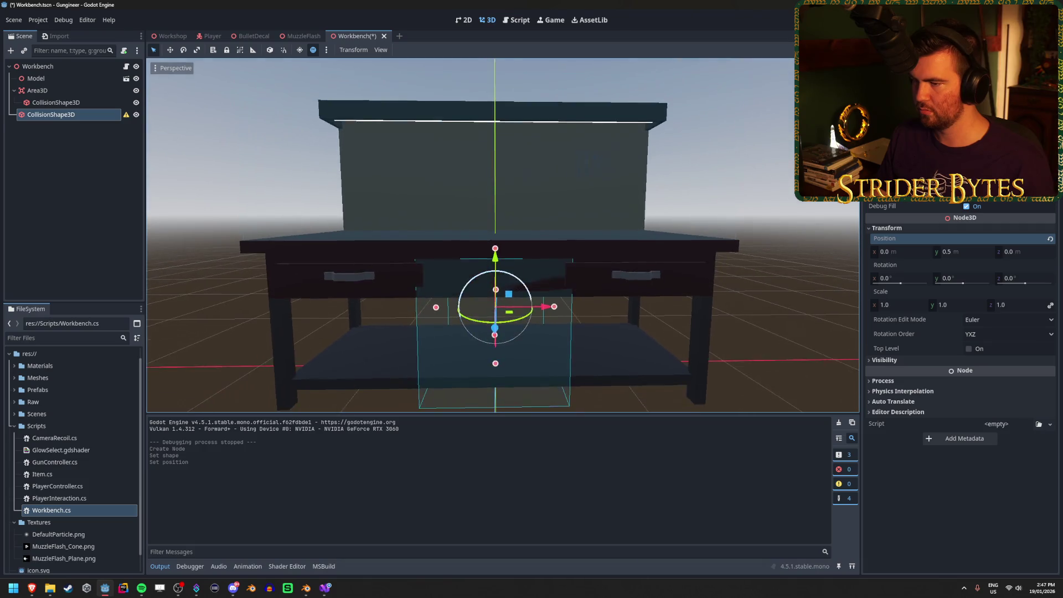
drag(555, 306, 671, 306)
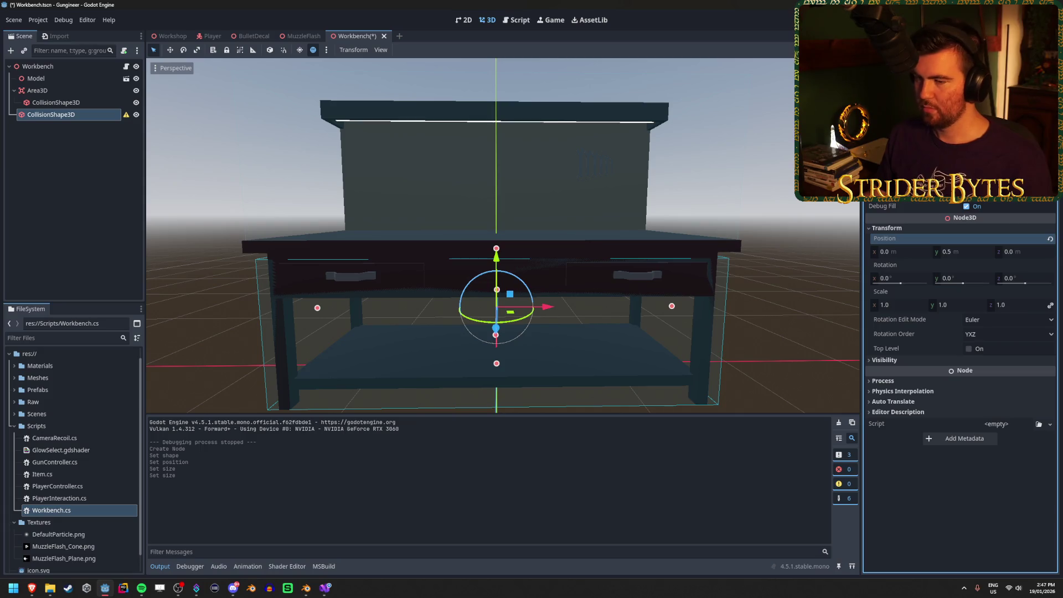
scroll(502, 235, down, 2)
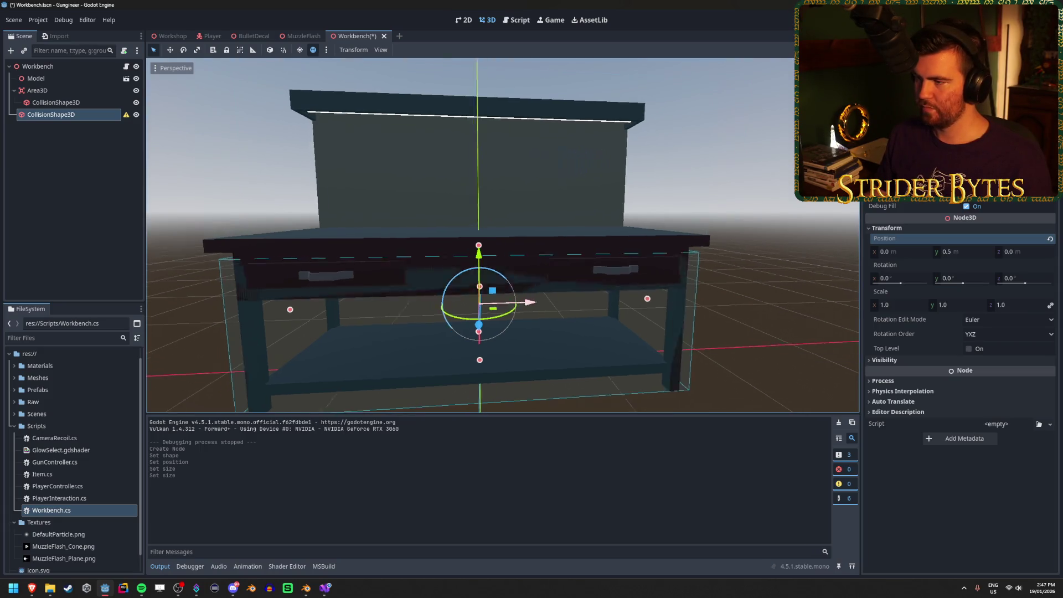
key(ctrl+s)
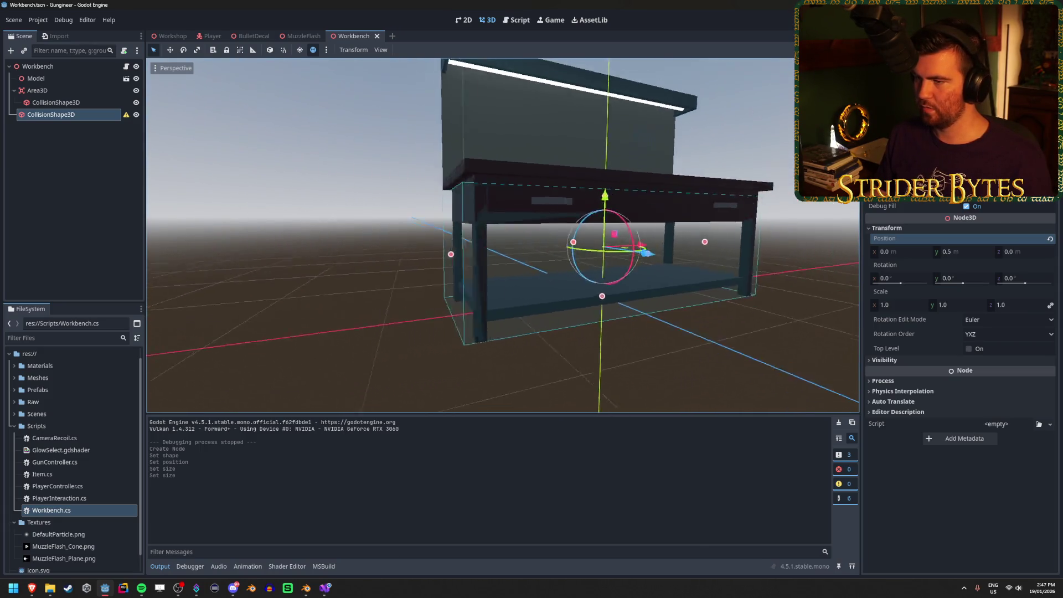
Raise the top of the collision box slightly to cover the workbench
mouse_move(502, 236)
mouse_down()
mouse_move(598, 226)
mouse_move(533, 191)
mouse_move(465, 224)
mouse_move(466, 213)
mouse_move(532, 295)
mouse_up()
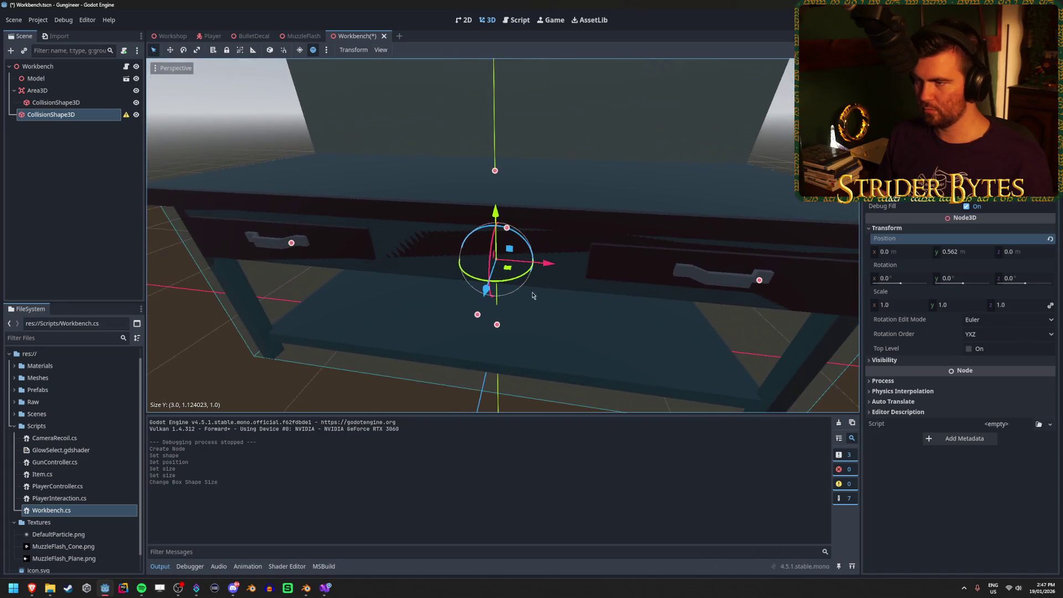
drag(496, 171, 495, 173)
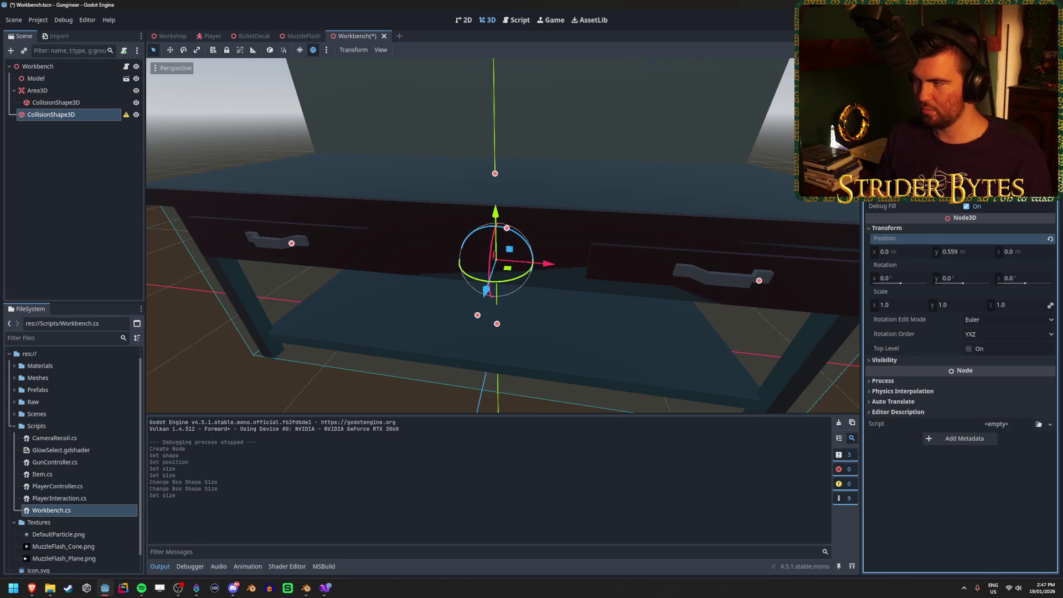
scroll(495, 173, down, 5)
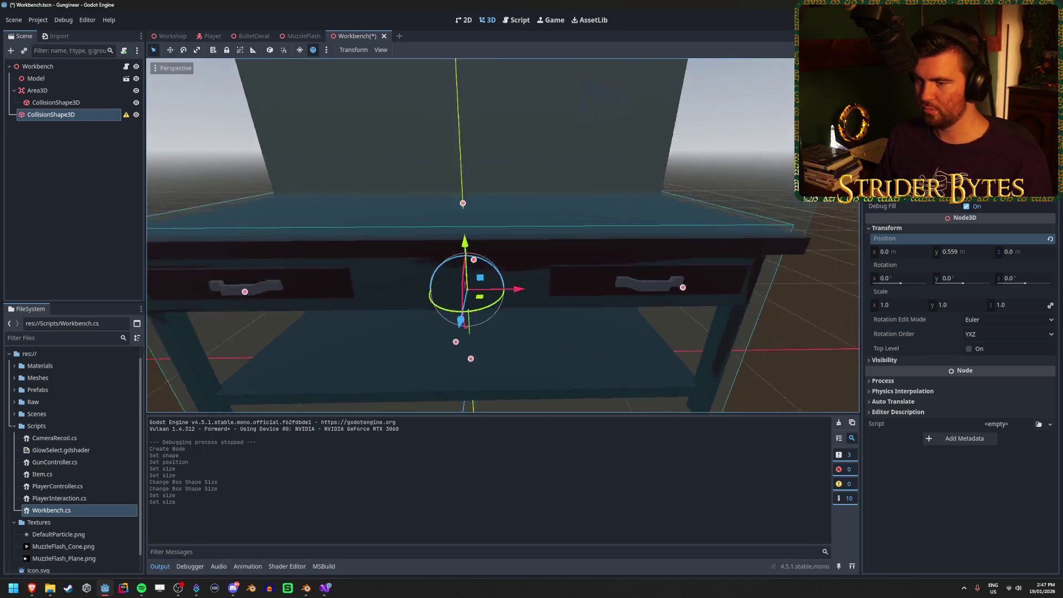
mouse_move(494, 173)
mouse_down()
mouse_move(494, 199)
mouse_move(557, 193)
mouse_up()
click(960, 188)
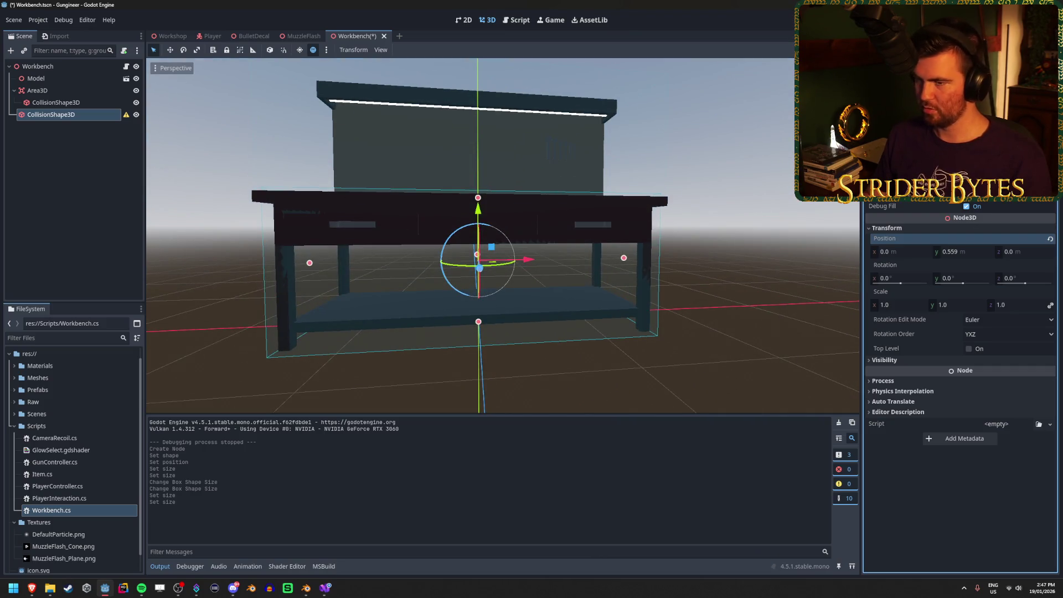
drag(701, 204, 702, 166)
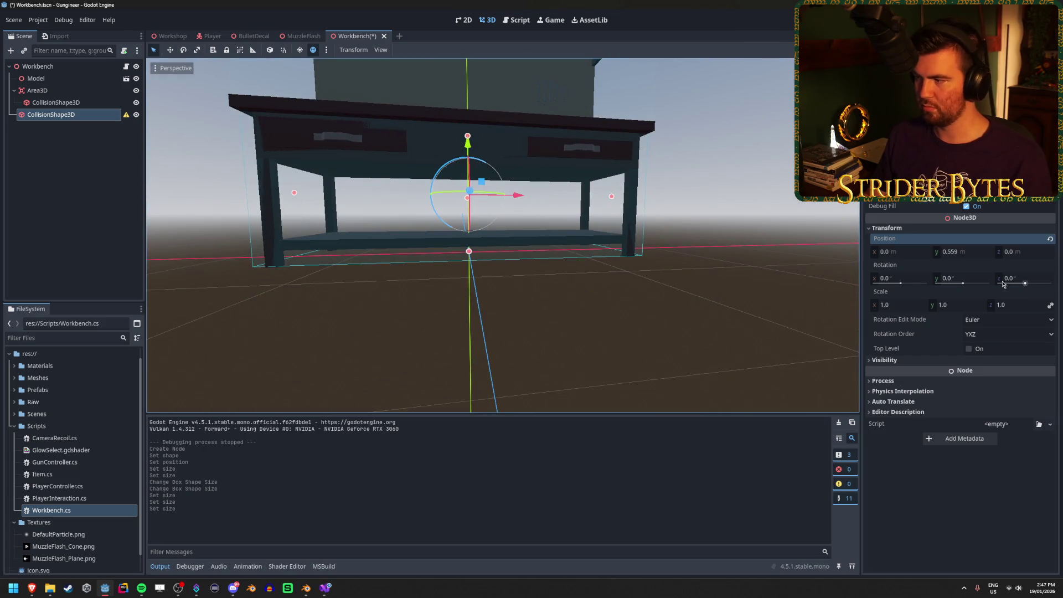
Set the collision shape's Y position to 0.55, save the scene, and run the game
click(970, 253)
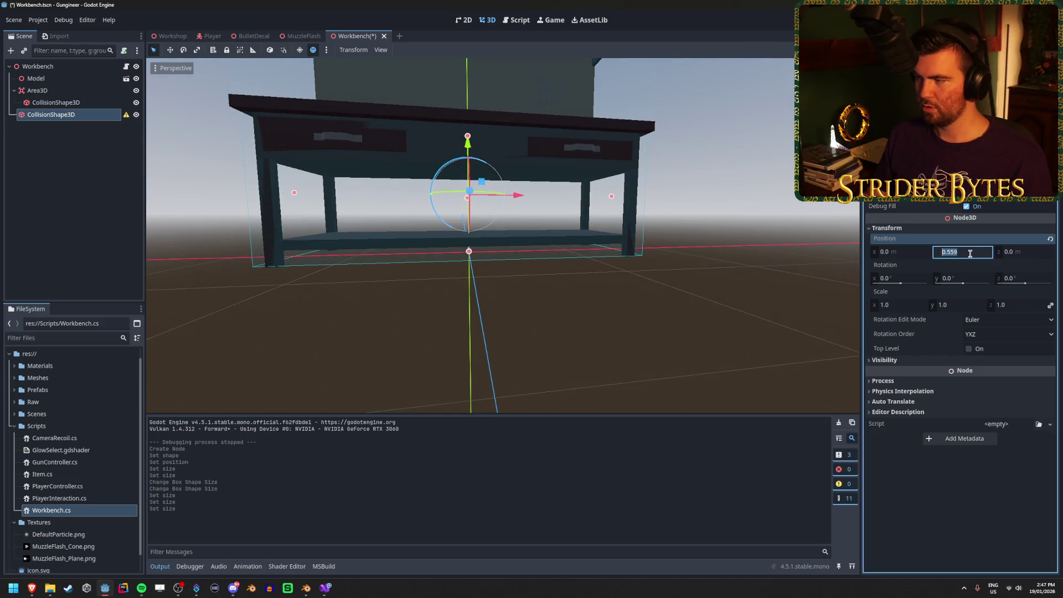
key(BackSpace)
key(Return)
drag(662, 199, 662, 230)
key(ctrl+s)
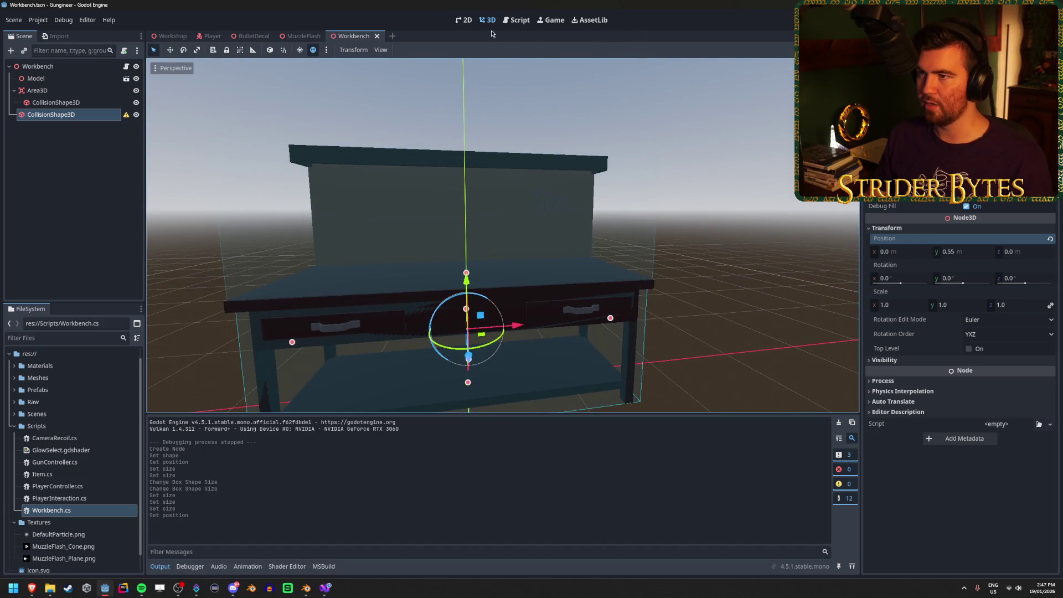
key(F5)
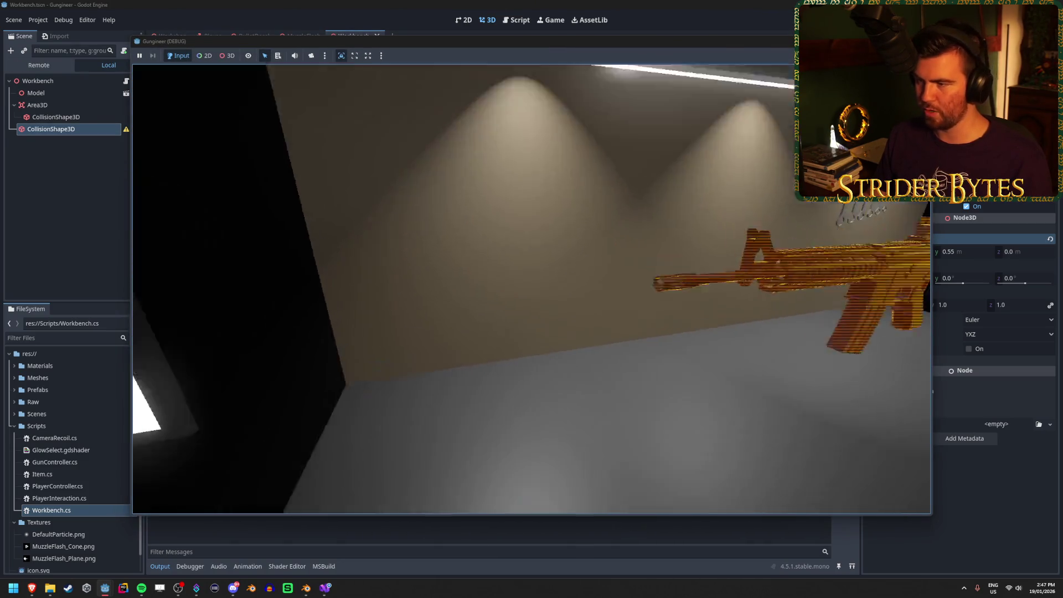
key(F8)
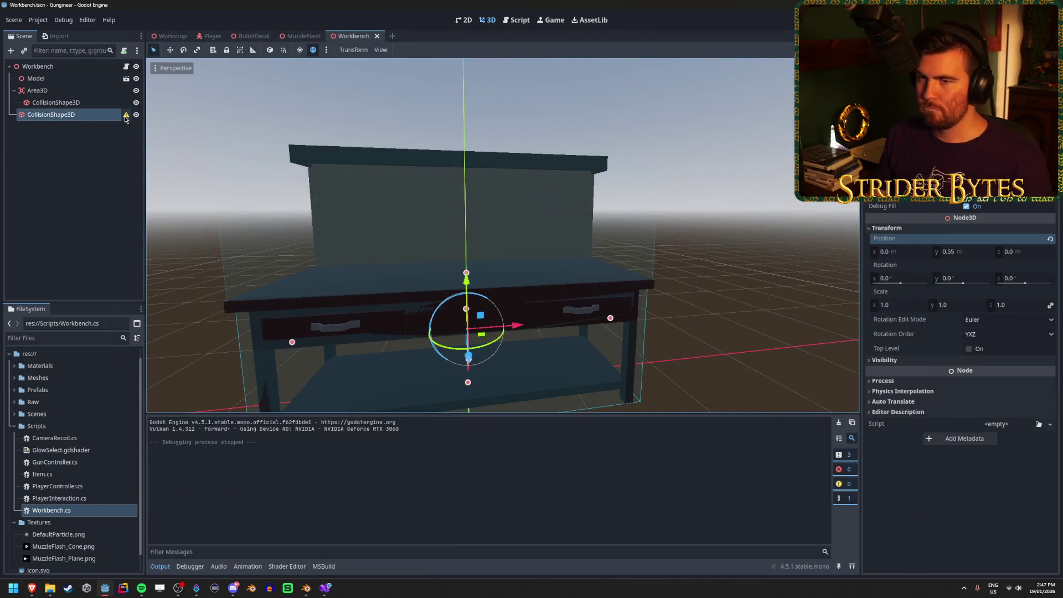
mouse_move(126, 120)
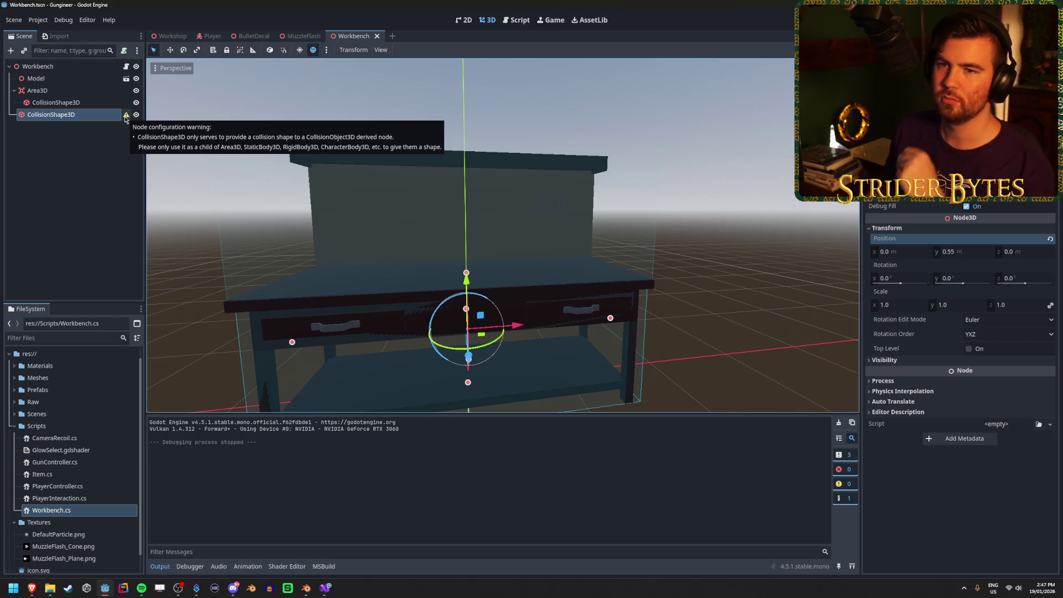
click(73, 68)
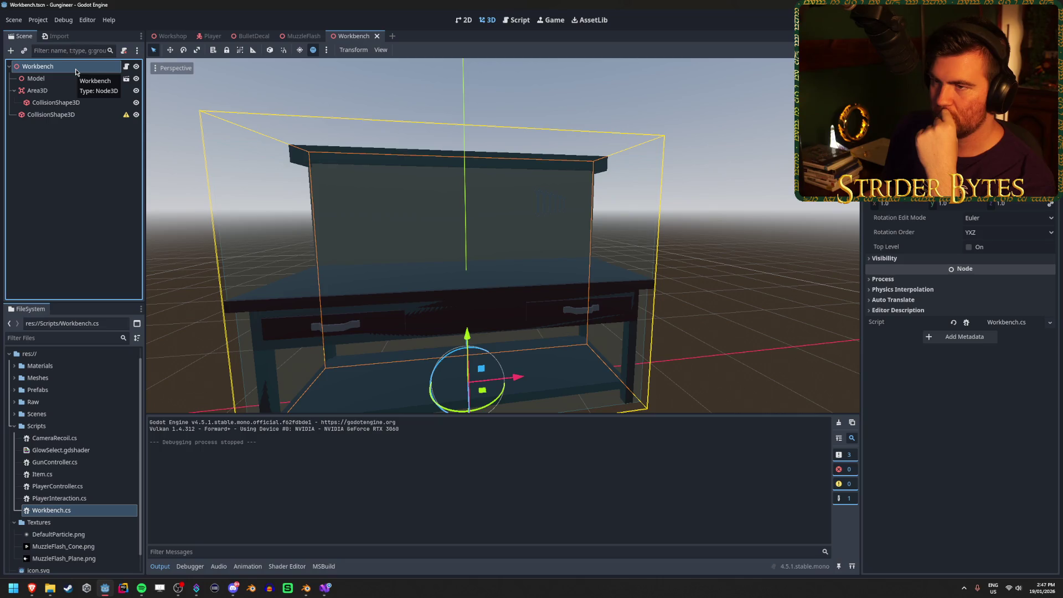
right_click(76, 72)
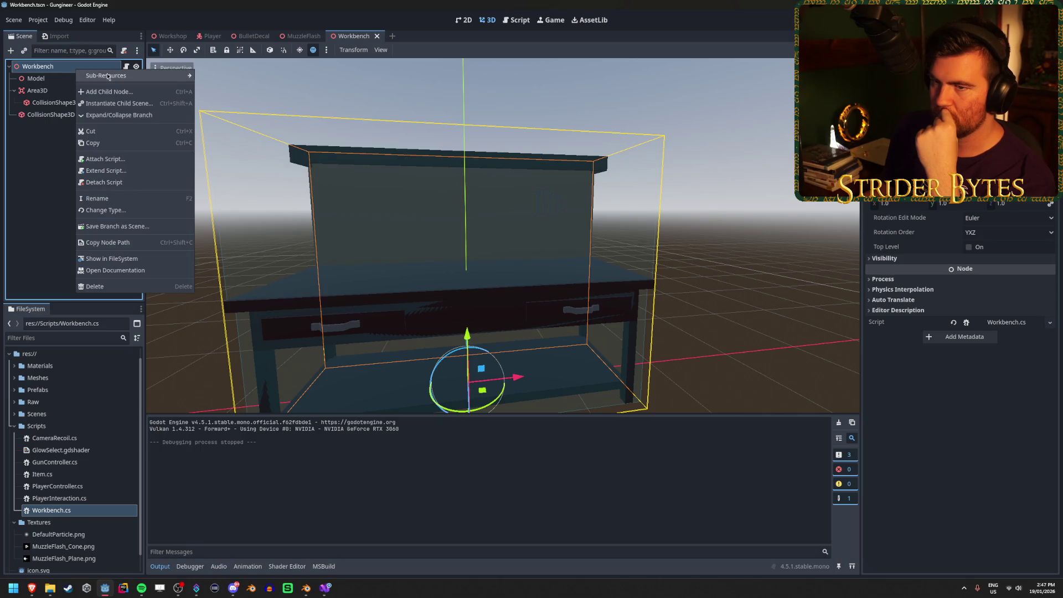
mouse_move(108, 76)
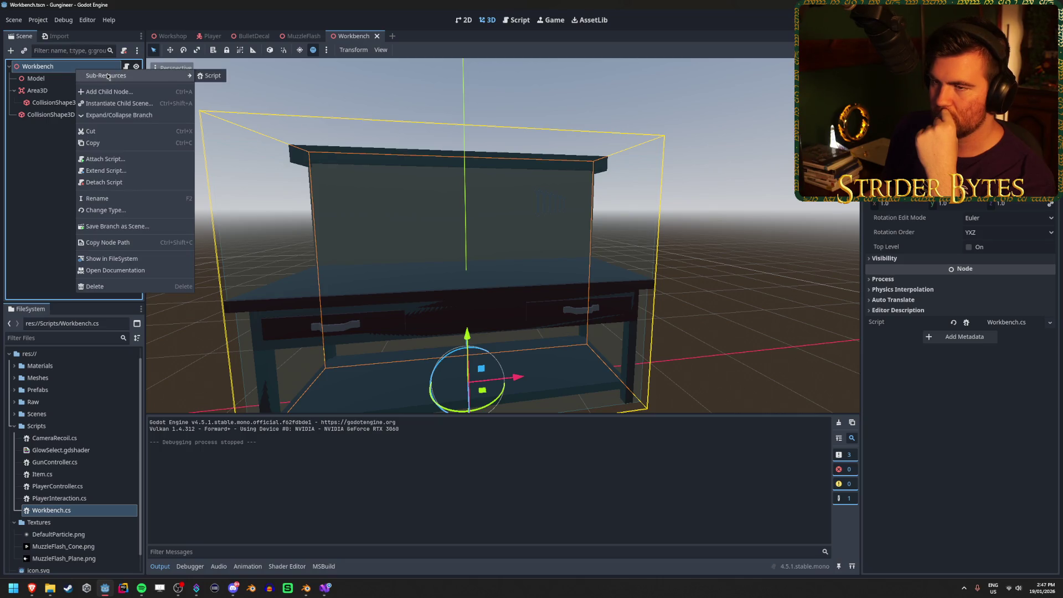
click(45, 167)
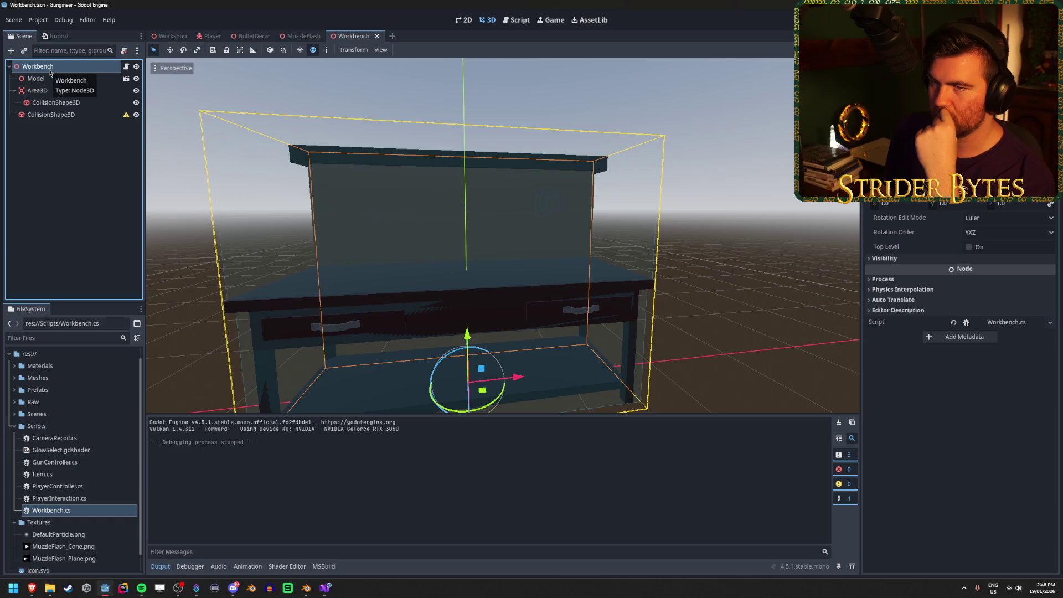
click(52, 118)
right_click(52, 117)
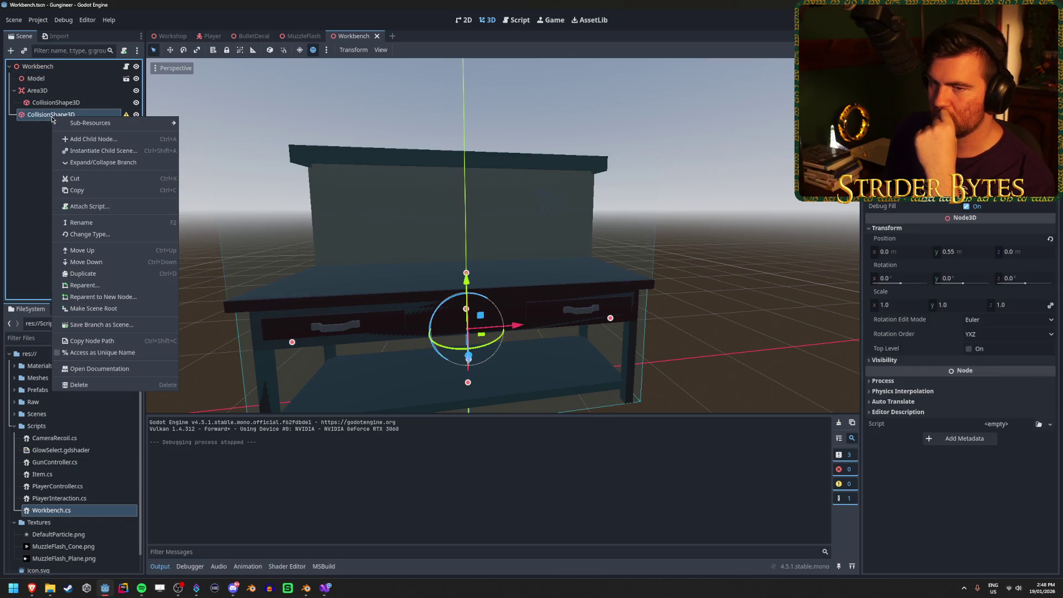
Wrap the collision shape in a new StaticBody3D parent and save the scene
click(118, 299)
text(stat)
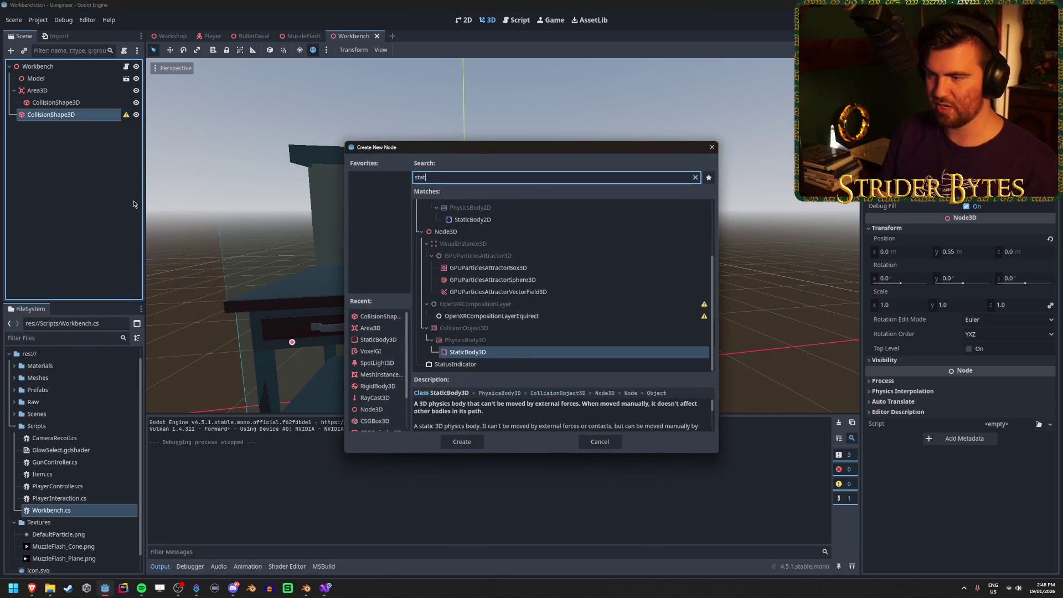
key(Return)
click(77, 116)
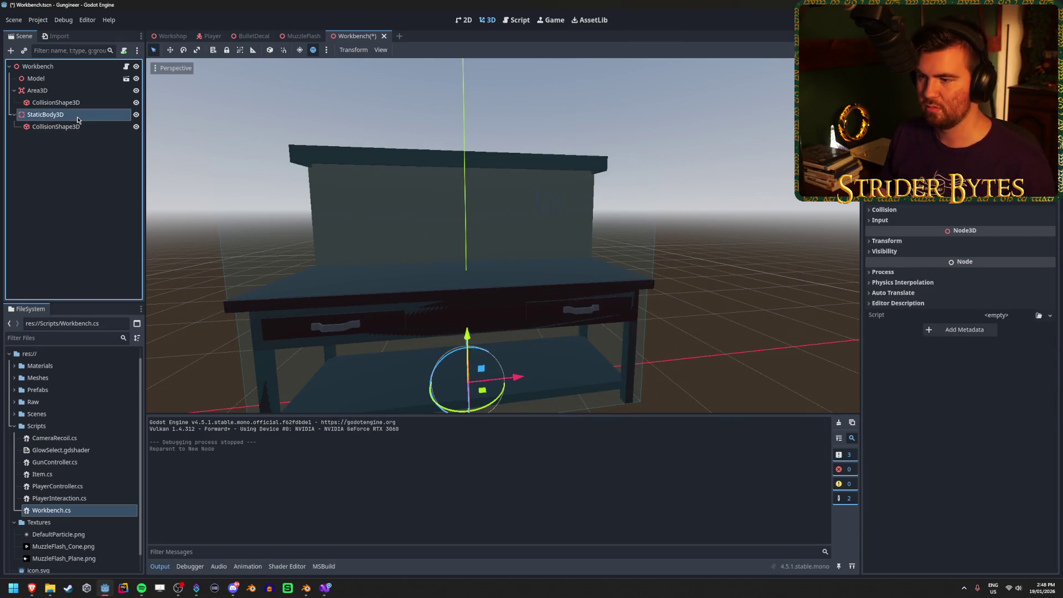
key(ctrl+s)
After a test run, enable Collision Mask layers 2 and 3 and relaunch the game
click(884, 209)
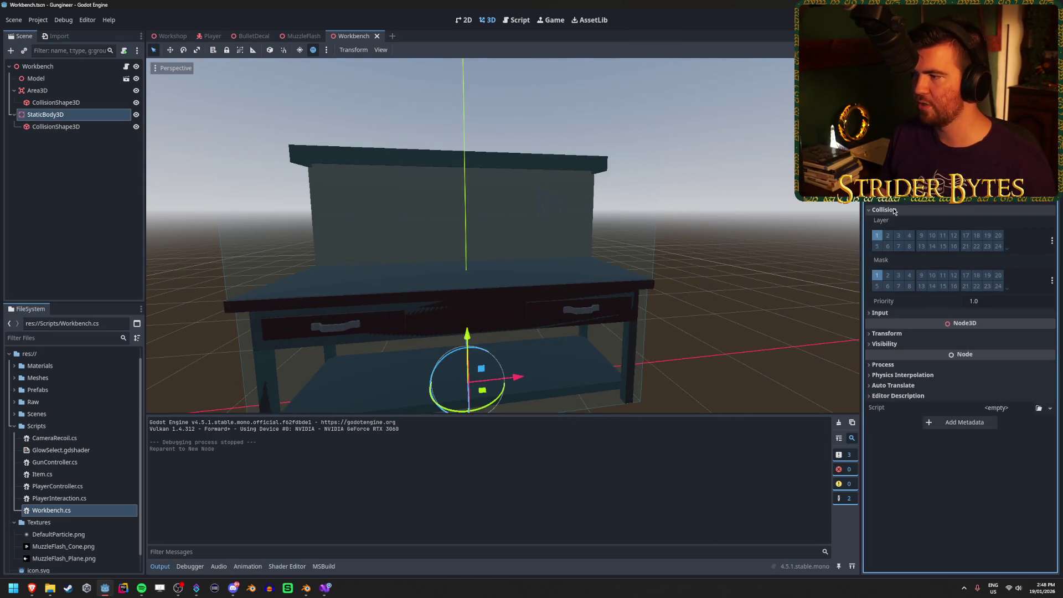
key(F5)
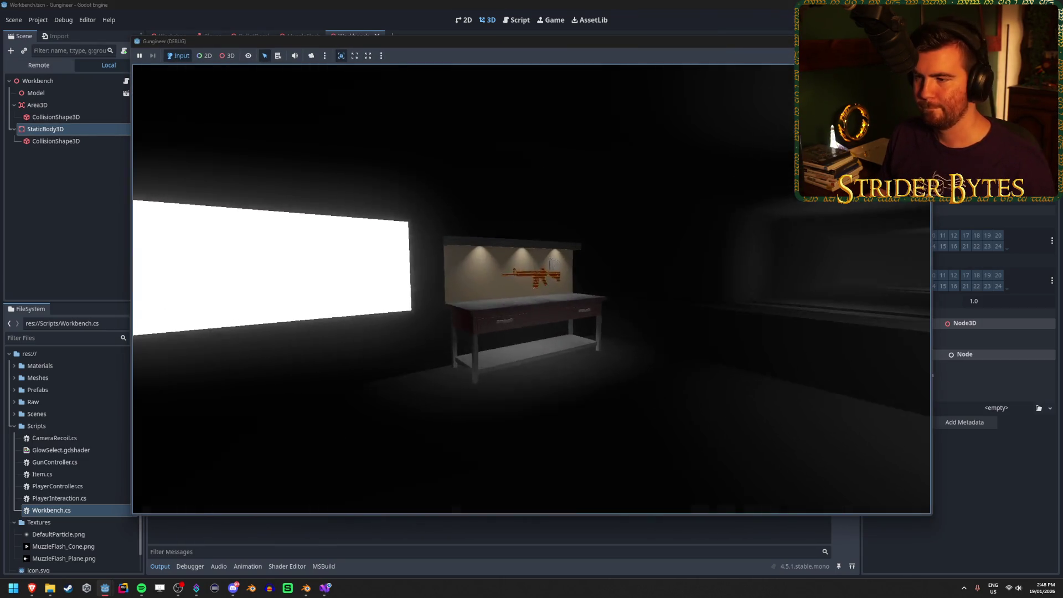
key(F8)
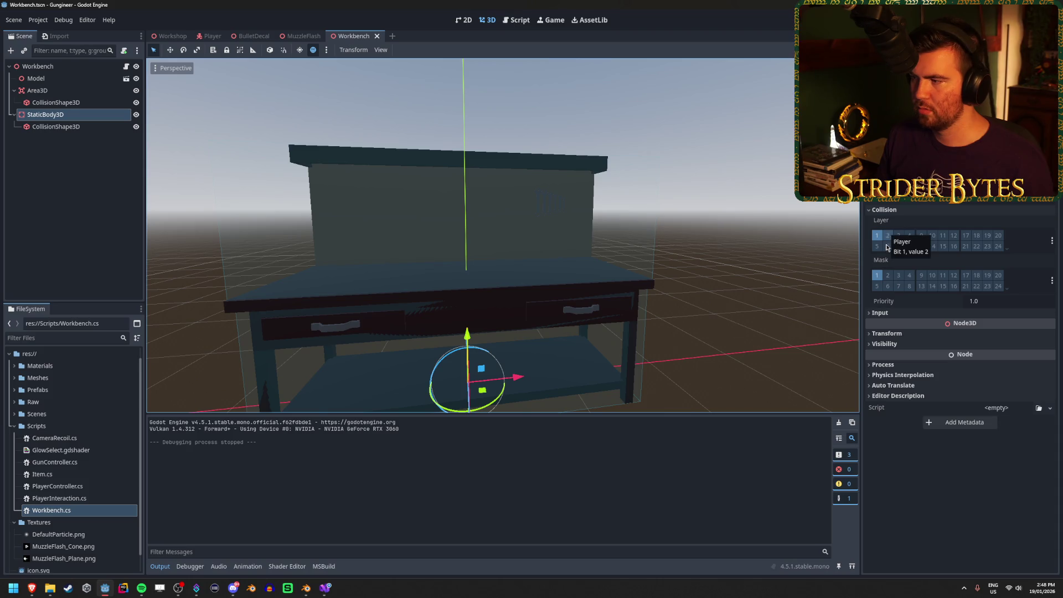
click(887, 275)
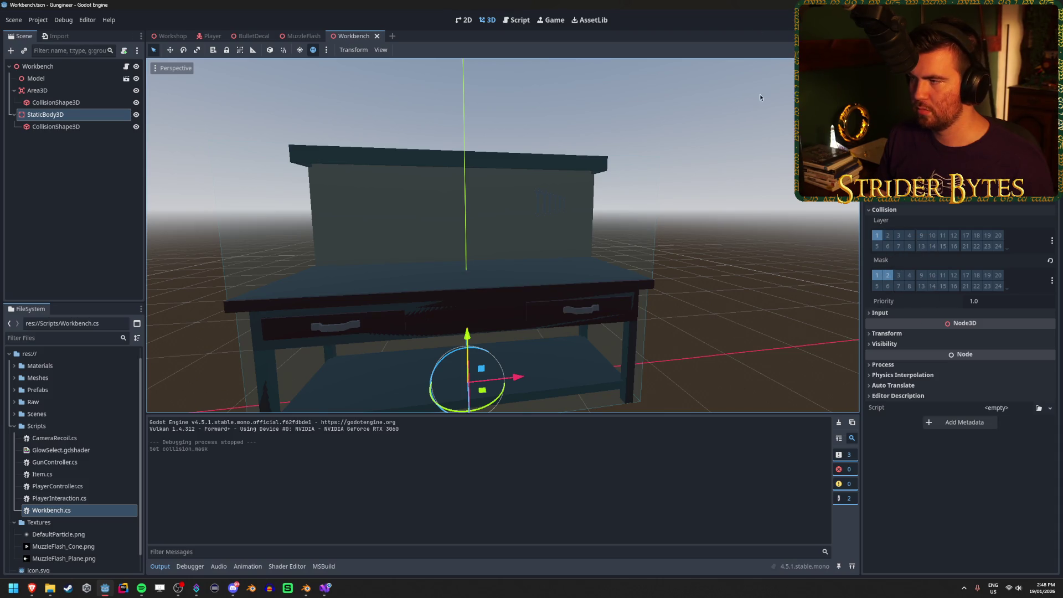
click(898, 275)
key(F5)
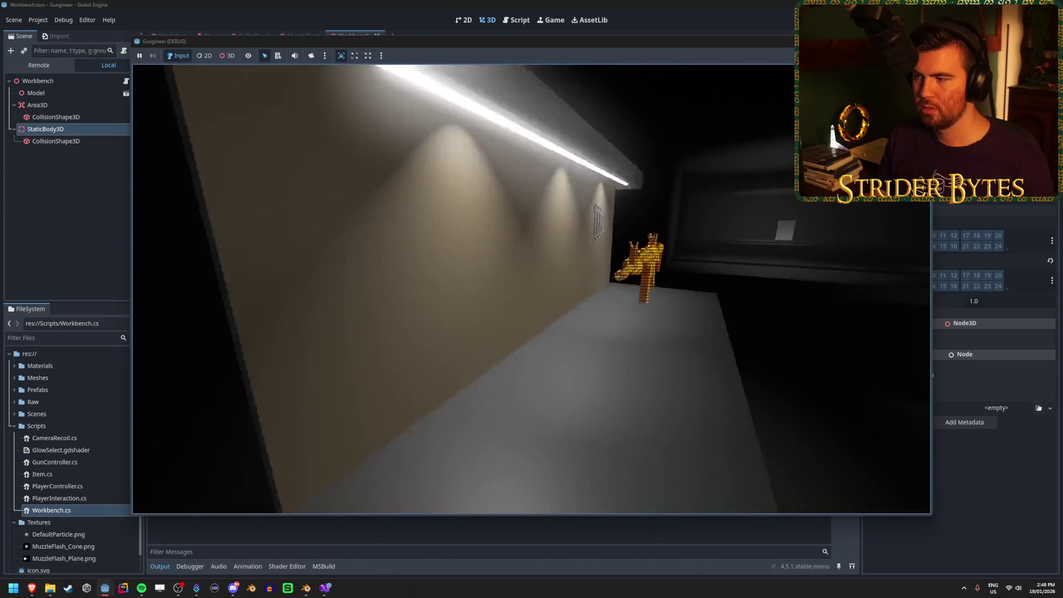
Stop the game and inspect the Workshop's StaticBody3D collision settings
key(Escape)
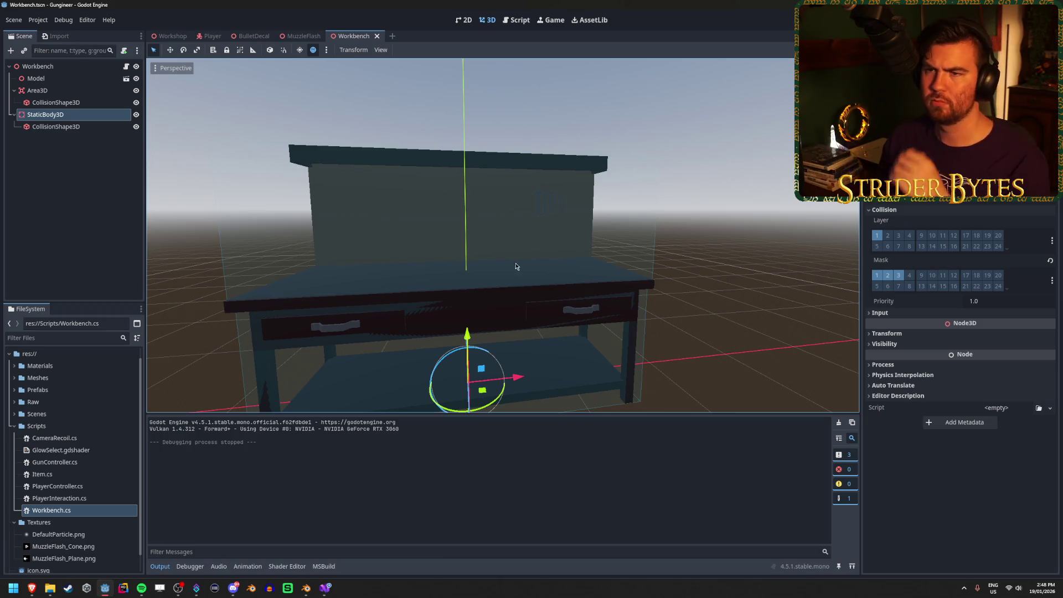
click(208, 36)
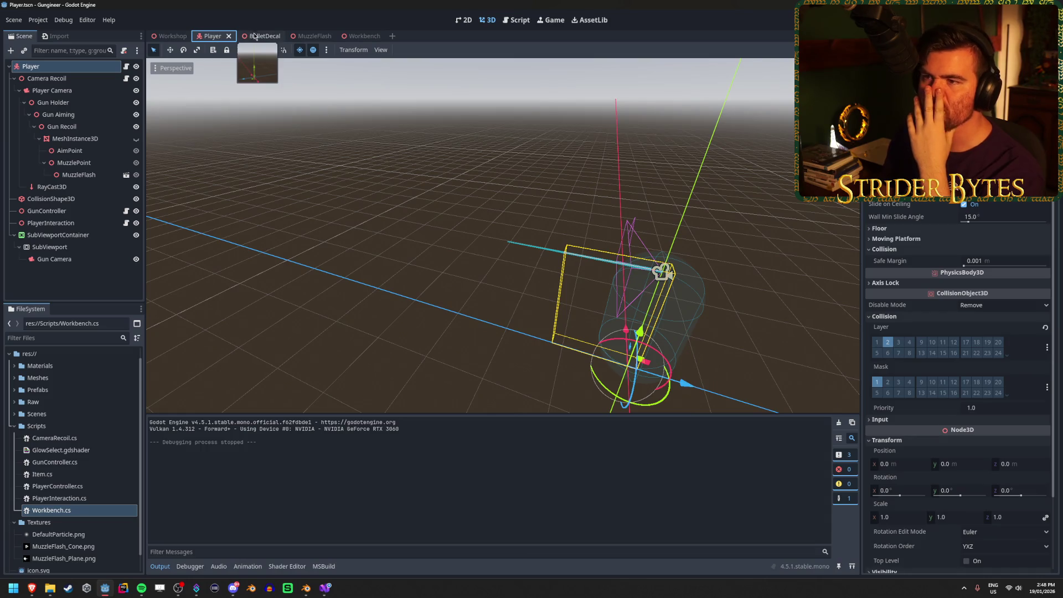
click(170, 36)
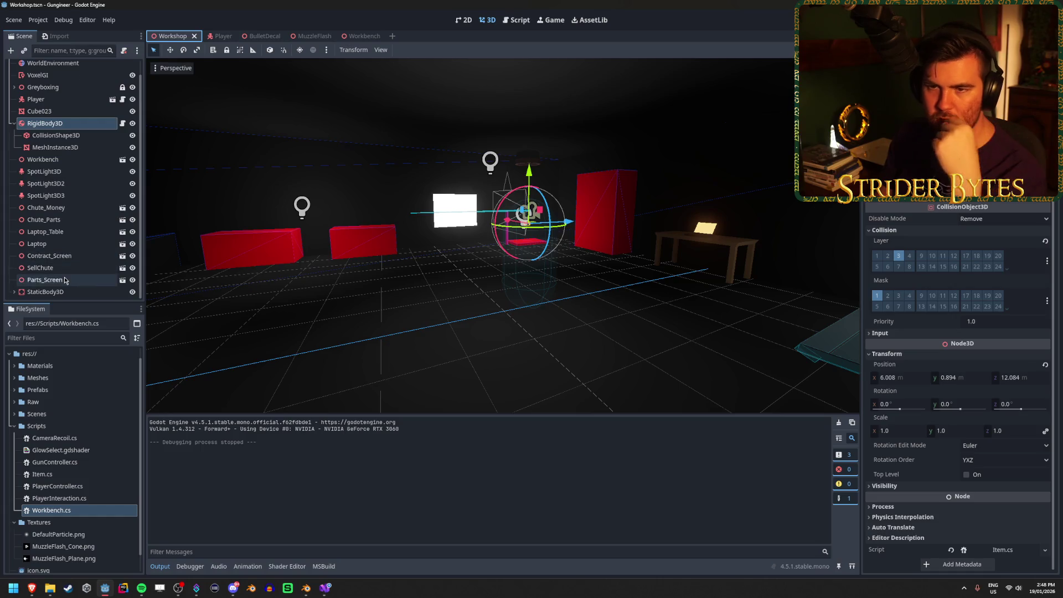
scroll(67, 139, up, 1)
scroll(66, 139, down, 1)
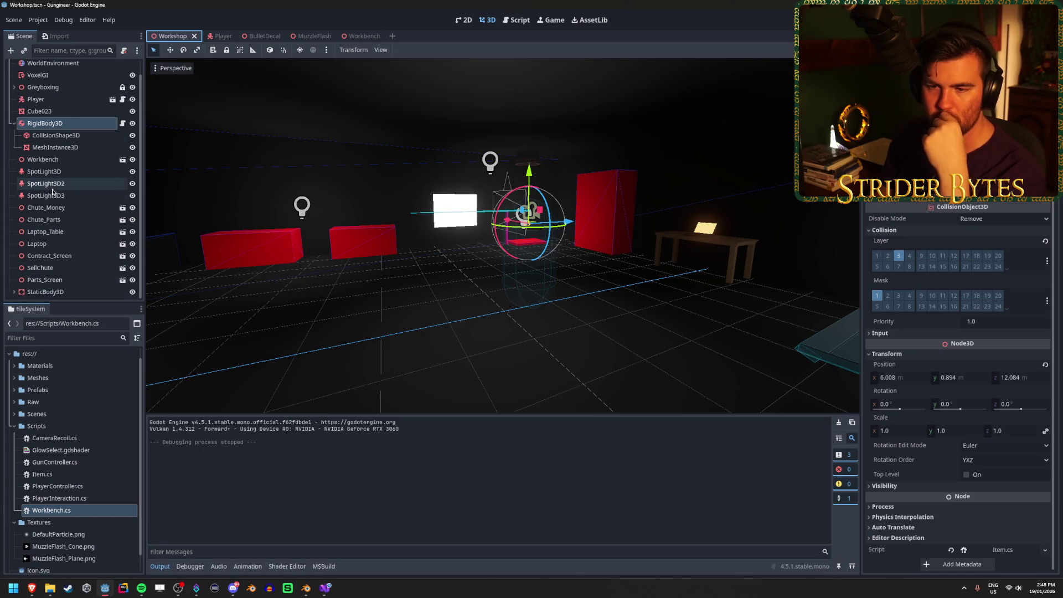
click(19, 292)
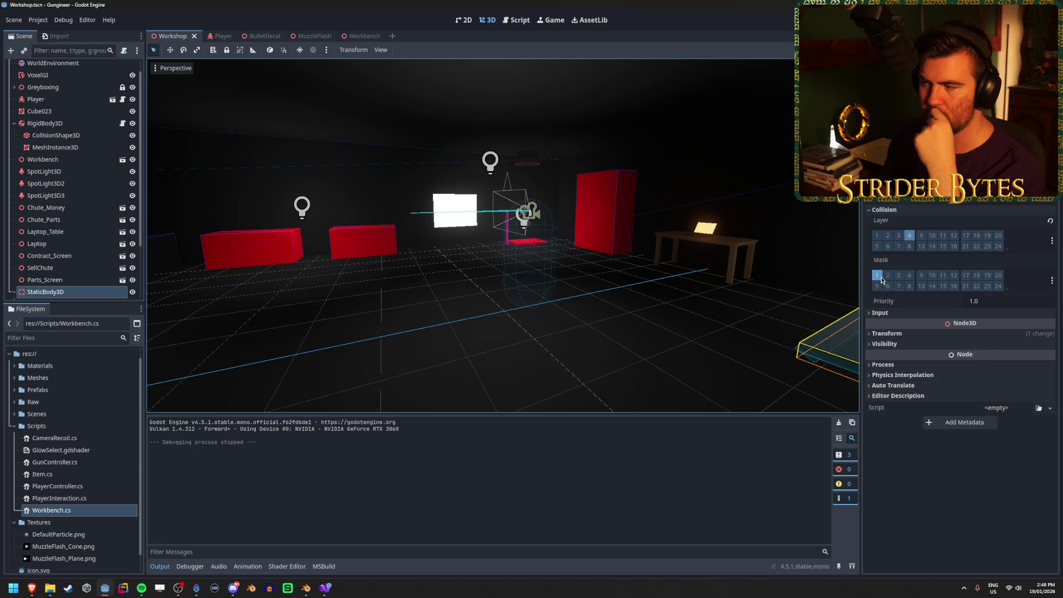
Check the Player's collision layer and mask, then return to the Workbench scene
scroll(67, 163, up, 1)
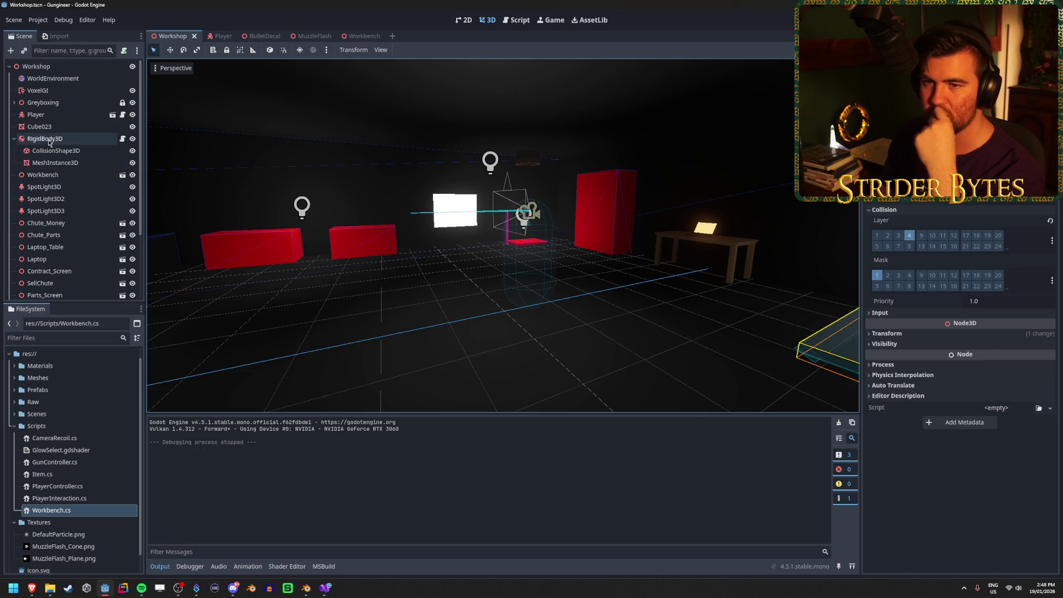
click(35, 115)
click(220, 36)
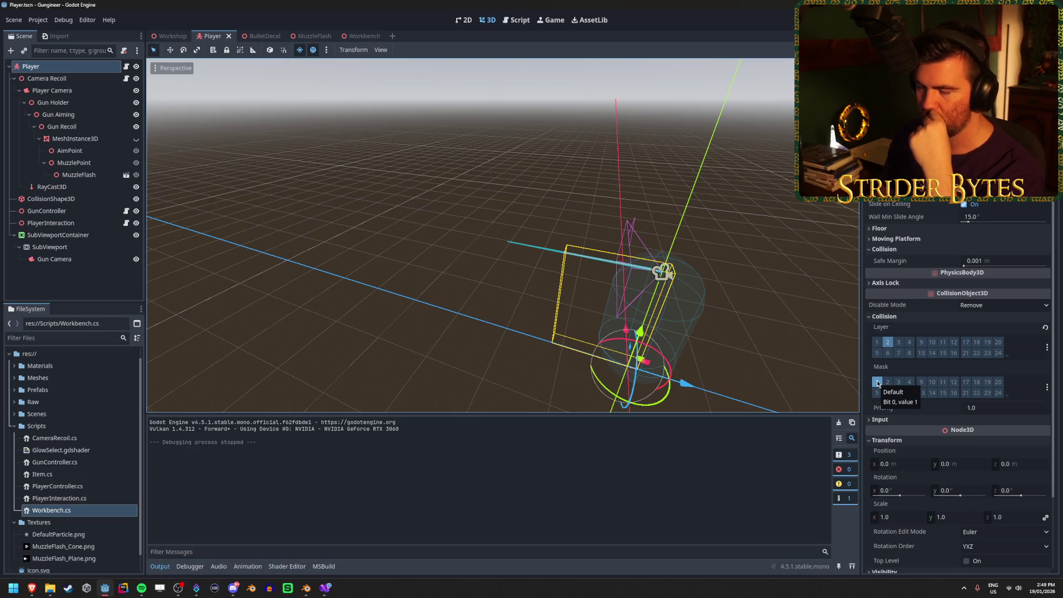
mouse_move(887, 330)
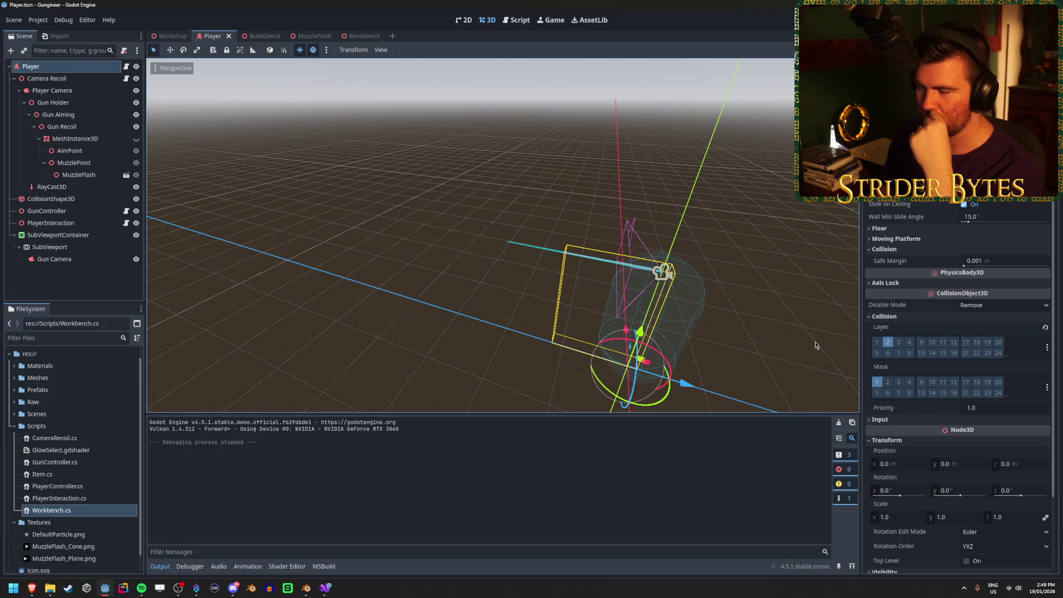
click(351, 36)
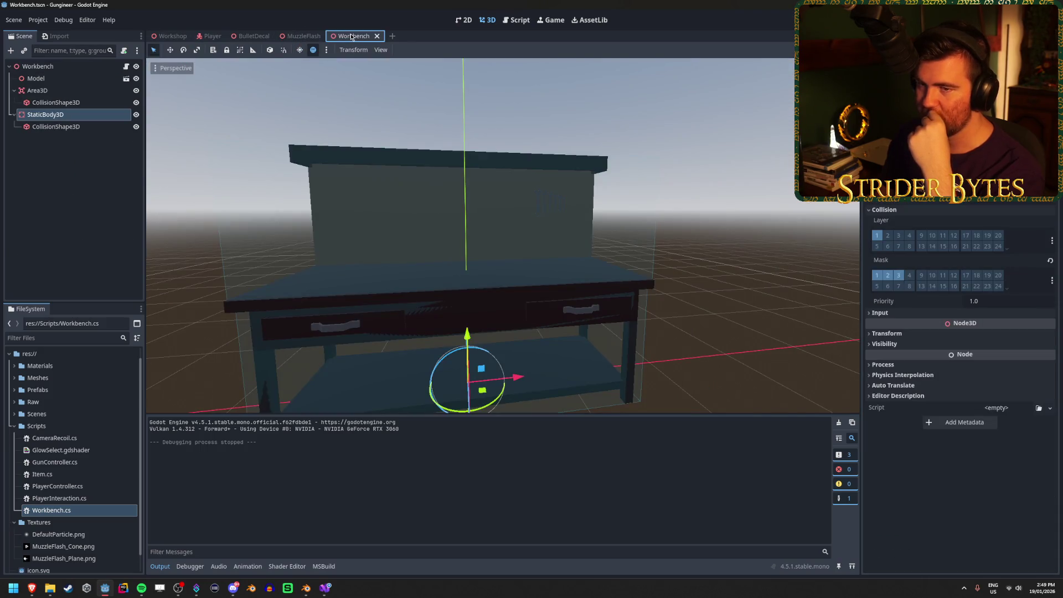
Untick Collision Mask layers 3 and 1 so only layer 2 remains, and save
click(892, 277)
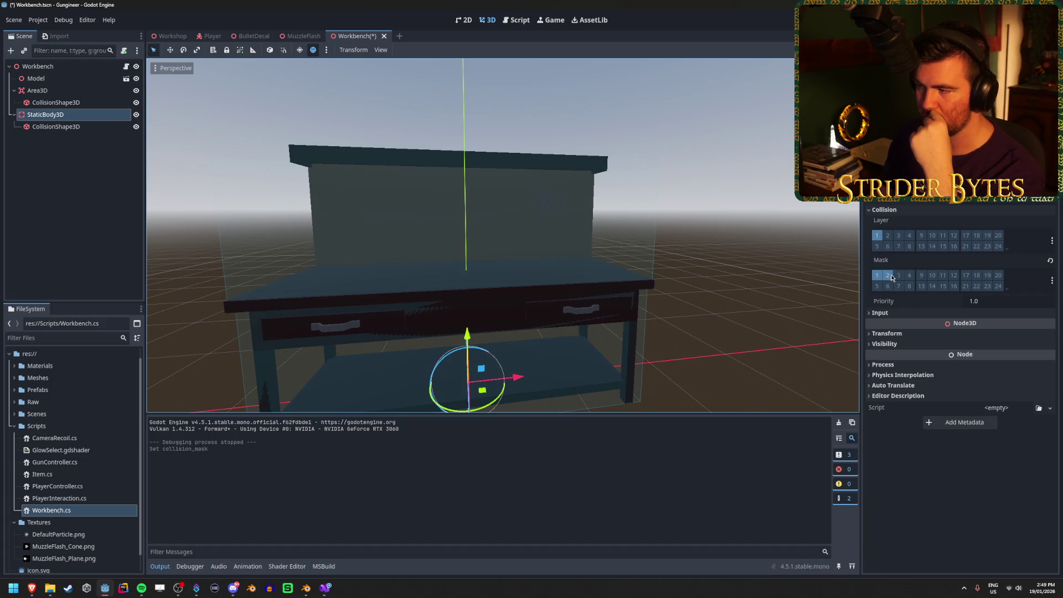
click(876, 275)
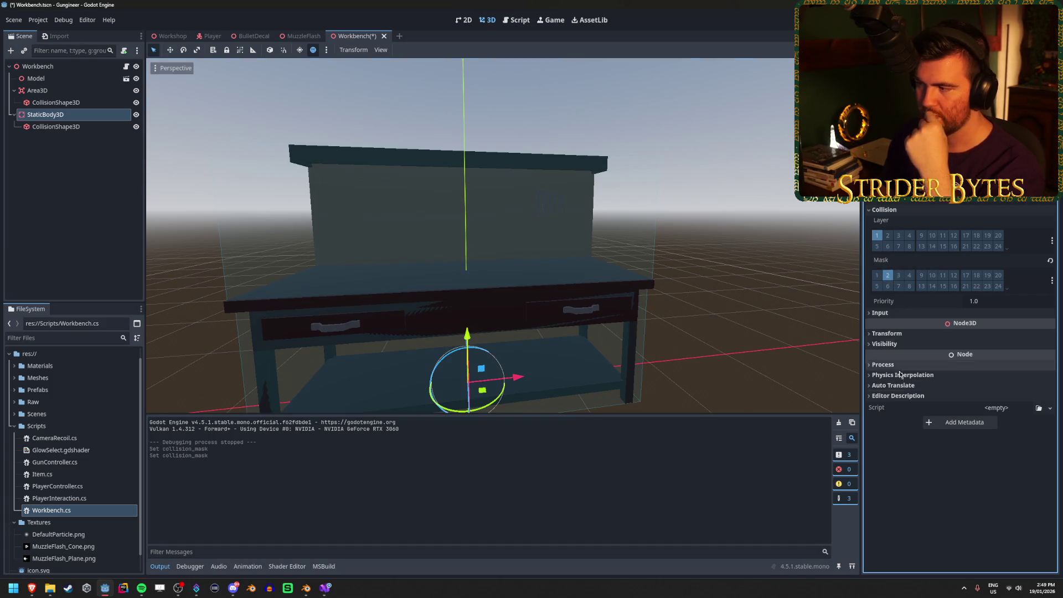
key(ctrl+s)
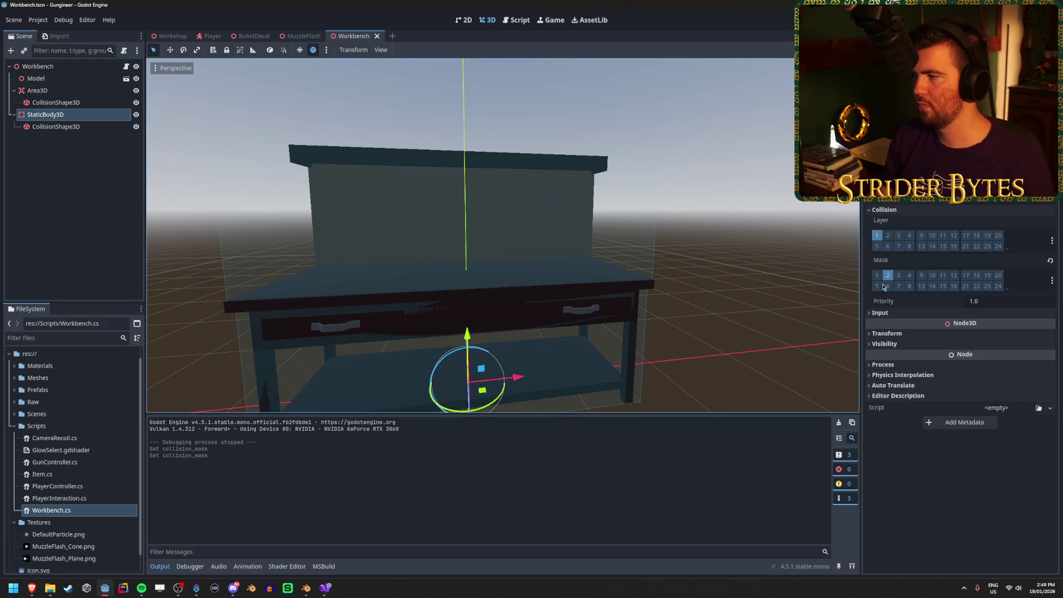
Test-run the game, stop it, and go to the Workshop scene
key(F5)
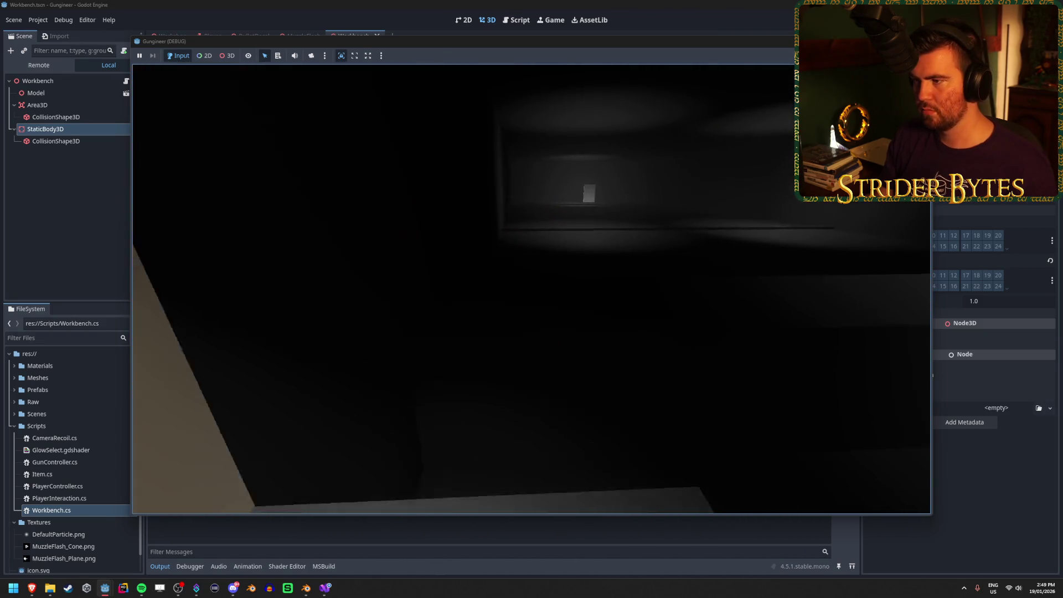
key(Escape)
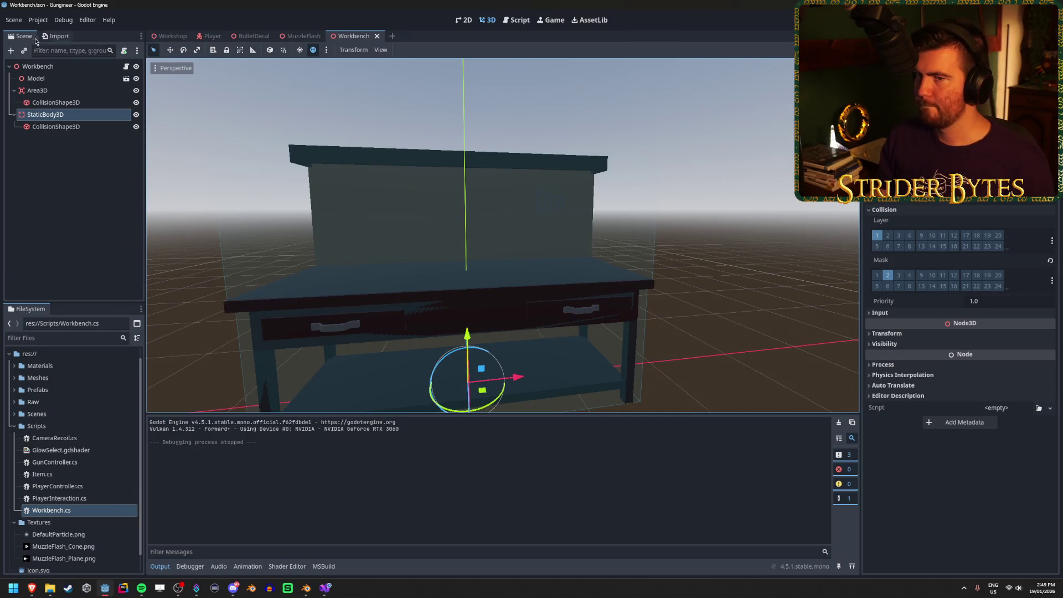
click(169, 36)
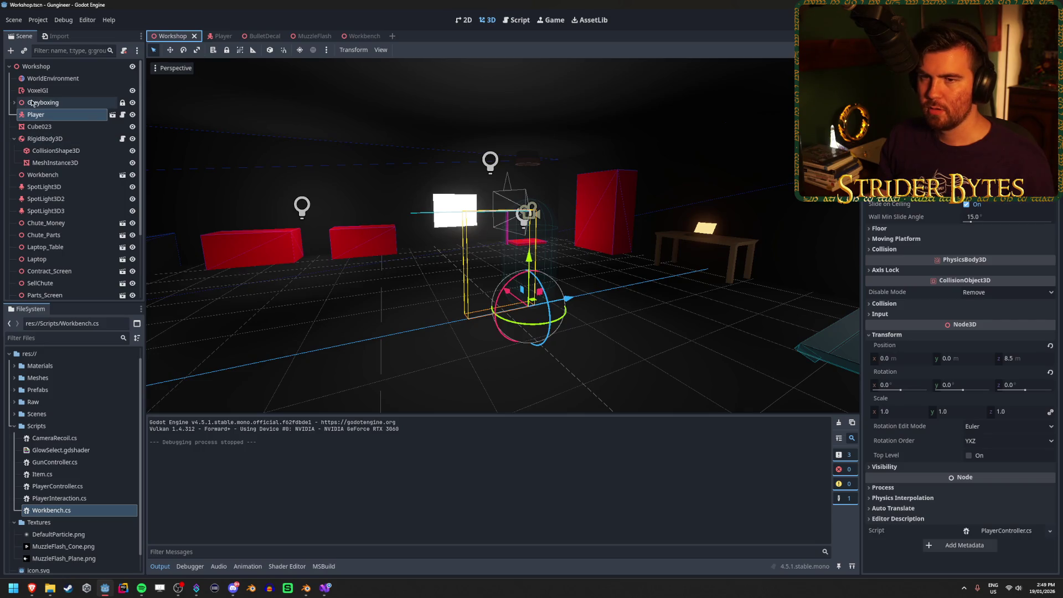
Compare the collision settings of the Floor and Wall nodes under Greyboxing
click(13, 102)
click(55, 114)
double_click(42, 246)
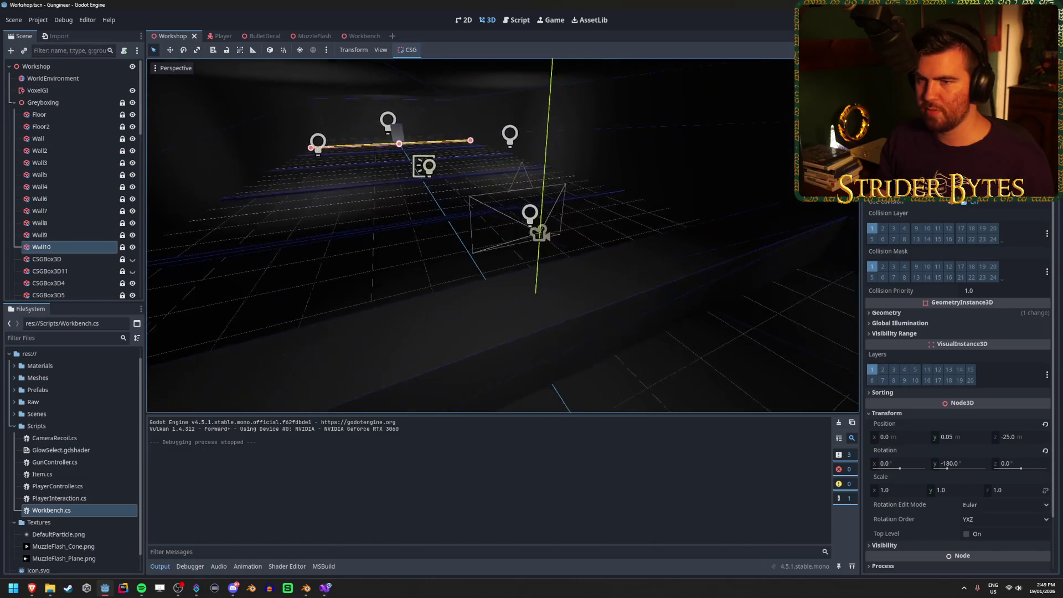
click(79, 234)
key(Up)
key(Up)
key(Up)
key(Up)
key(Up)
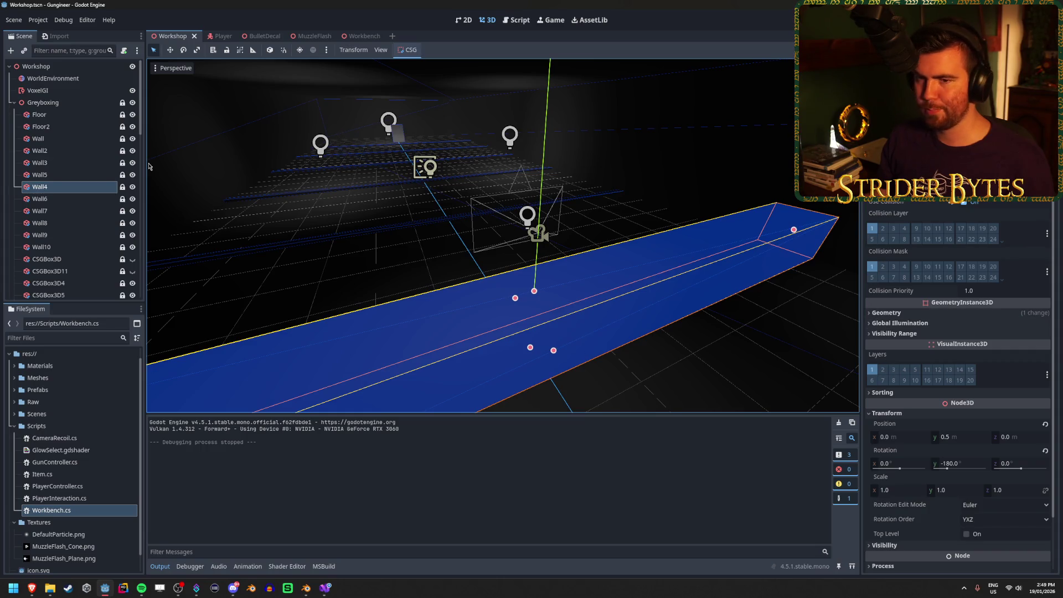
key(Left)
key(Left)
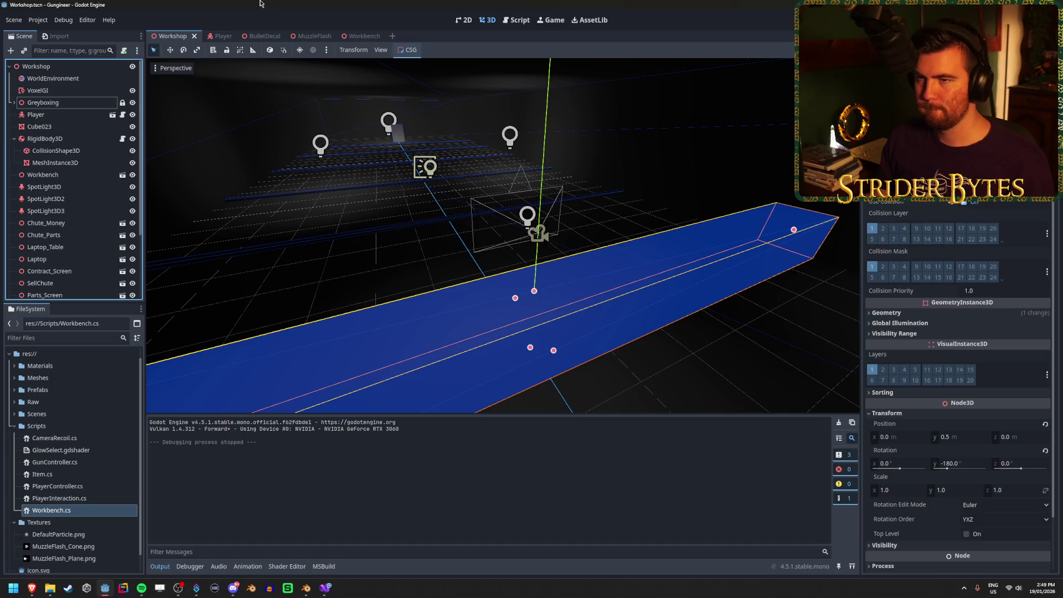
Test-run the game again, then return to the Workbench scene
key(F5)
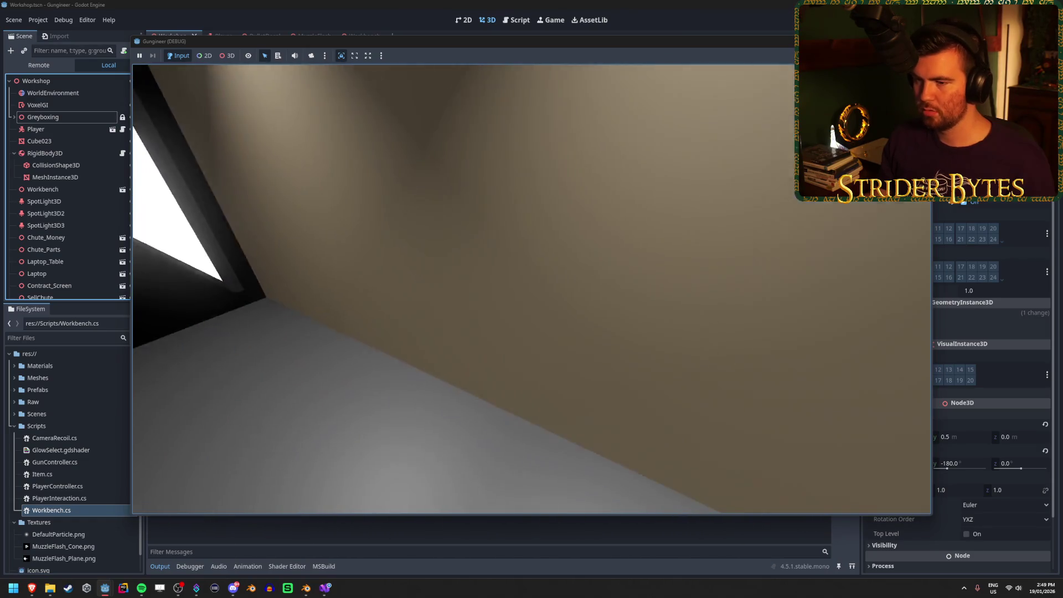
key(F8)
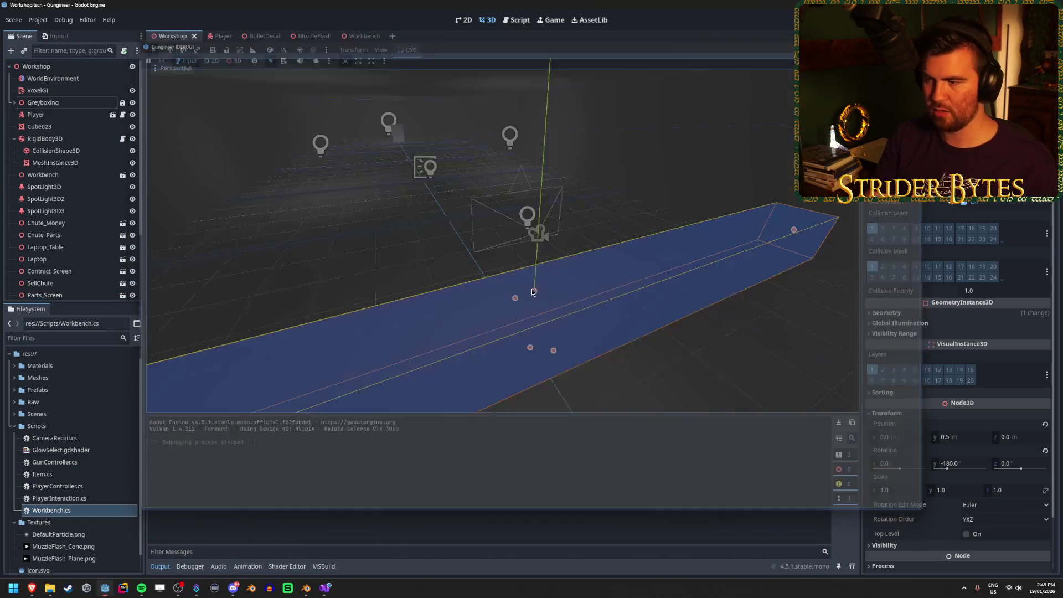
click(358, 36)
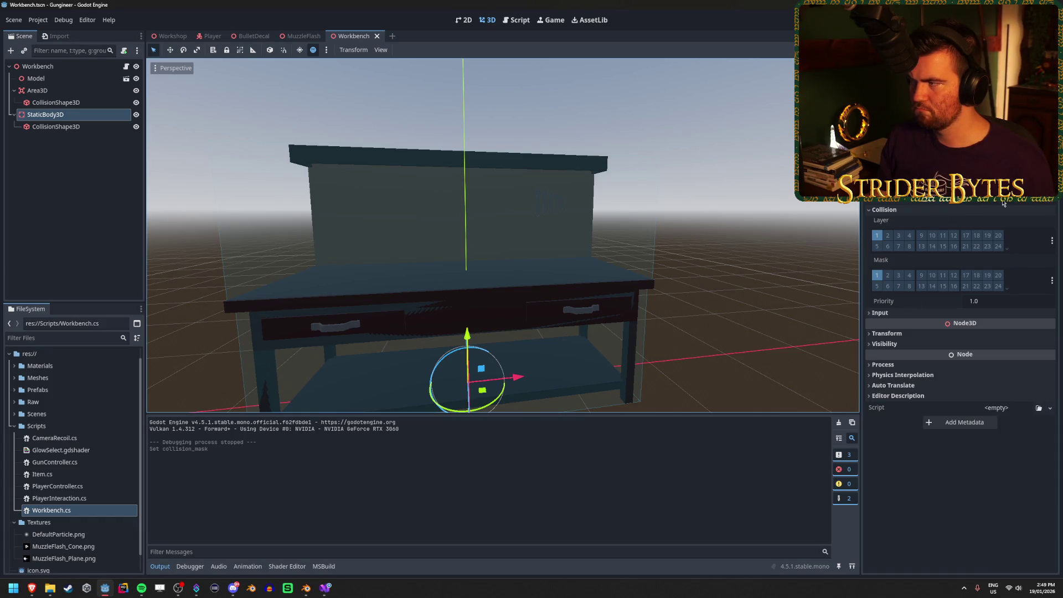
Check the StaticBody3D's Transform values, visit the browser, then frame the collision shape
click(902, 333)
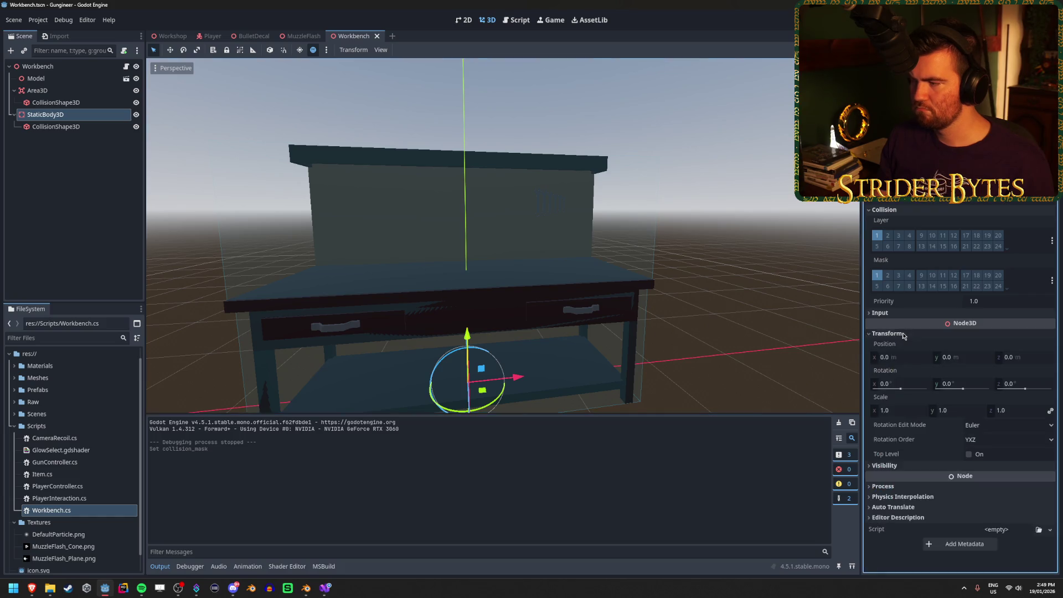
click(904, 335)
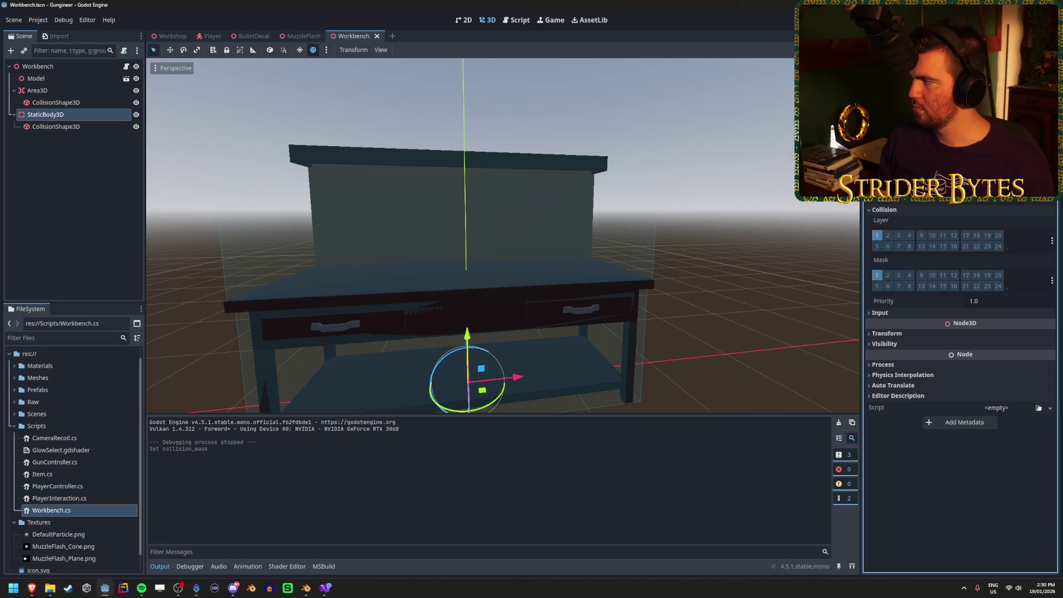
key(alt+Tab)
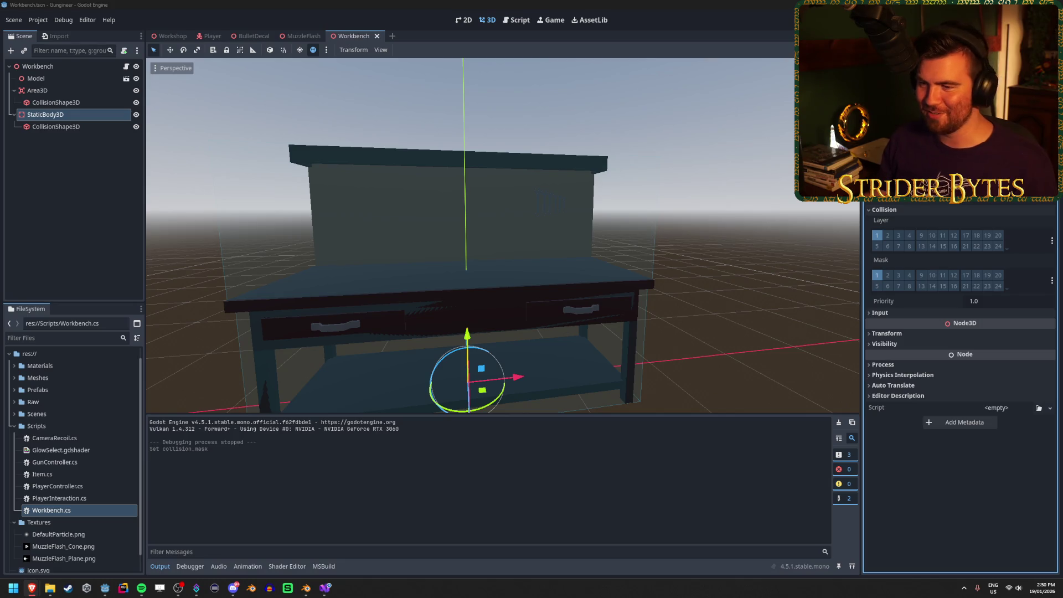
double_click(83, 127)
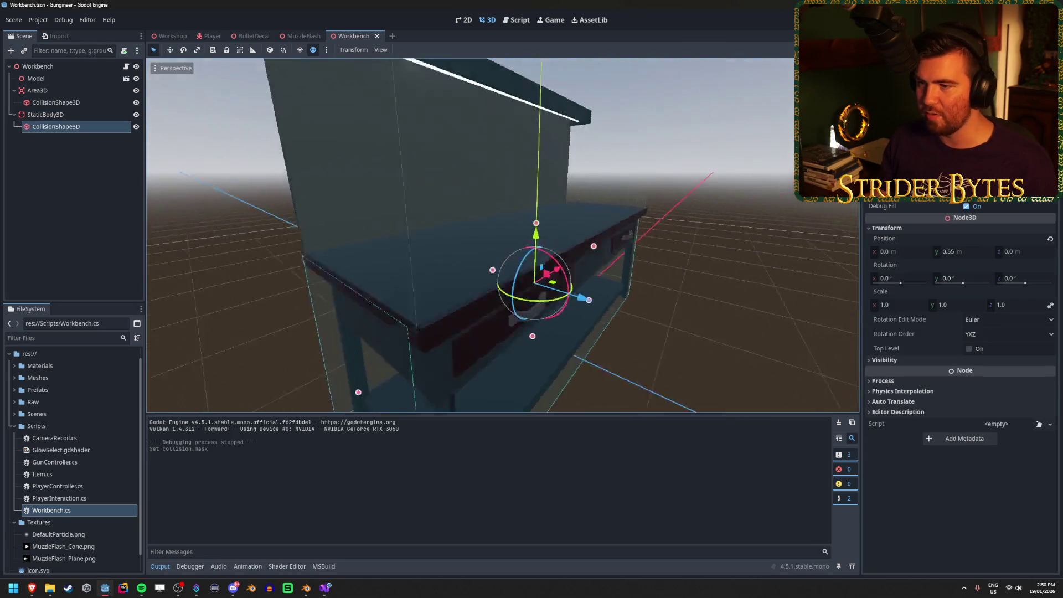
mouse_move(515, 255)
mouse_down()
mouse_move(597, 255)
mouse_move(454, 254)
mouse_move(488, 238)
mouse_move(448, 239)
mouse_move(475, 232)
mouse_move(458, 233)
mouse_up()
key(w)
key(ctrl+z)
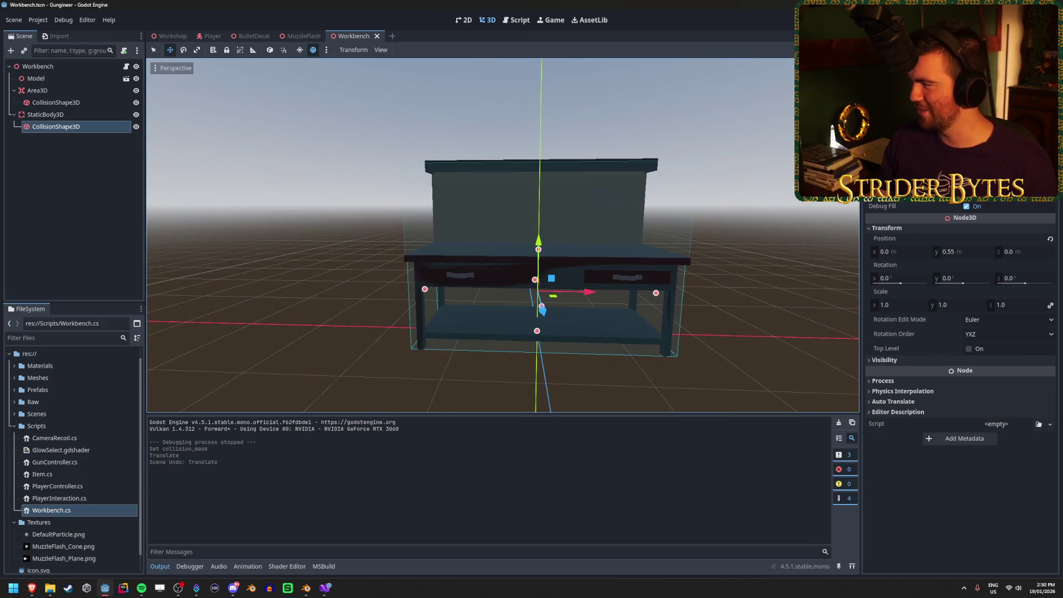
key(alt+Tab)
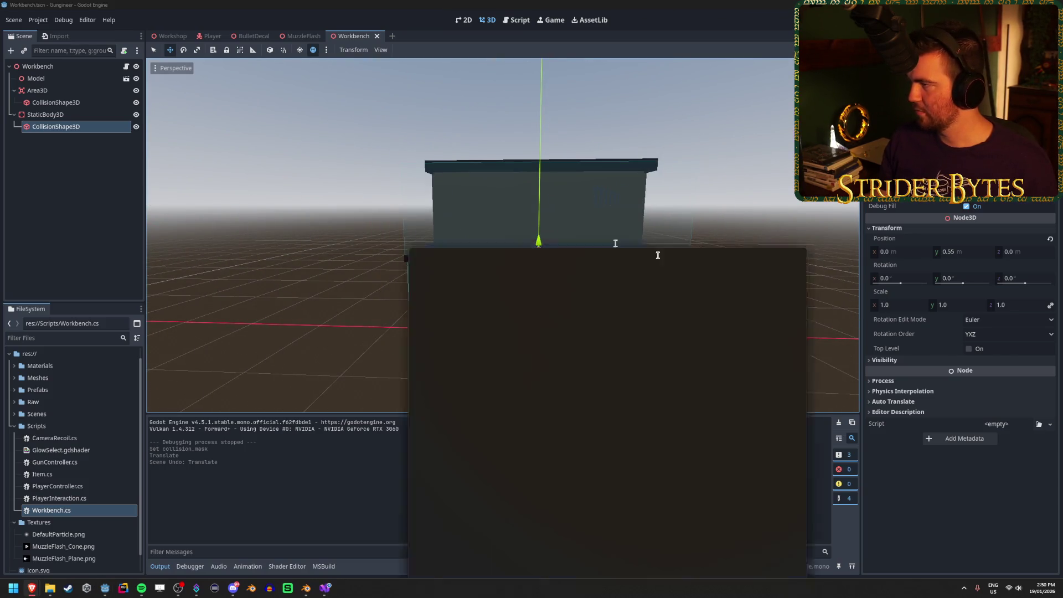
scroll(133, 306, down, 3)
Highlight the forum reply's sentences about Godot disabling continuous_cd
scroll(133, 307, down, 6)
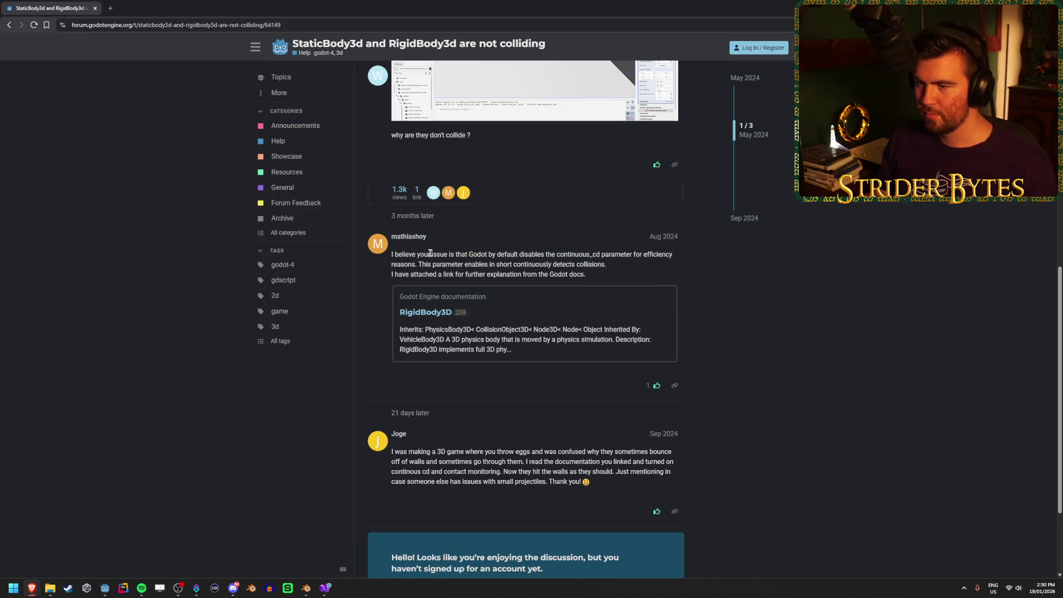
drag(392, 254, 601, 254)
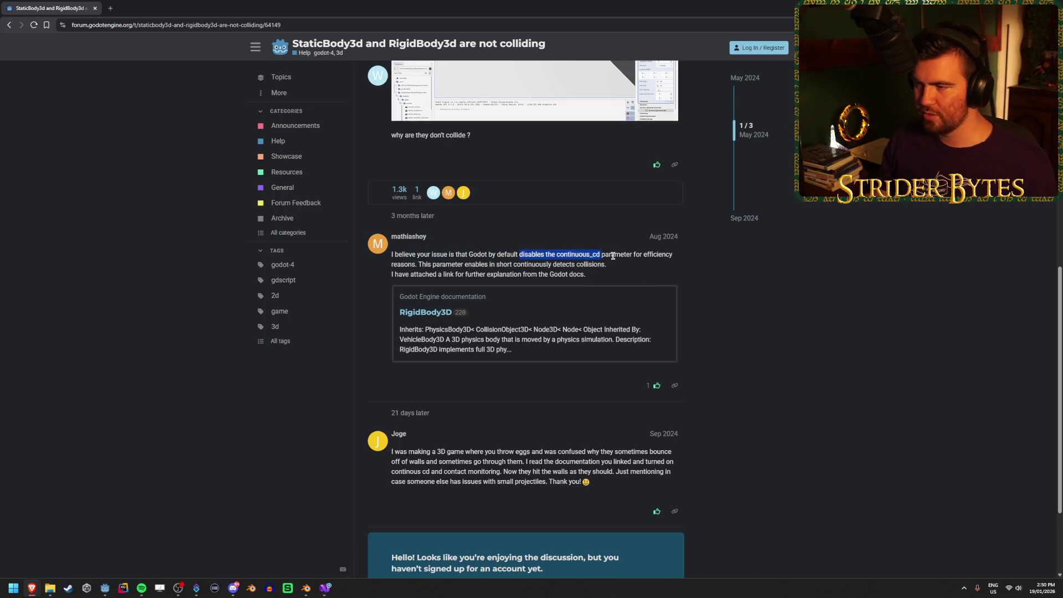
click(579, 252)
mouse_move(419, 264)
mouse_down()
mouse_move(606, 264)
mouse_move(454, 265)
mouse_up()
click(606, 264)
click(454, 265)
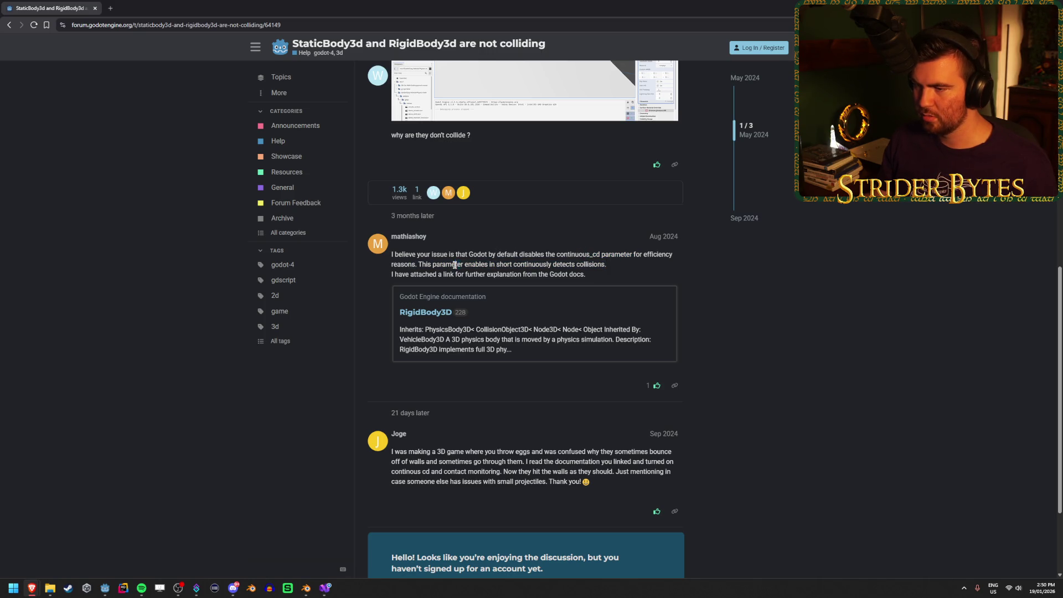
Open the linked RigidBody3D docs in a new tab, view it, then return to Godot
middle_click(424, 313)
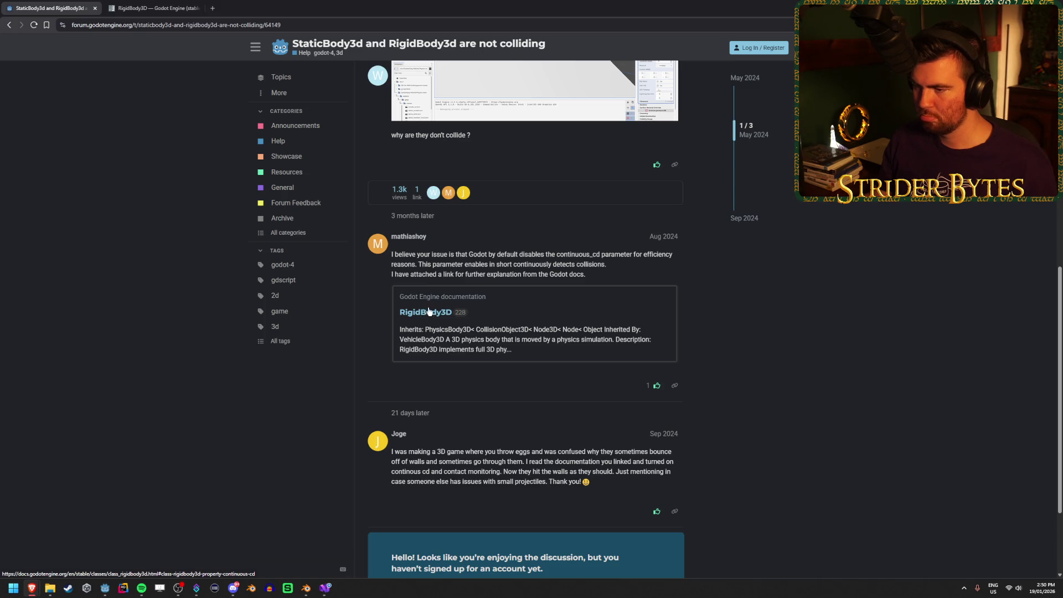
key(ctrl+Tab)
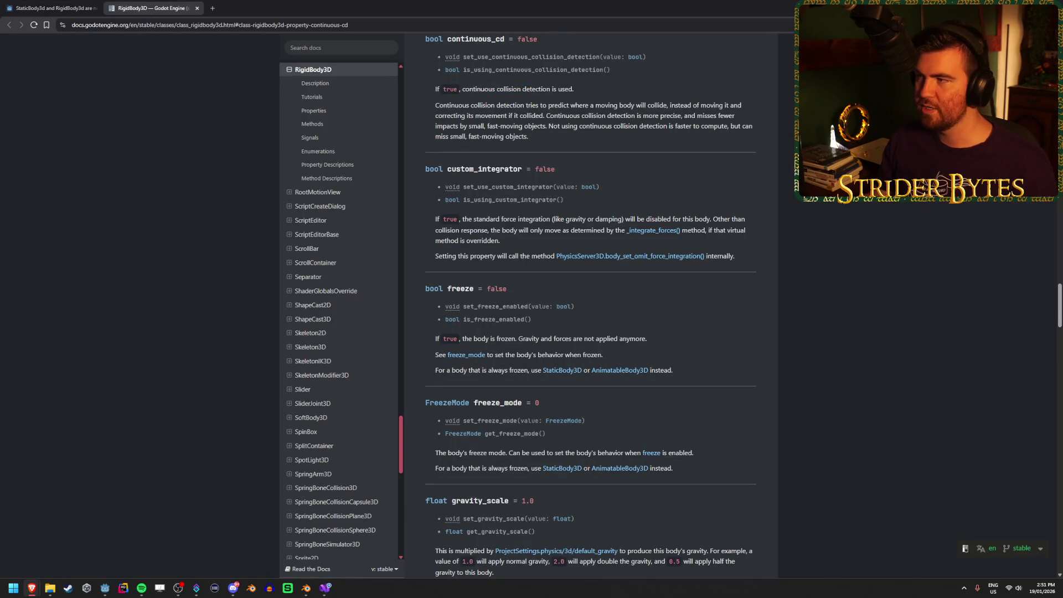
key(alt+Tab)
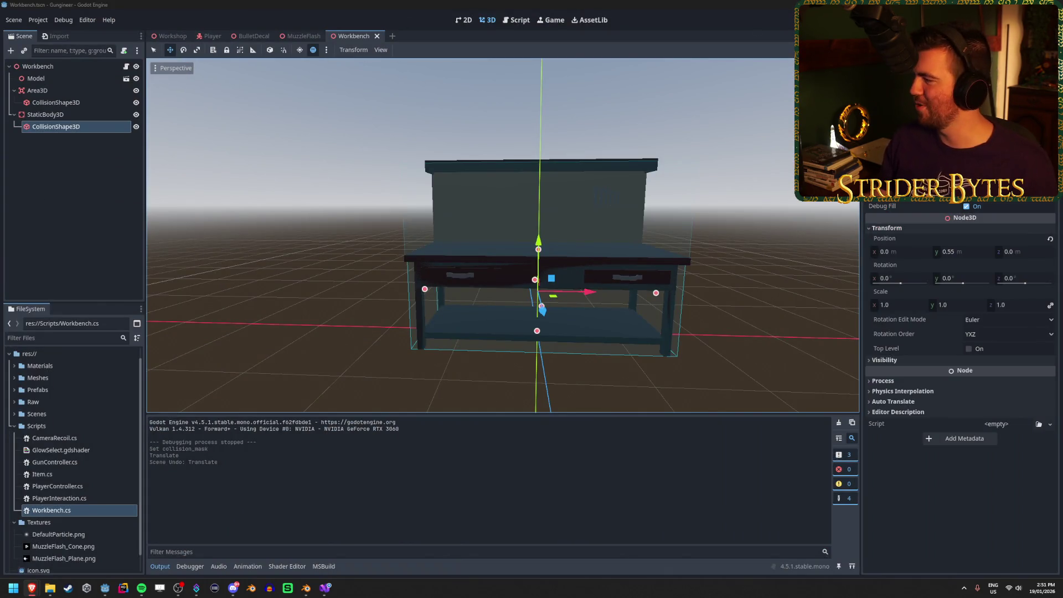
Open the Player scene and review its collision and axis lock settings
click(216, 45)
click(212, 36)
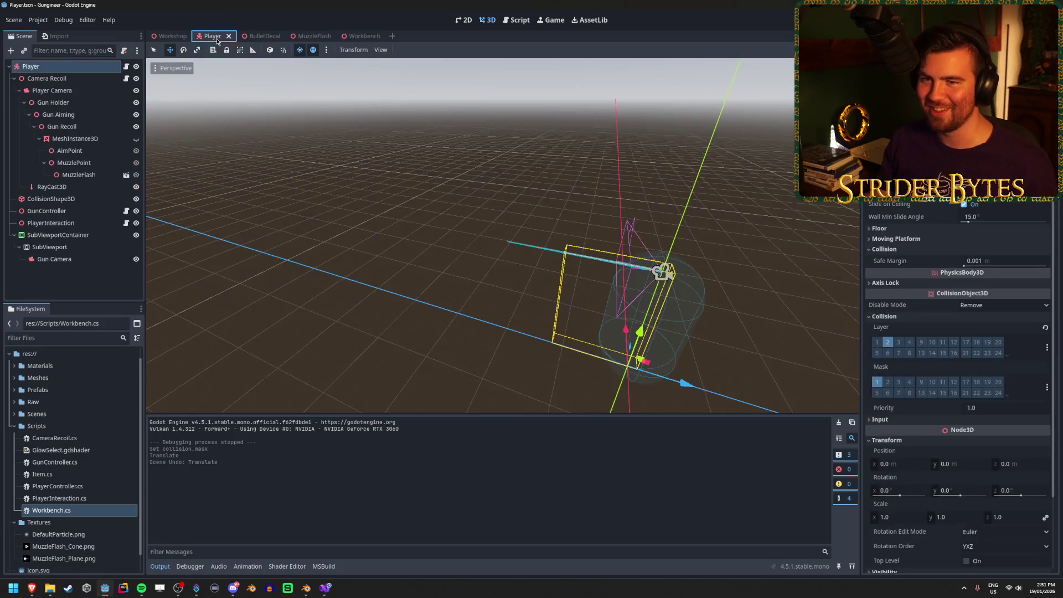
click(902, 249)
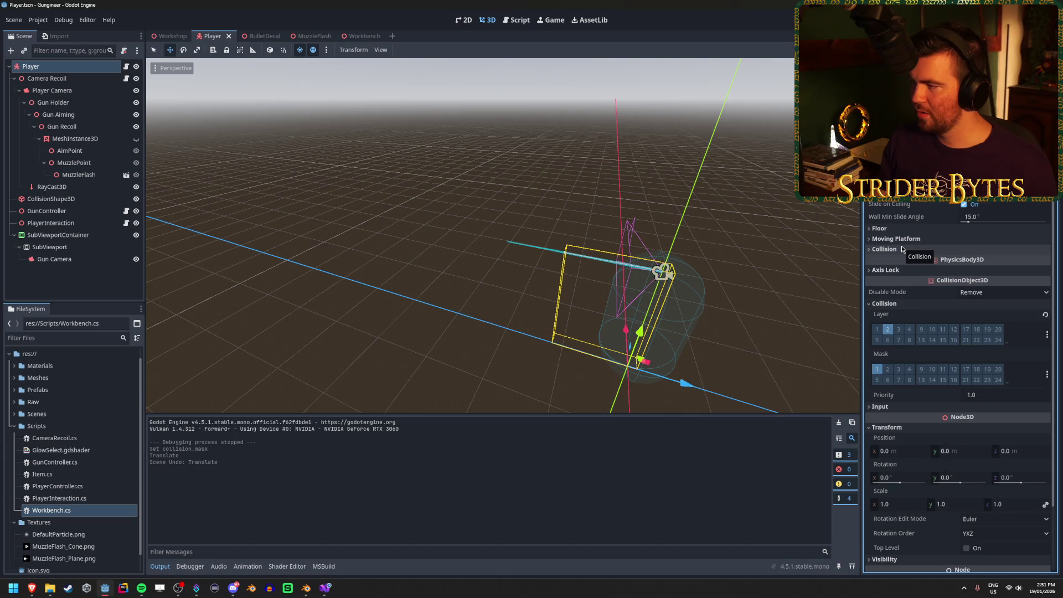
mouse_move(975, 262)
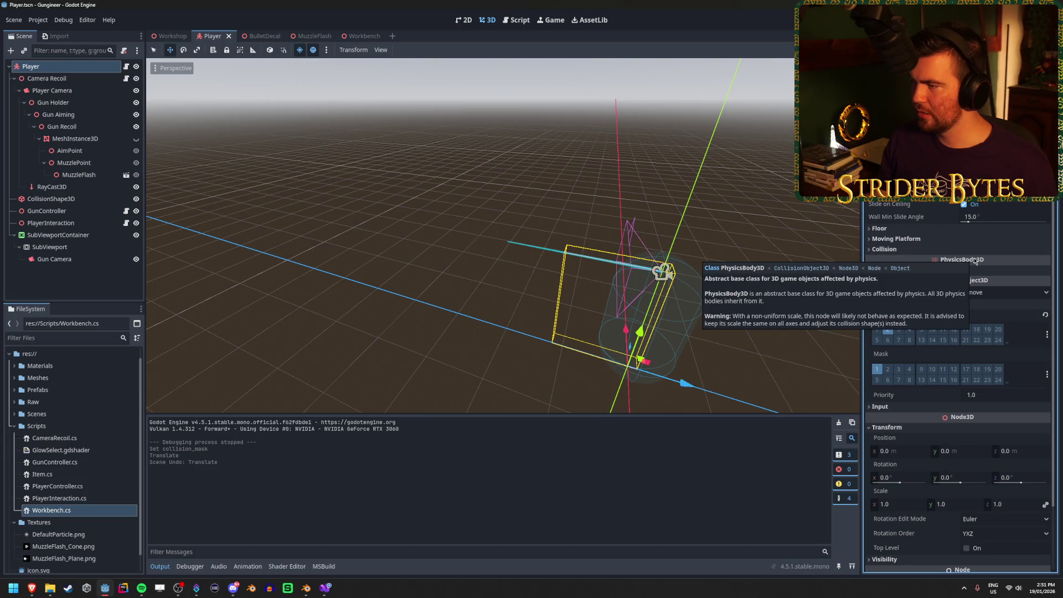
mouse_move(975, 157)
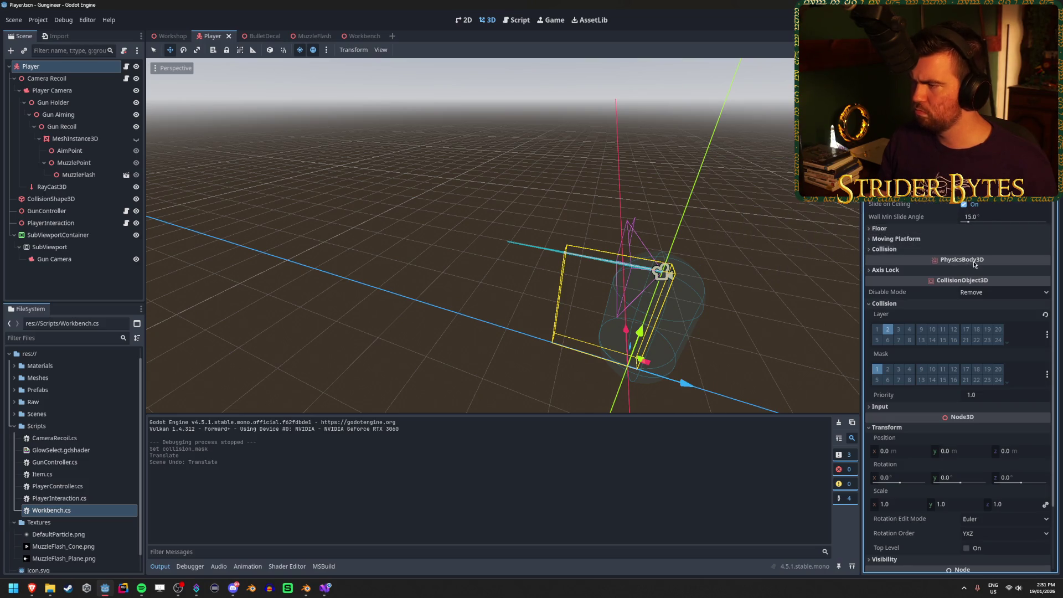
click(891, 270)
click(894, 271)
Review the Player's moving platform and floor settings, then go to the Workshop scene
click(896, 239)
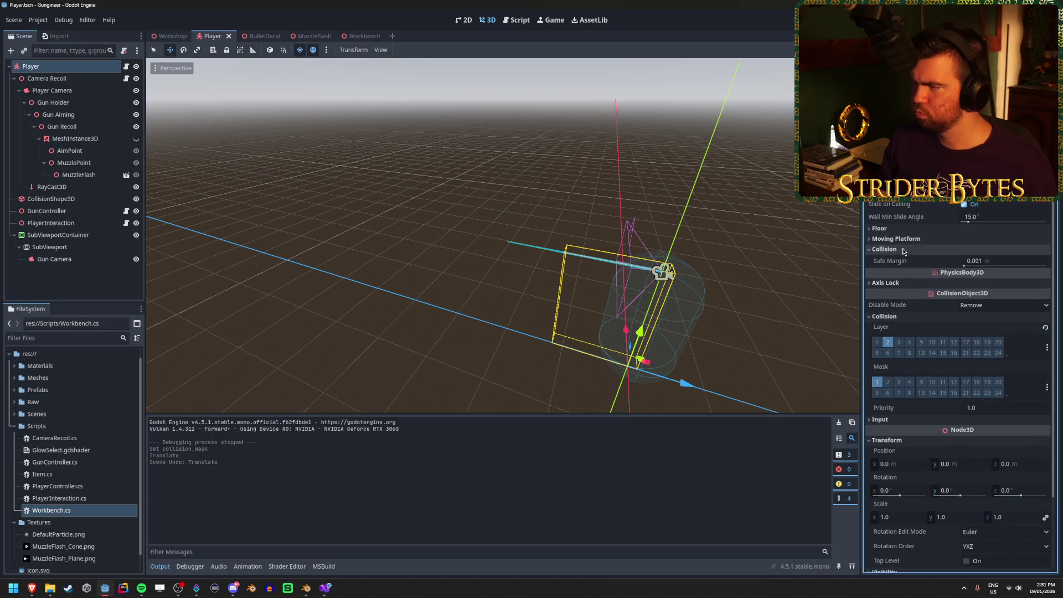
click(895, 239)
click(880, 228)
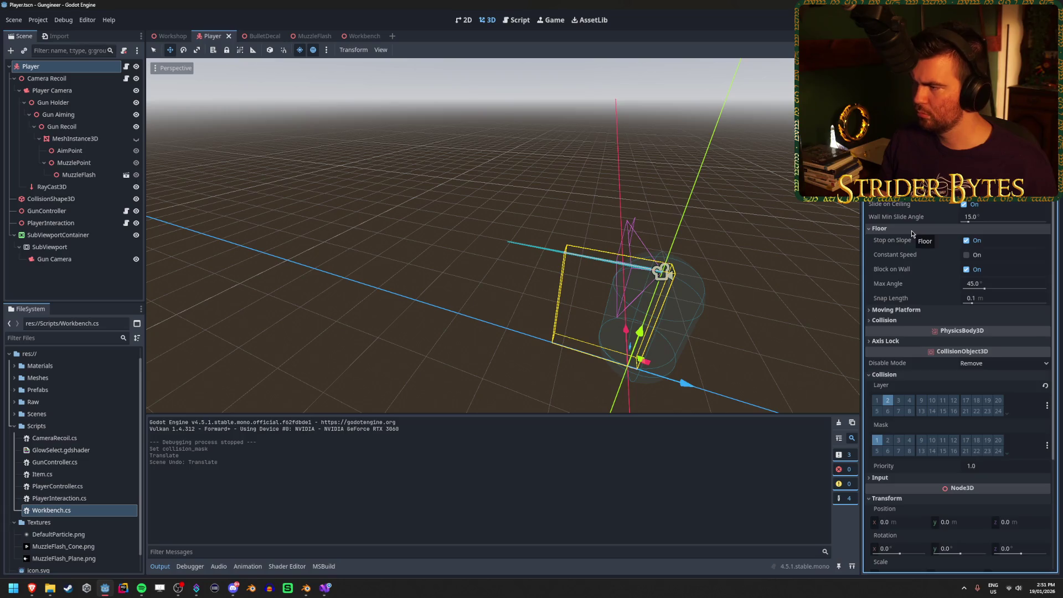
click(911, 230)
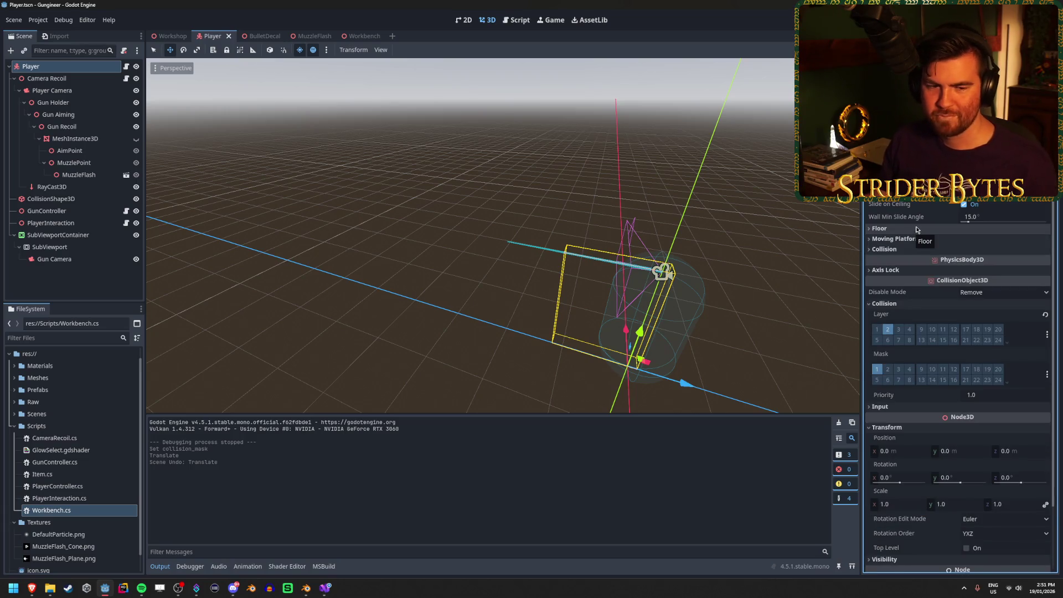
scroll(914, 230, down, 3)
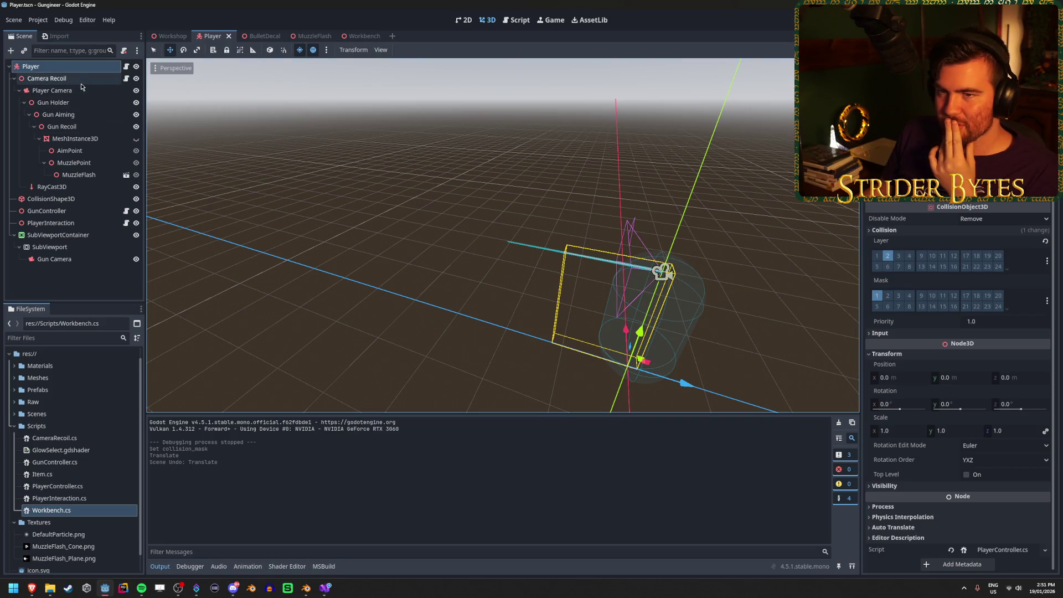
scroll(958, 387, up, 2)
scroll(957, 388, up, 1)
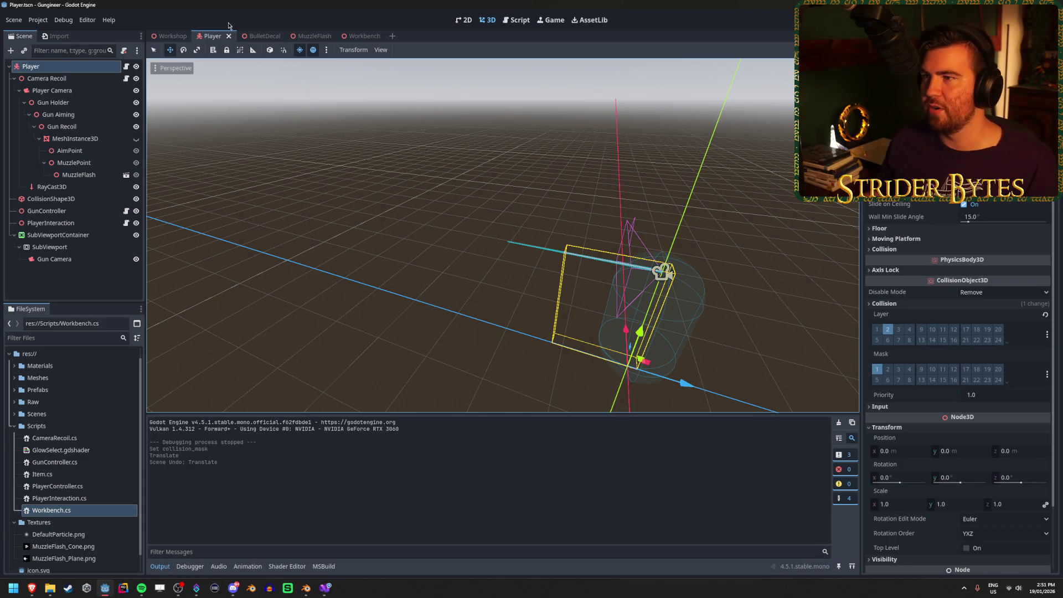
click(172, 36)
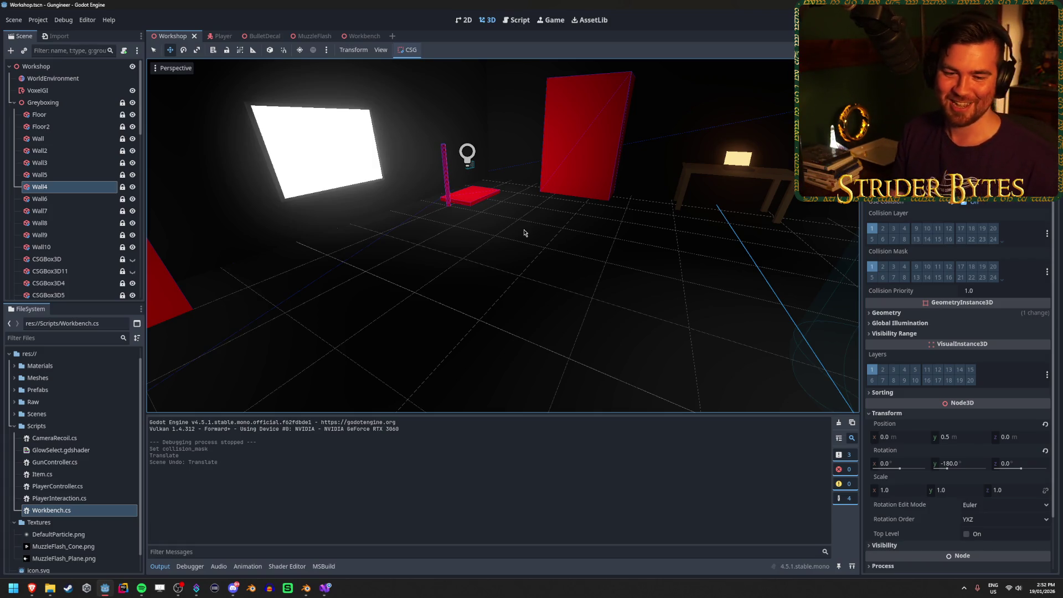
Frame Wall4, save the Workshop scene, and clear the selection
key(f)
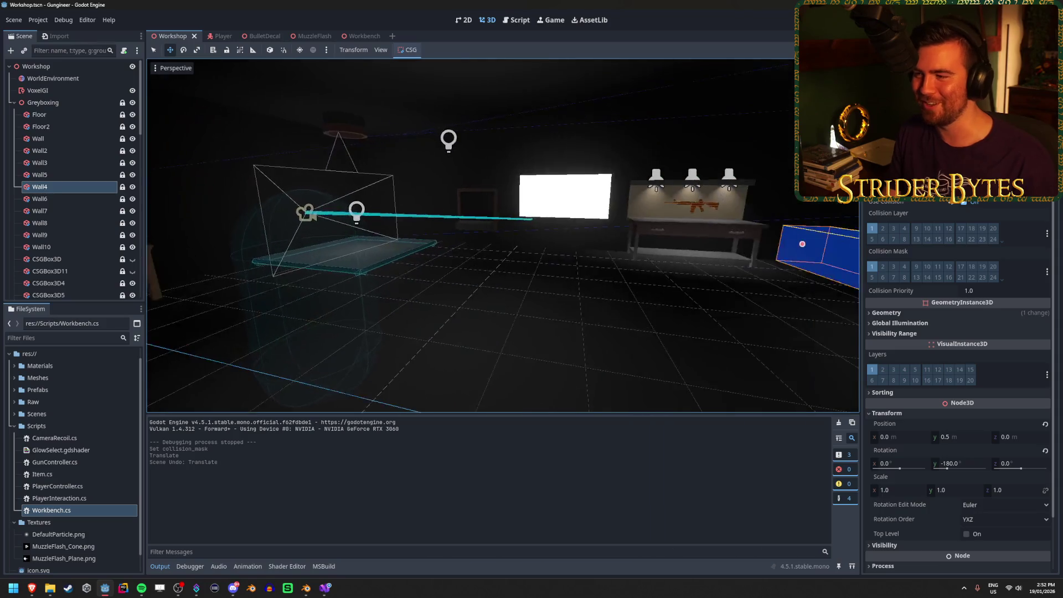
key(ctrl+s)
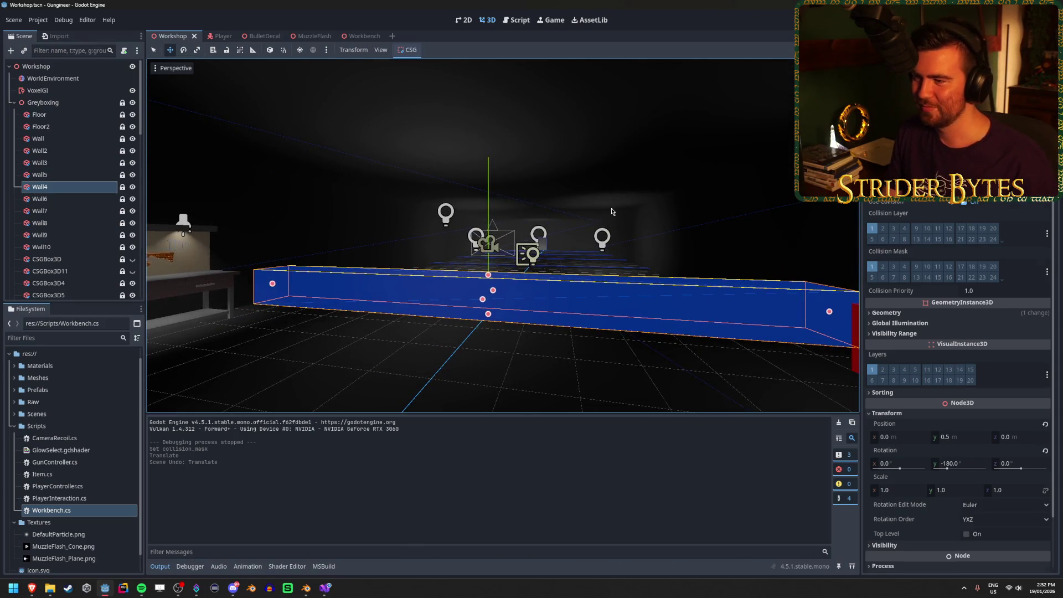
click(444, 218)
Fly around the room to inspect the workbench and rifle, then reopen the Player scene
key(w)
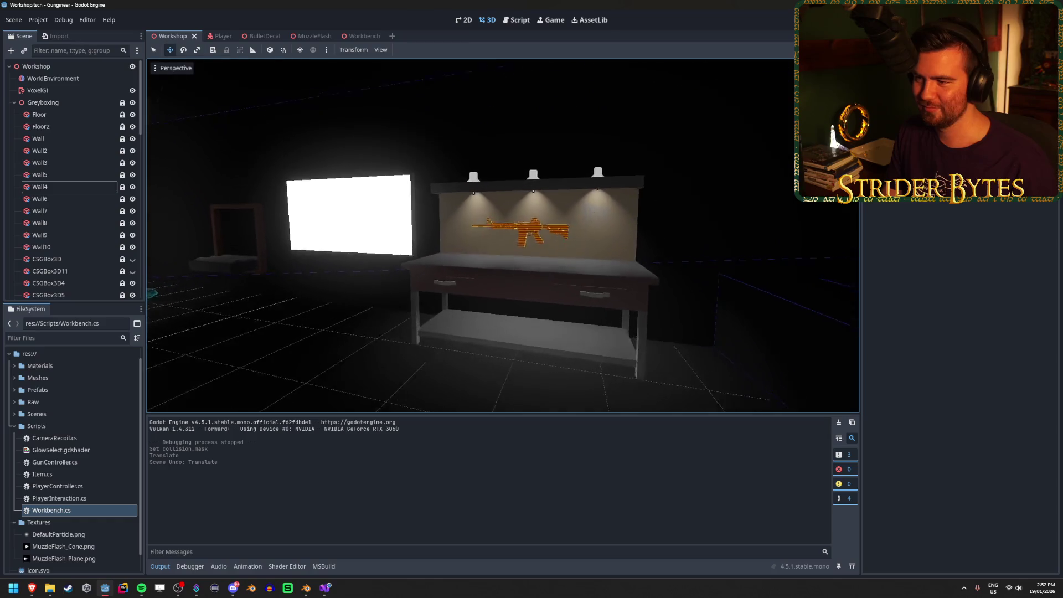
key(w)
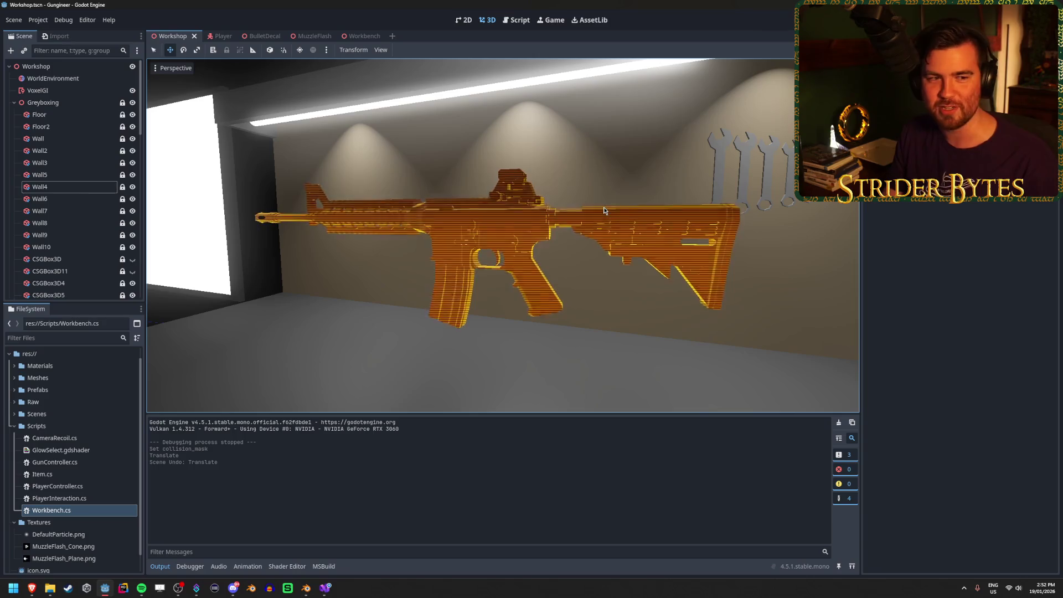
key(s)
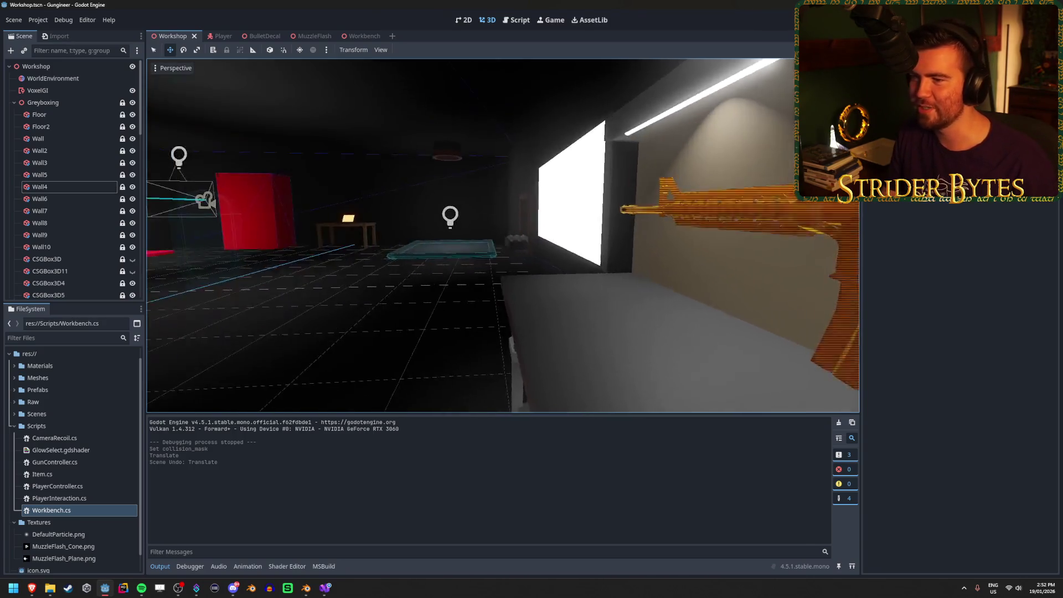
key(w)
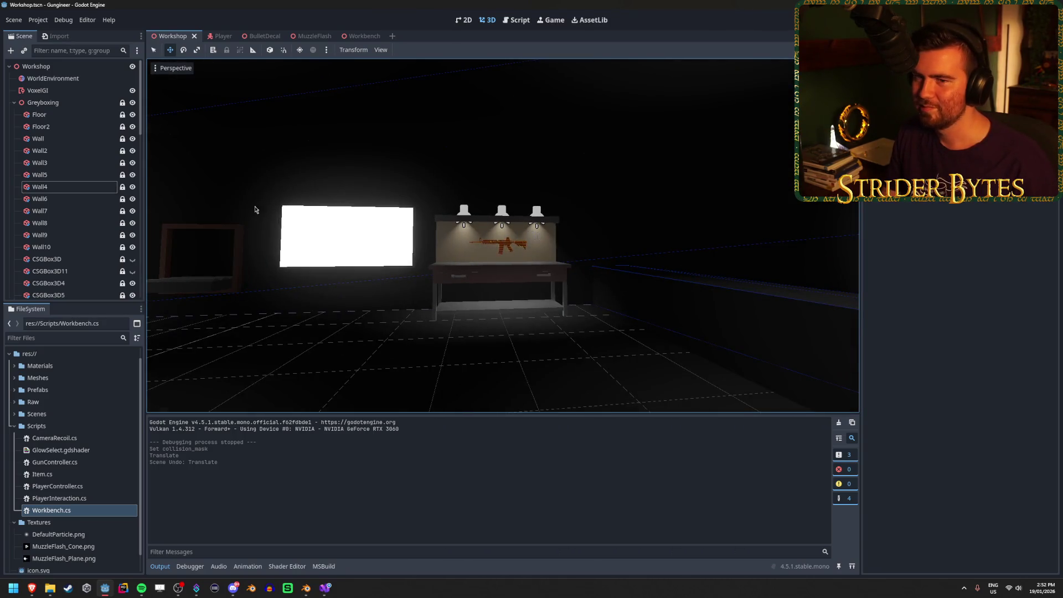
key(alt+Tab)
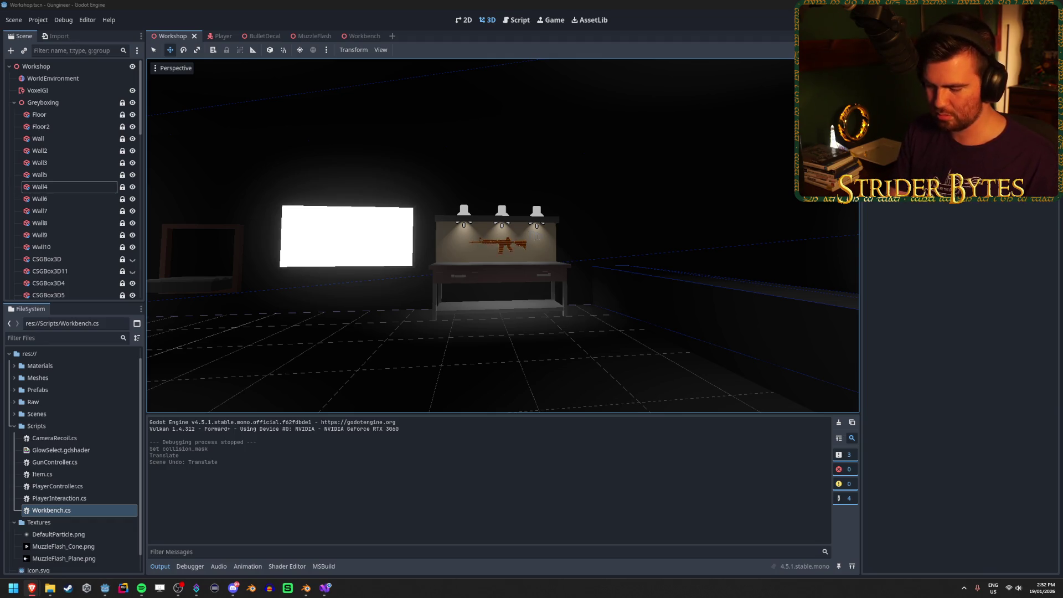
click(213, 36)
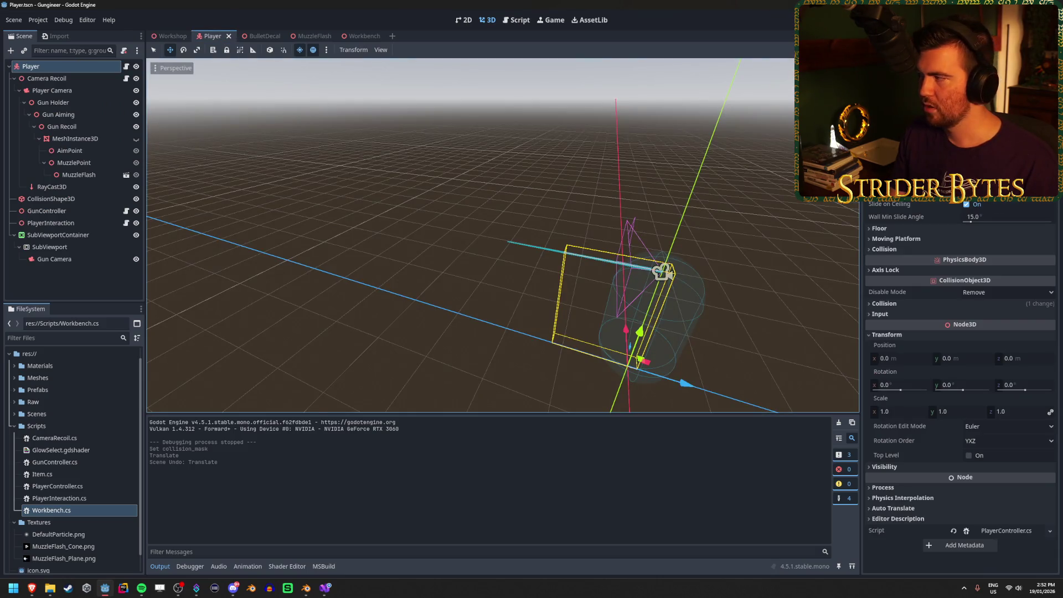
key(alt+Tab)
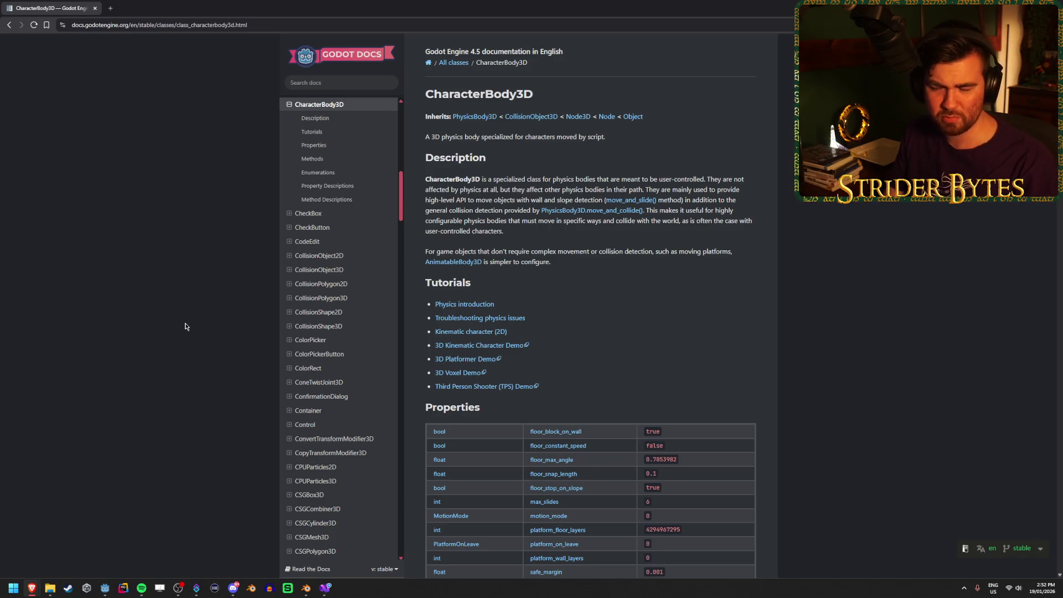
Open the CharacterBody2D docs page in a new tab and view it
scroll(711, 297, down, 5)
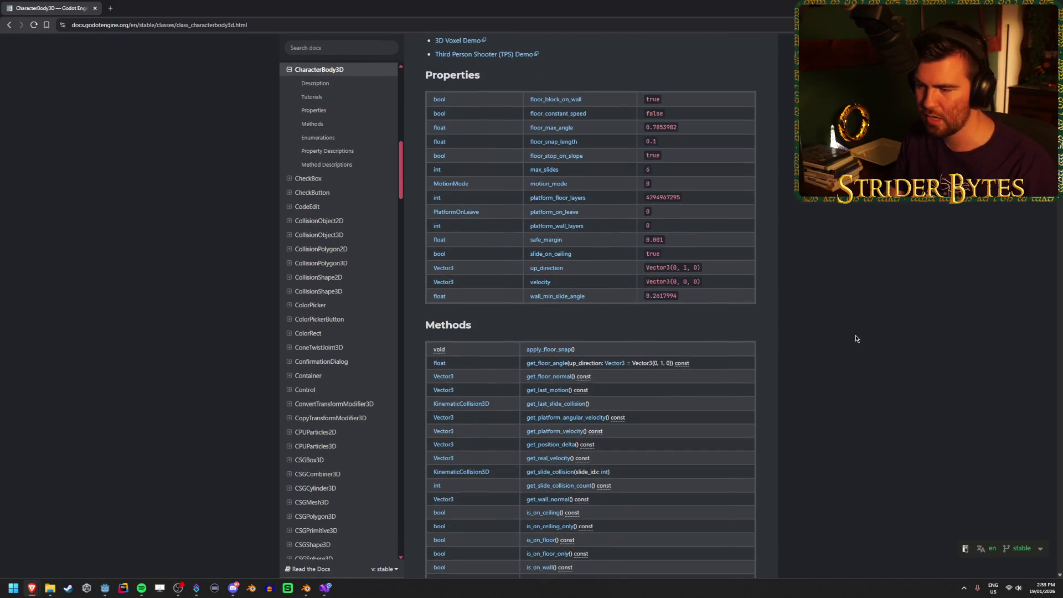
scroll(857, 338, down, 3)
scroll(854, 334, up, 3)
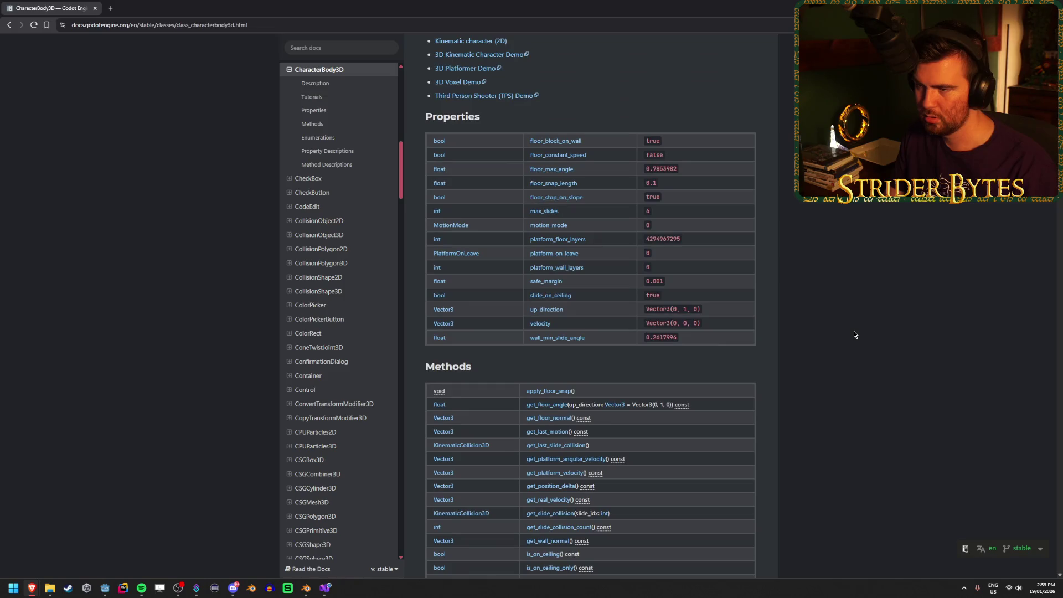
scroll(204, 296, up, 2)
scroll(332, 313, up, 3)
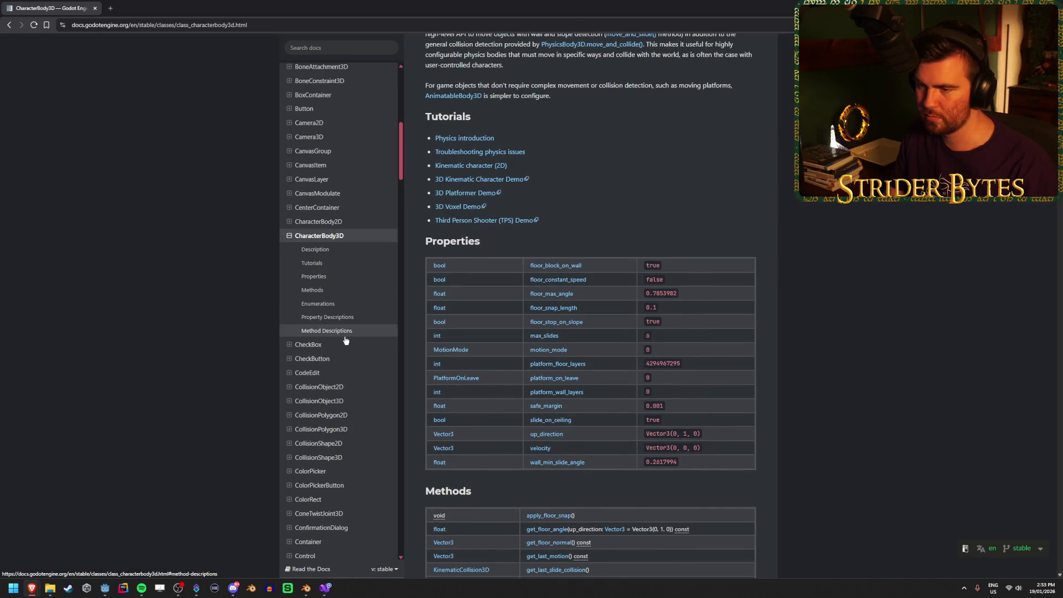
middle_click(313, 222)
key(ctrl+Tab)
Open the RigidBody3D reference in a new tab, close it, and return to CharacterBody3D
scroll(788, 329, down, 6)
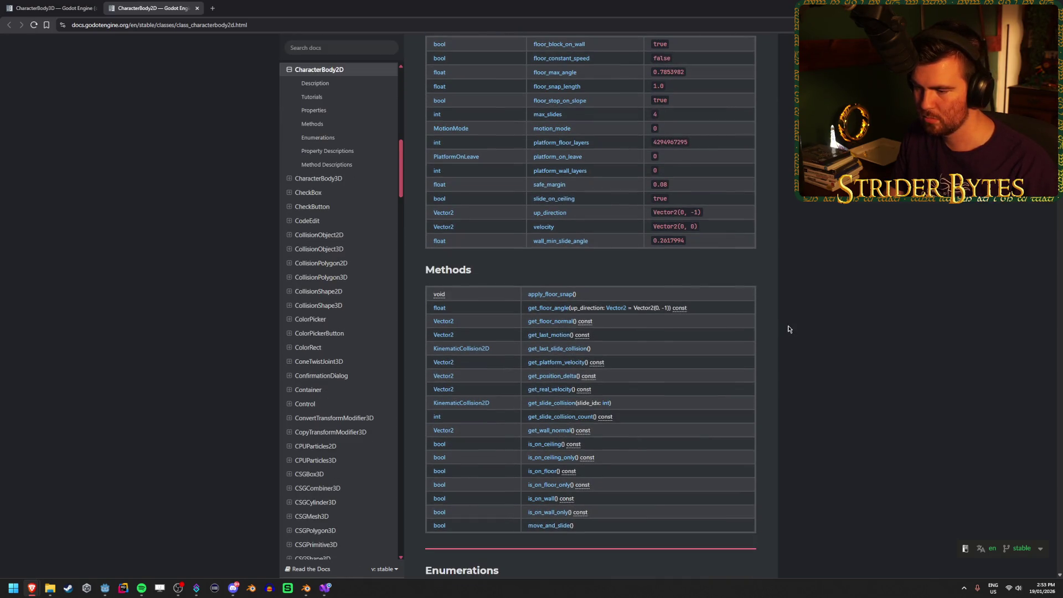
scroll(329, 376, down, 8)
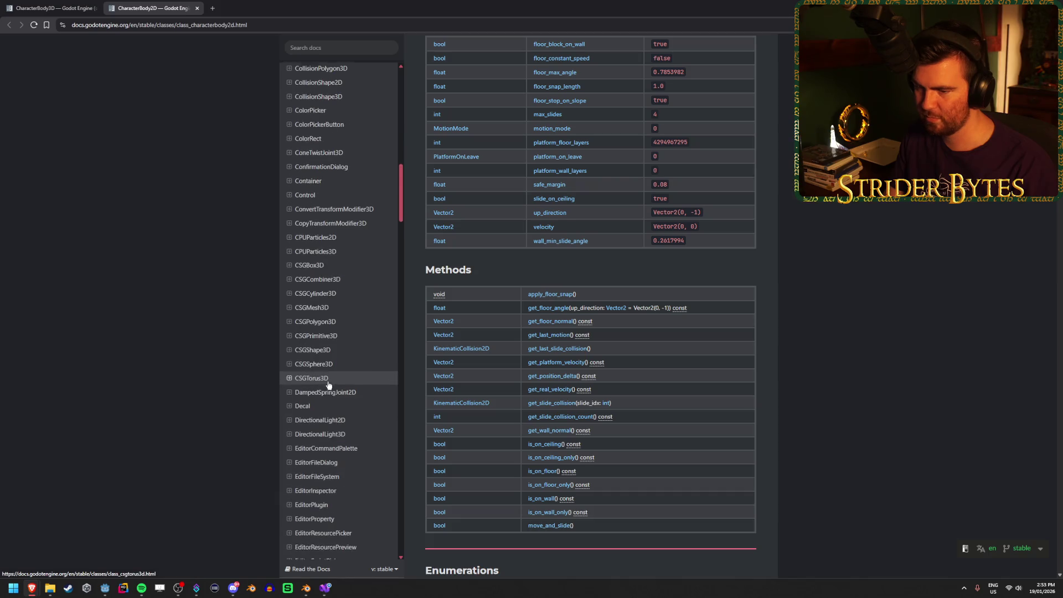
scroll(329, 382, down, 15)
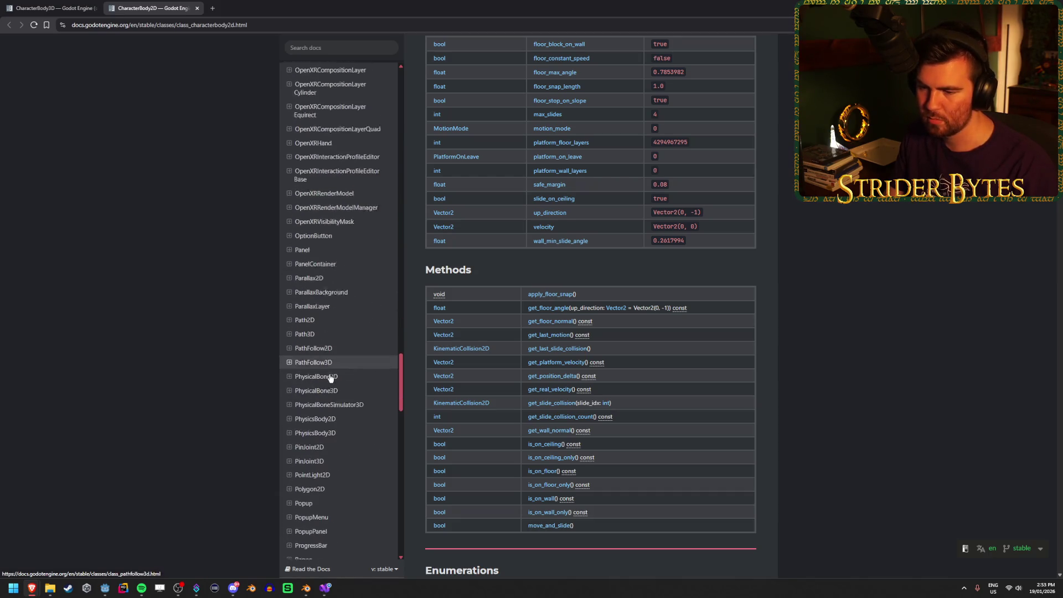
scroll(331, 378, down, 5)
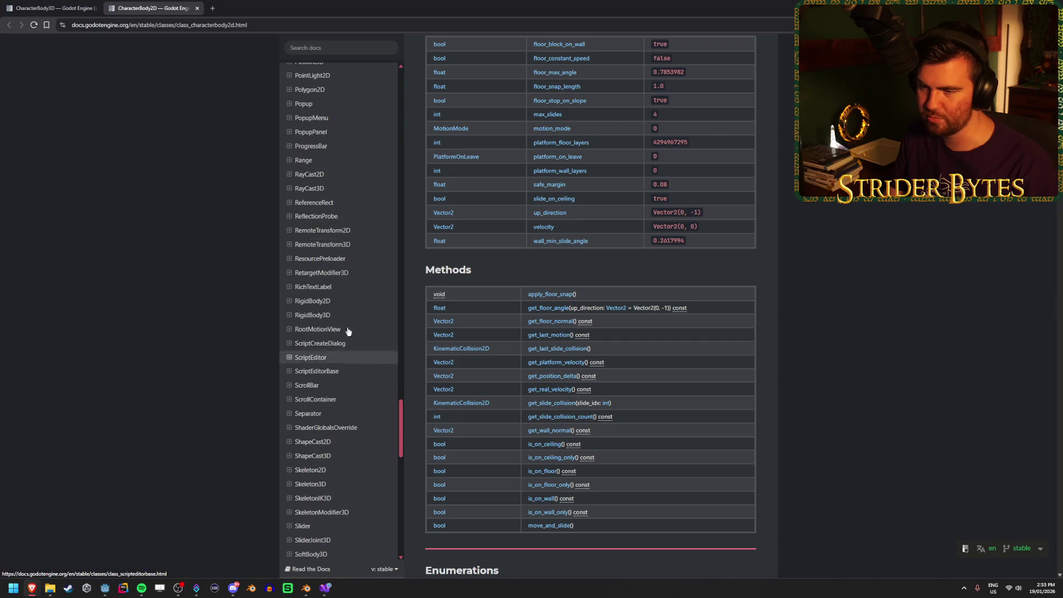
middle_click(348, 315)
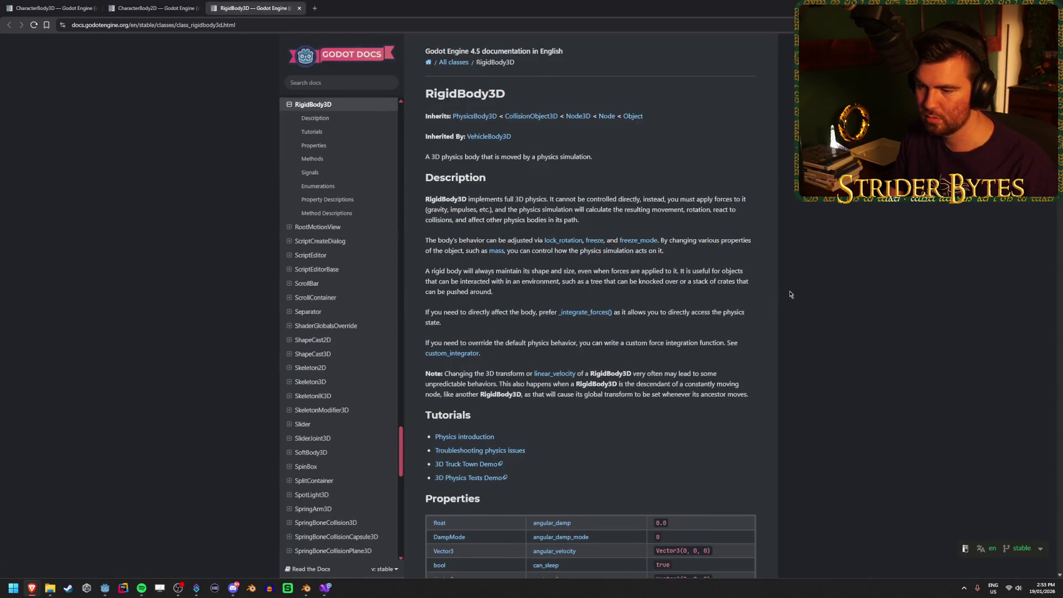
scroll(788, 282, down, 5)
scroll(788, 282, down, 2)
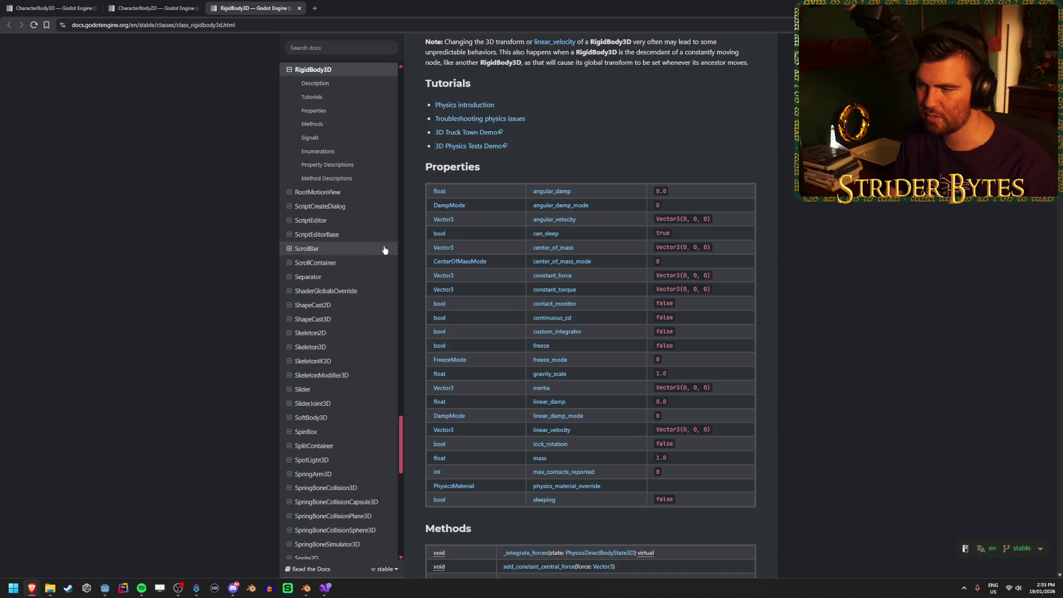
click(299, 7)
scroll(546, 132, up, 3)
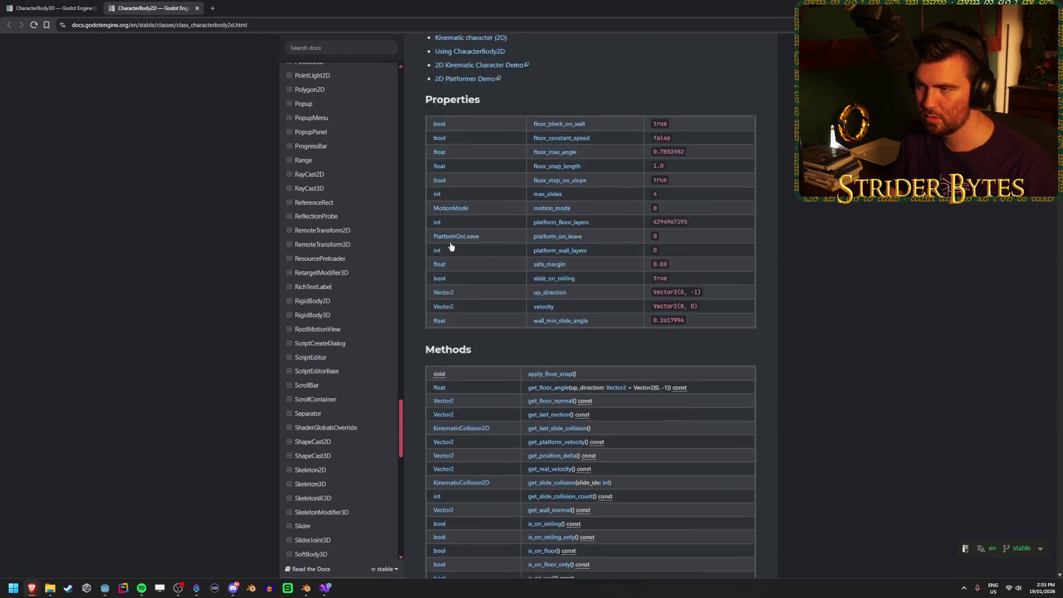
click(74, 4)
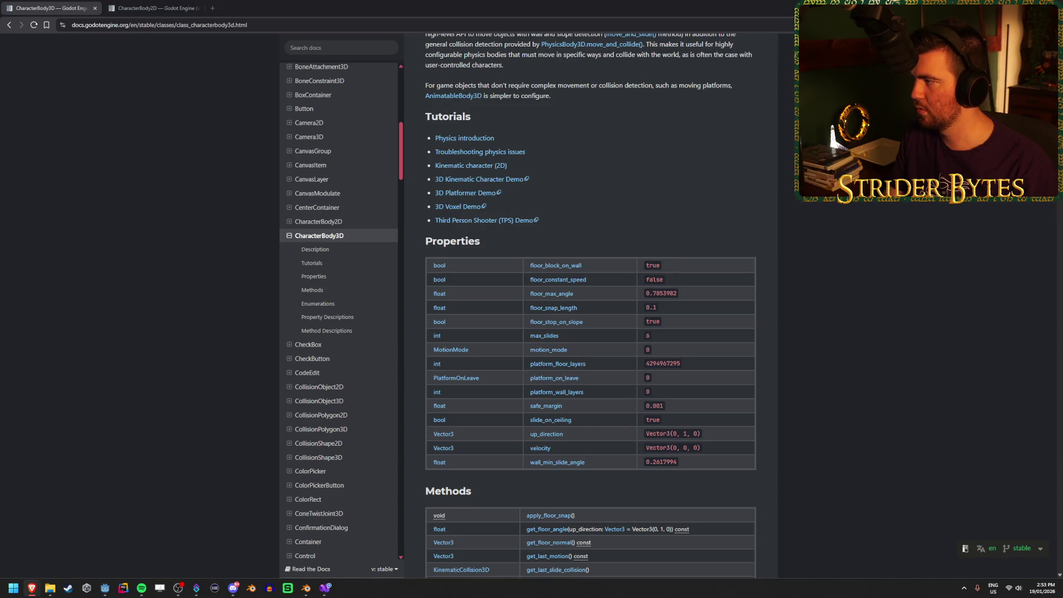
Return to the Google results and extend the query with ' with characterbody3d' and search
mouse_move(31, 587)
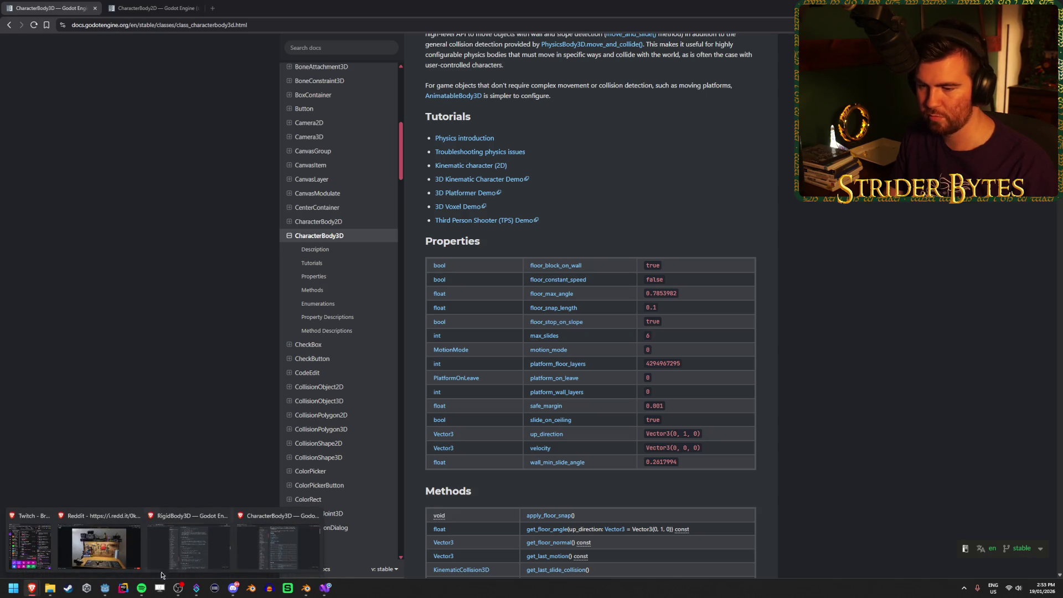
mouse_move(201, 553)
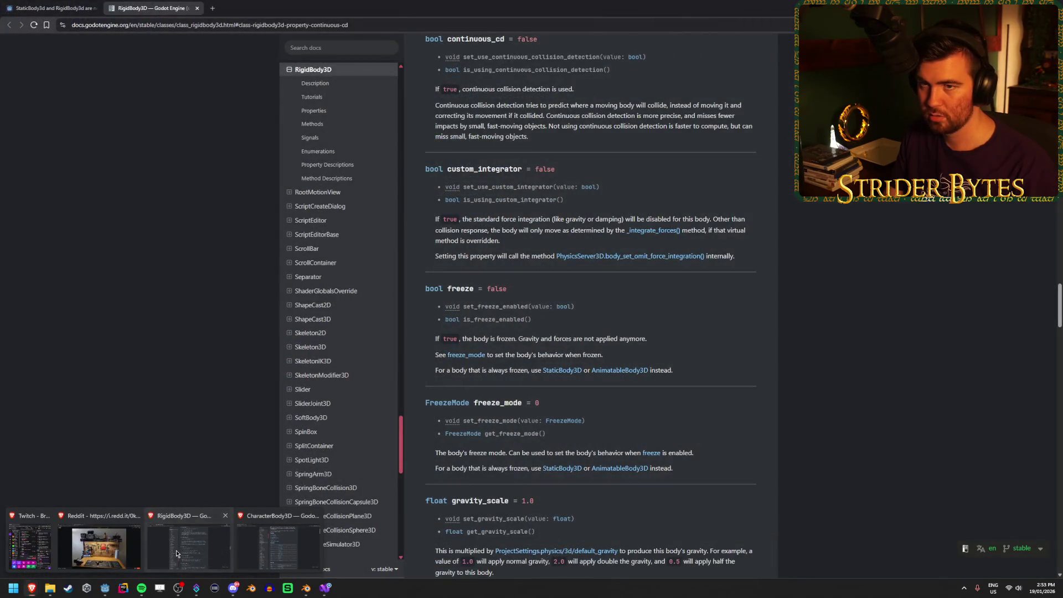
click(177, 553)
click(83, 5)
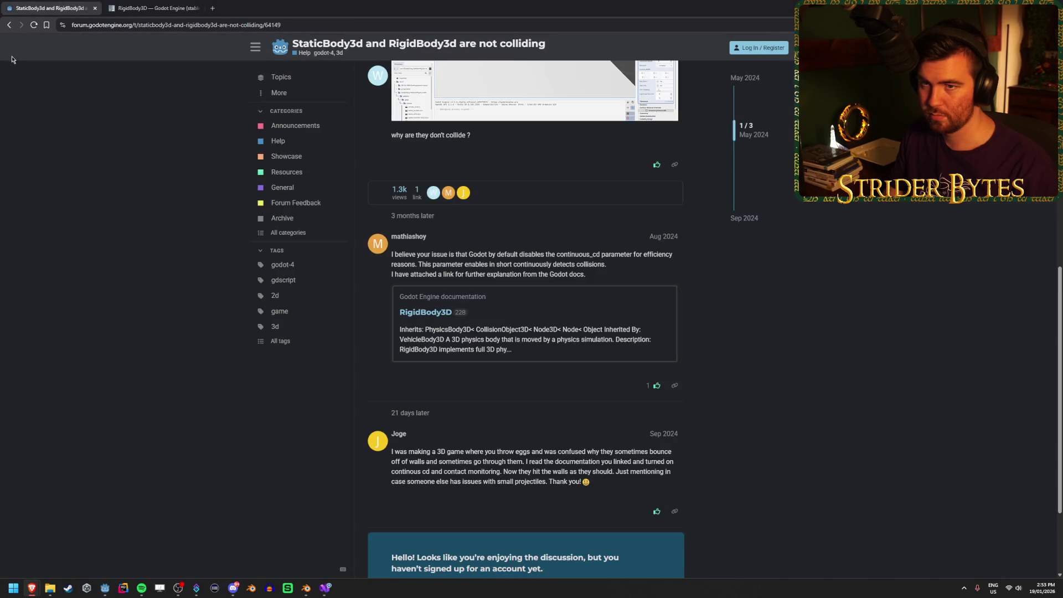
click(9, 25)
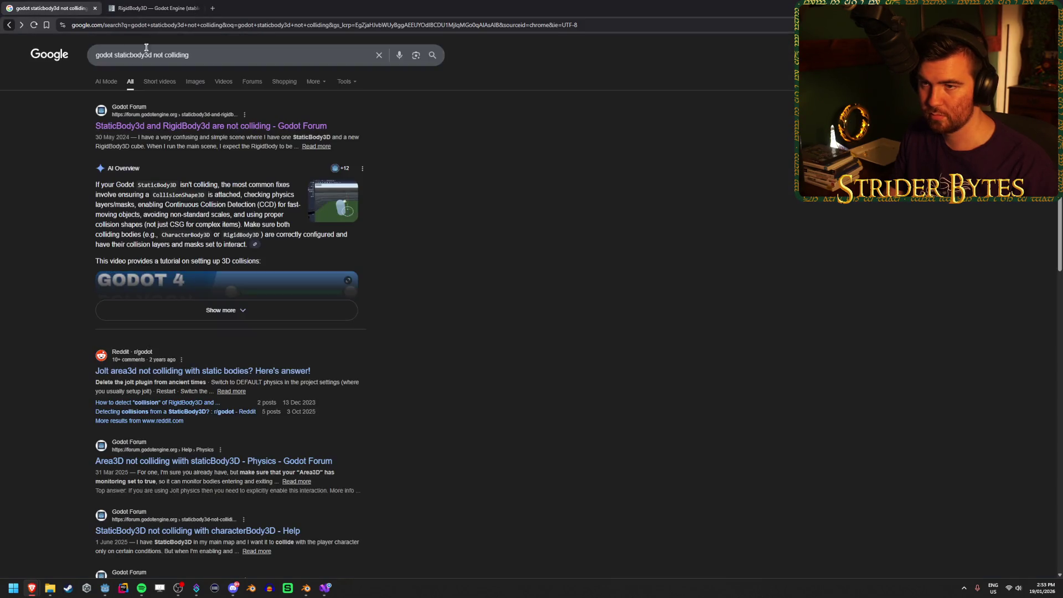
click(201, 53)
text(with ch)
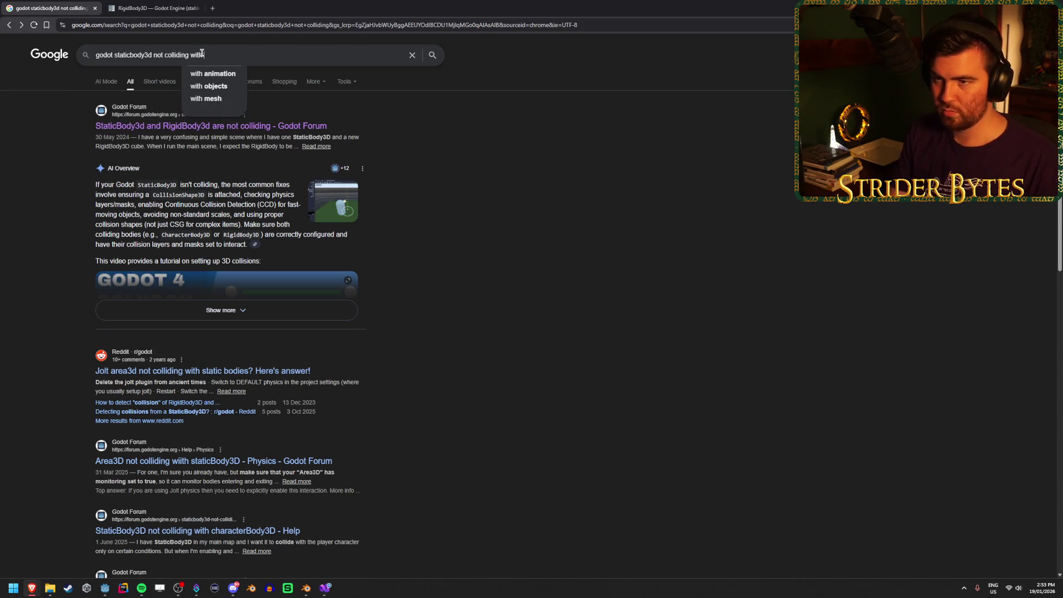
text(aracterbody3d)
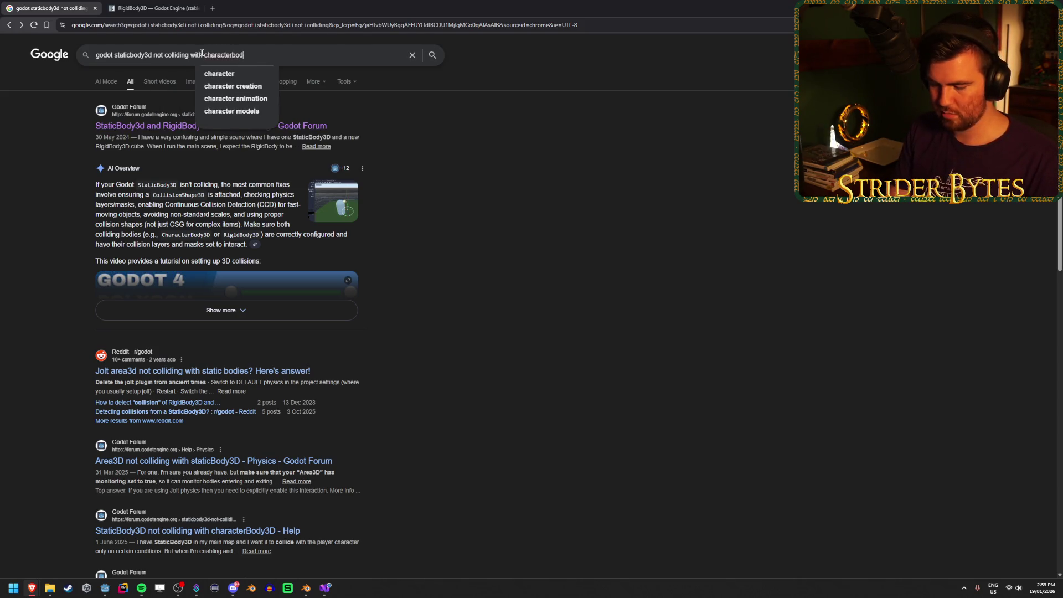
key(Return)
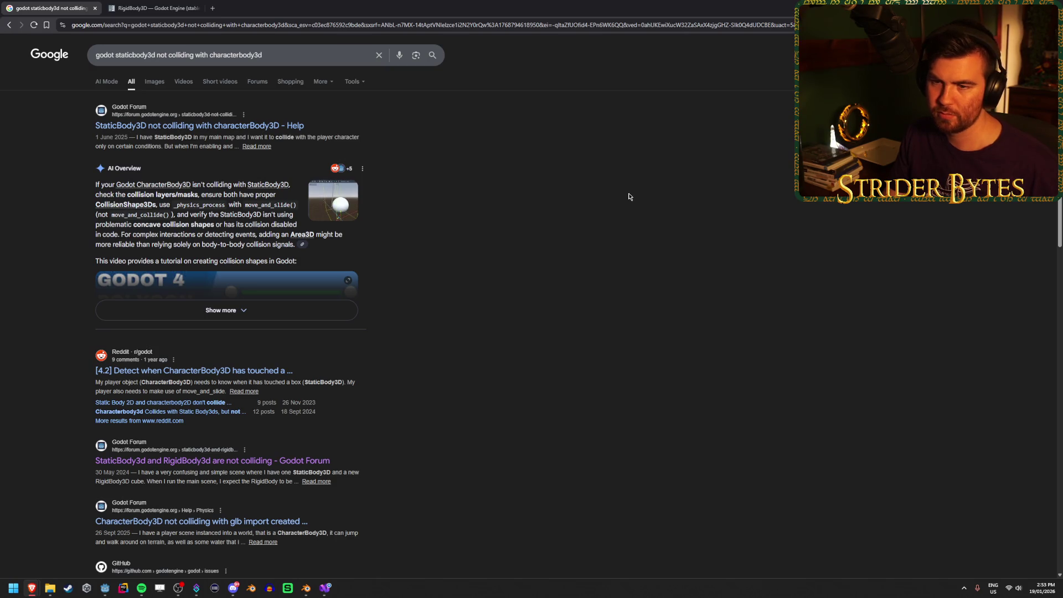
Open the Reddit CharacterBody3D-touch thread and the glb-import collision forum thread in new tabs
scroll(628, 196, down, 2)
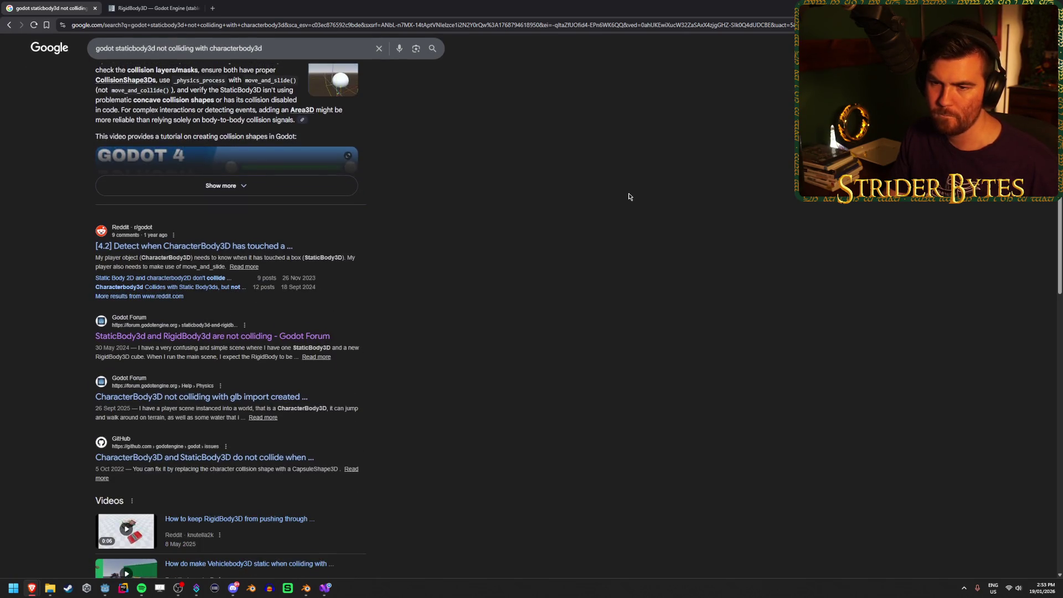
middle_click(270, 246)
scroll(375, 196, down, 1)
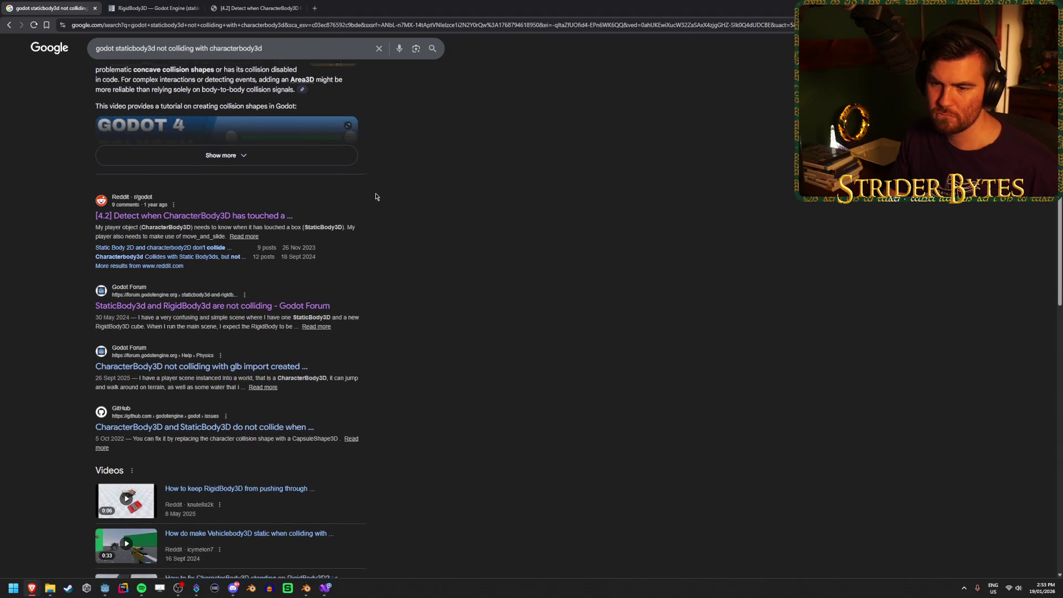
scroll(376, 196, down, 1)
middle_click(280, 312)
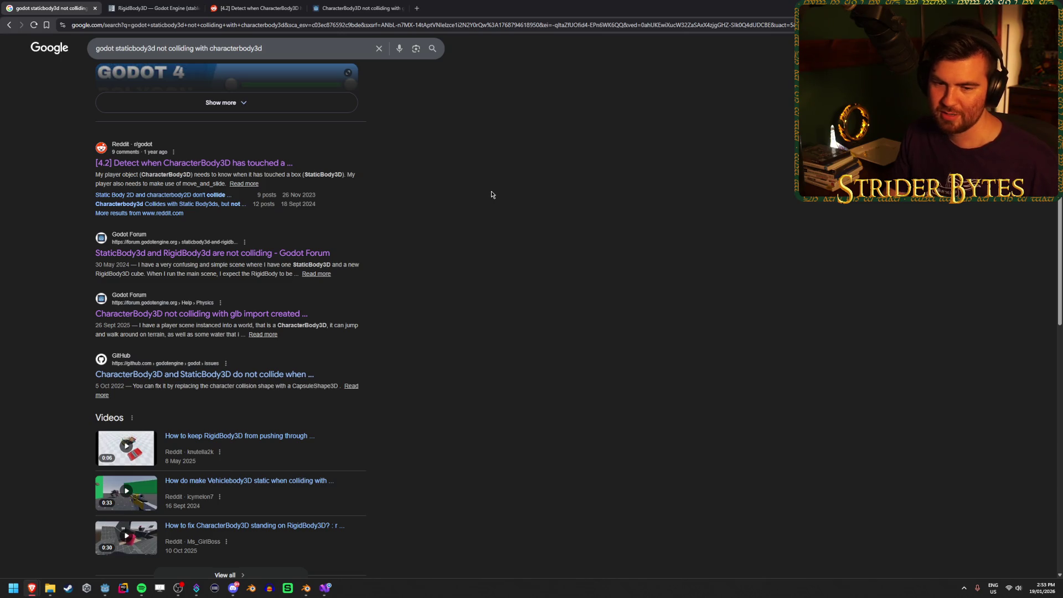
click(369, 5)
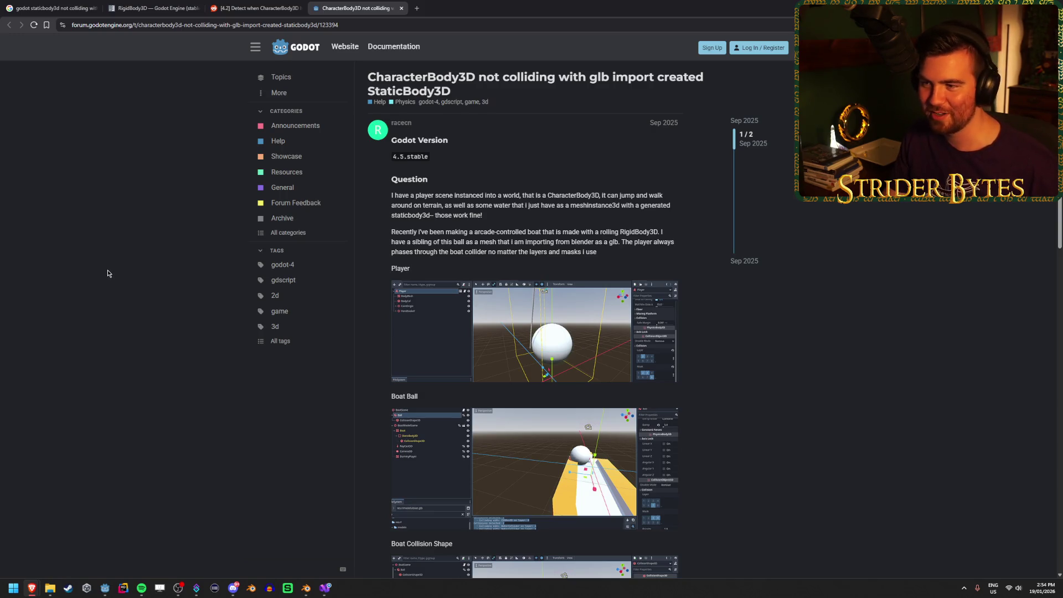
Read the glb-import thread's screenshots and collision layer/mask settings, then close its tab
scroll(107, 270, down, 9)
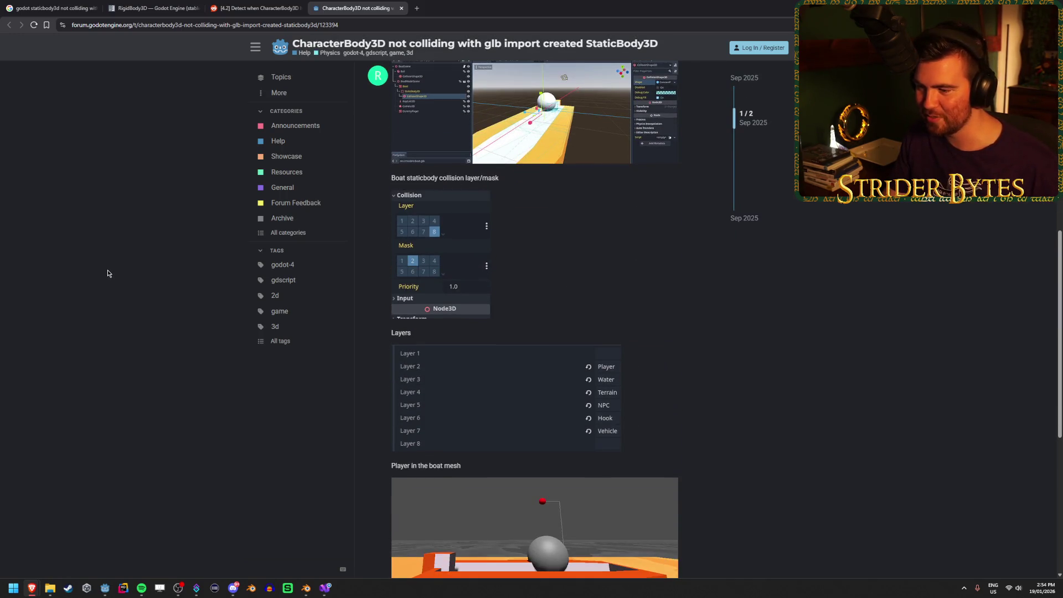
scroll(107, 270, down, 1)
scroll(108, 270, up, 3)
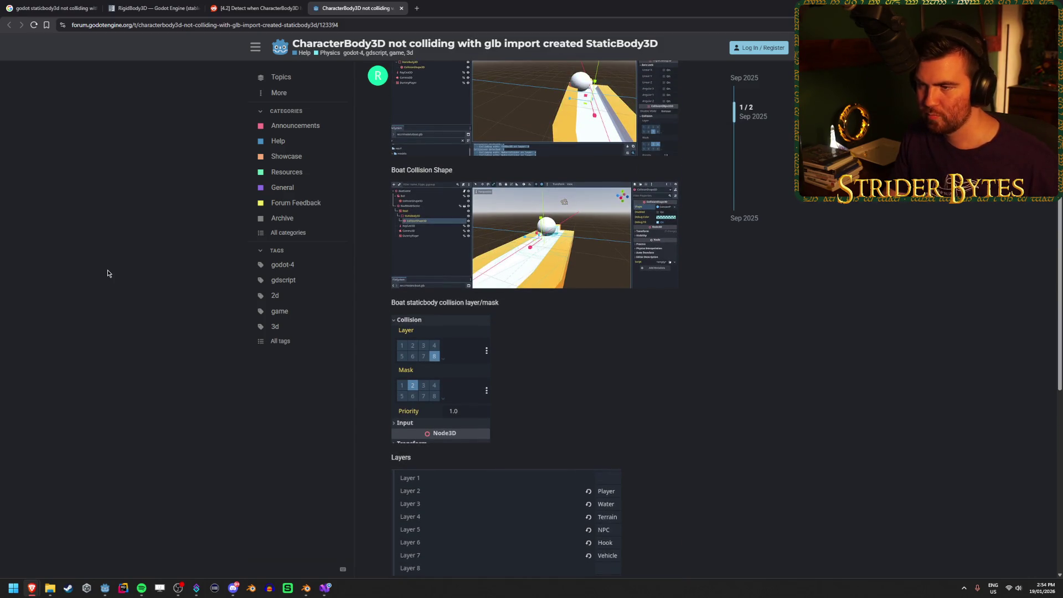
scroll(107, 270, up, 2)
scroll(107, 270, down, 10)
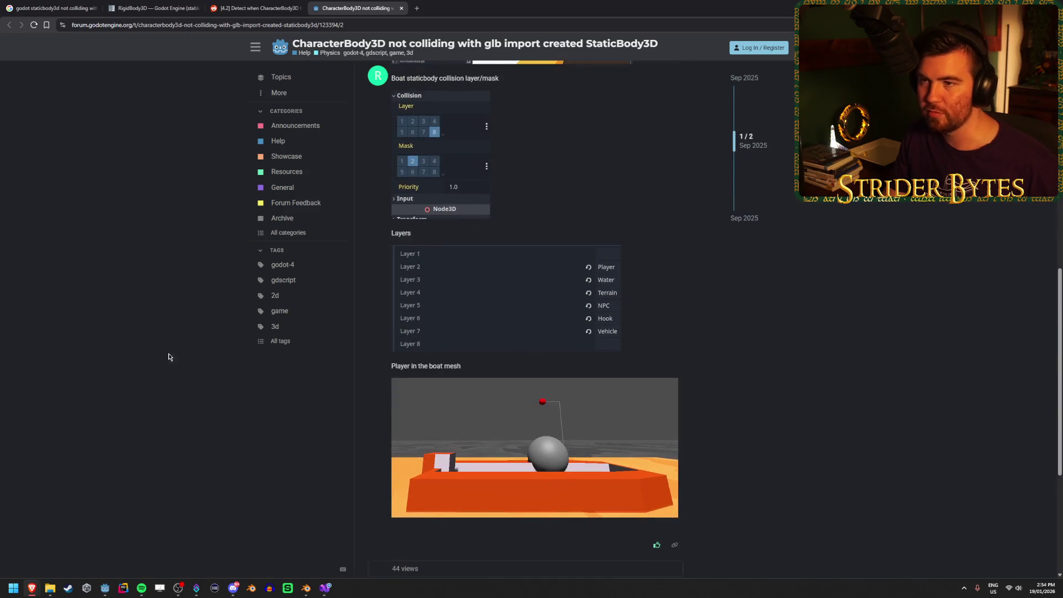
scroll(166, 356, up, 5)
middle_click(339, 4)
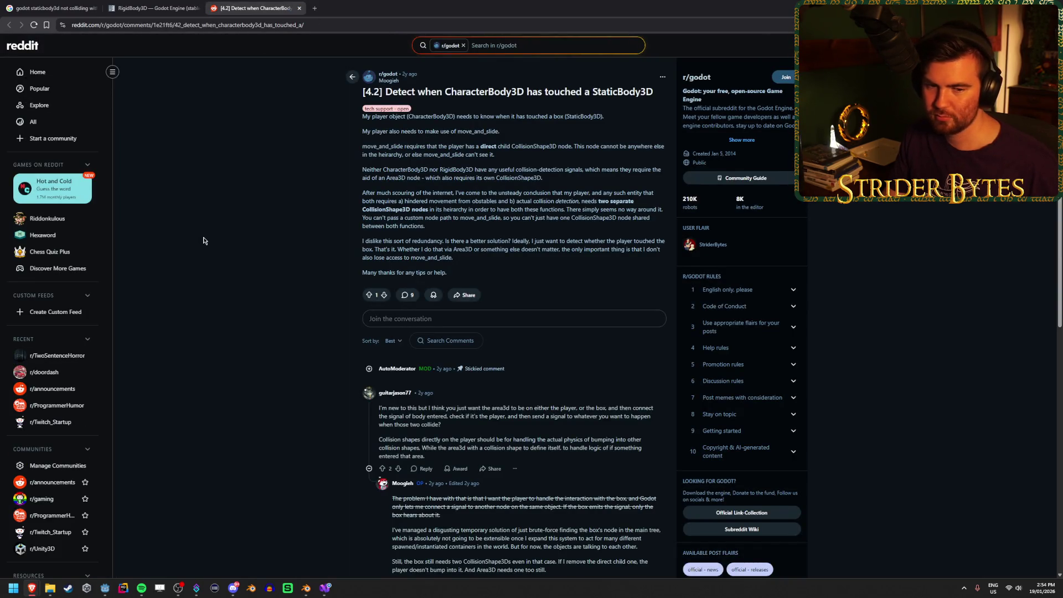
scroll(203, 240, down, 2)
scroll(203, 240, up, 2)
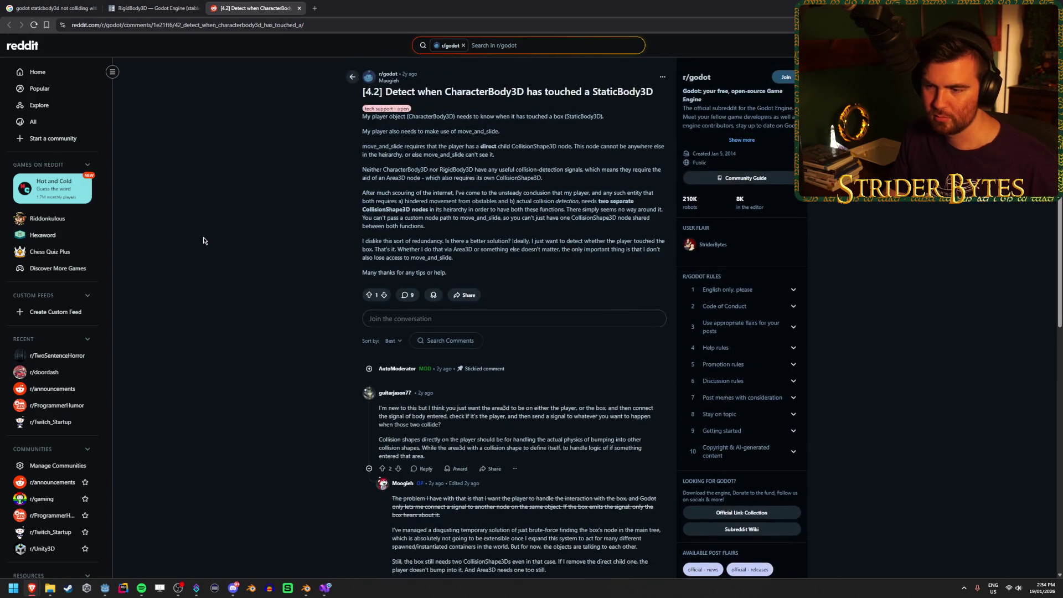
scroll(203, 241, down, 5)
scroll(203, 240, down, 1)
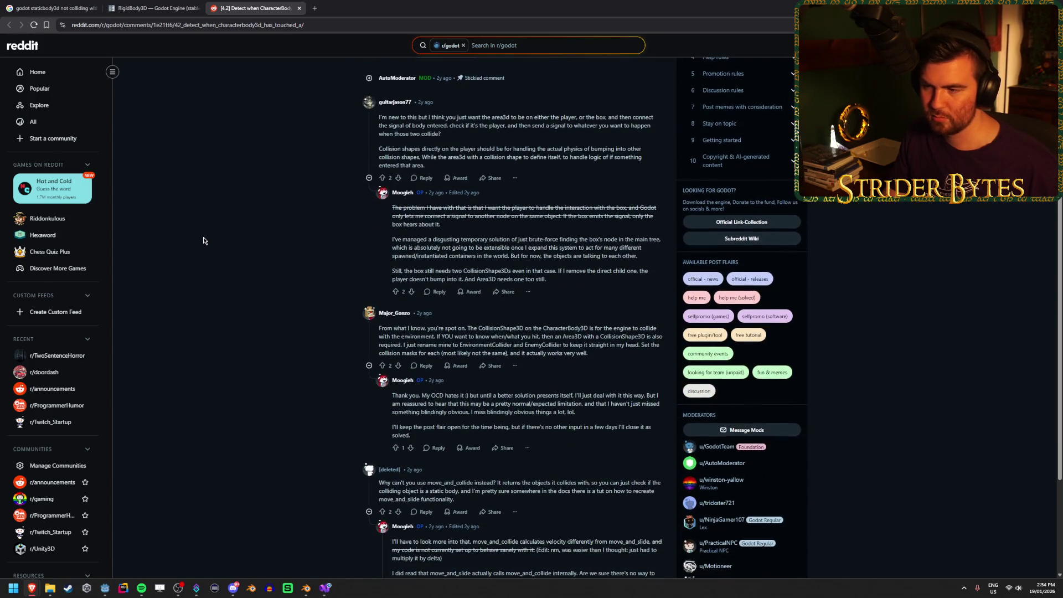
drag(635, 331, 578, 331)
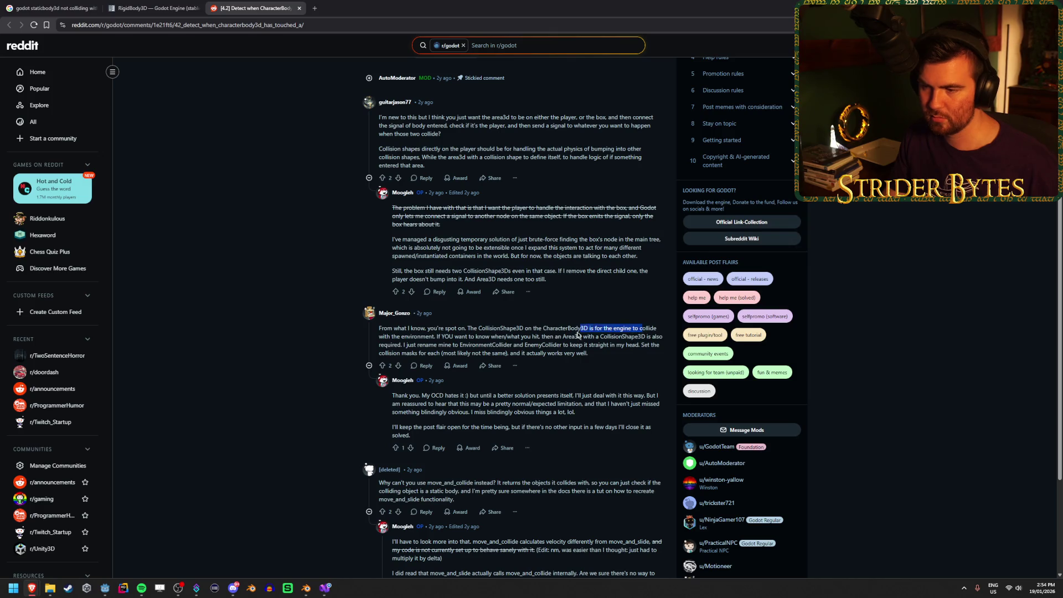
click(551, 332)
drag(448, 335, 516, 336)
mouse_move(593, 336)
mouse_down()
mouse_move(505, 336)
mouse_move(563, 338)
mouse_up()
drag(399, 343, 481, 344)
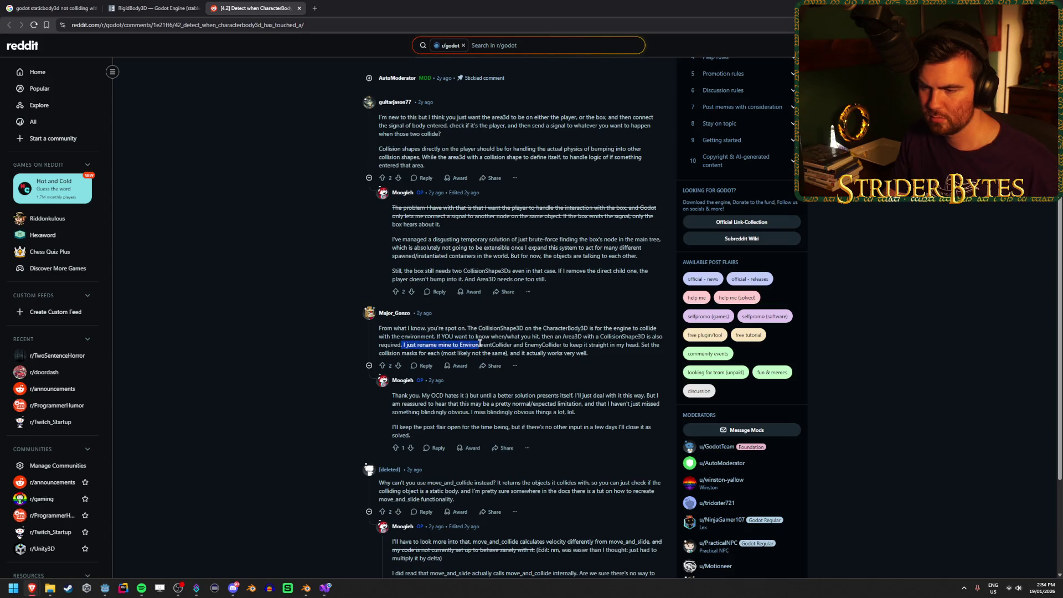
click(270, 329)
scroll(270, 329, down, 2)
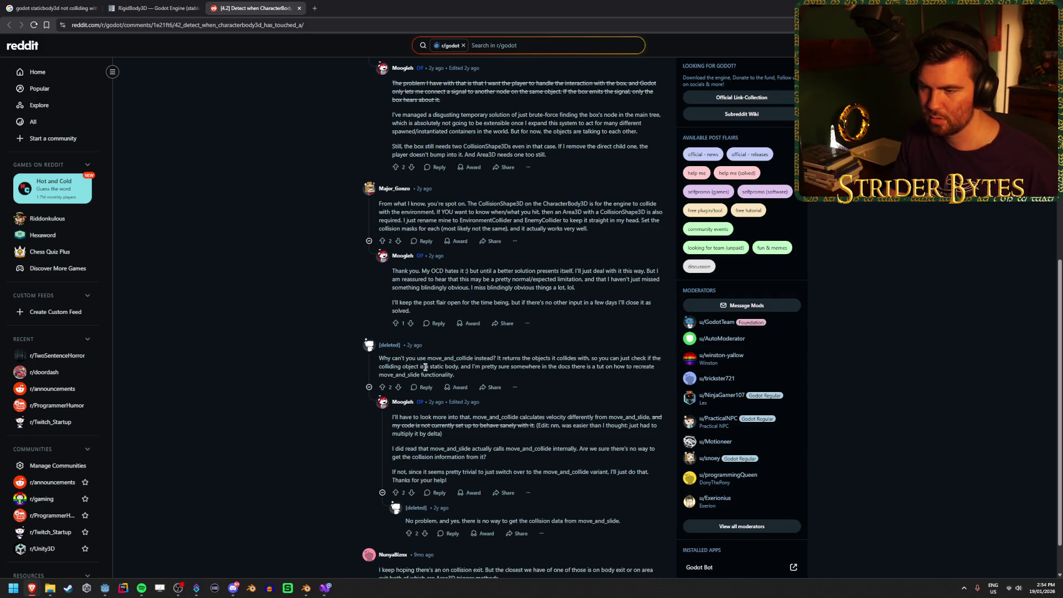
drag(404, 366, 561, 366)
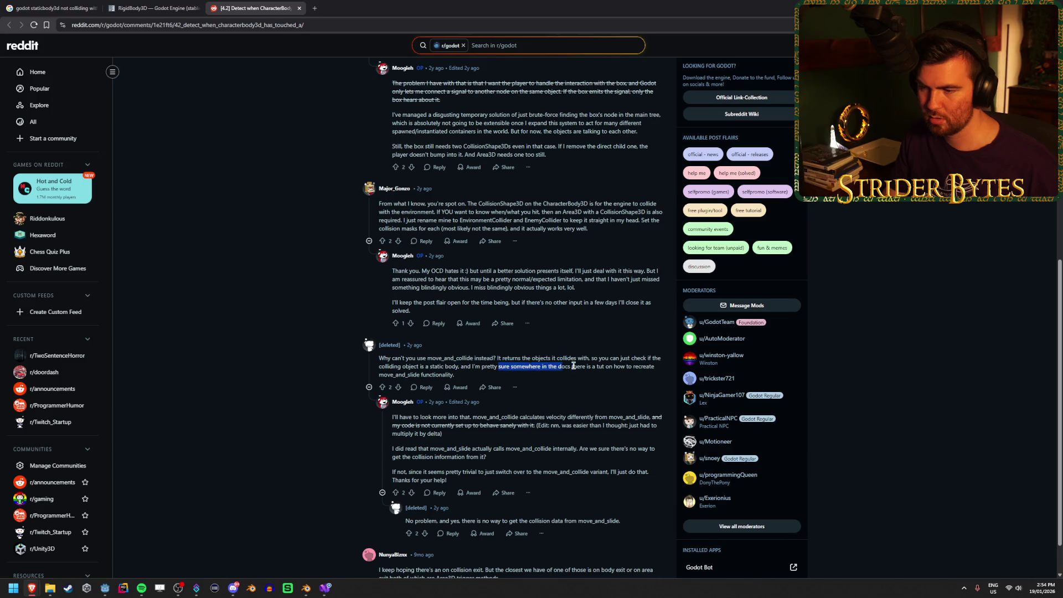
click(579, 366)
scroll(249, 328, down, 1)
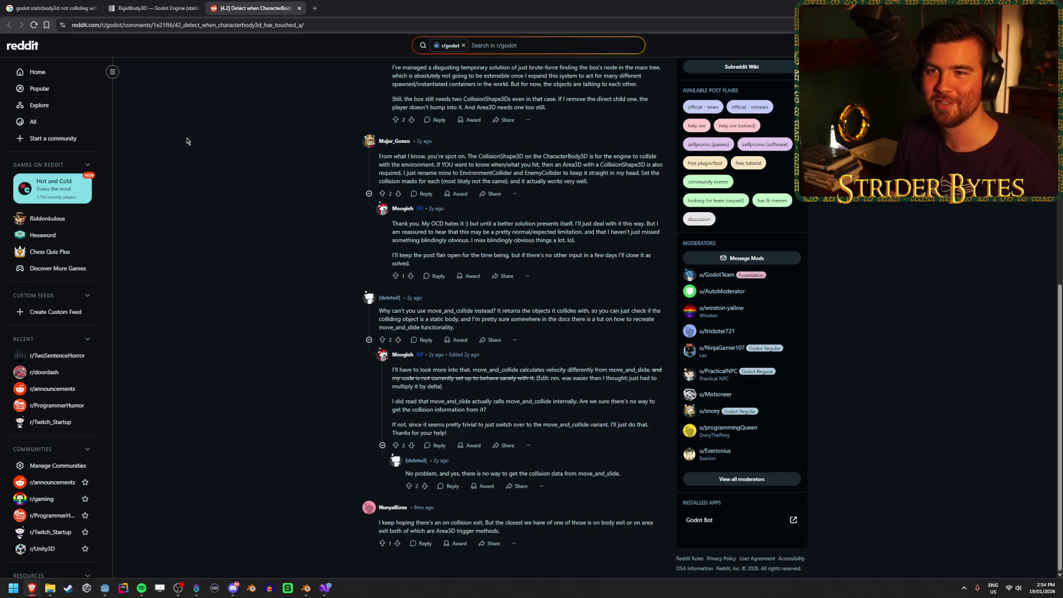
click(155, 7)
click(254, 8)
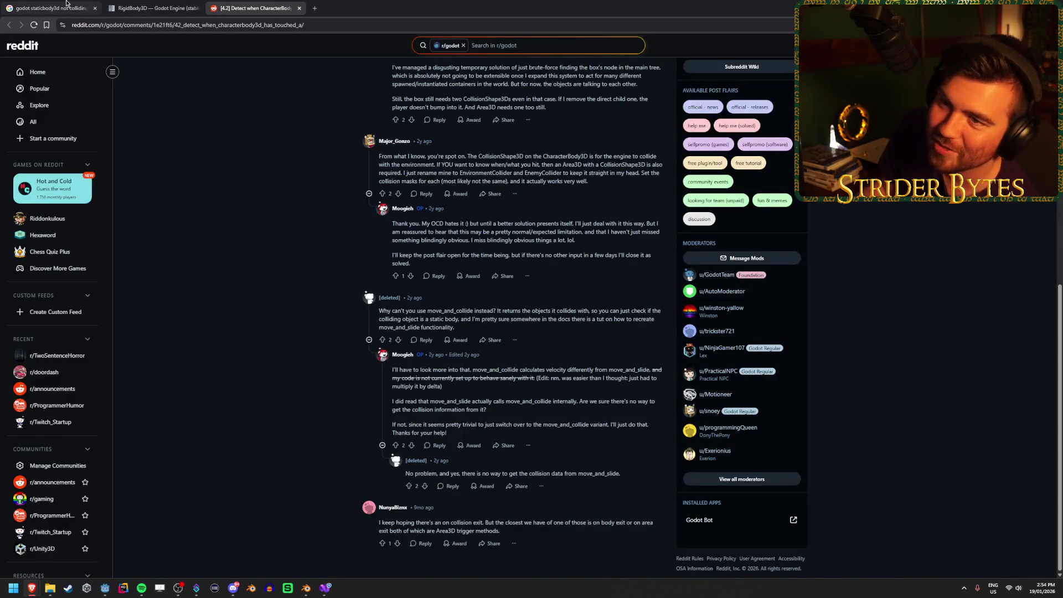
click(65, 5)
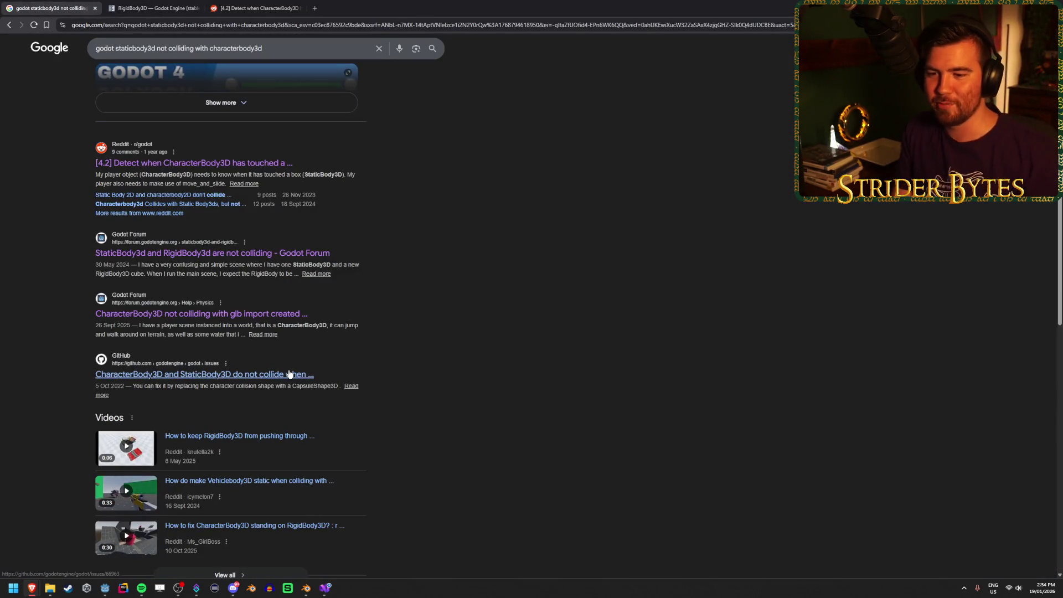
scroll(289, 374, down, 2)
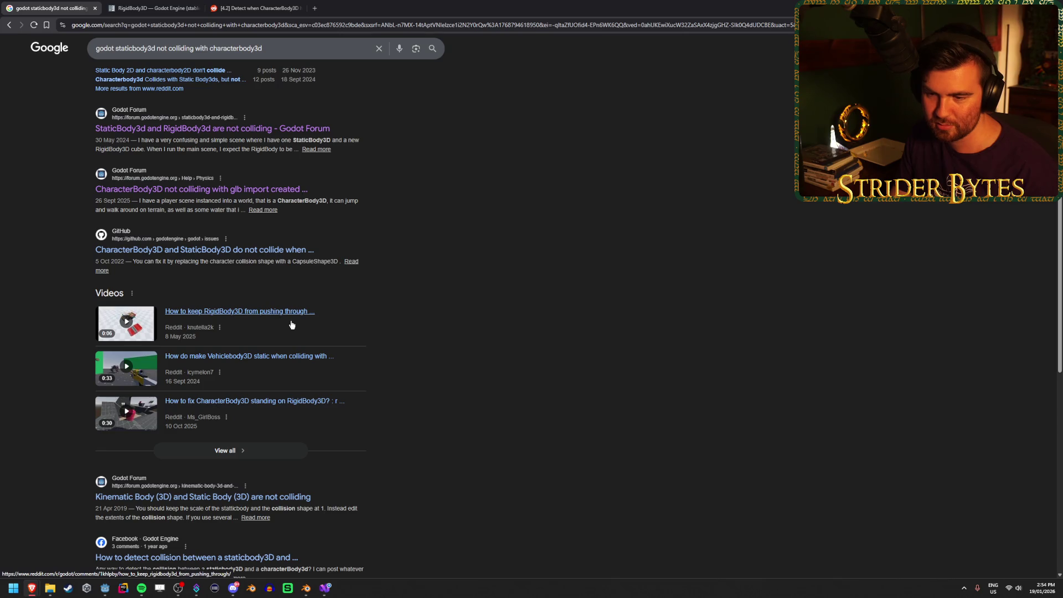
scroll(565, 354, down, 2)
scroll(566, 355, down, 1)
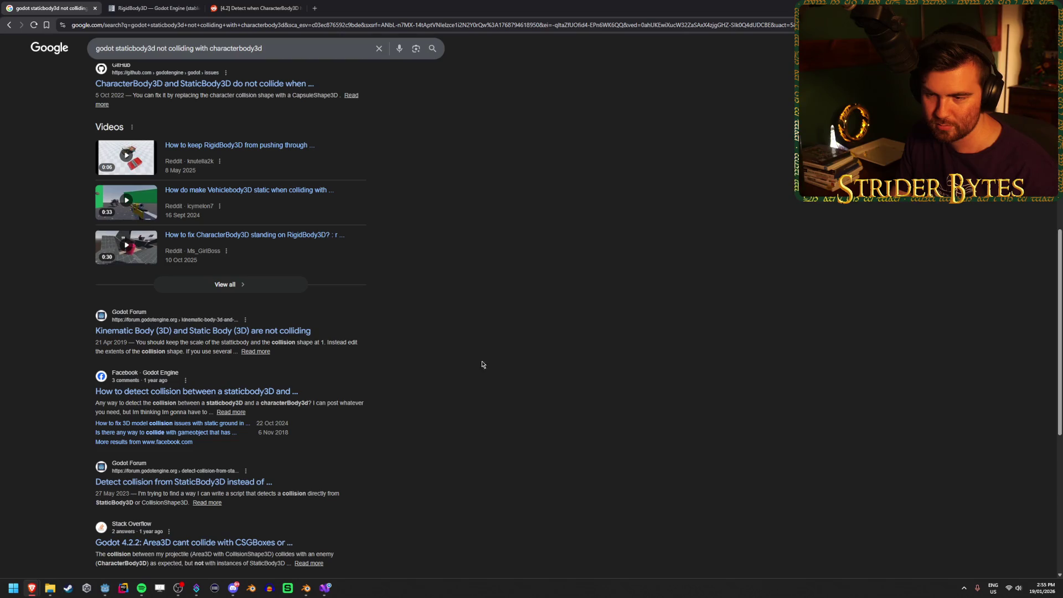
click(293, 331)
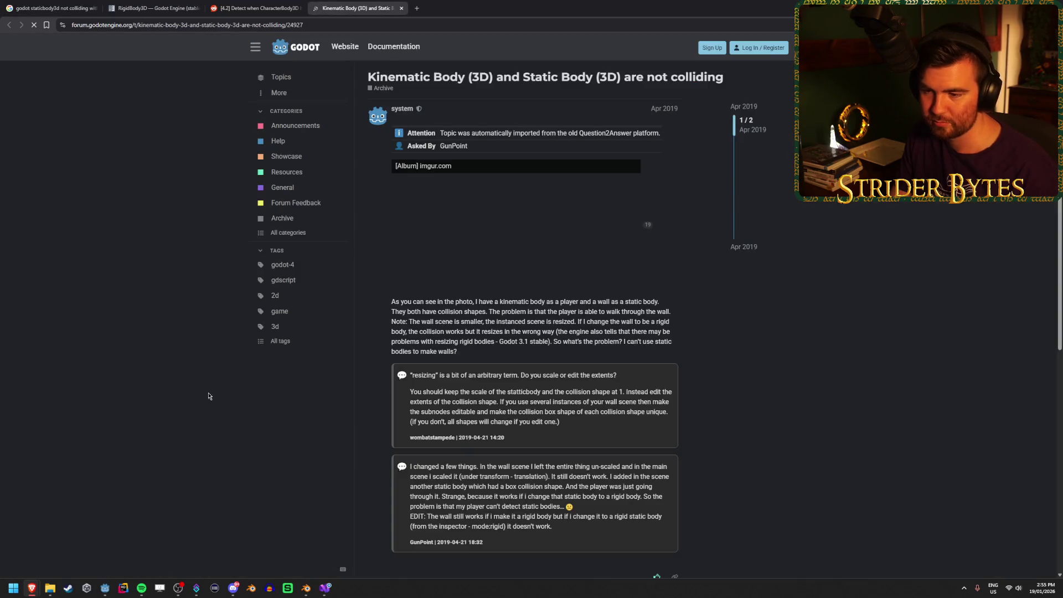
Read the kinematic/static body thread, highlighting the move_and_slide() reply, then close the tab
scroll(158, 372, down, 5)
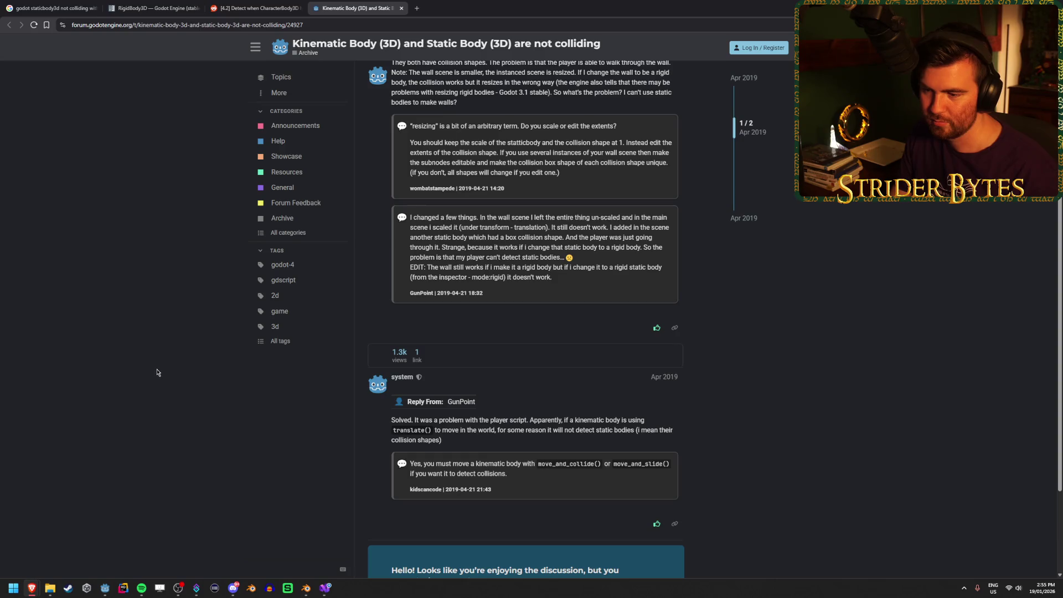
scroll(157, 372, down, 1)
scroll(160, 369, up, 2)
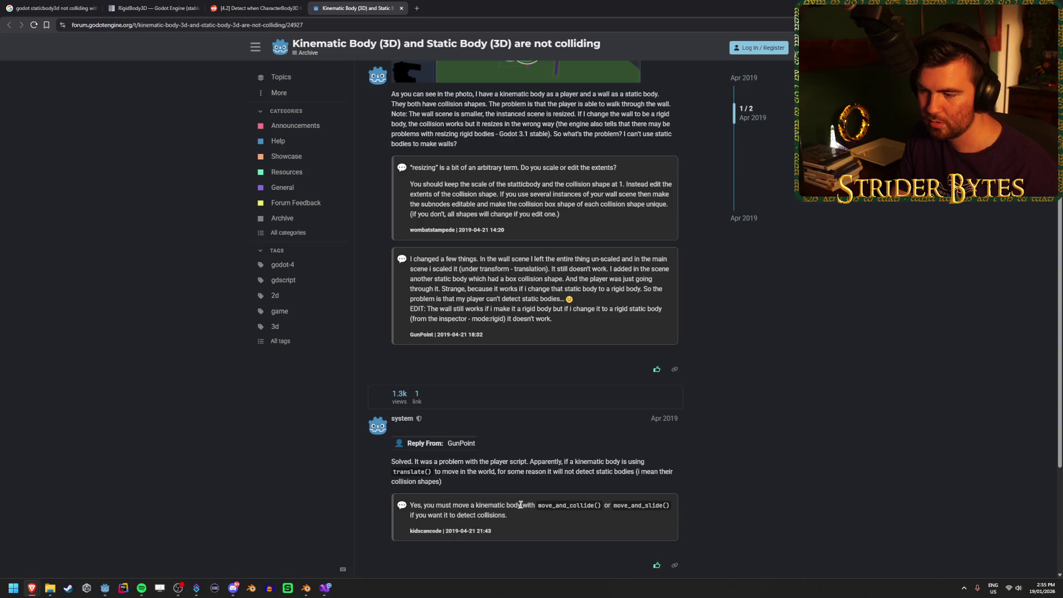
drag(669, 505, 605, 507)
click(605, 507)
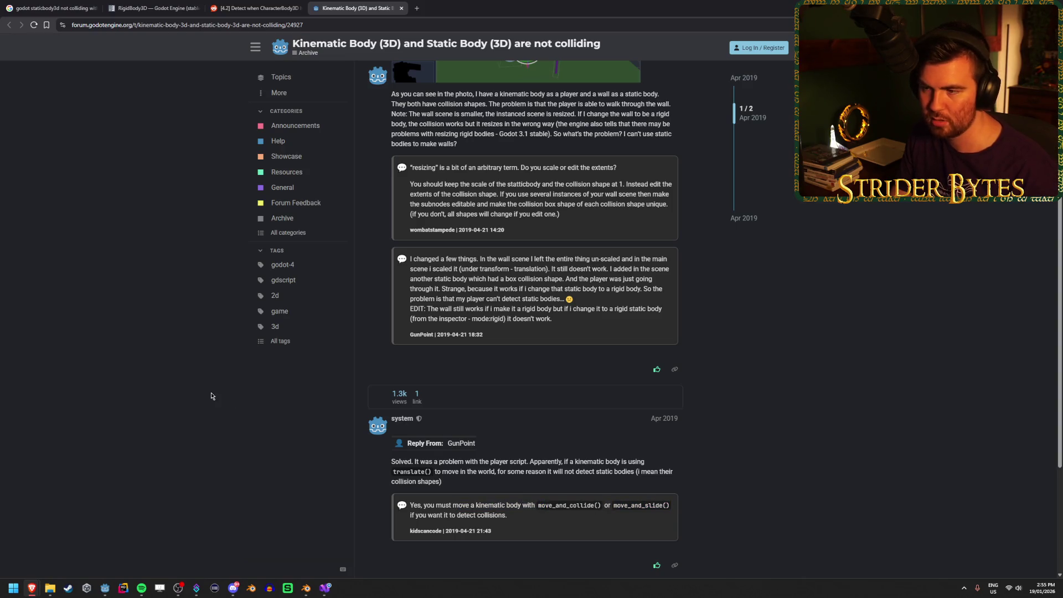
scroll(163, 383, up, 3)
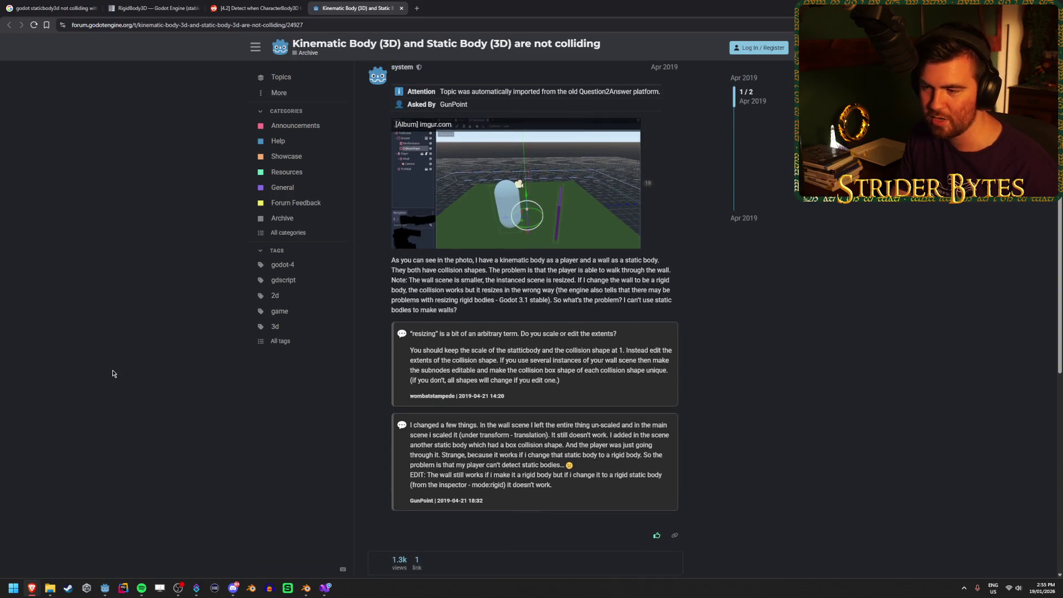
scroll(112, 373, up, 1)
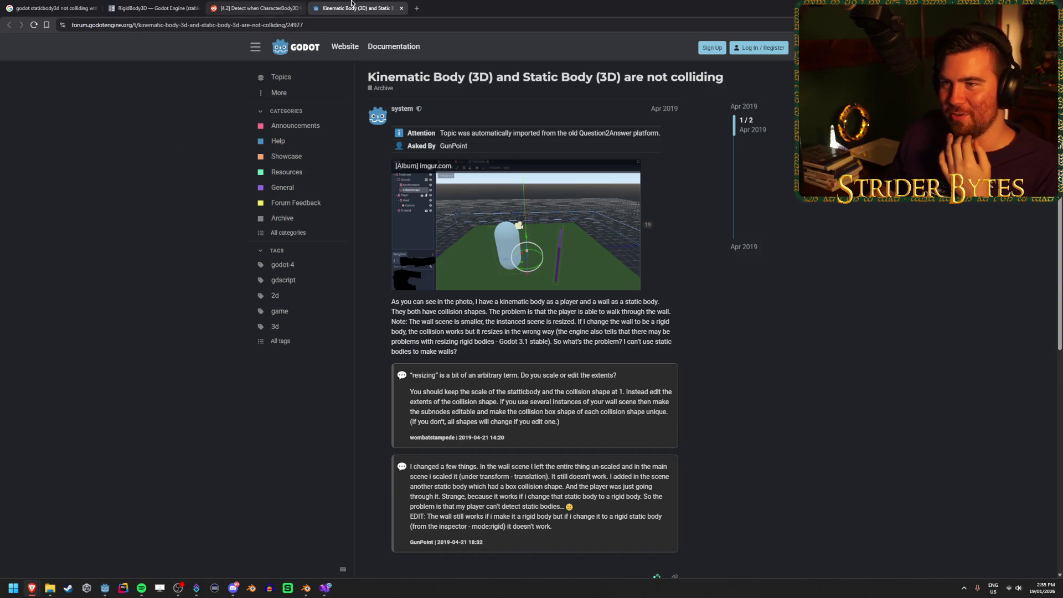
middle_click(363, 4)
Glance at the Facebook collision post from the Google results, then close it
click(155, 8)
click(88, 4)
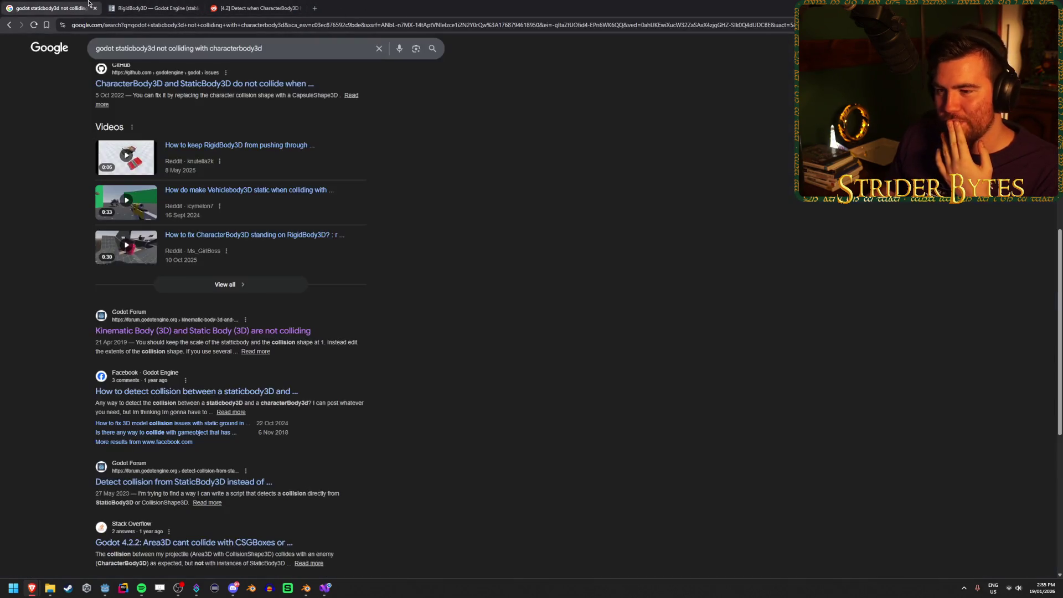
scroll(402, 327, up, 2)
scroll(244, 430, down, 3)
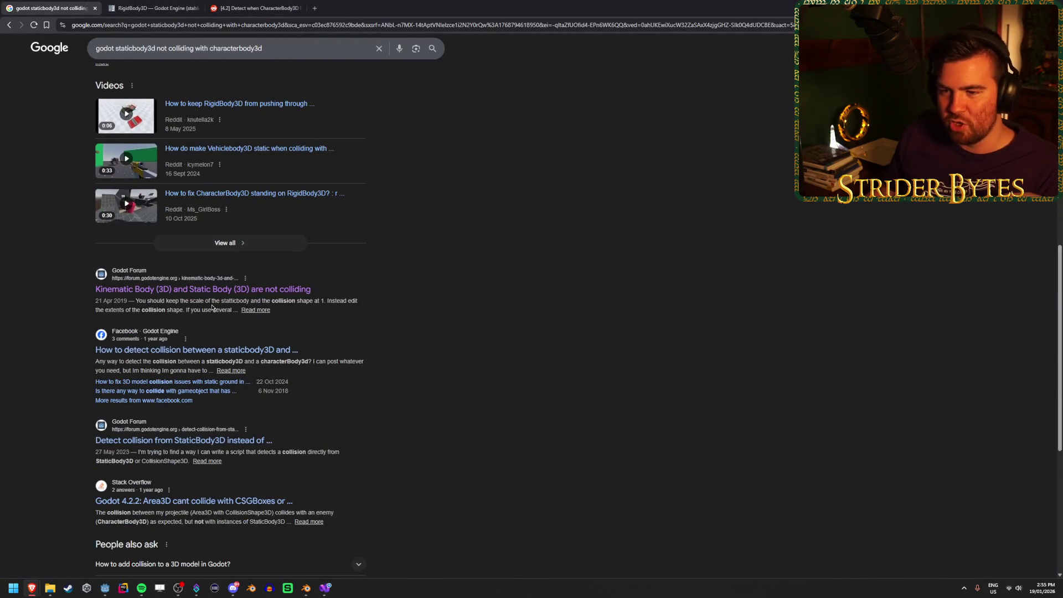
scroll(212, 307, down, 2)
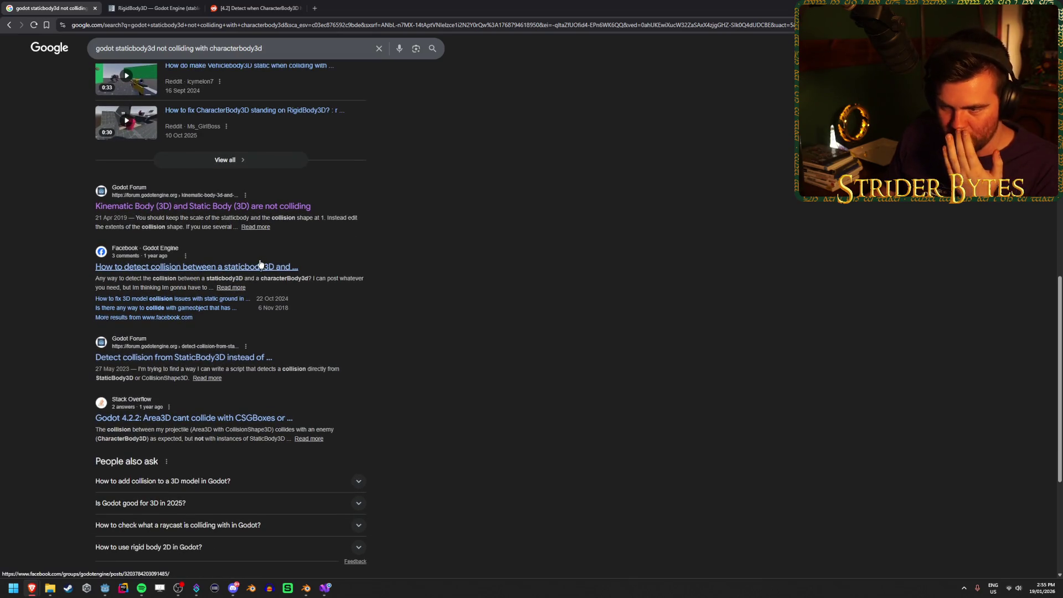
middle_click(238, 266)
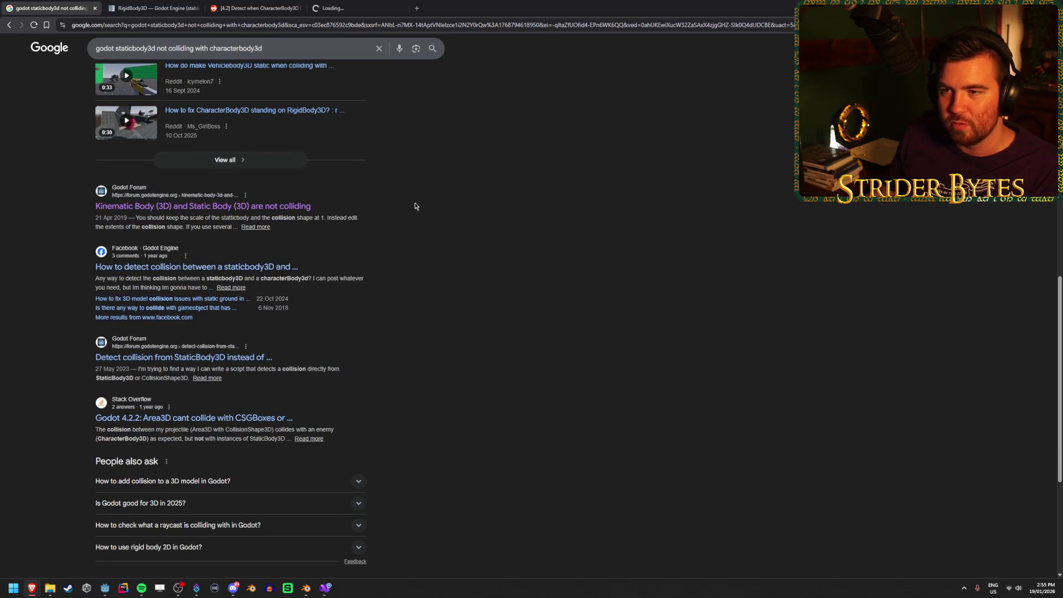
click(344, 8)
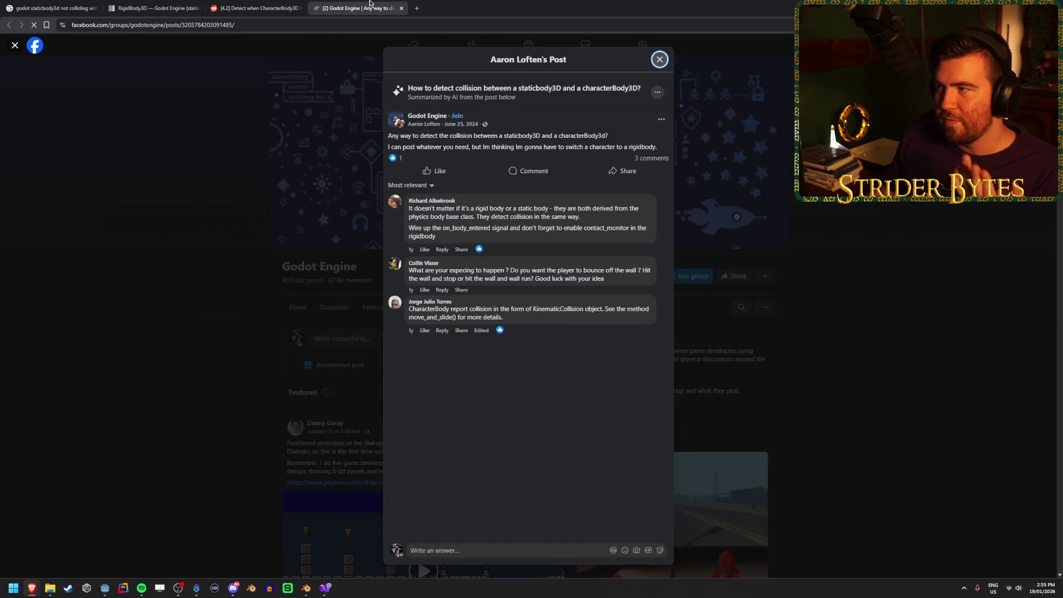
middle_click(370, 3)
click(57, 5)
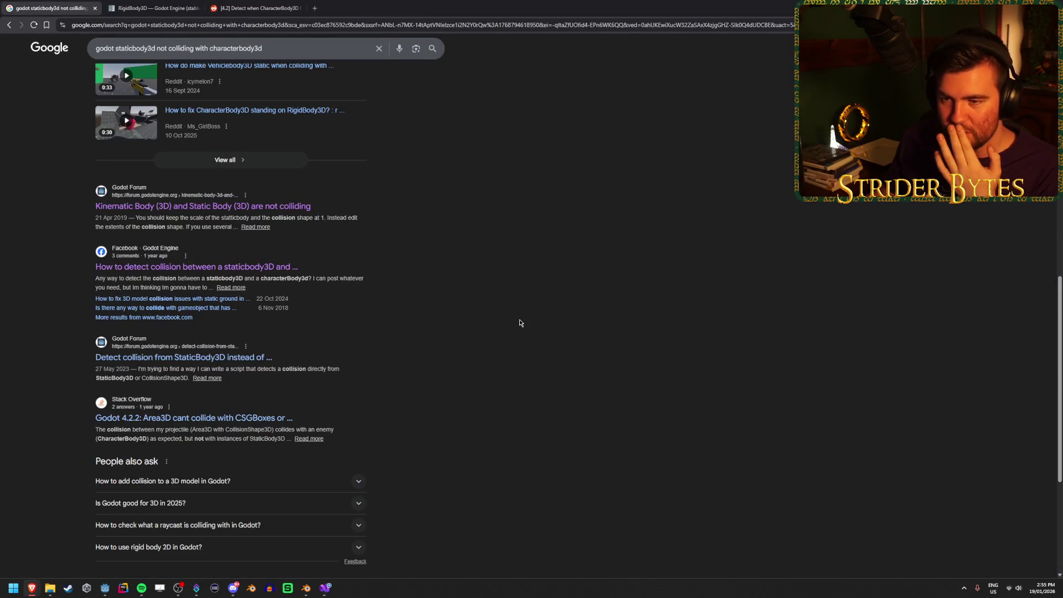
Check page 2 of the search results, then go back and scan the remaining first-page results
scroll(519, 322, down, 1)
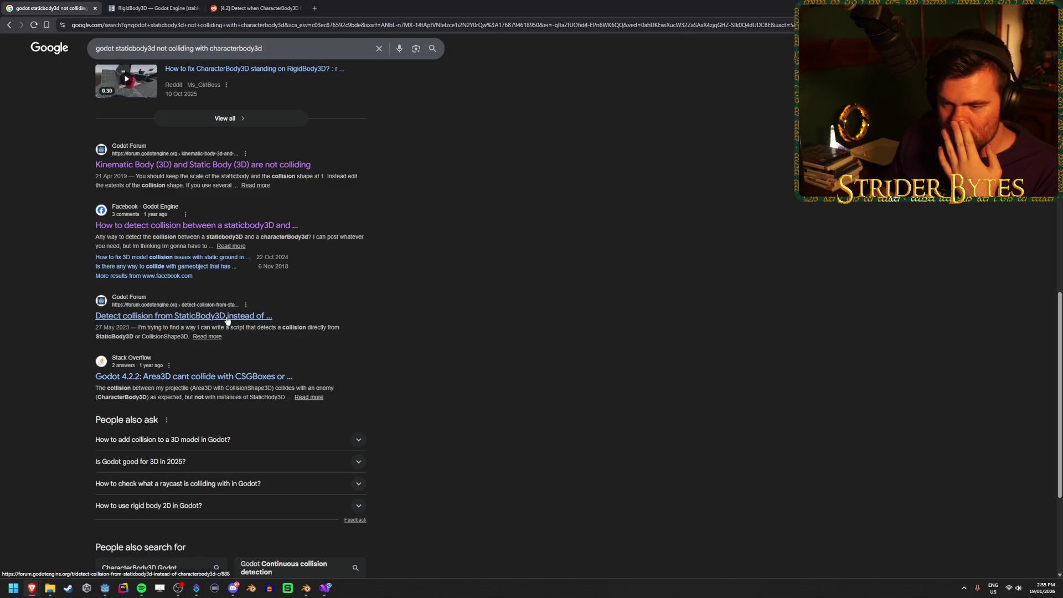
scroll(233, 323, down, 4)
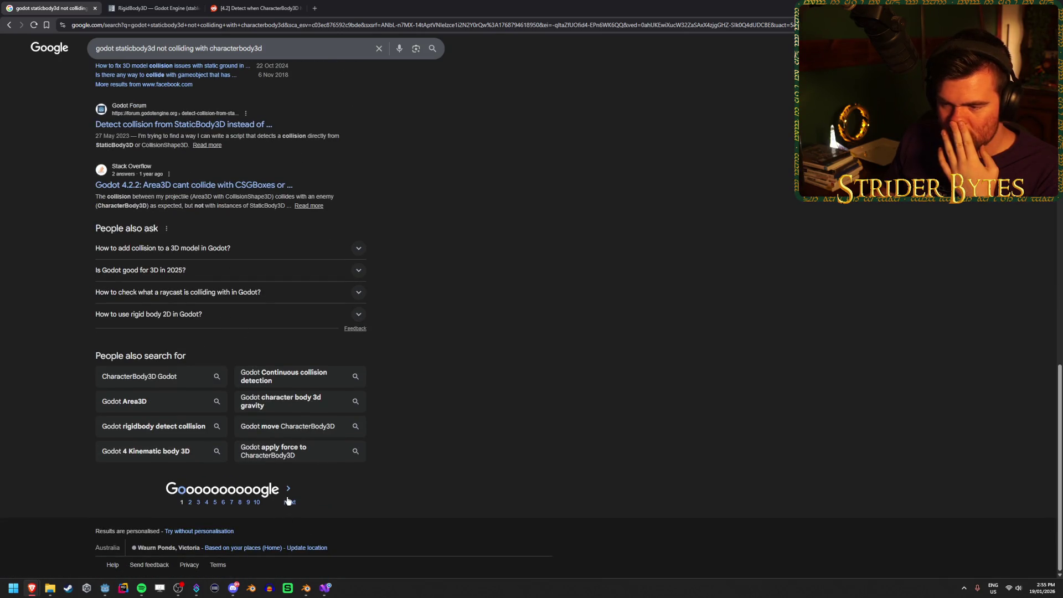
click(288, 497)
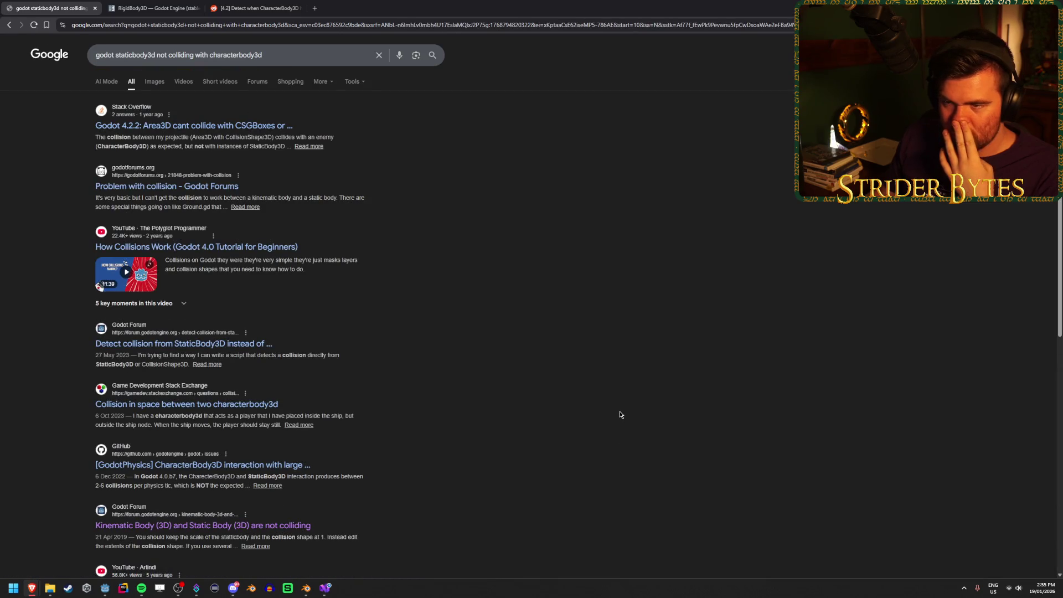
click(9, 25)
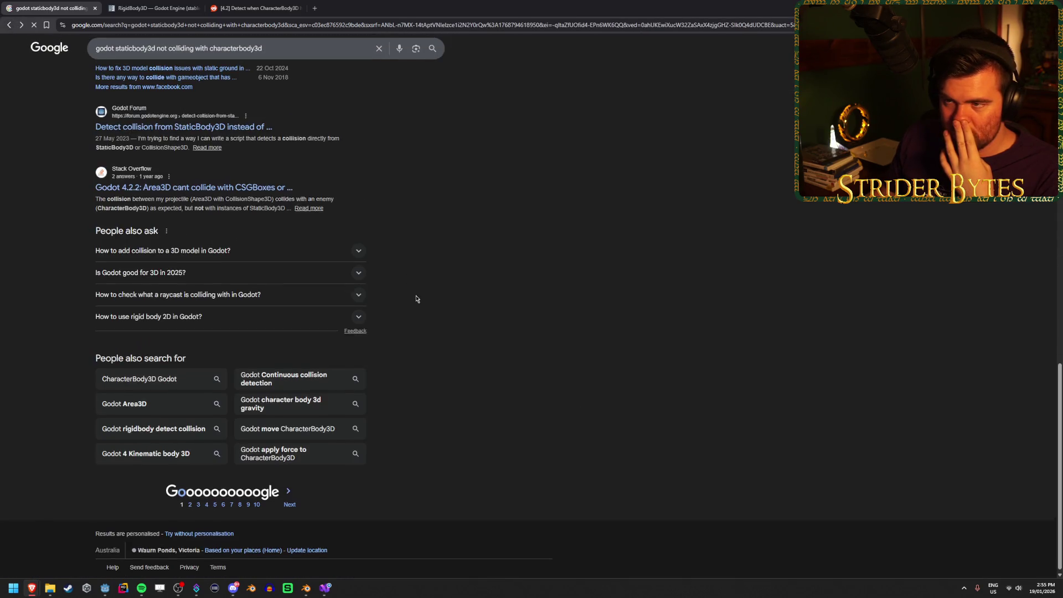
scroll(415, 309, up, 15)
scroll(505, 278, down, 1)
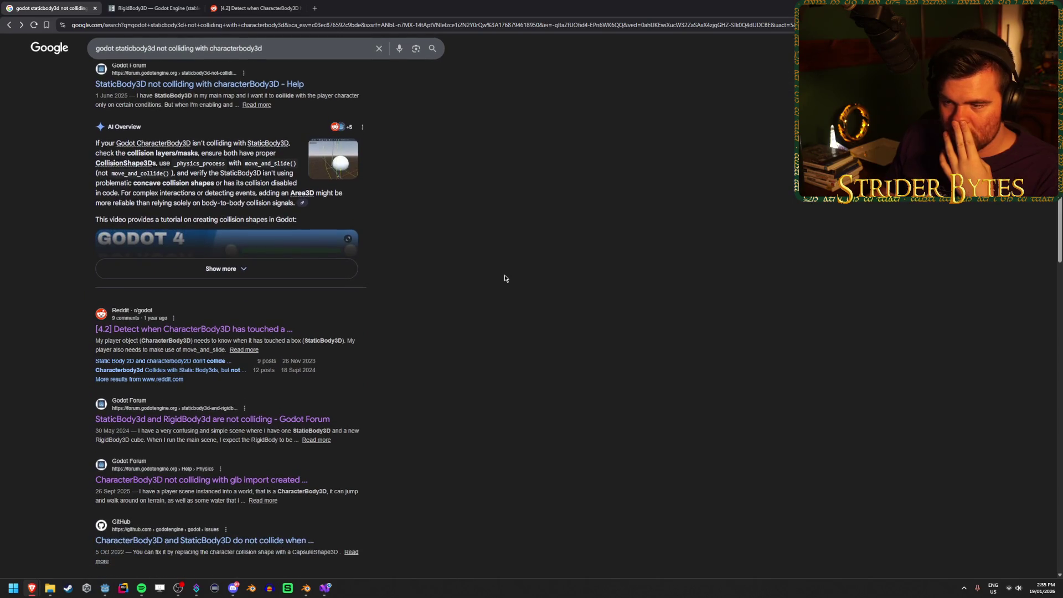
scroll(505, 278, down, 1)
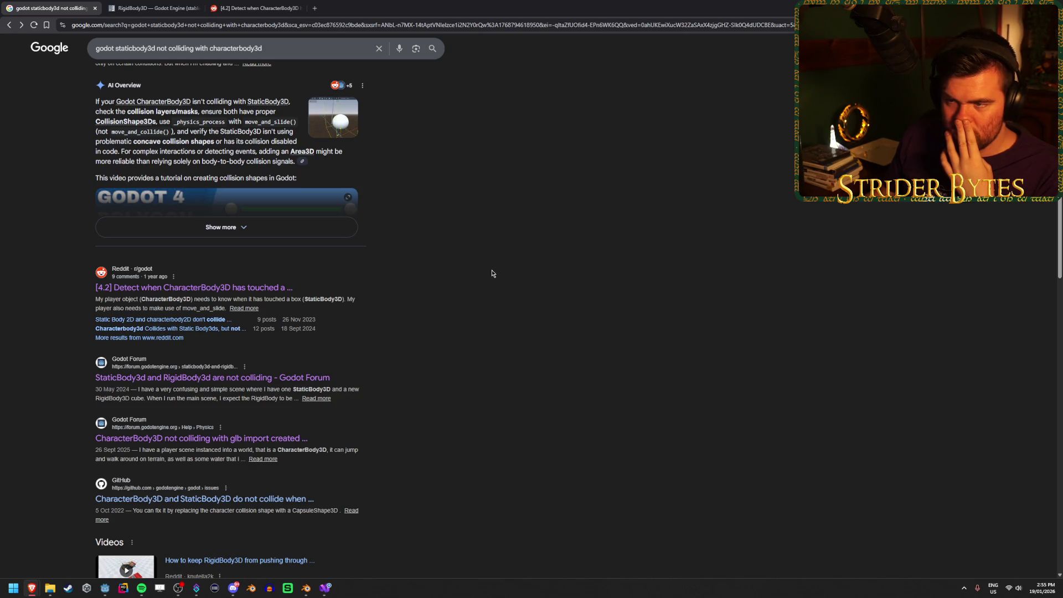
scroll(491, 274, down, 1)
scroll(492, 273, down, 2)
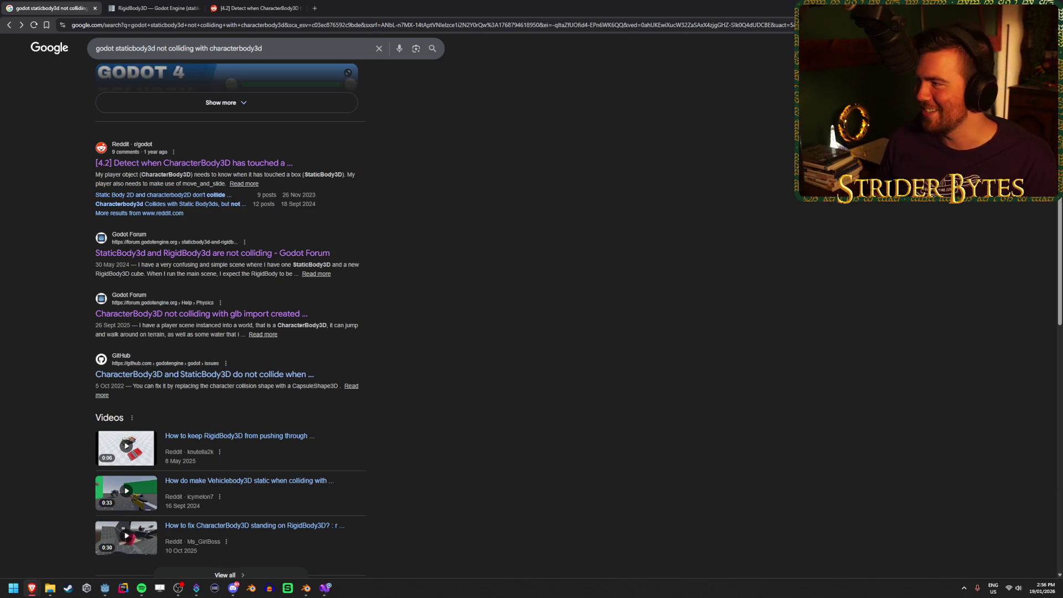
Minimise the browser, return to Godot's Workshop scene, and run the game with F5
click(1002, 8)
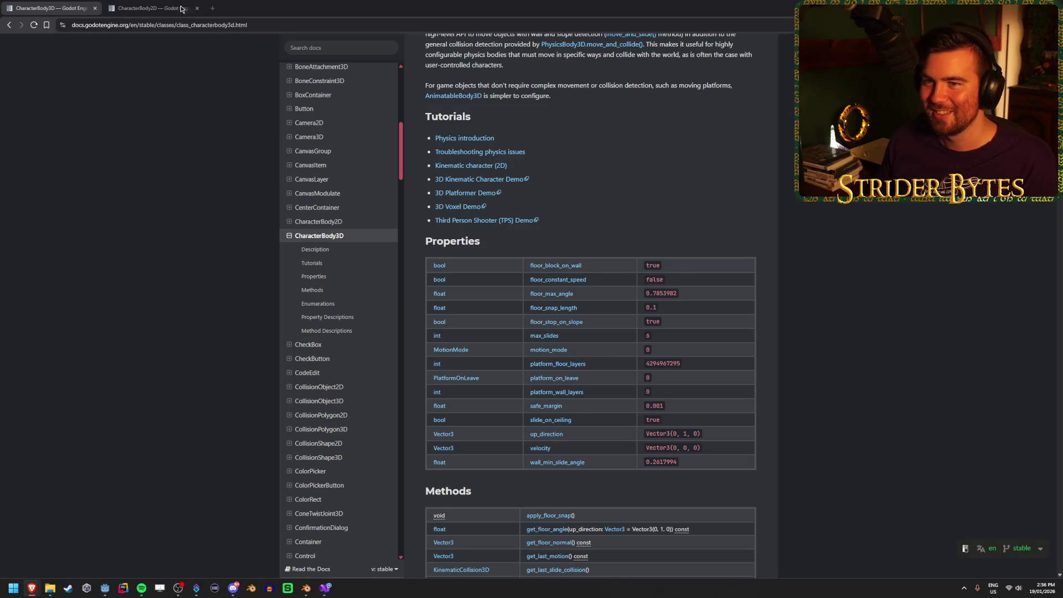
click(161, 8)
scroll(220, 228, up, 3)
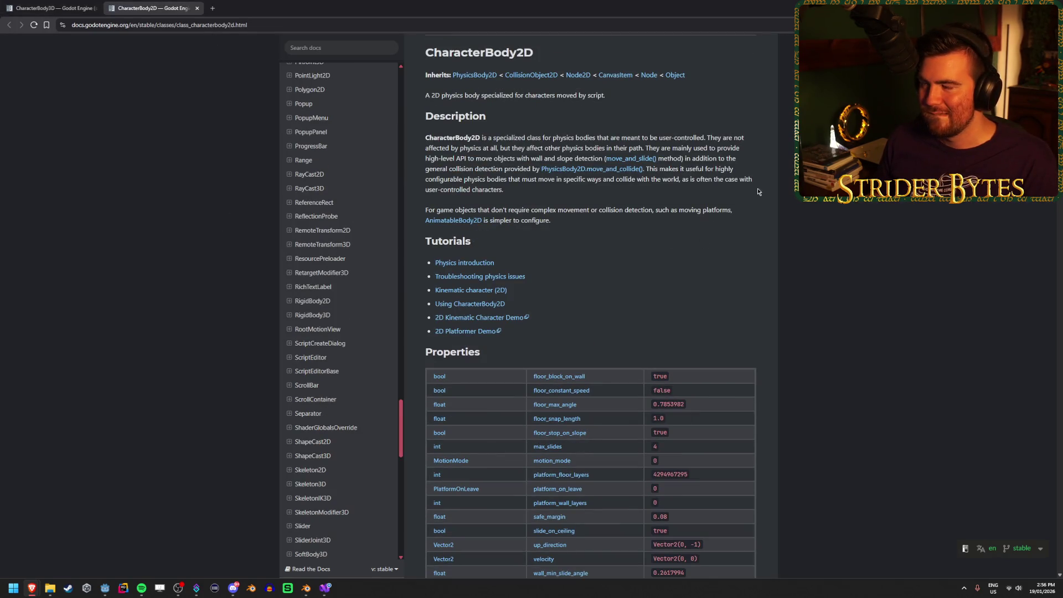
key(alt+Tab)
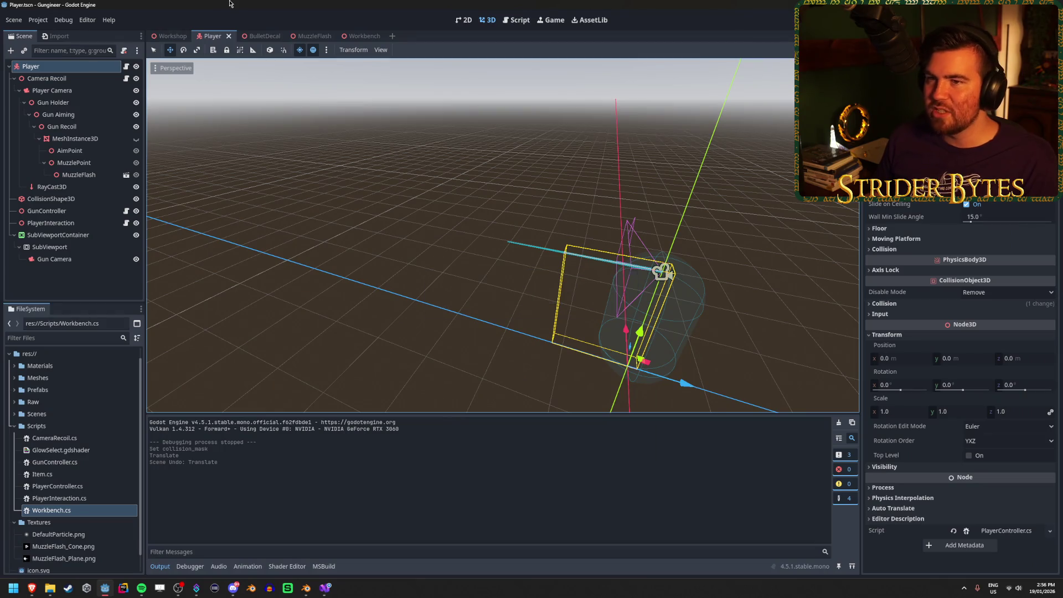
click(161, 35)
key(F5)
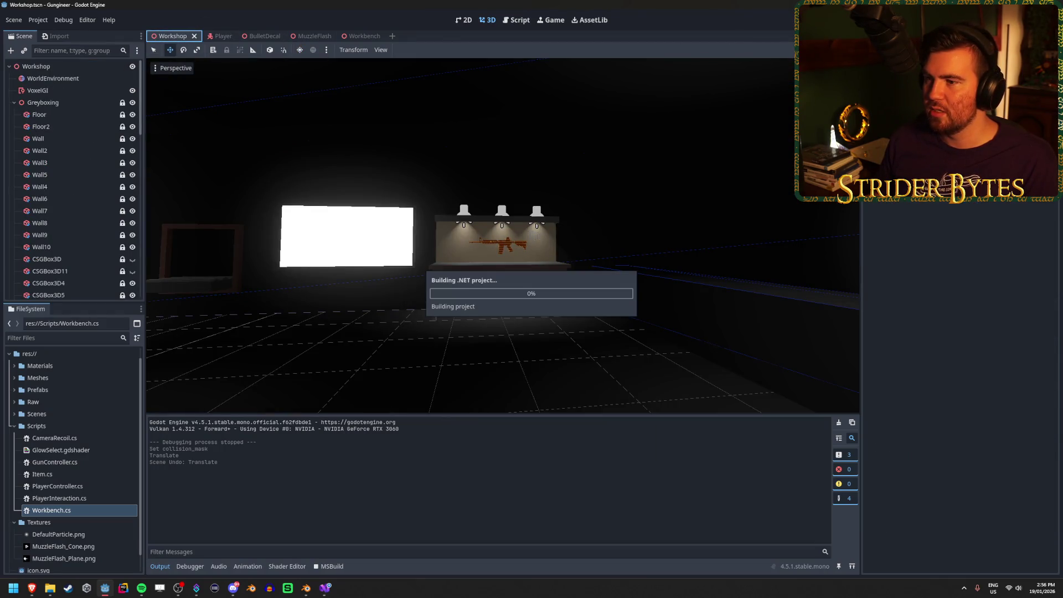
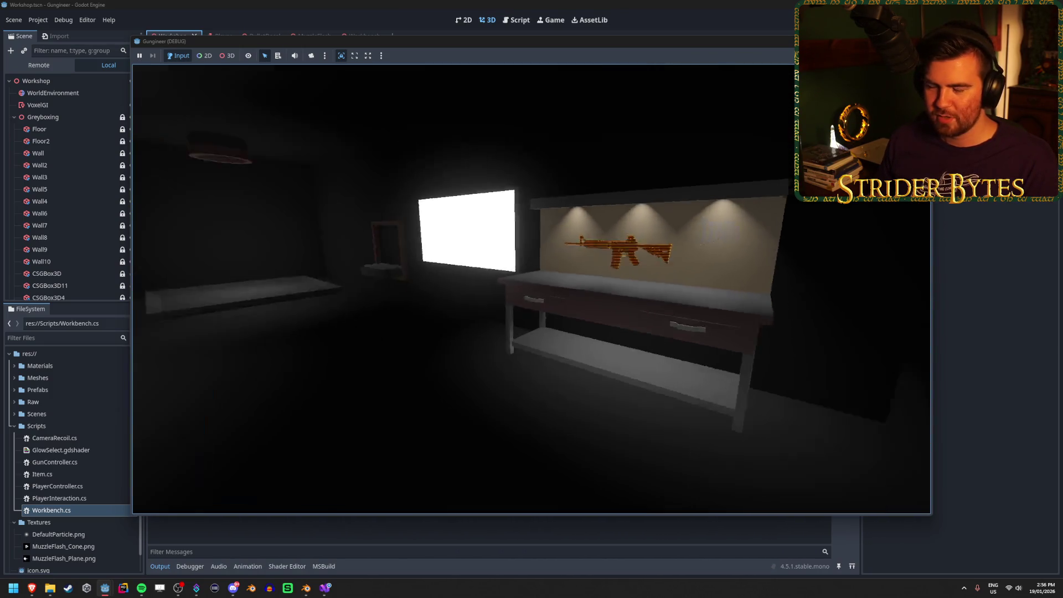
Stop the running game with F8 and orbit the editor view to inspect the floor tray
key(w)
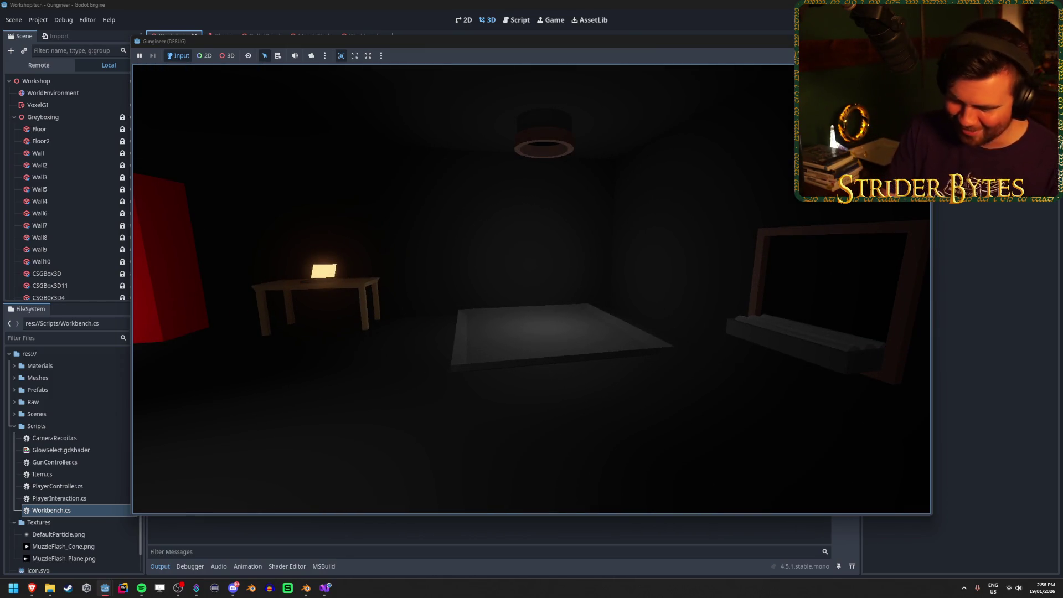
key(F8)
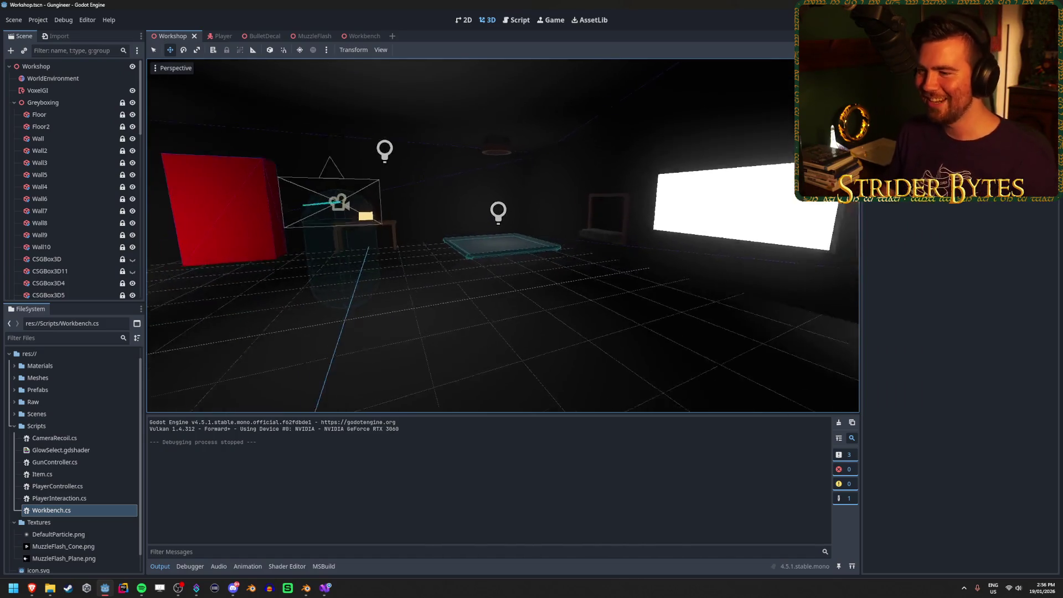
scroll(537, 288, up, 6)
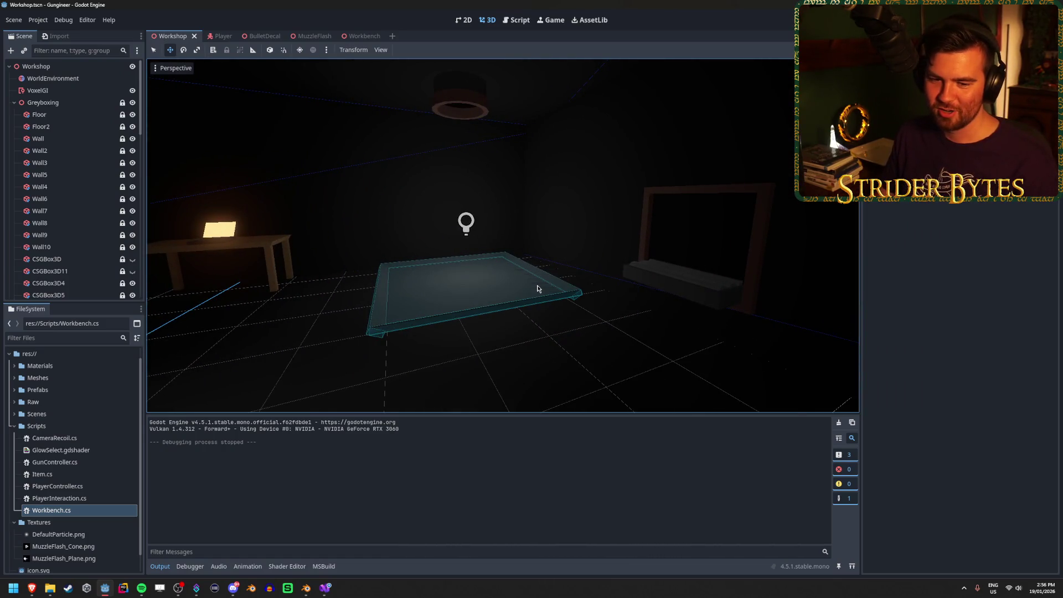
mouse_move(537, 288)
mouse_down()
mouse_move(626, 269)
mouse_move(520, 261)
mouse_move(559, 256)
mouse_up()
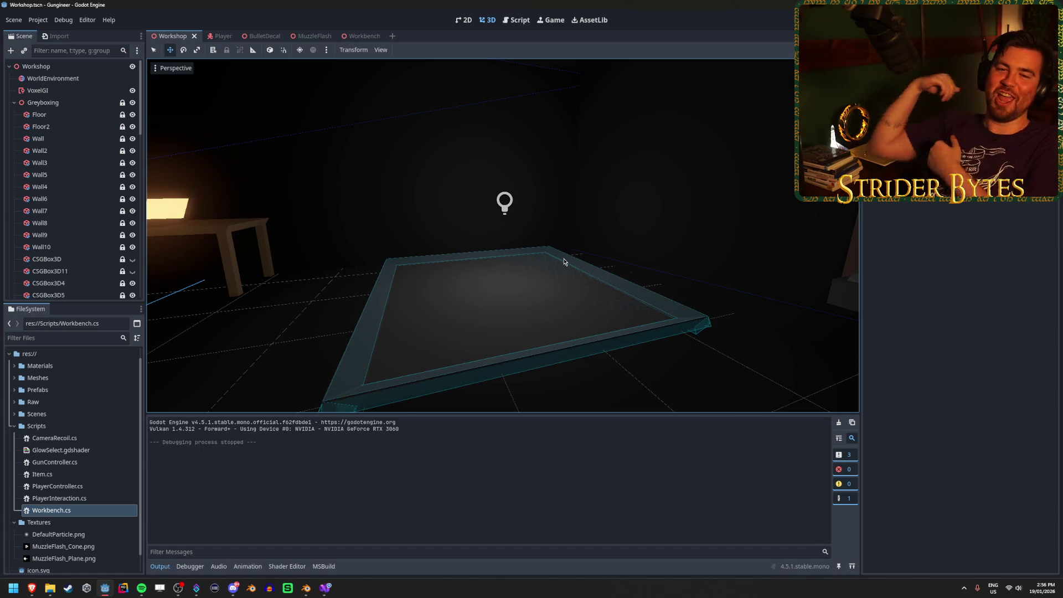
scroll(525, 151, down, 3)
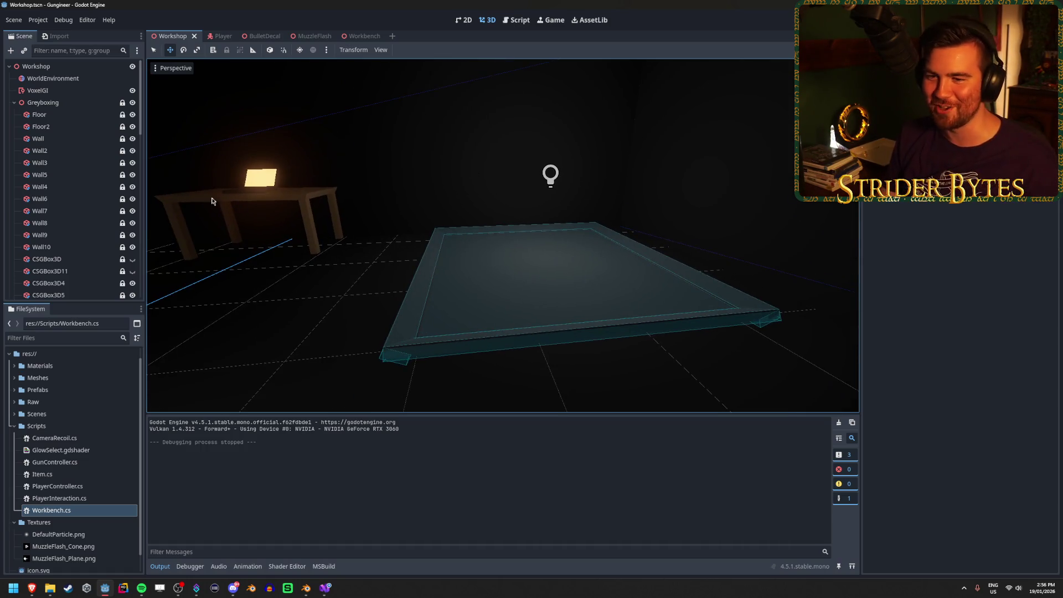
Collapse the tree groups and switch StaticBody3D from collision layer 4 to layer 1
click(14, 102)
click(37, 140)
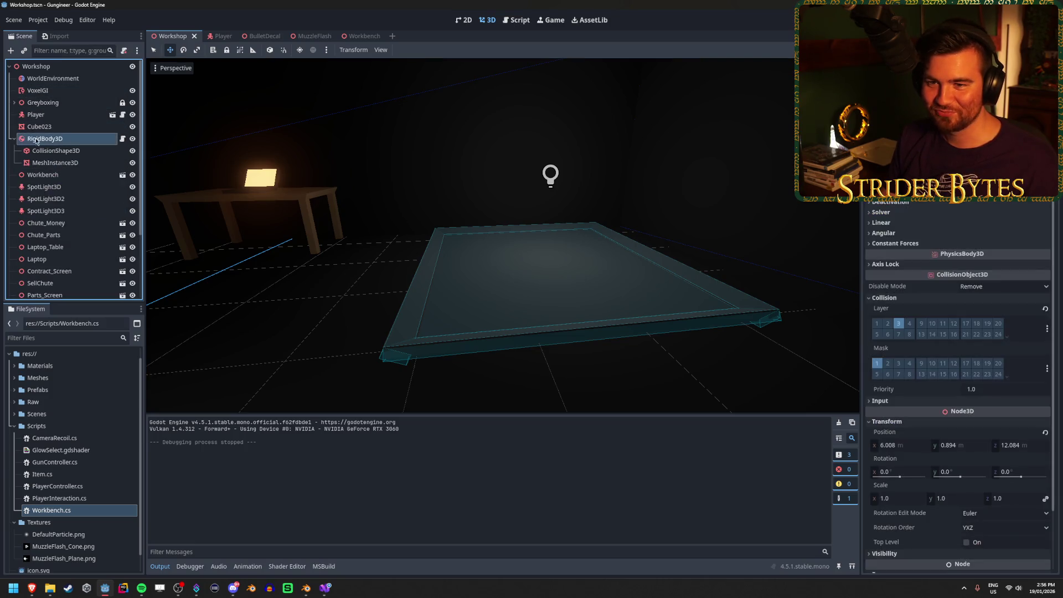
click(14, 139)
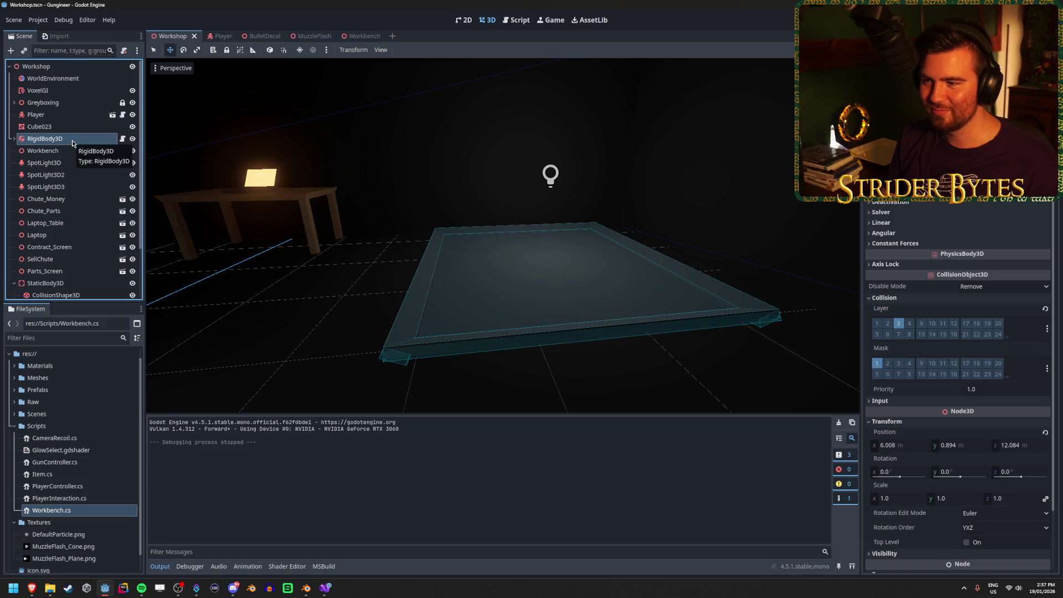
scroll(72, 143, down, 3)
click(70, 234)
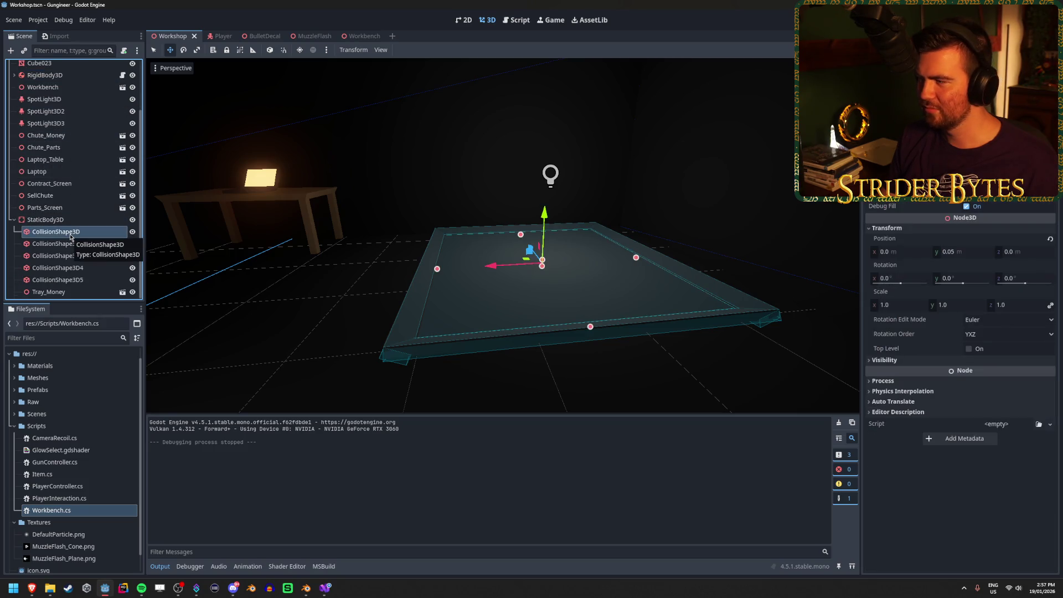
click(68, 220)
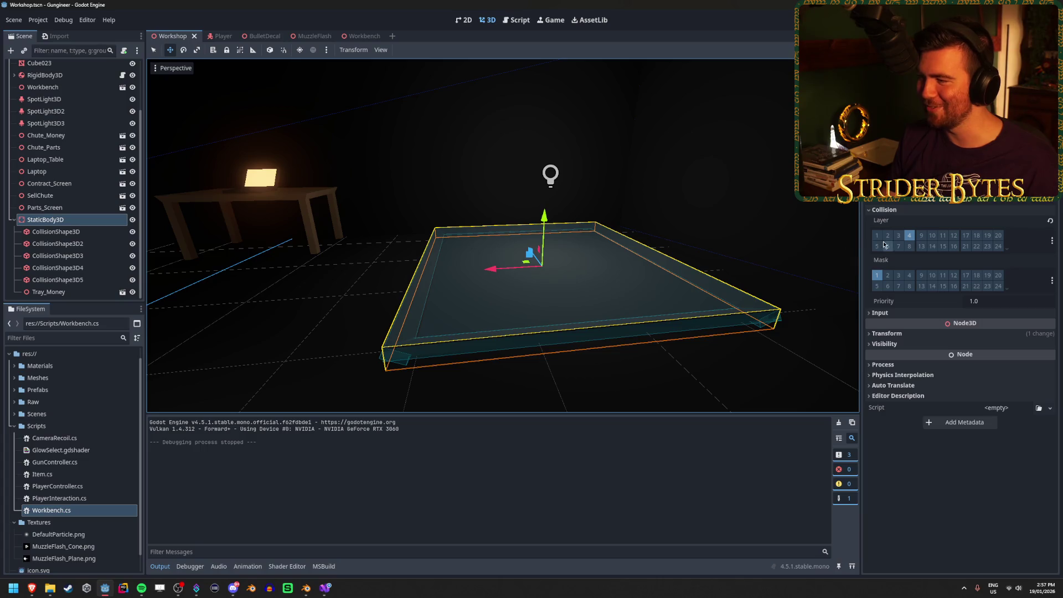
click(908, 236)
Save the Workshop and playtest by walking toward the tray, then stop the game
key(ctrl+s)
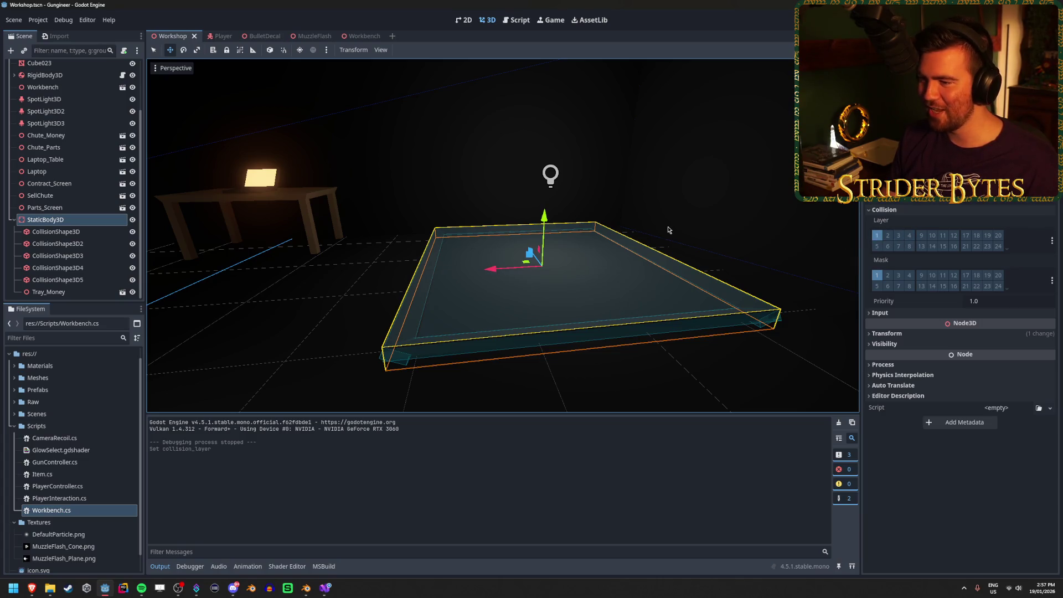
key(F5)
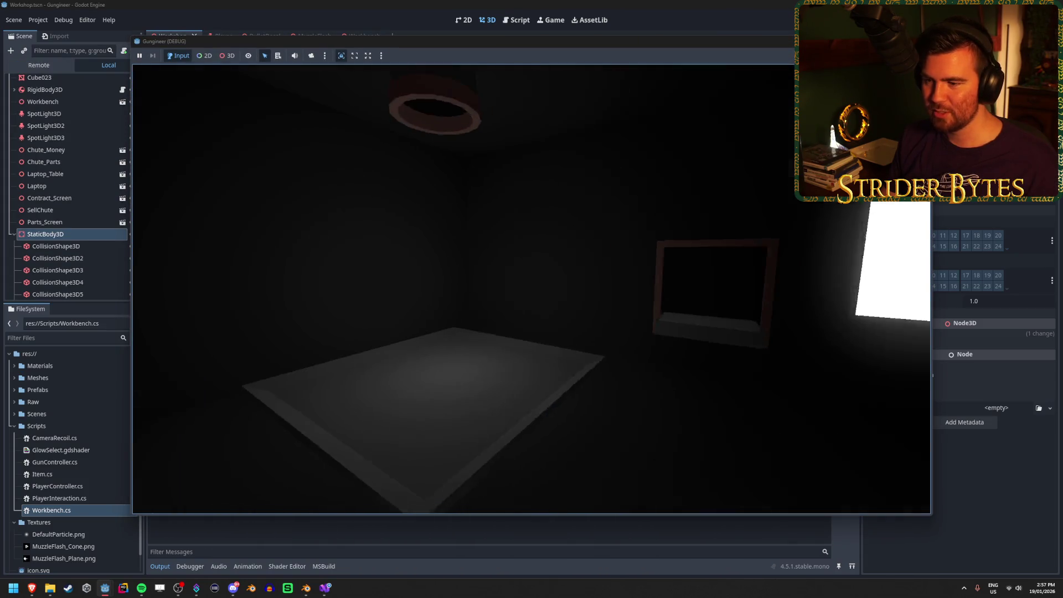
key(w)
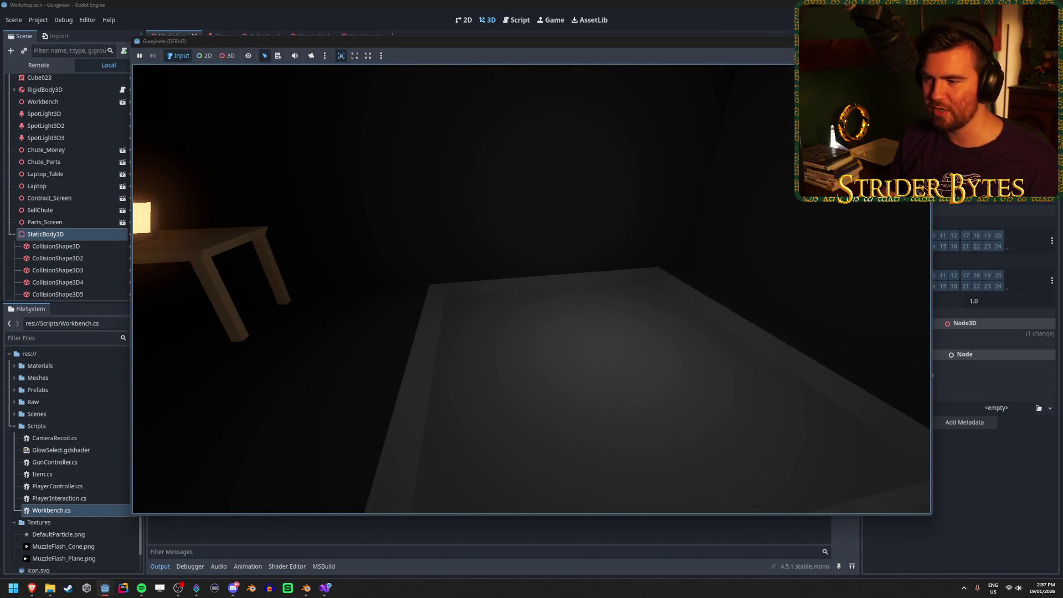
key(w)
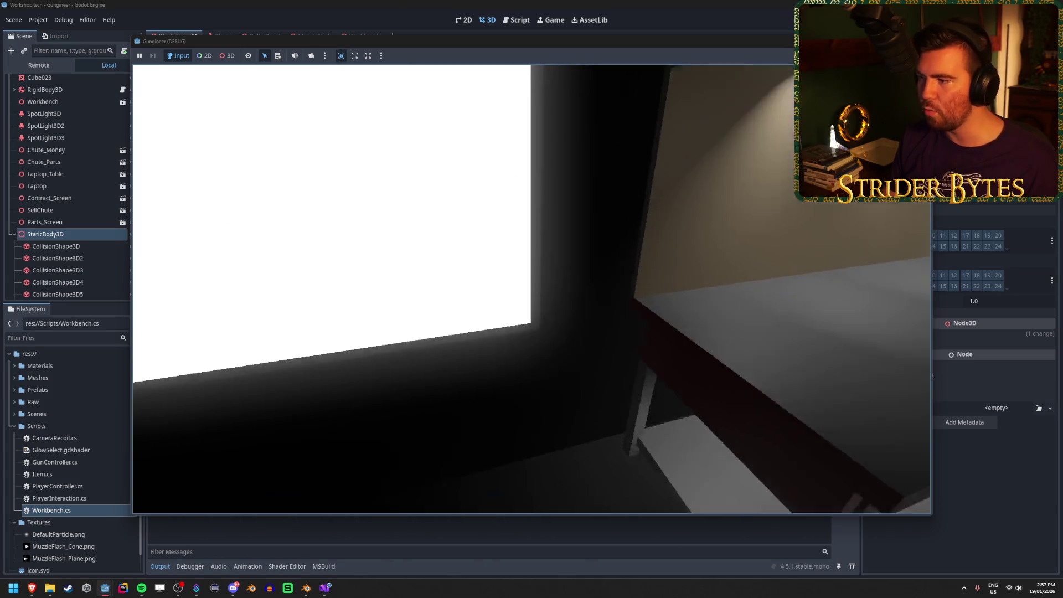
key(F8)
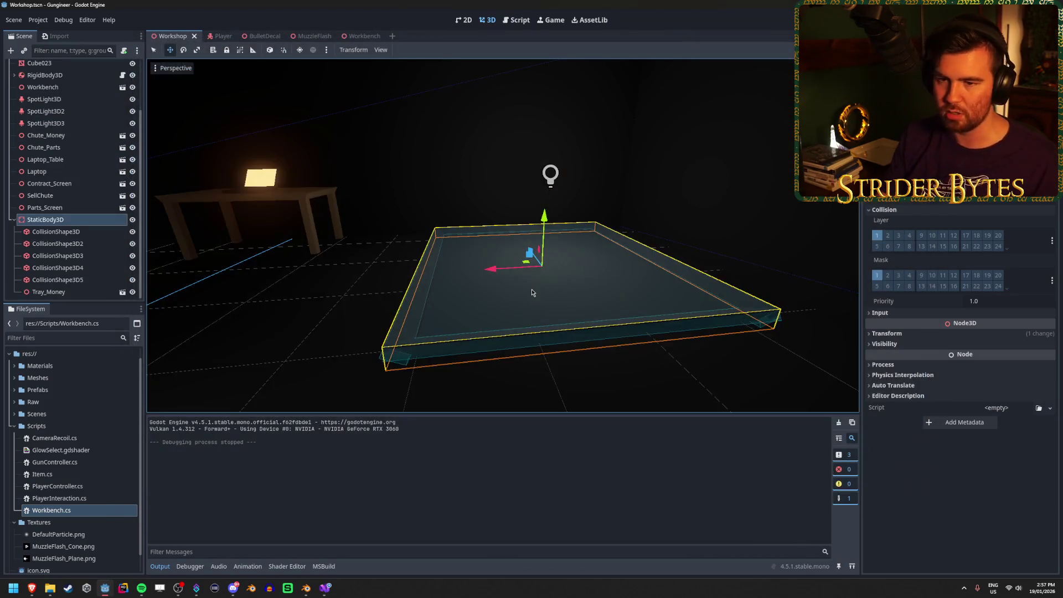
Put StaticBody3D back on collision layer 4 and switch to the Workbench scene's root
click(876, 235)
click(908, 235)
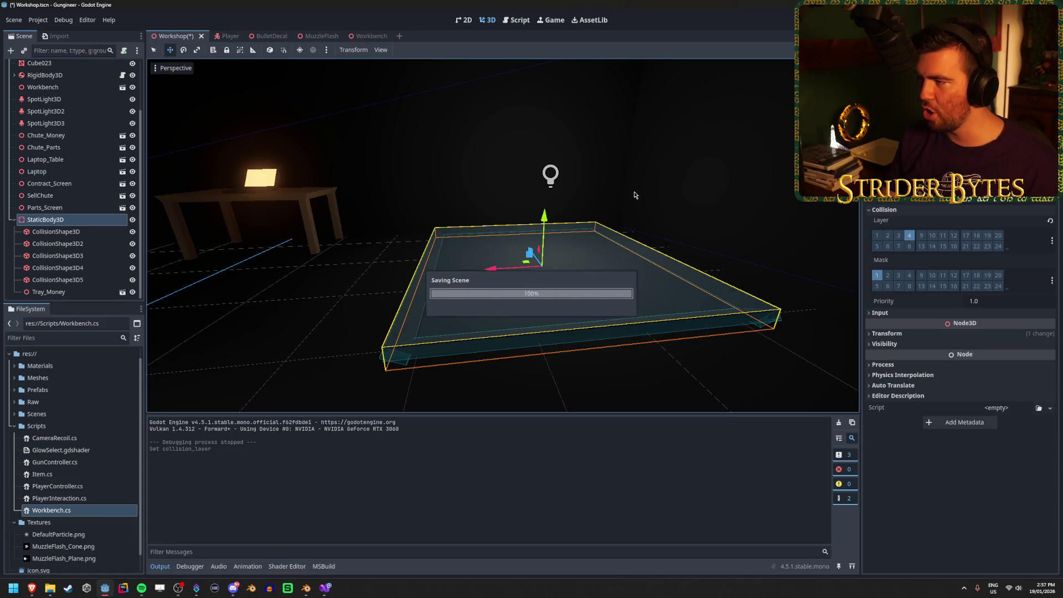
scroll(77, 238, up, 3)
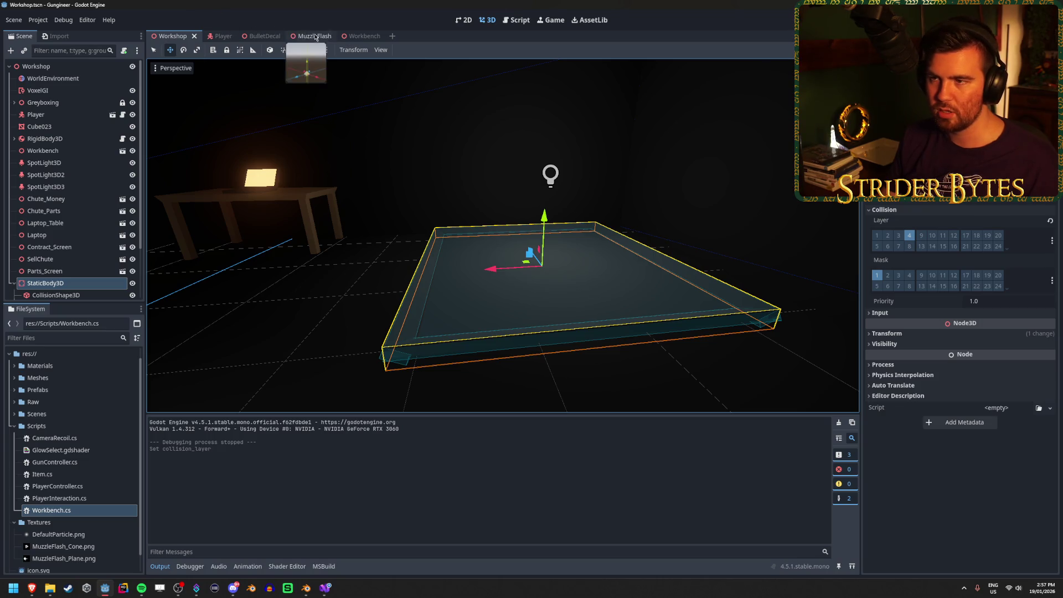
click(359, 36)
click(79, 68)
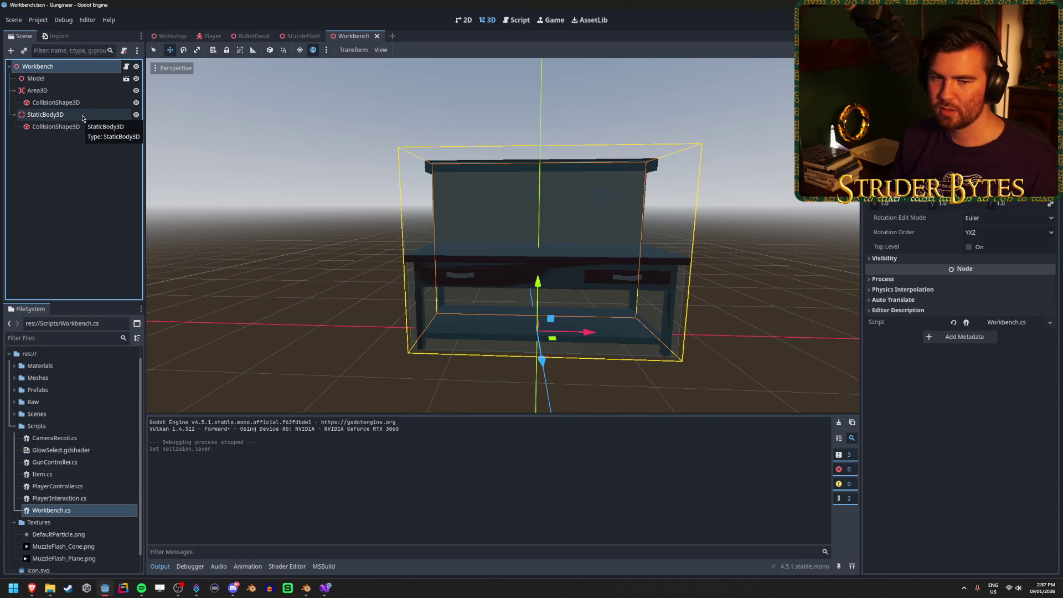
Select StaticBody3D and its collision shape and rearrange StaticBody3D in the Workbench tree
click(83, 202)
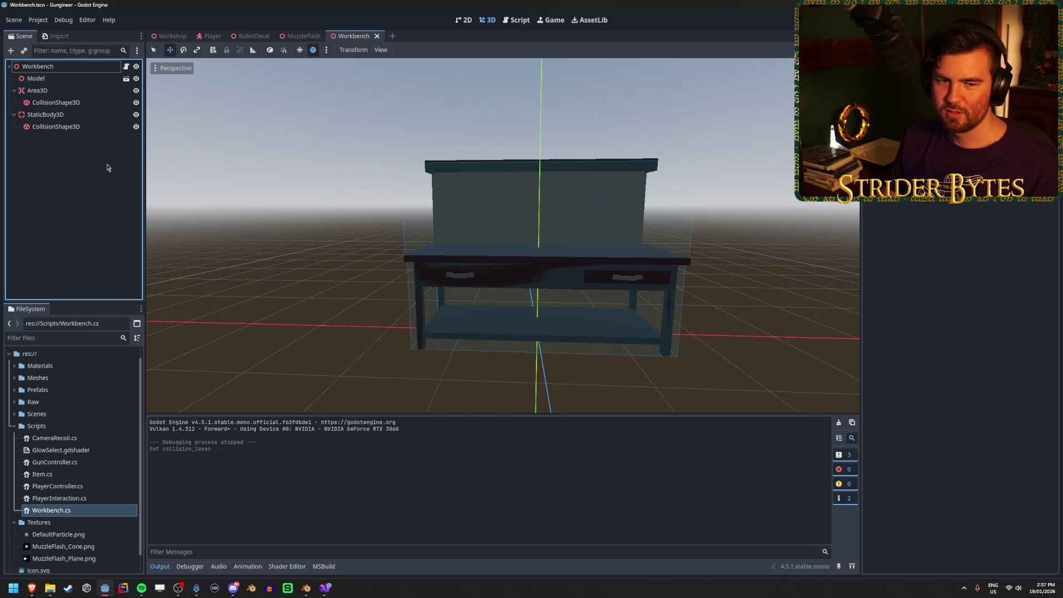
click(83, 132)
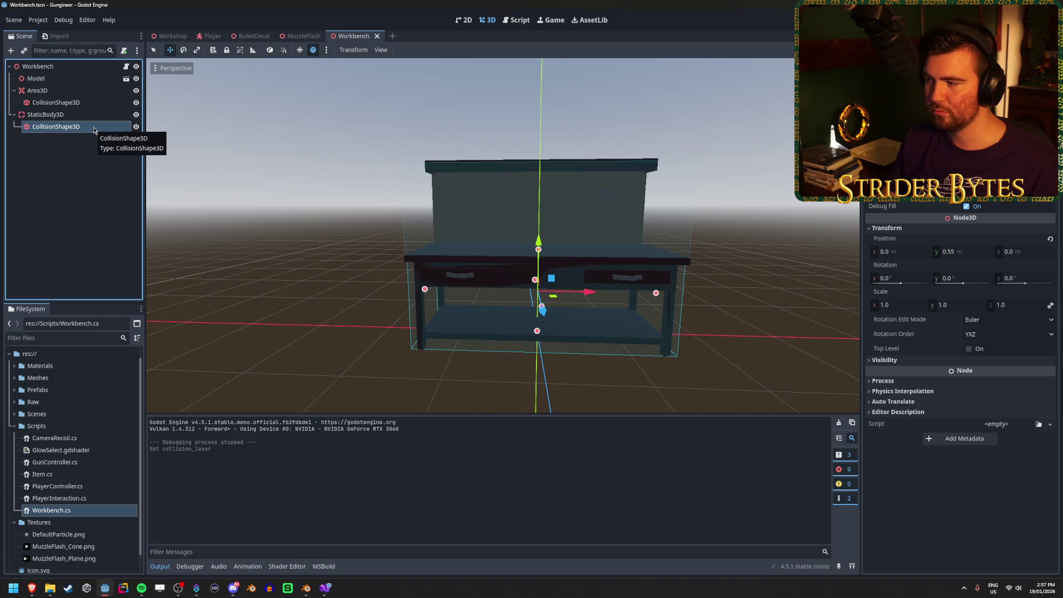
click(111, 117)
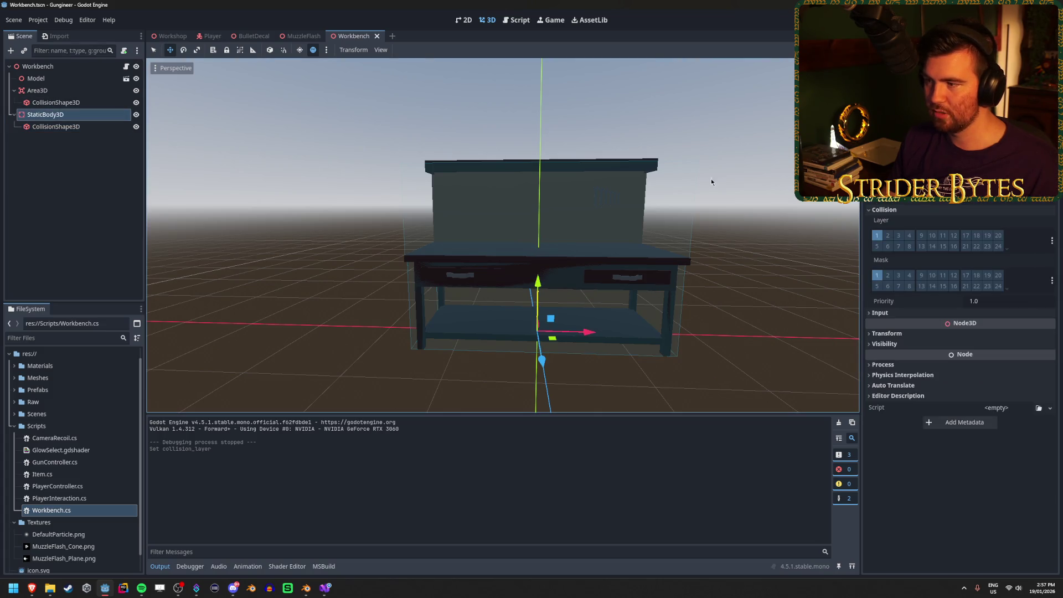
drag(33, 114, 65, 87)
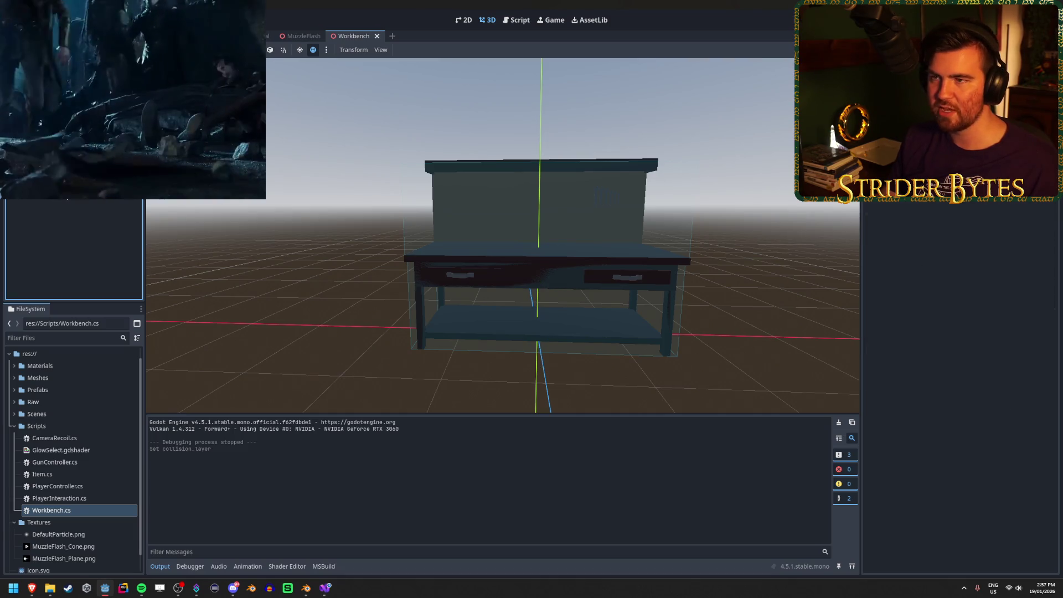
Create a scratch scene with a Node3D root, then close it without saving
click(392, 36)
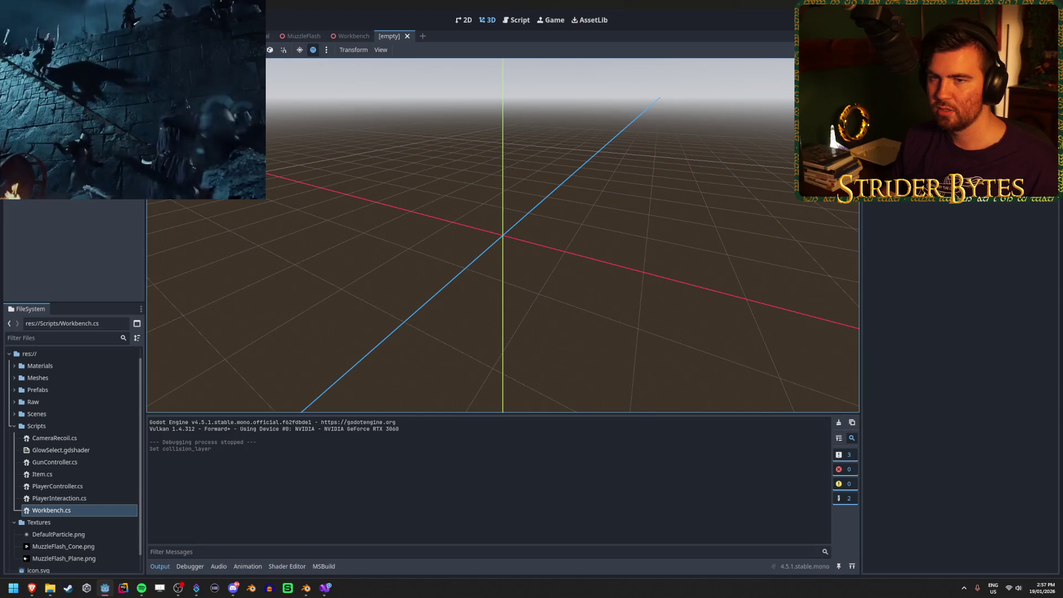
click(39, 69)
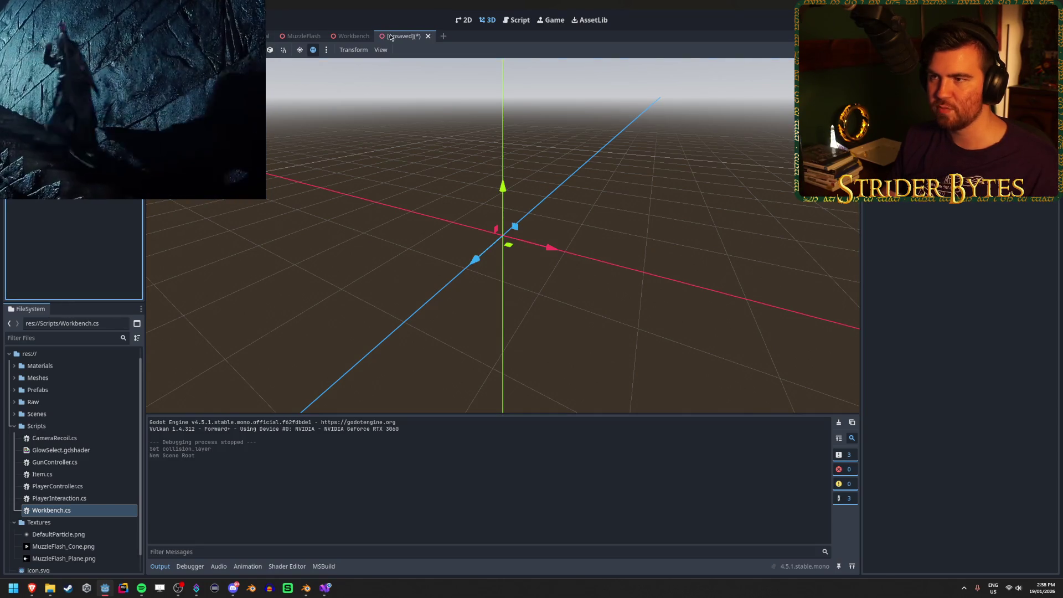
right_click(414, 39)
click(440, 119)
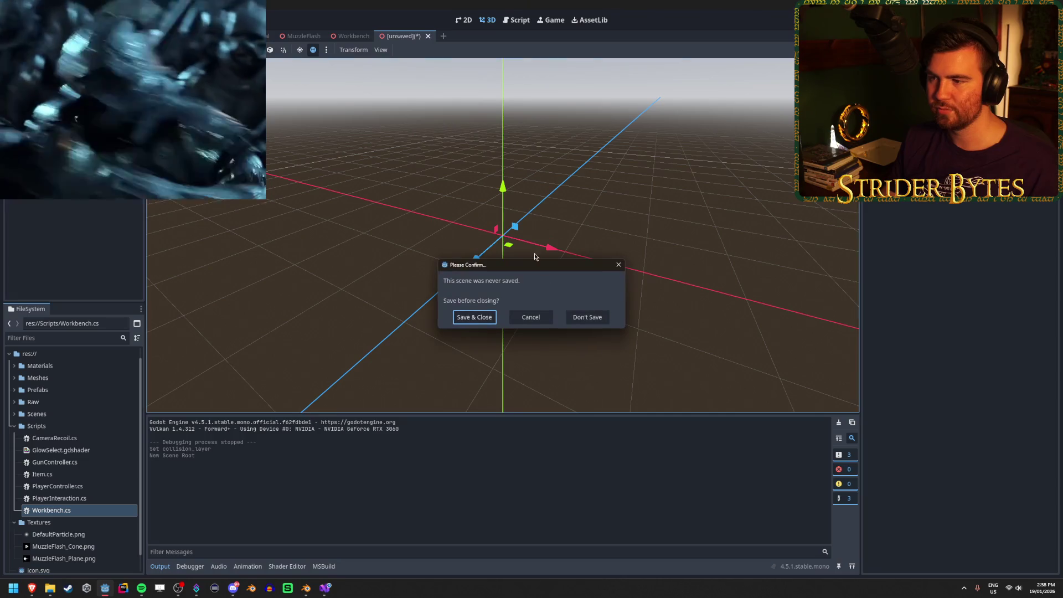
click(592, 320)
Drag the Model node under StaticBody3D in the Workbench tree
click(87, 95)
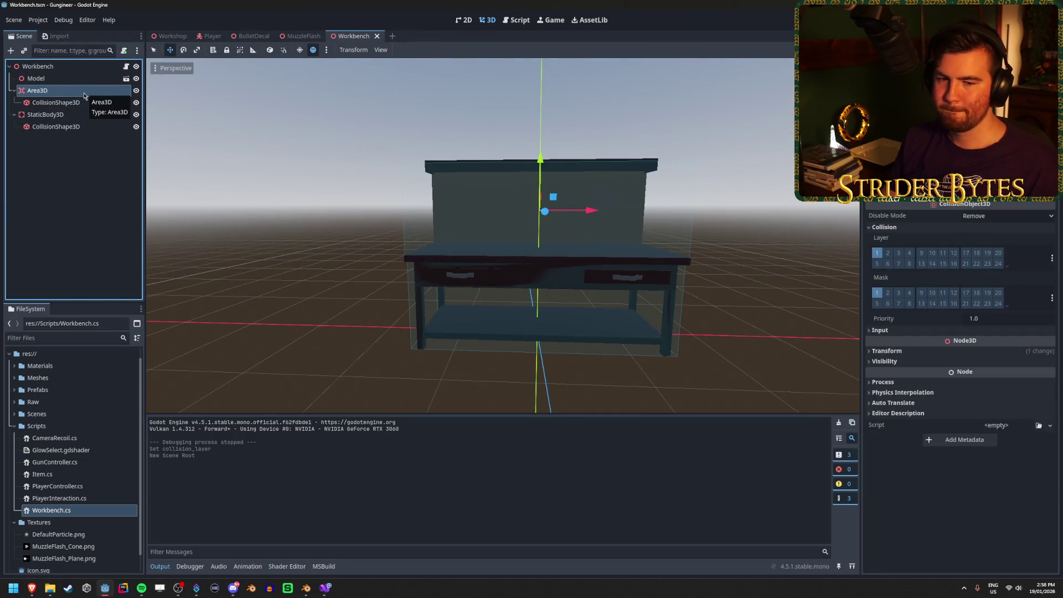
click(72, 114)
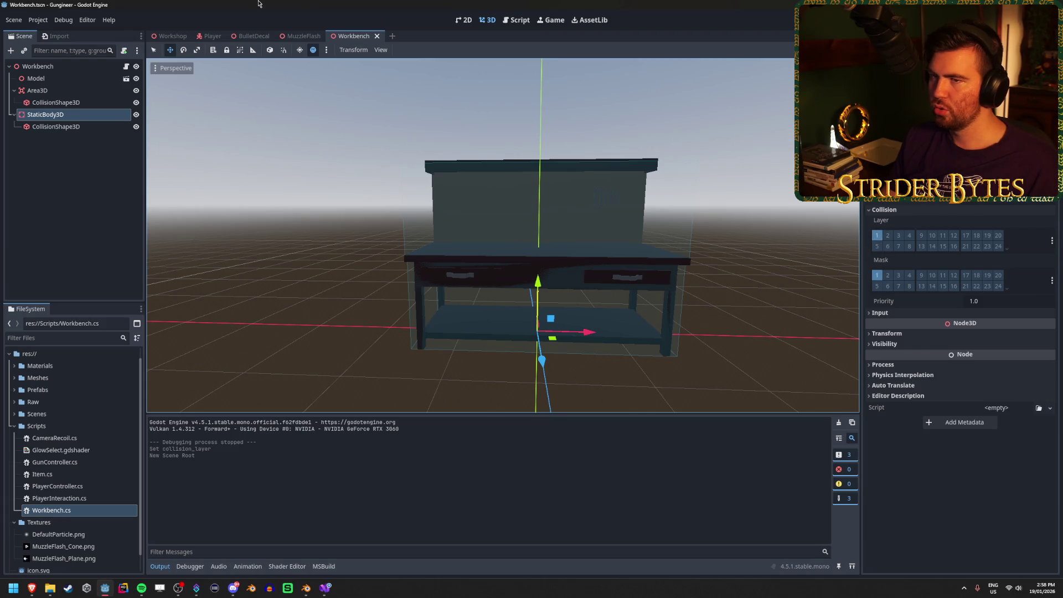
click(110, 196)
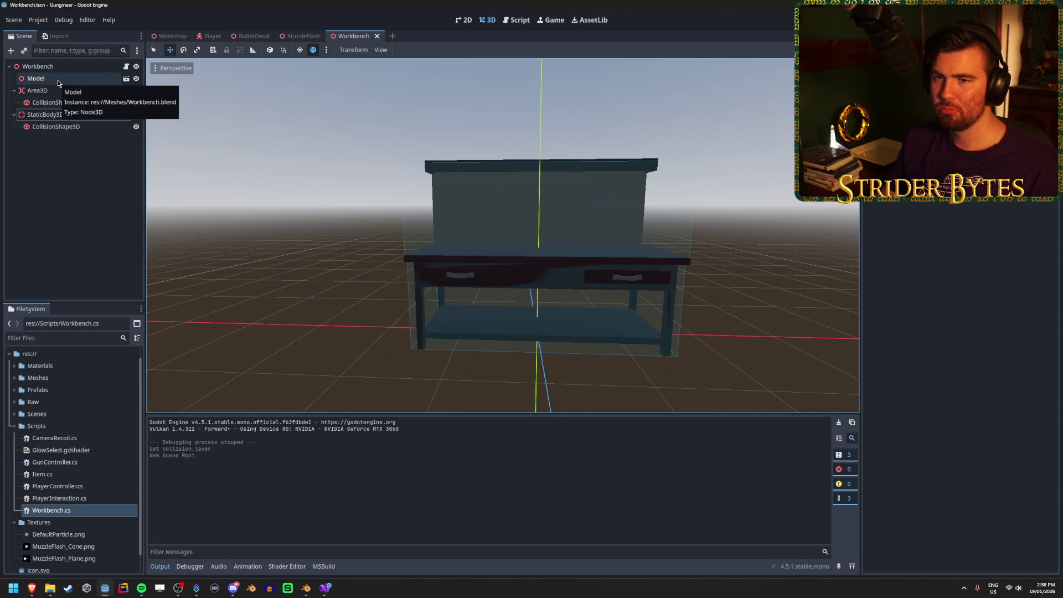
drag(60, 82, 61, 115)
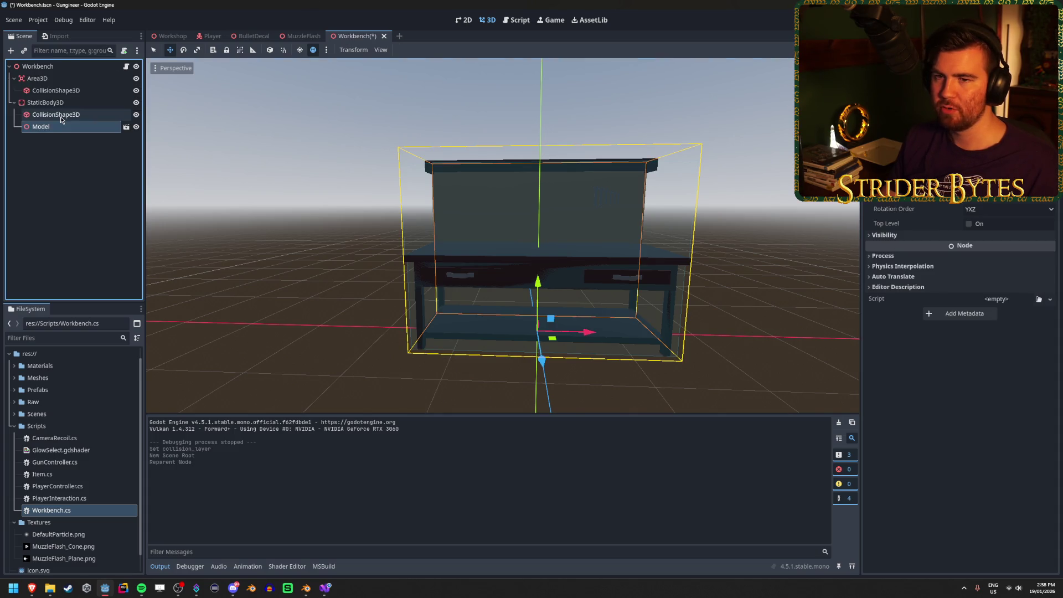
Playtest by walking up to the workbench, then select the workbench's StaticBody3D
key(F5)
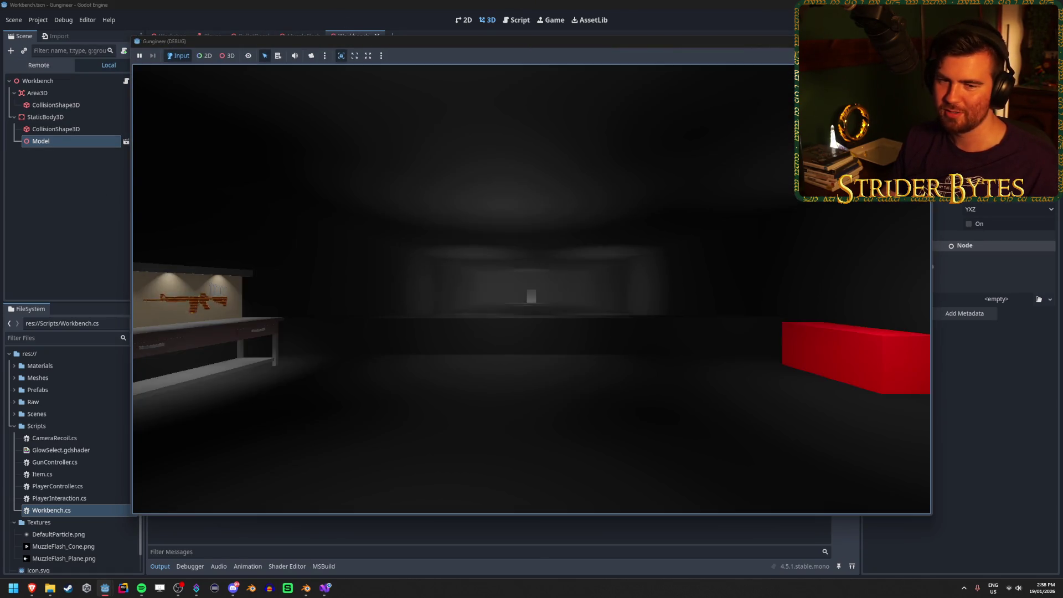
key(w)
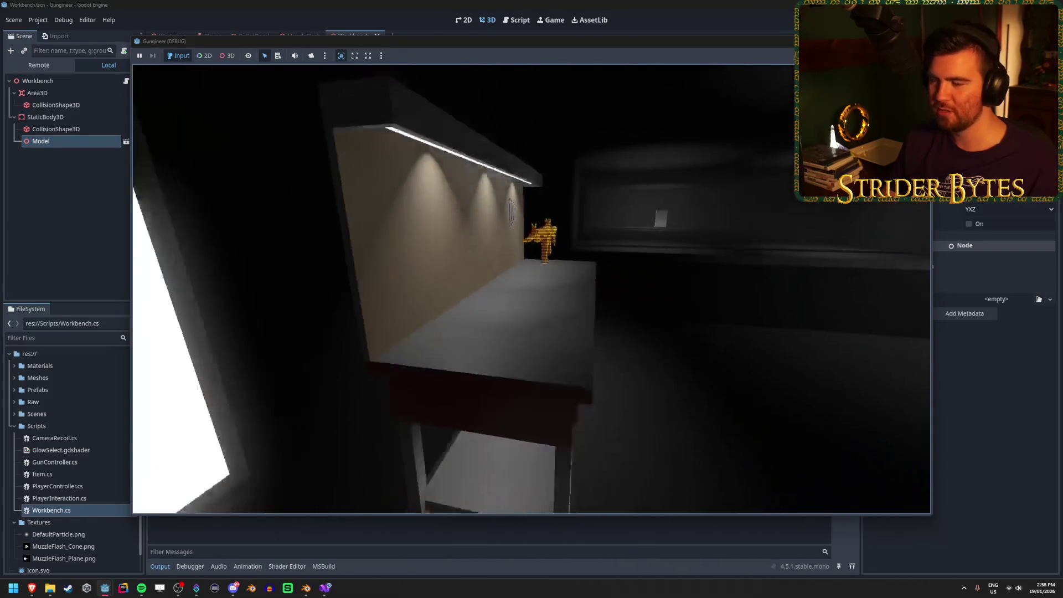
key(Escape)
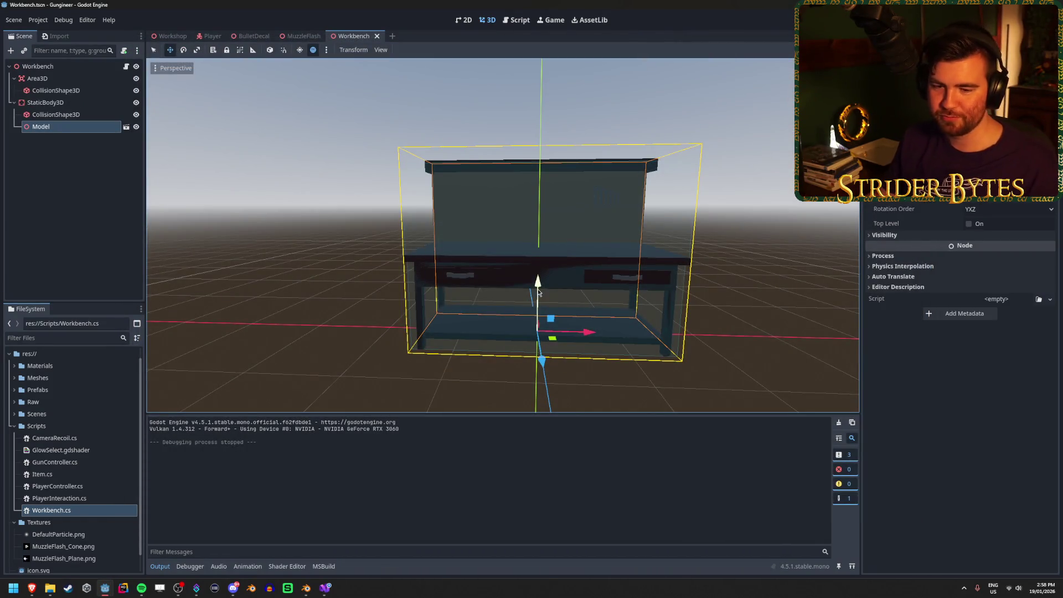
click(341, 115)
click(46, 102)
ctrl+click(46, 102)
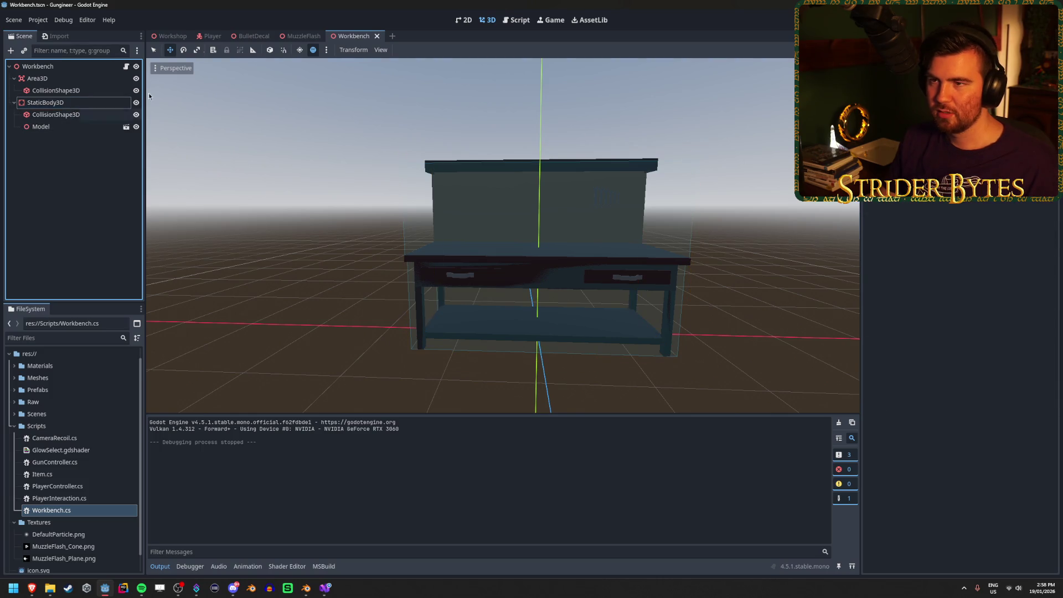
Look over the Workshop tree, then pick the Workbench's StaticBody3D to copy it
click(158, 39)
click(17, 284)
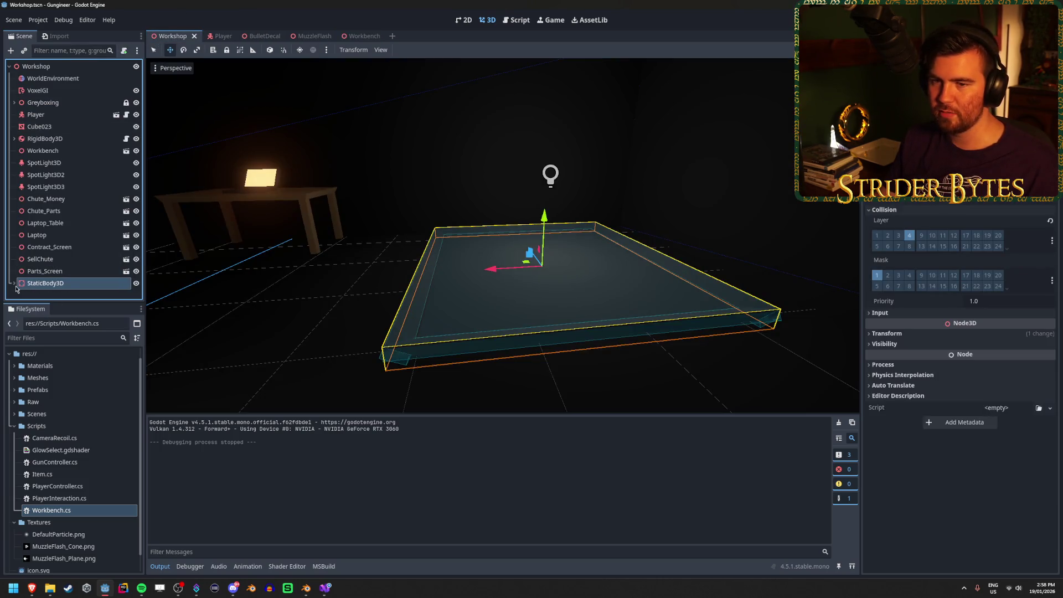
click(60, 294)
right_click(61, 298)
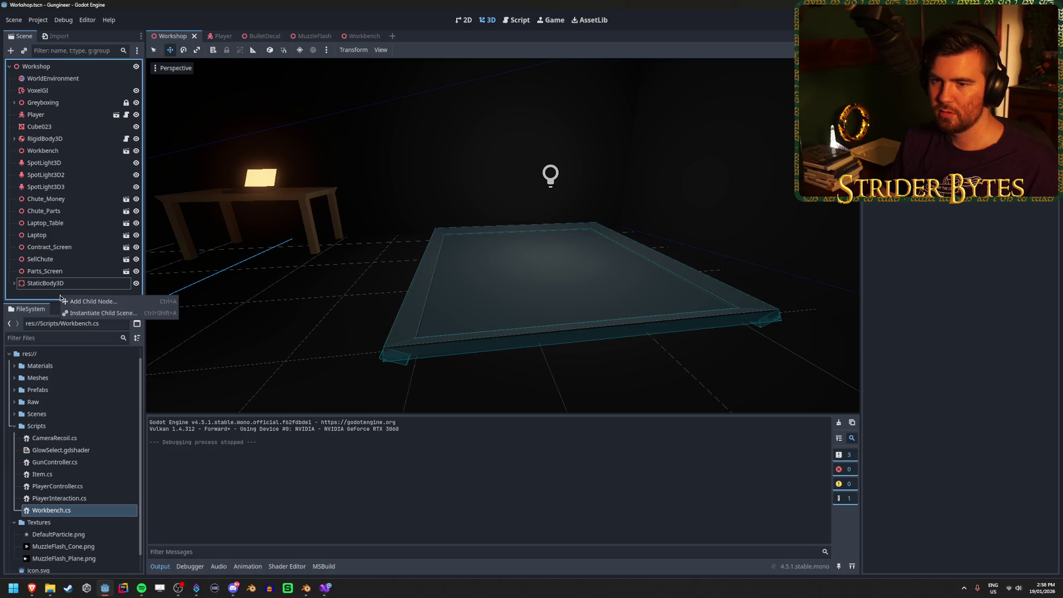
click(360, 36)
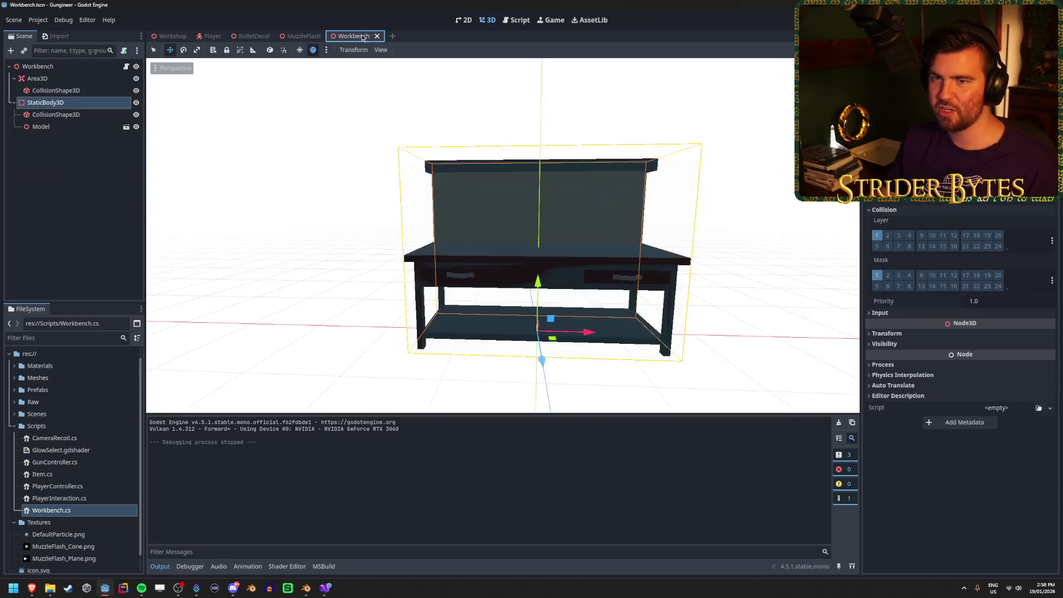
click(63, 102)
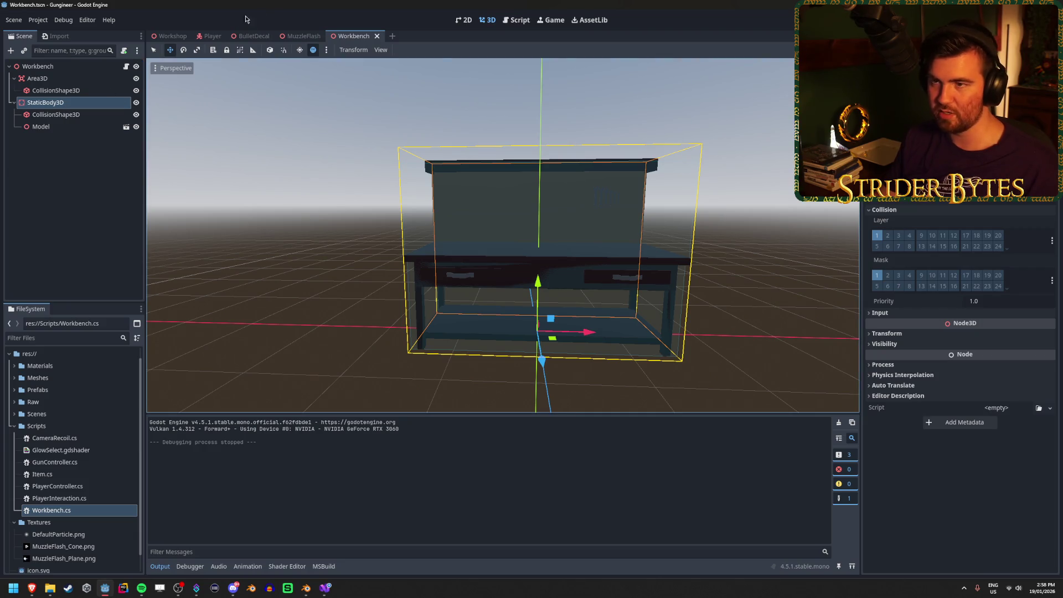
key(ctrl+Tab)
Paste the workbench body into the Workshop, move it about 1.2 m along Z, and save
key(ctrl+v)
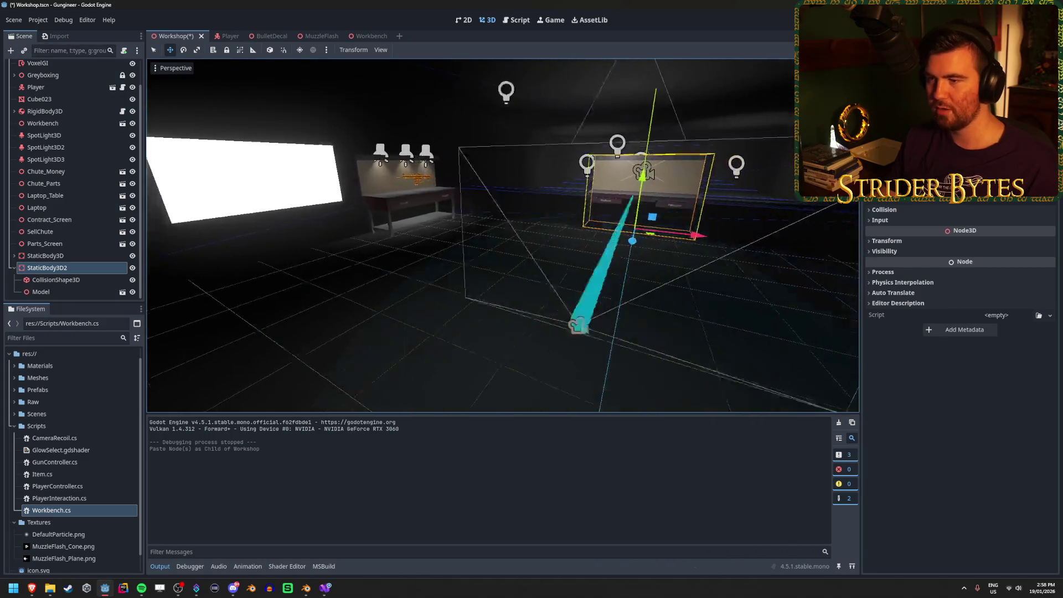
mouse_move(570, 296)
mouse_down()
mouse_move(493, 302)
mouse_move(509, 295)
mouse_up()
key(ctrl+s)
key(f)
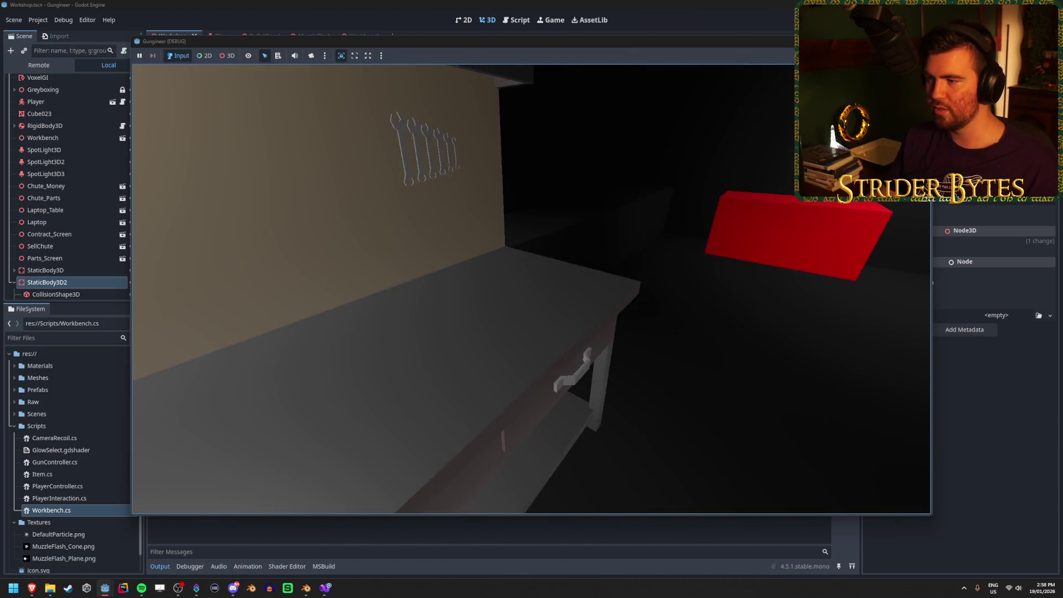
Delete the pasted StaticBody3D2, save the Workshop, and return to the Workbench's Area3D
key(Escape)
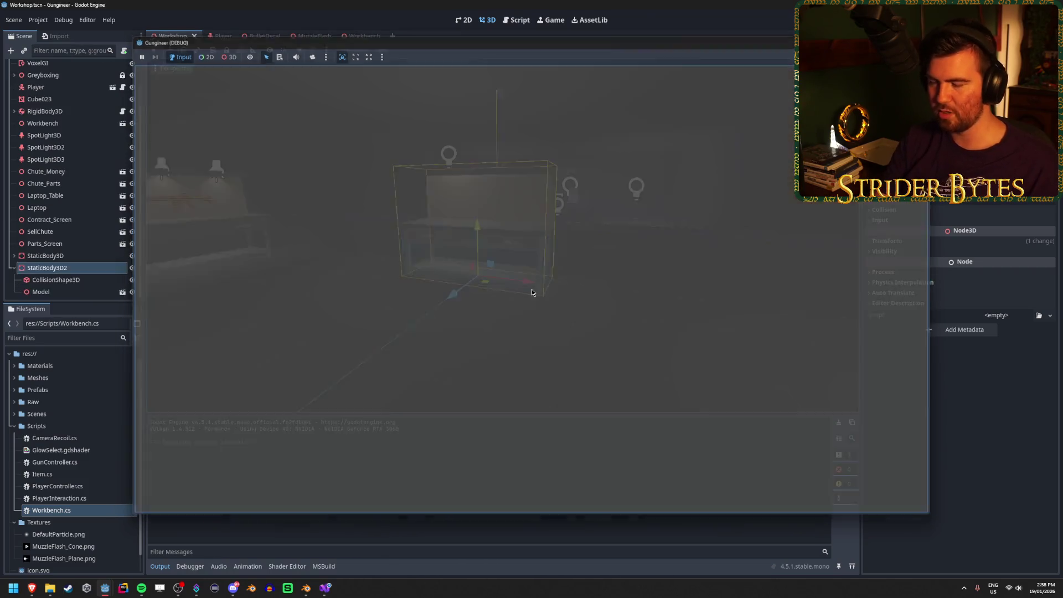
click(71, 267)
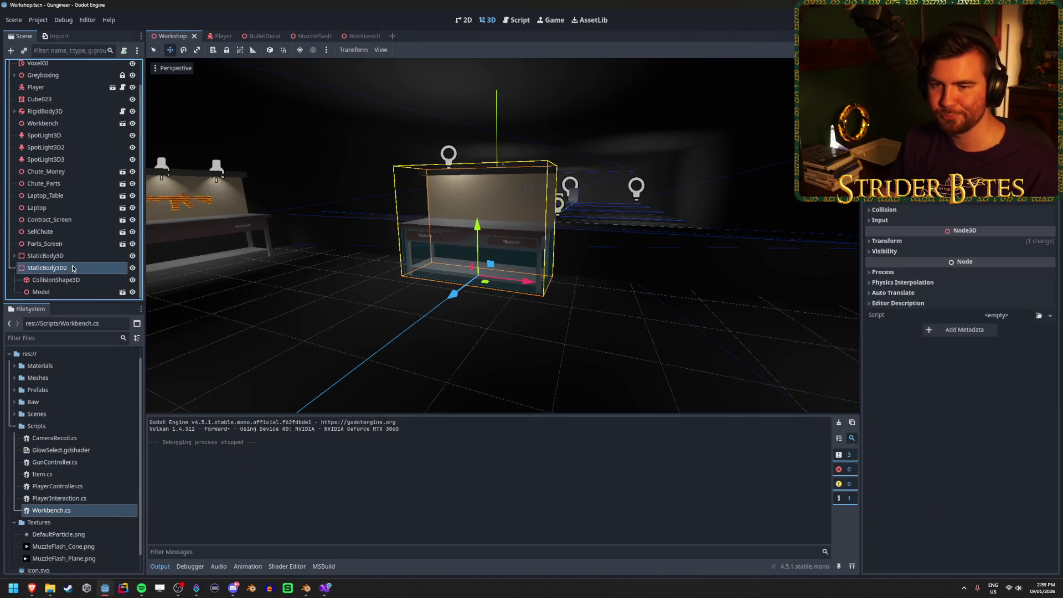
key(Delete)
key(Return)
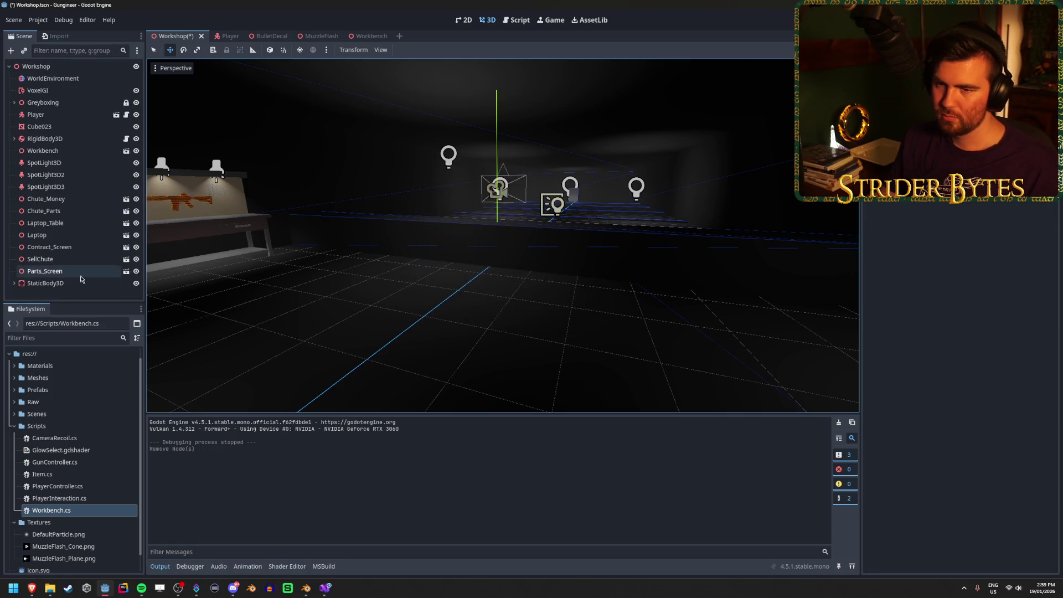
key(ctrl+s)
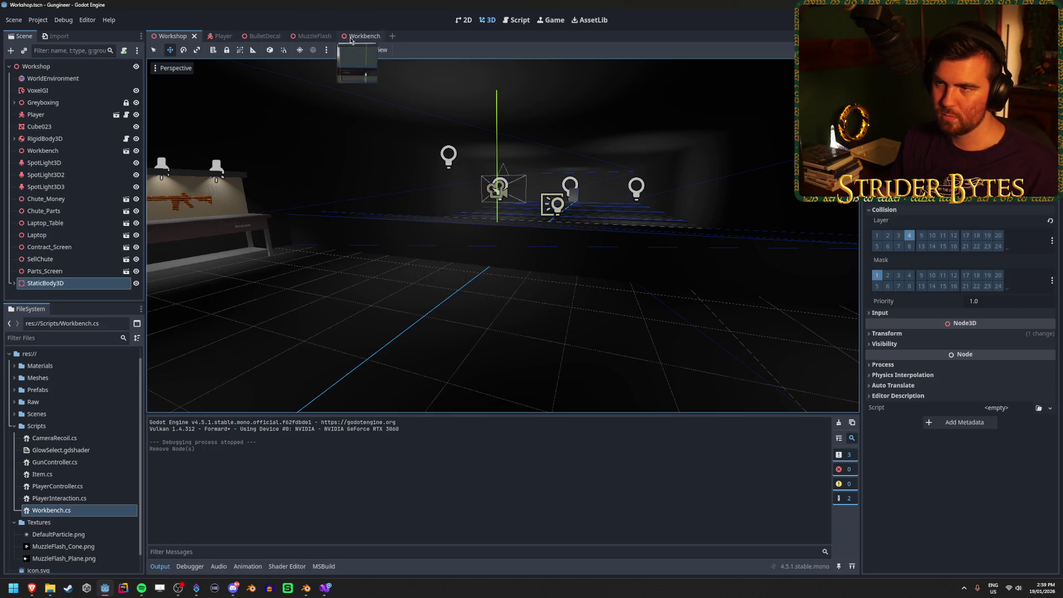
click(350, 37)
click(52, 81)
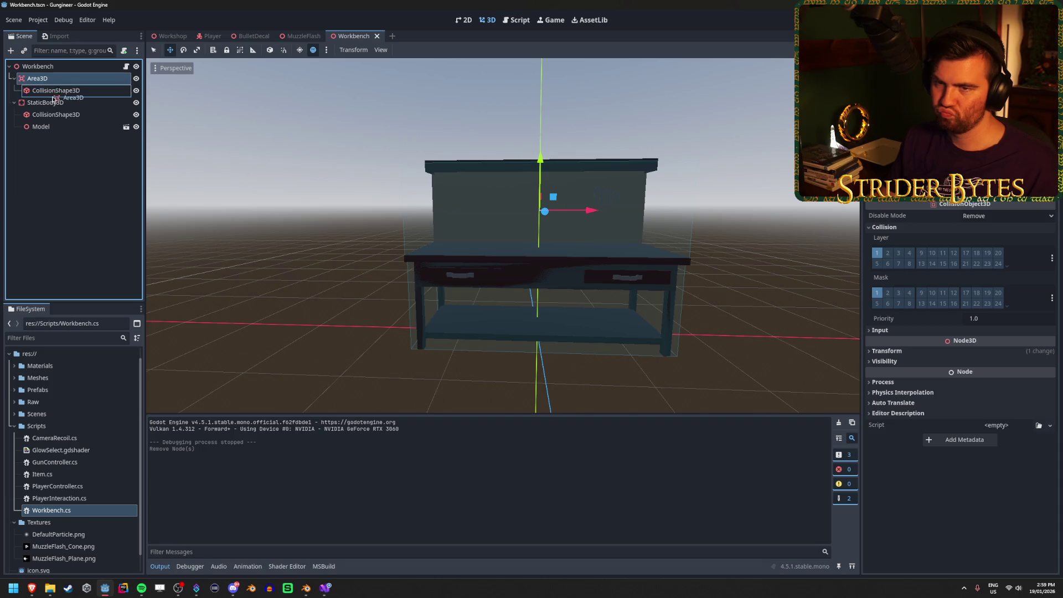
Move Area3D under StaticBody3D and playtest by walking to the workbench
drag(55, 103, 56, 104)
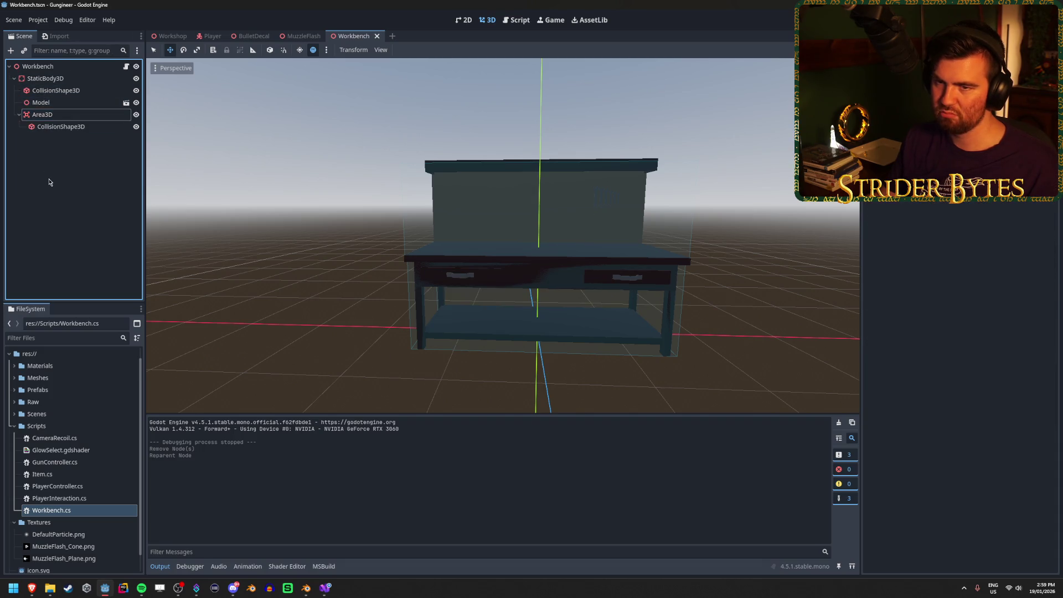
key(F5)
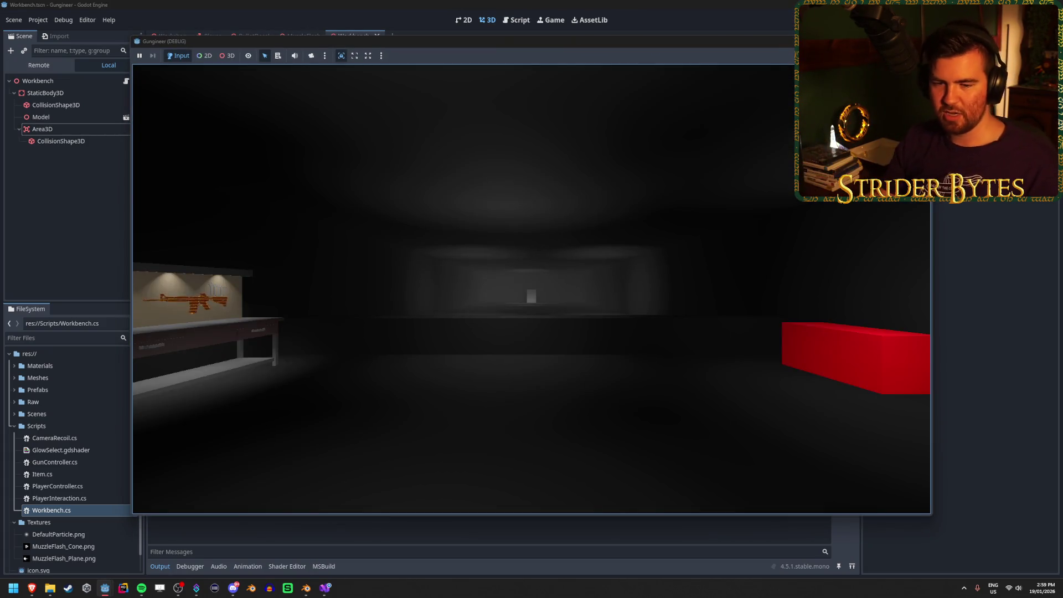
key(w)
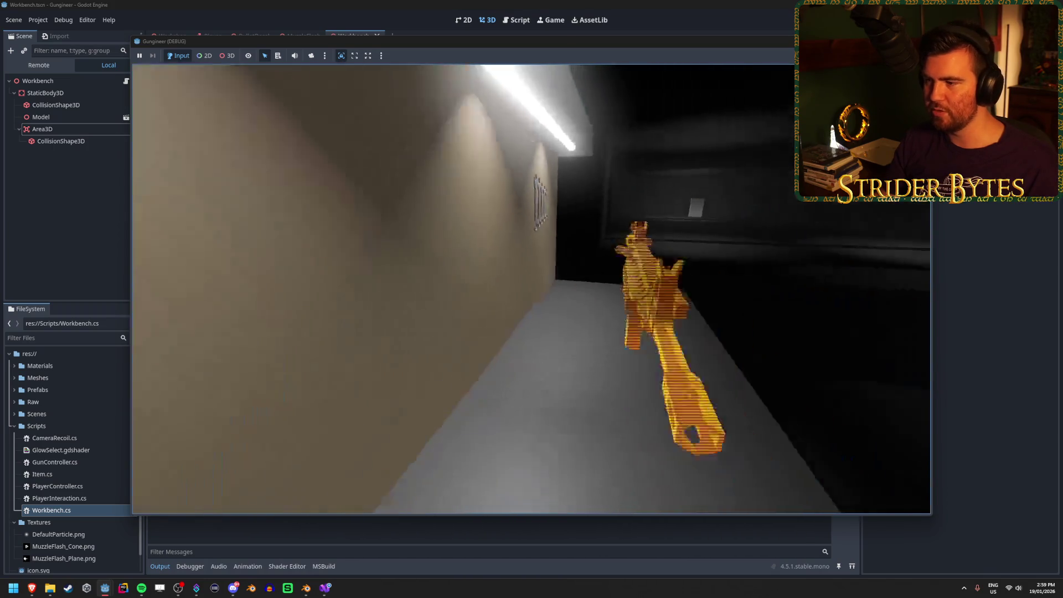
key(F8)
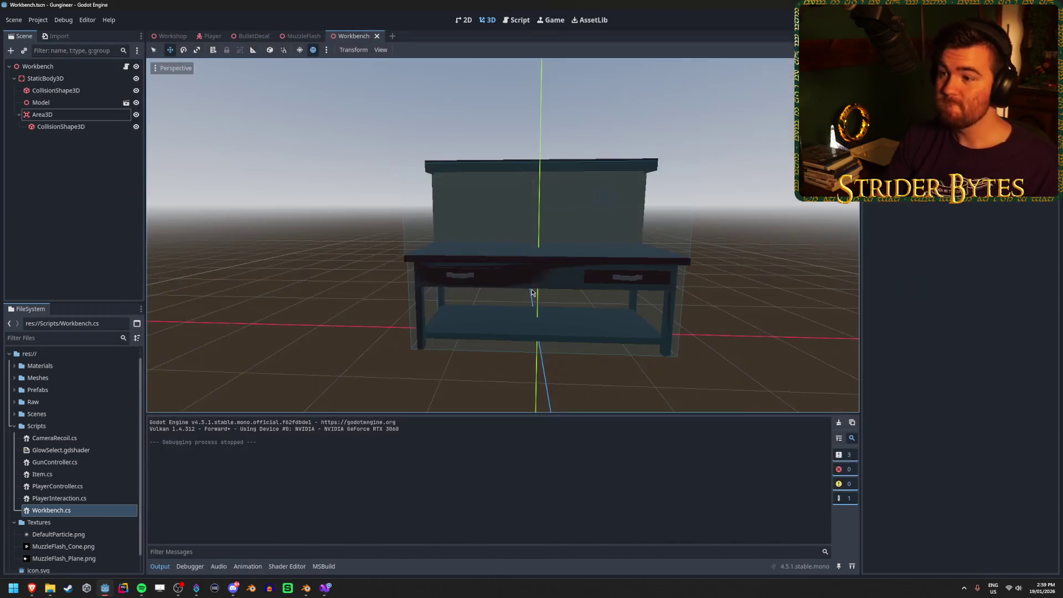
Inspect the Area3D and StaticBody3D collision shapes and their bounds
click(108, 167)
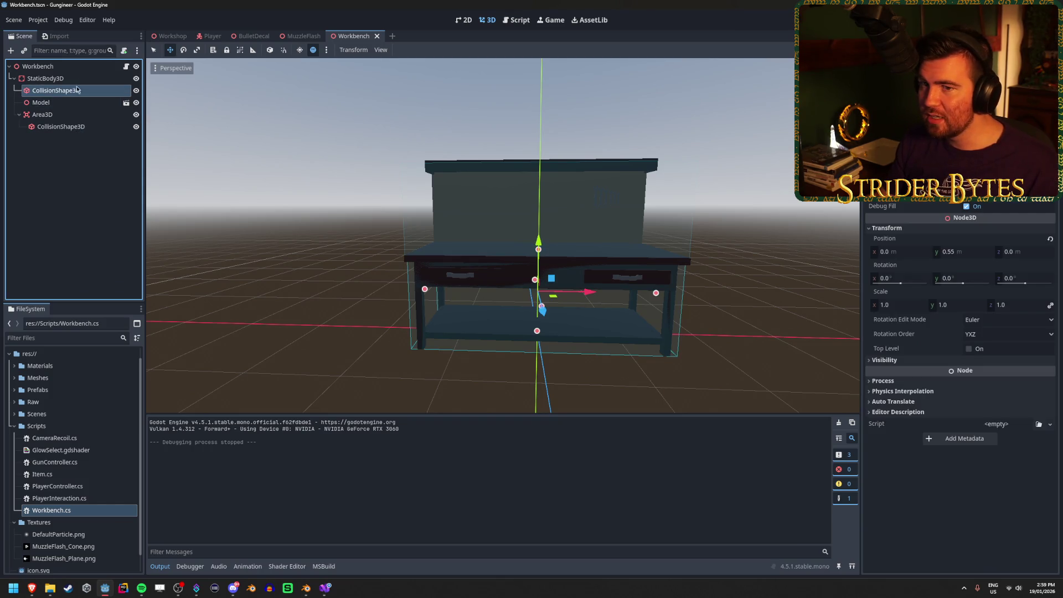
click(86, 117)
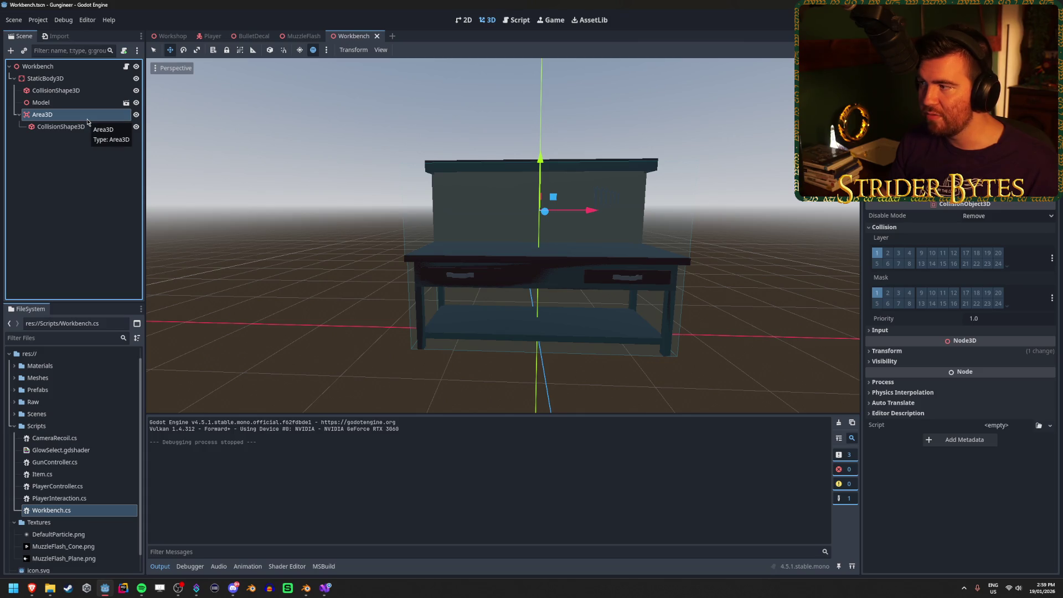
click(85, 128)
click(80, 115)
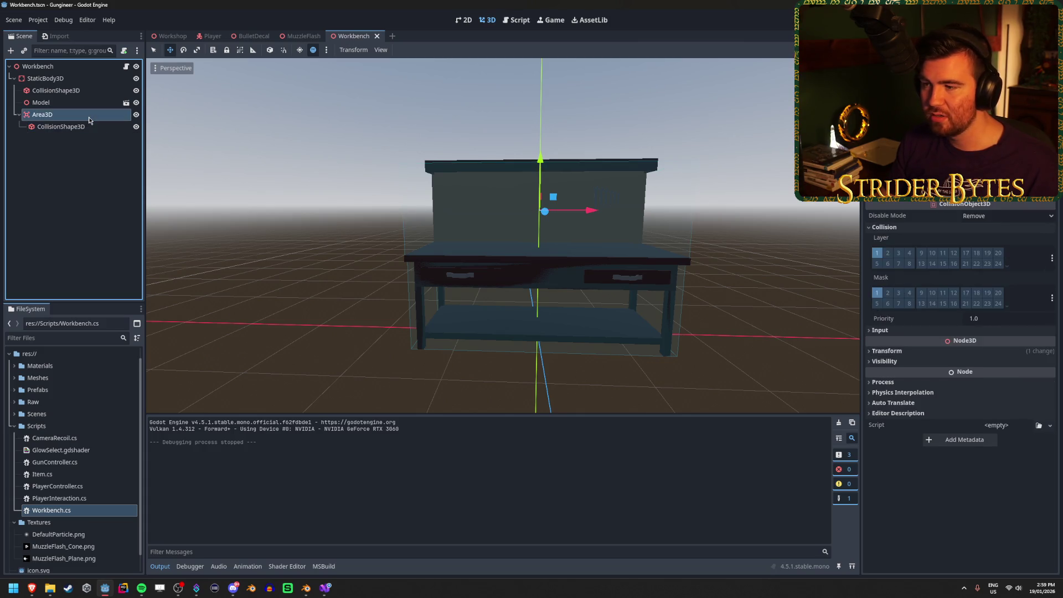
click(83, 127)
click(79, 114)
click(62, 83)
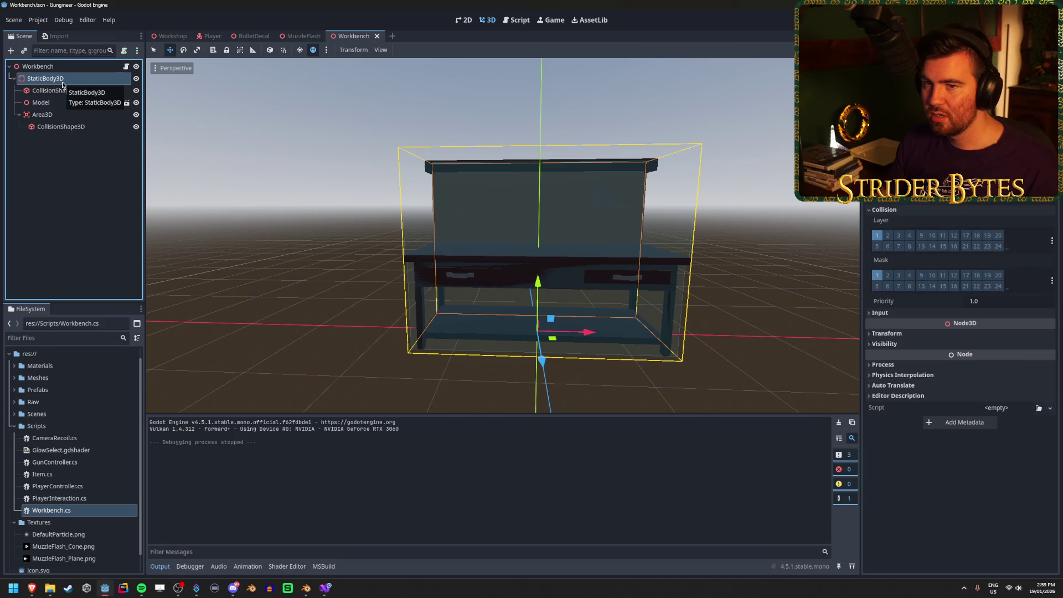
click(90, 92)
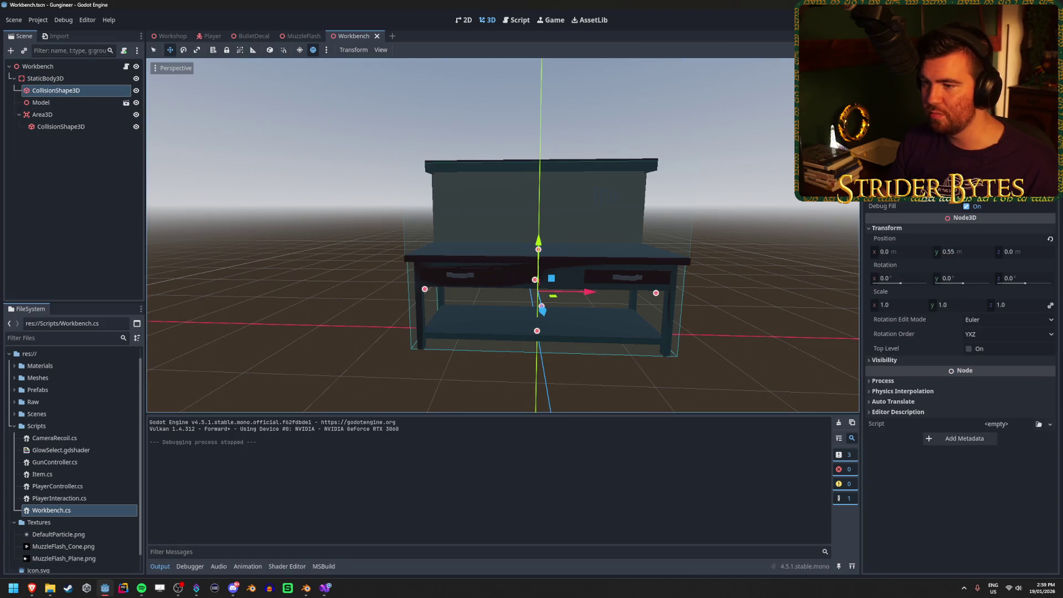
Hide the workbench model and view the collision boxes from several angles
drag(502, 235, 697, 238)
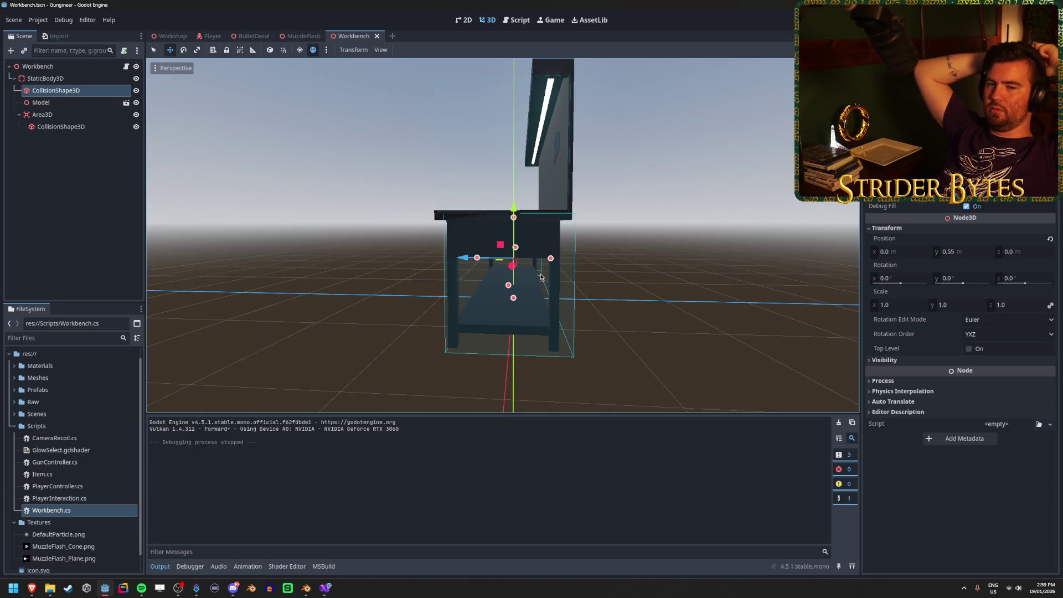
click(109, 161)
click(136, 103)
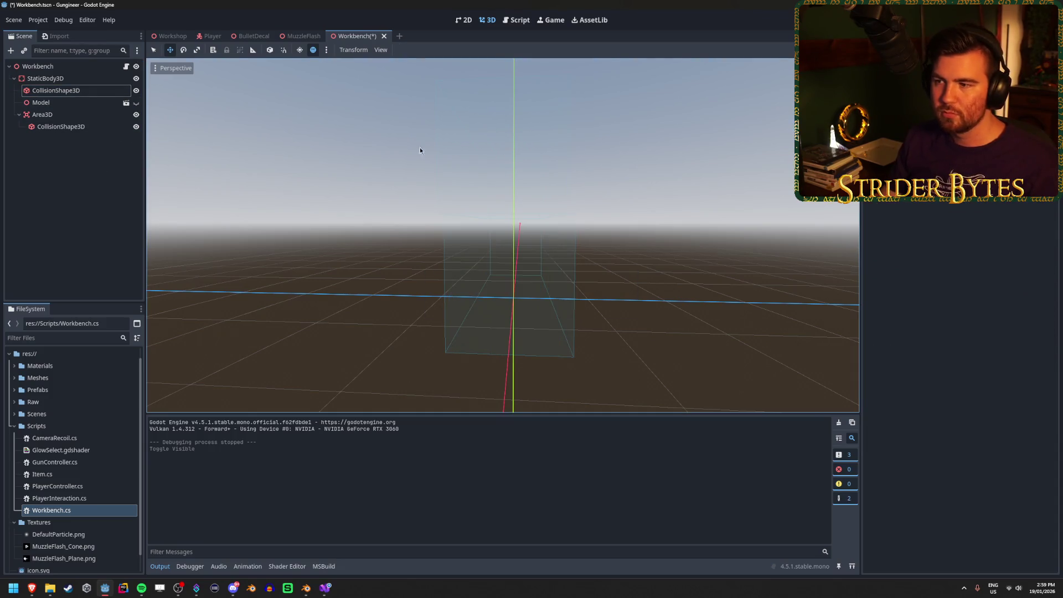
drag(370, 216, 249, 221)
click(45, 78)
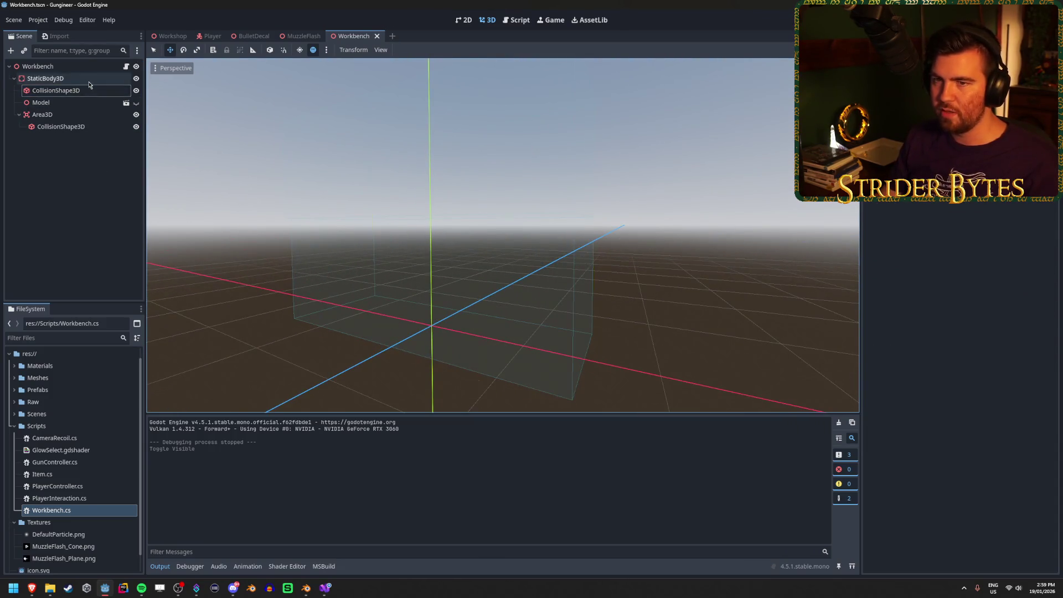
drag(179, 231, 437, 272)
scroll(436, 272, up, 3)
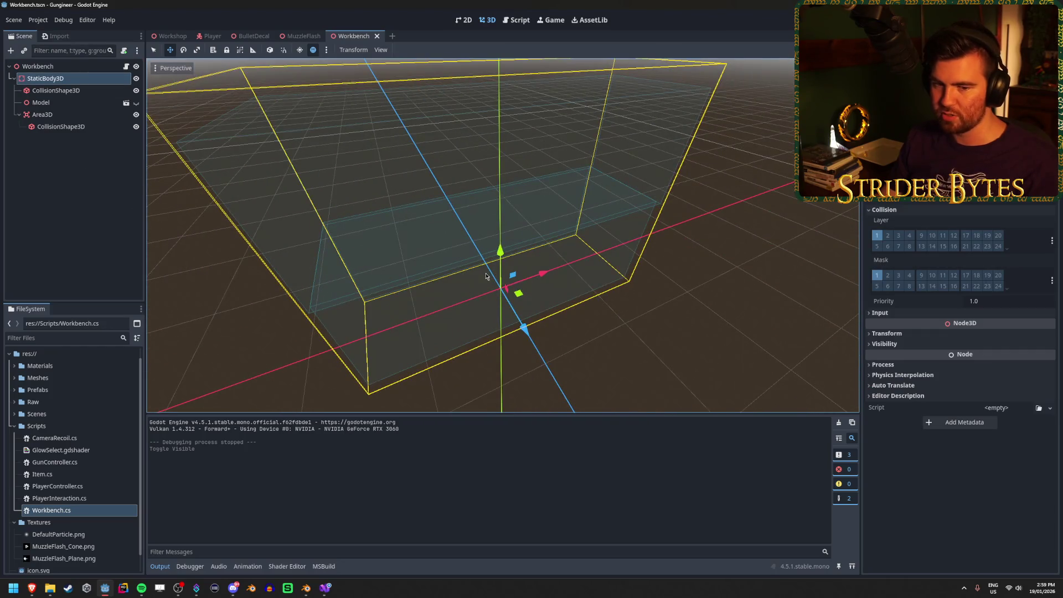
scroll(486, 276, down, 2)
scroll(622, 277, down, 3)
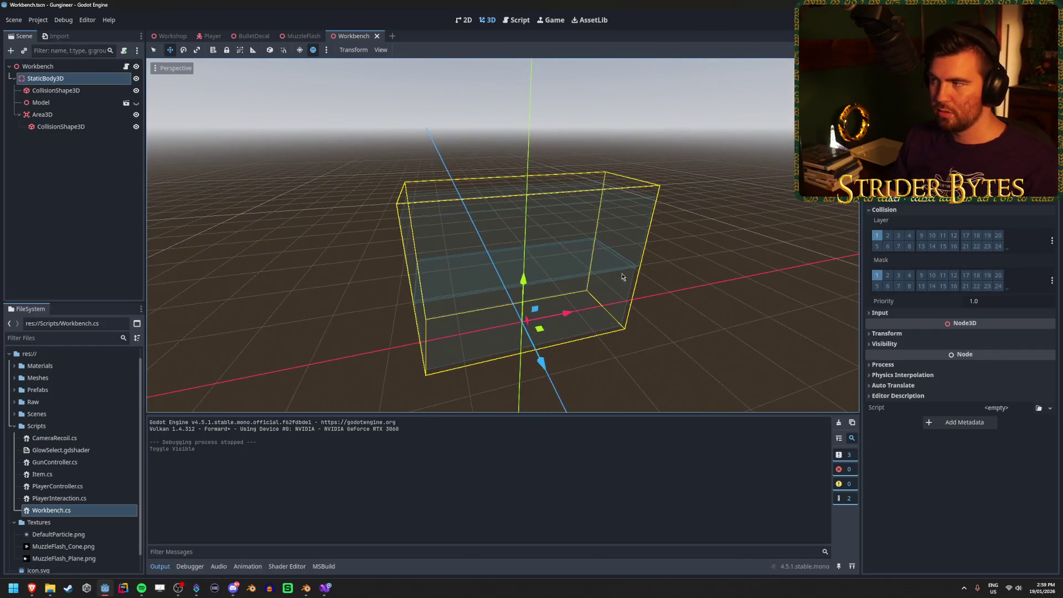
scroll(622, 276, up, 2)
Hide Area3D, save the Workbench scene, playtest again, and return to the Workshop
drag(622, 277, 607, 301)
click(135, 114)
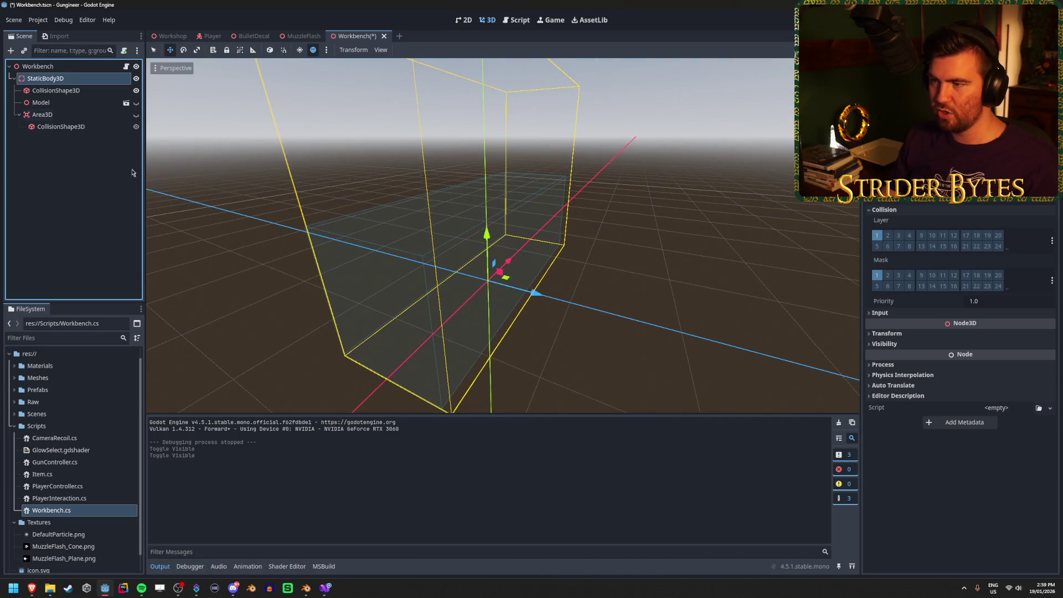
key(ctrl+s)
key(F5)
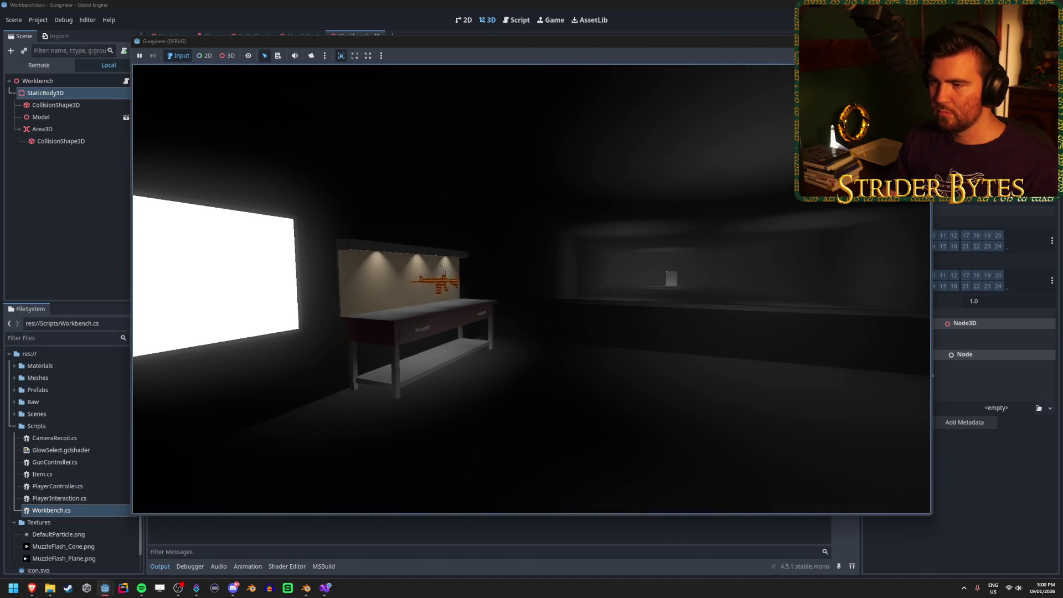
key(w)
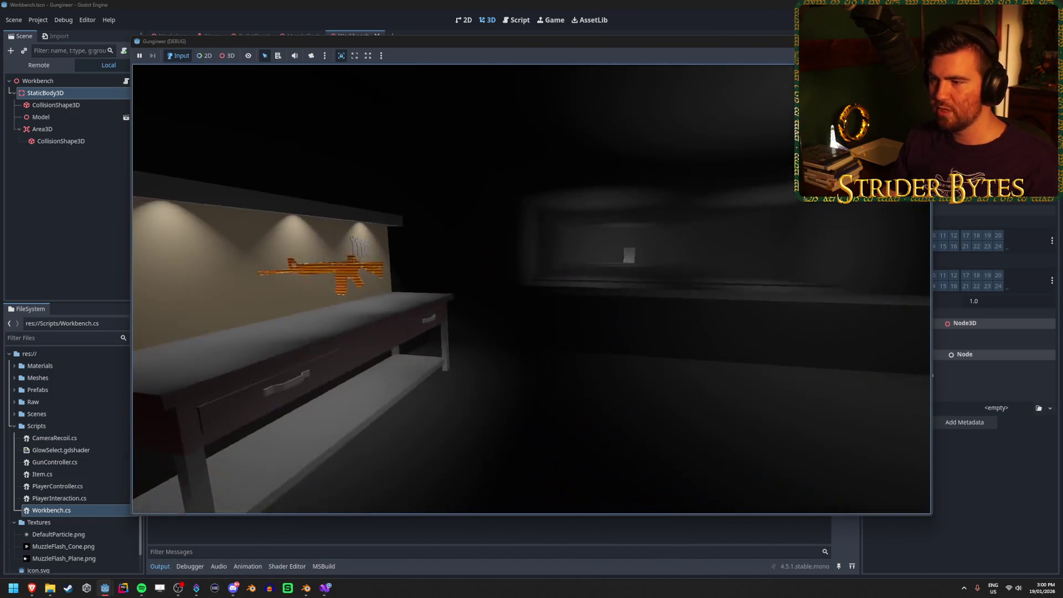
mouse_move(531, 288)
key(F8)
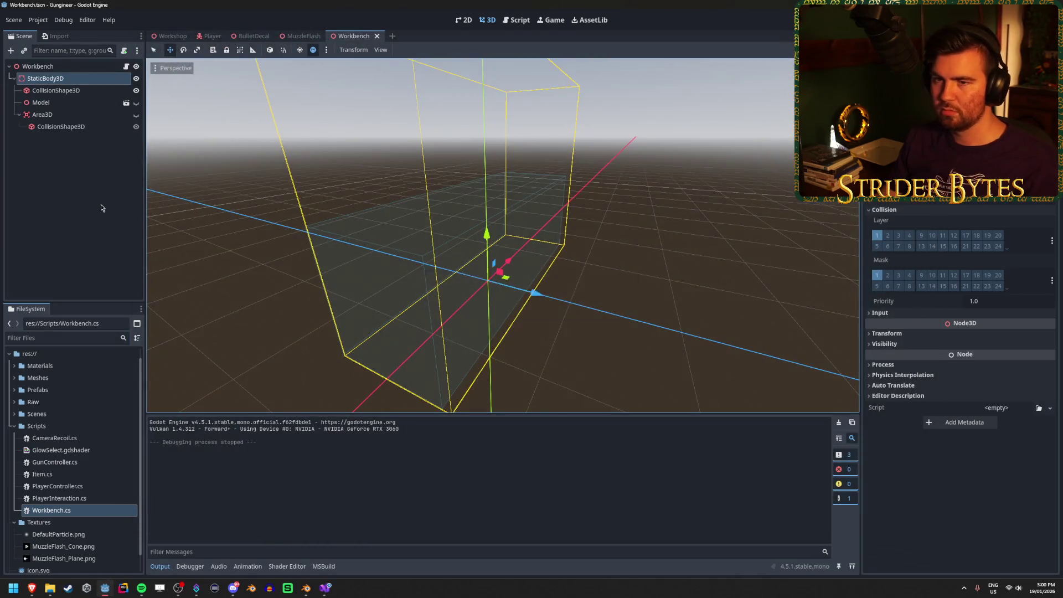
click(169, 36)
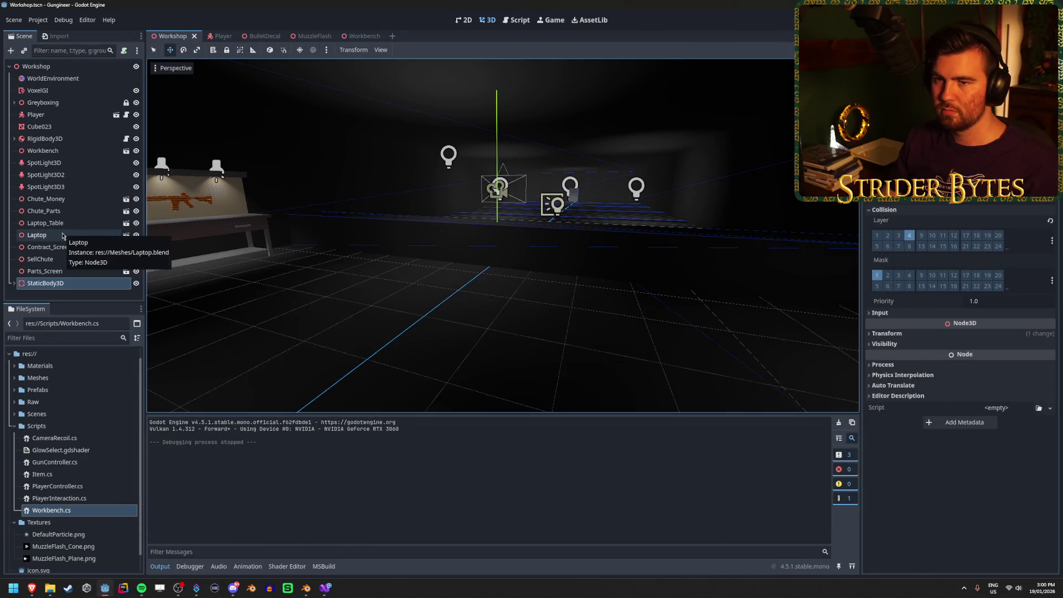
Open the Workshop's Workbench source Workbench.blend, close it, and undo the Workbench scene edits
click(78, 151)
key(f)
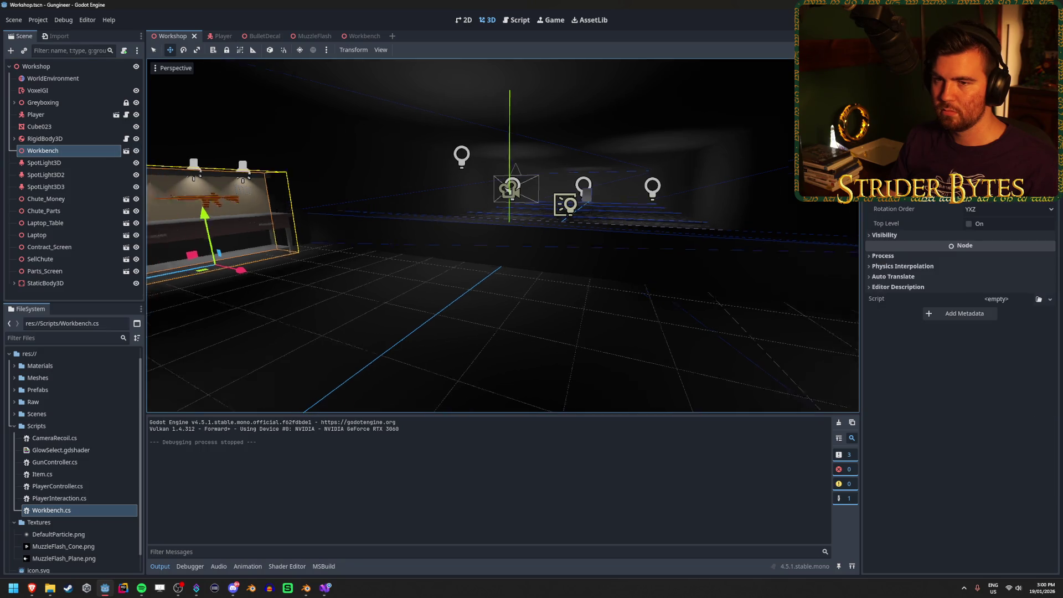
click(126, 152)
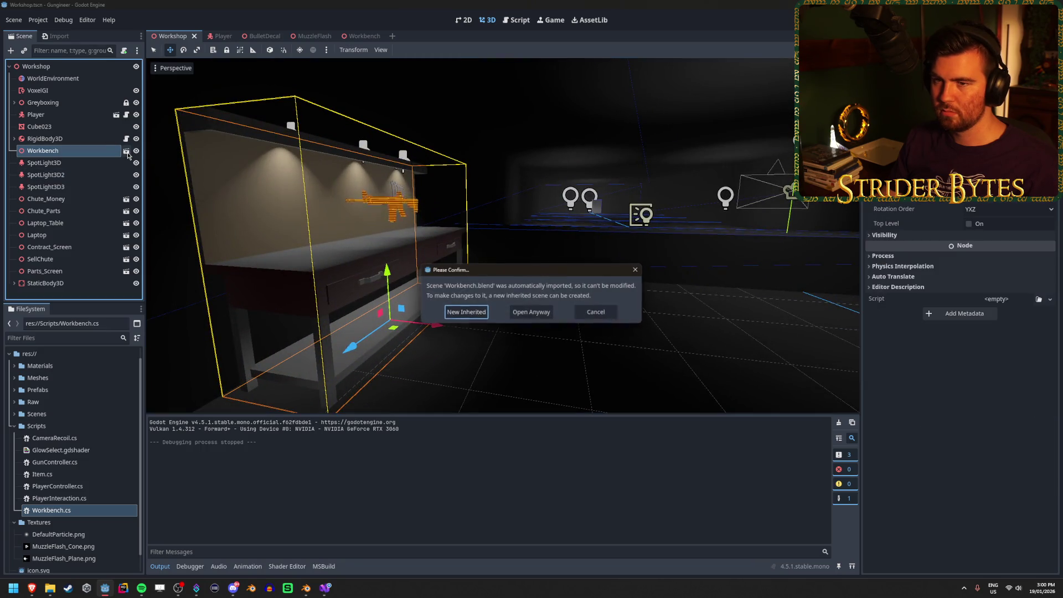
click(536, 311)
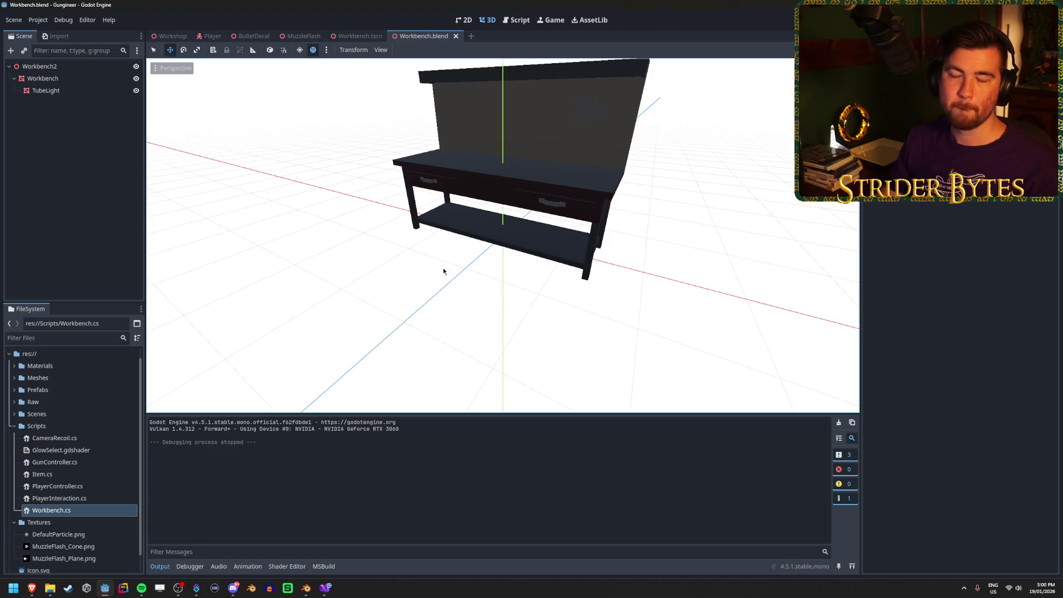
key(ctrl+w)
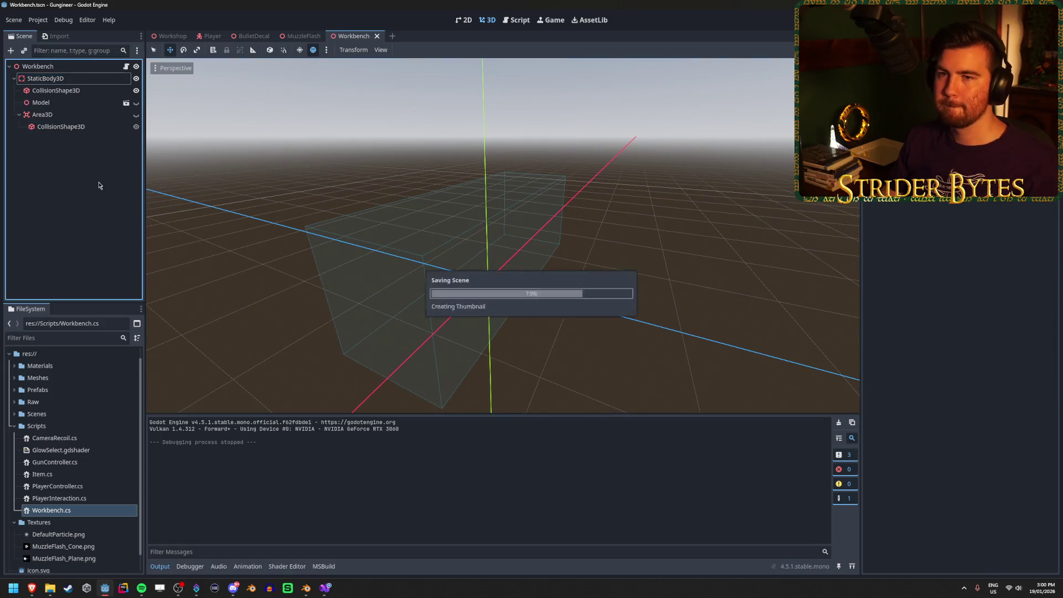
key(ctrl+z)
key(ctrl+z)
key(ctrl+z)
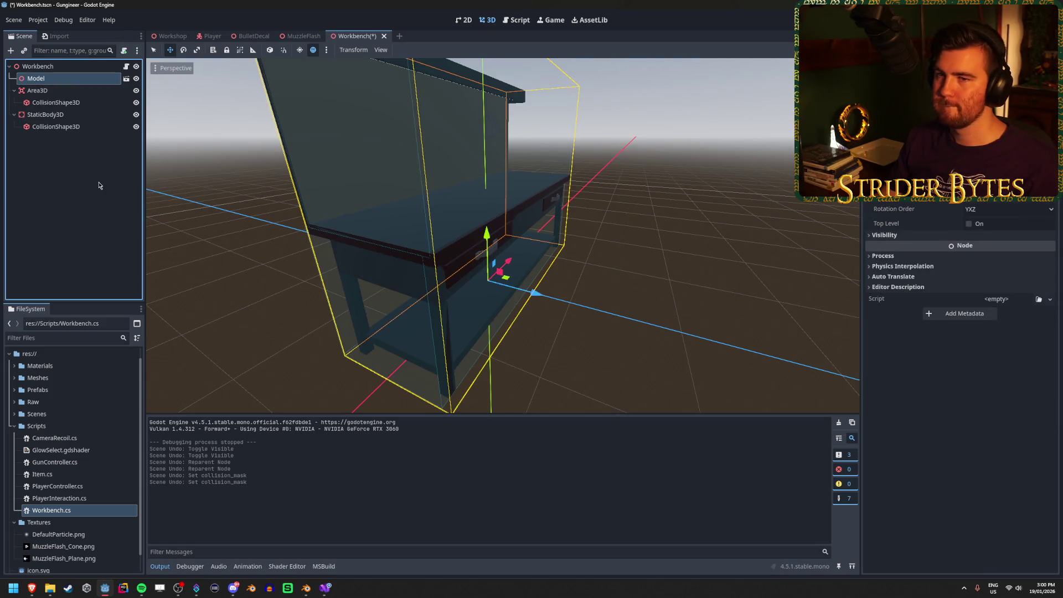
Delete the old Workbench node from the Workshop scene
click(173, 36)
click(76, 151)
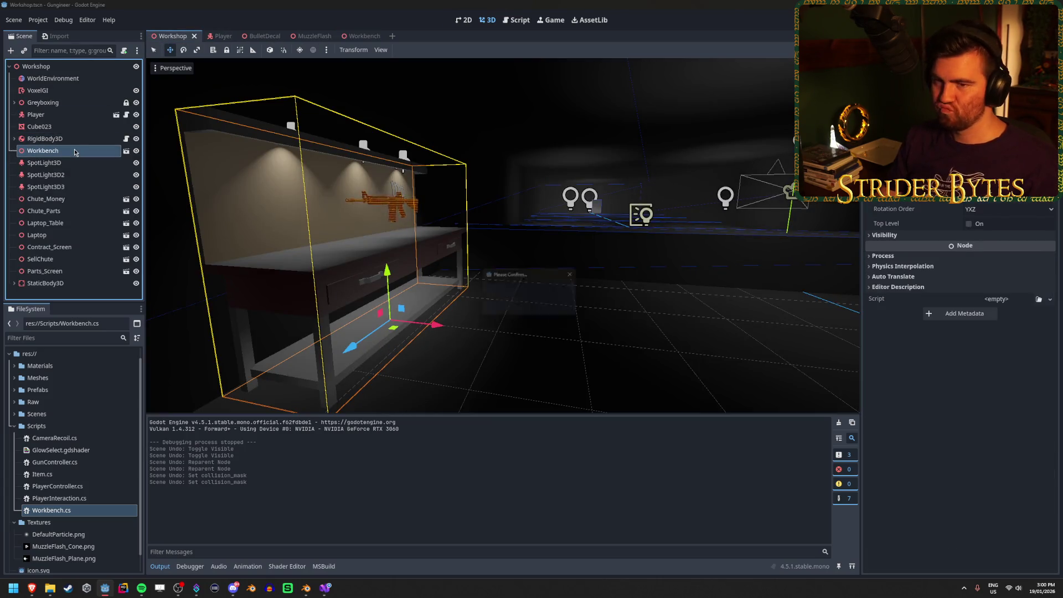
click(506, 305)
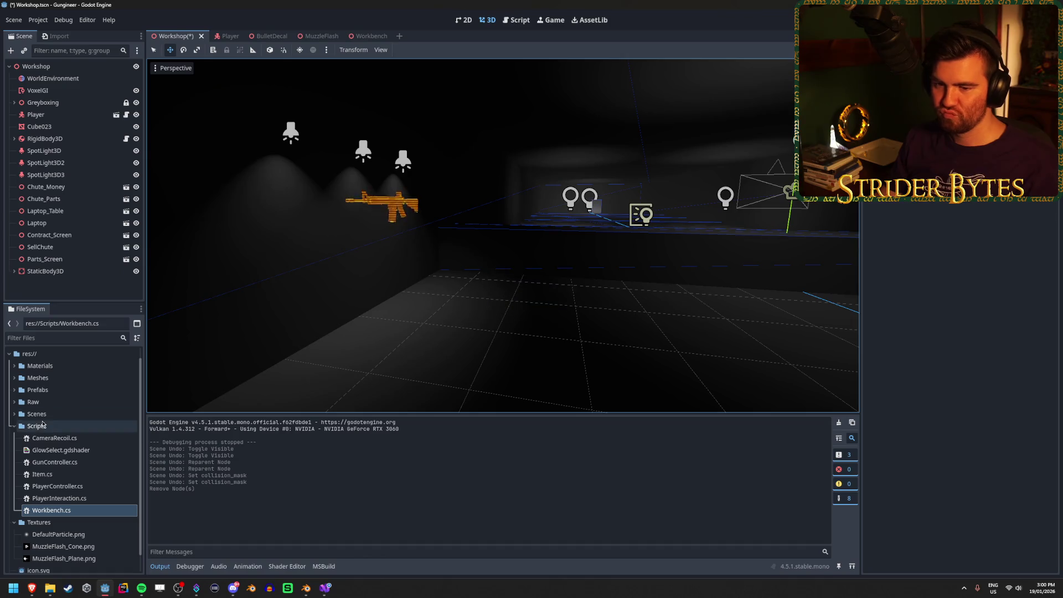
Instance Prefabs/Workbench.tscn into the Workshop and move it far left along X
click(14, 389)
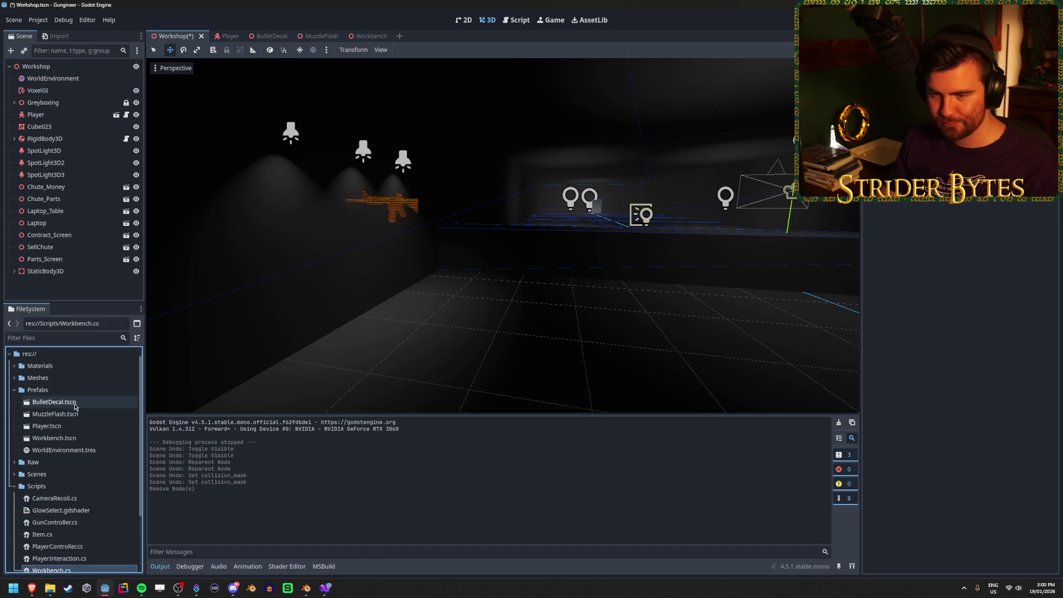
drag(58, 438, 57, 282)
key(f)
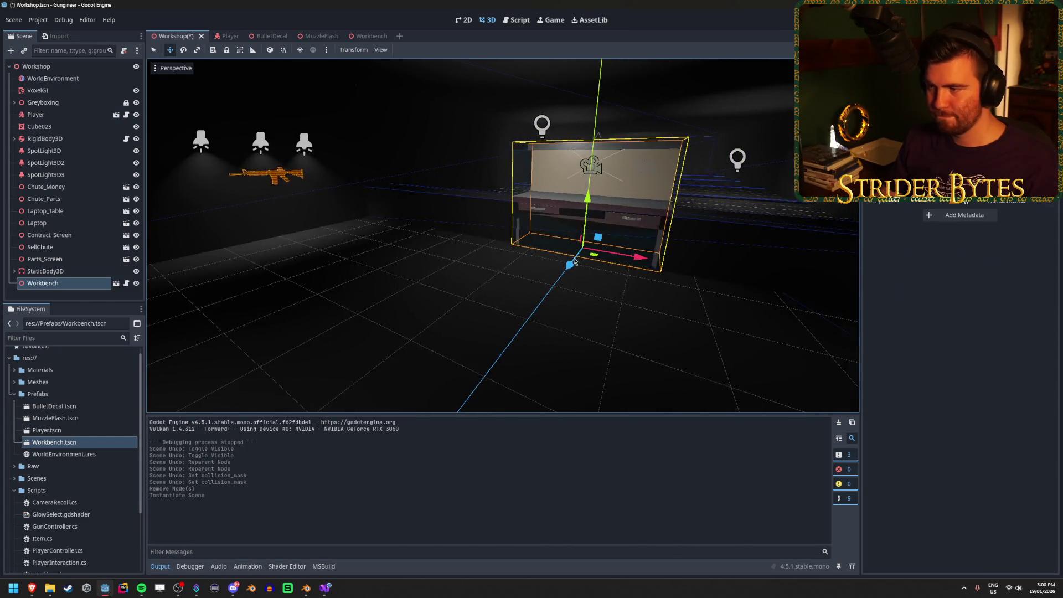
drag(645, 263, 399, 248)
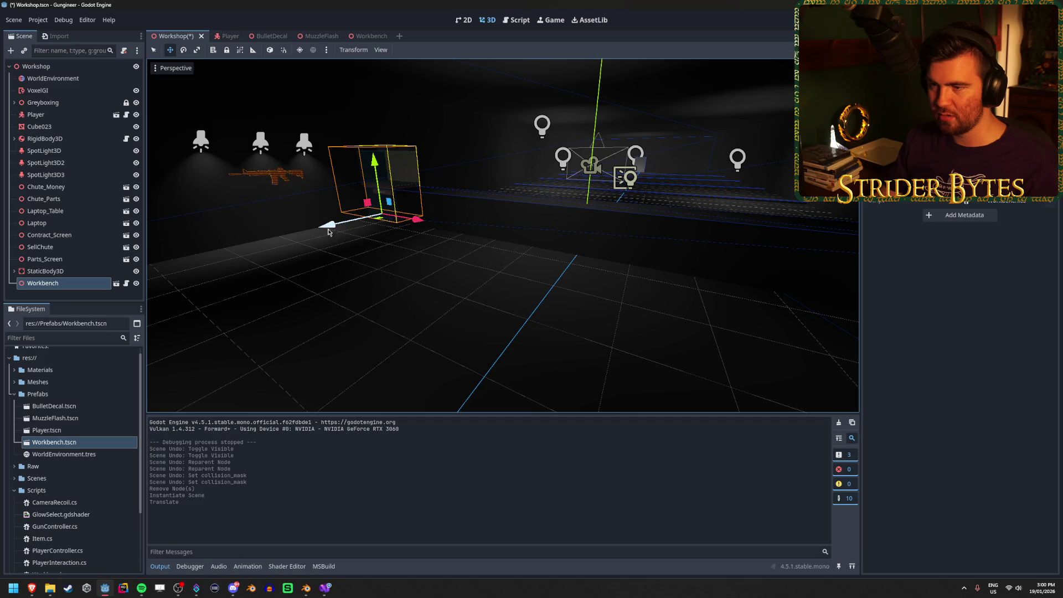
drag(328, 232, 251, 279)
Rotate the workbench 90° and nudge it along X into place
key(e)
drag(314, 239, 396, 264)
key(w)
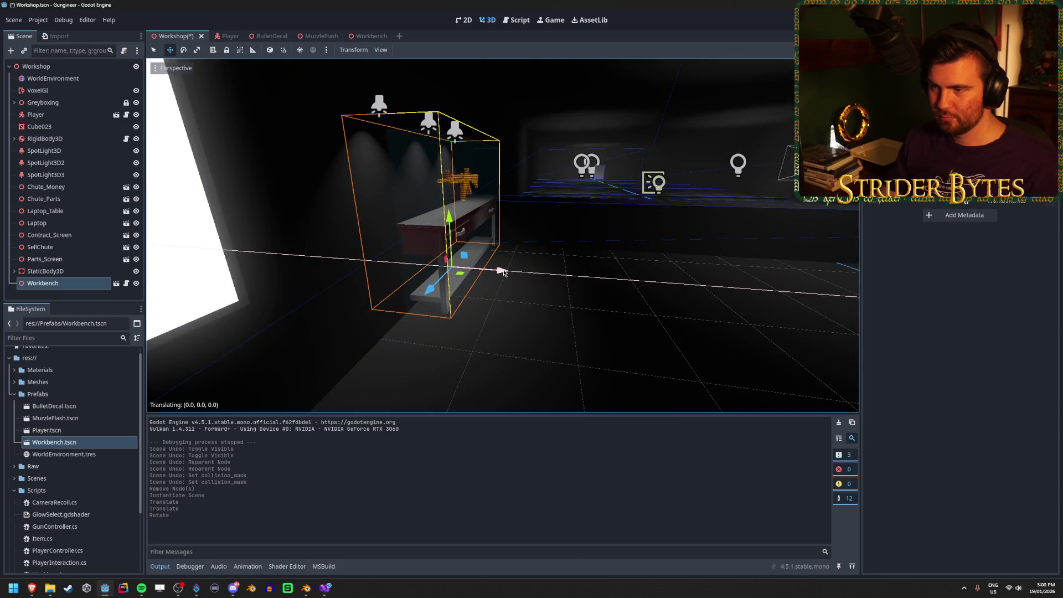
drag(504, 272, 481, 274)
key(f)
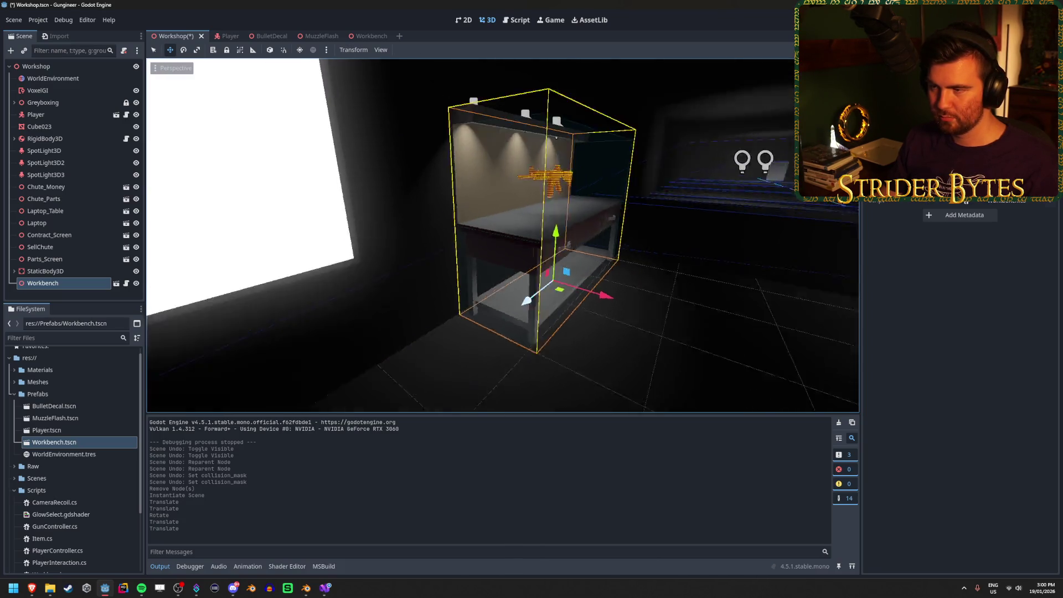
mouse_move(420, 238)
mouse_down()
mouse_move(457, 237)
mouse_move(419, 262)
mouse_up()
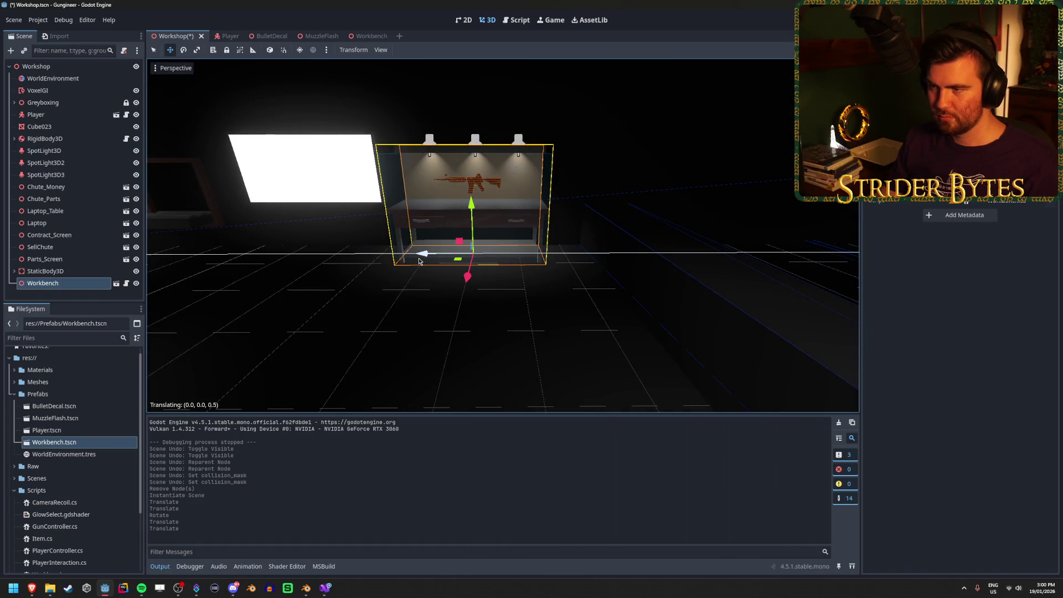
scroll(376, 294, up, 4)
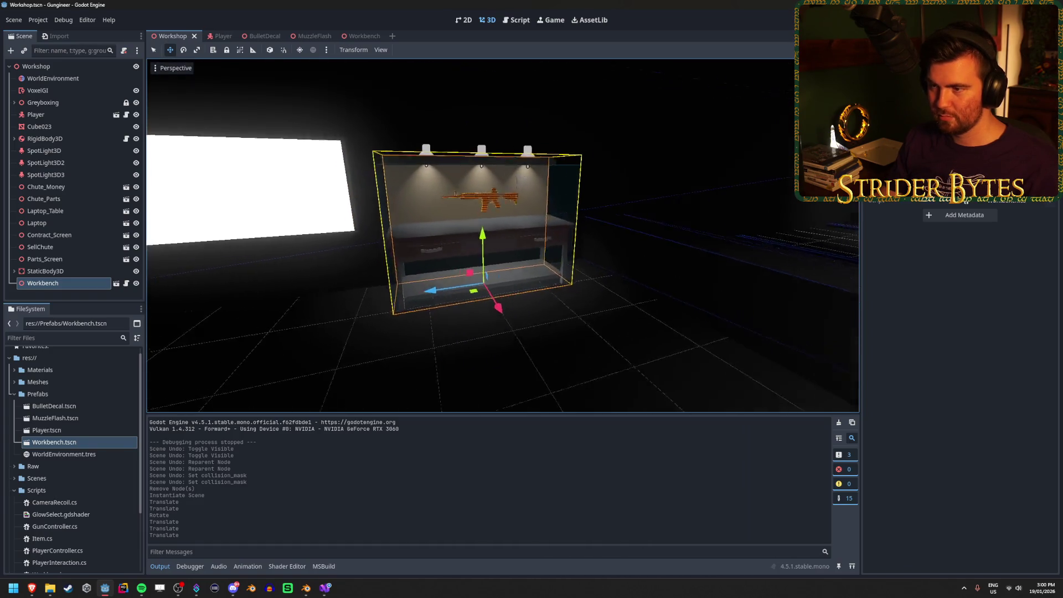
Playtest the placement, then open the Workbench scene and select its Model node
key(F5)
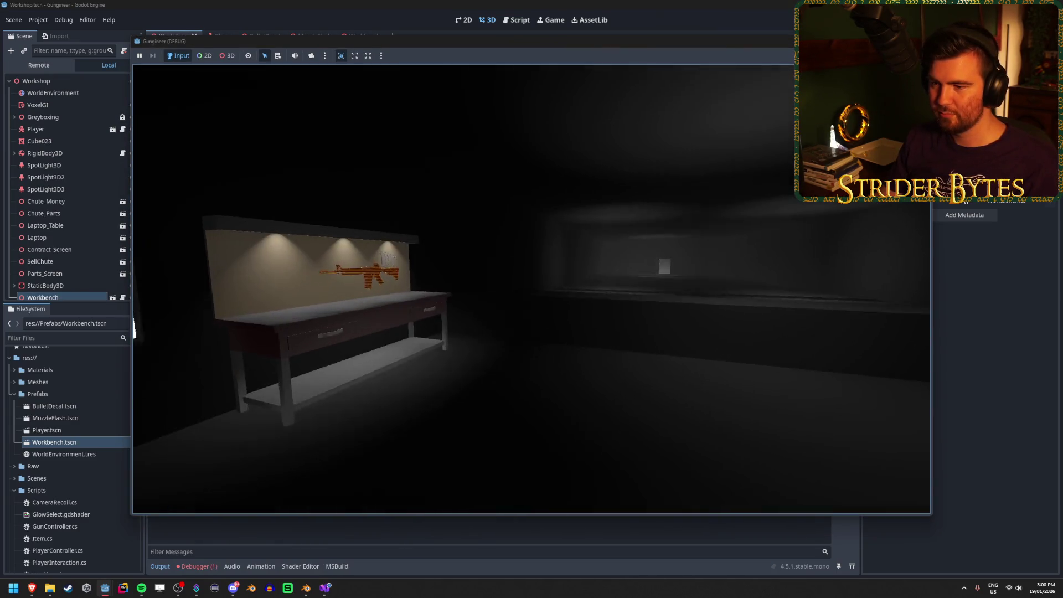
key(w)
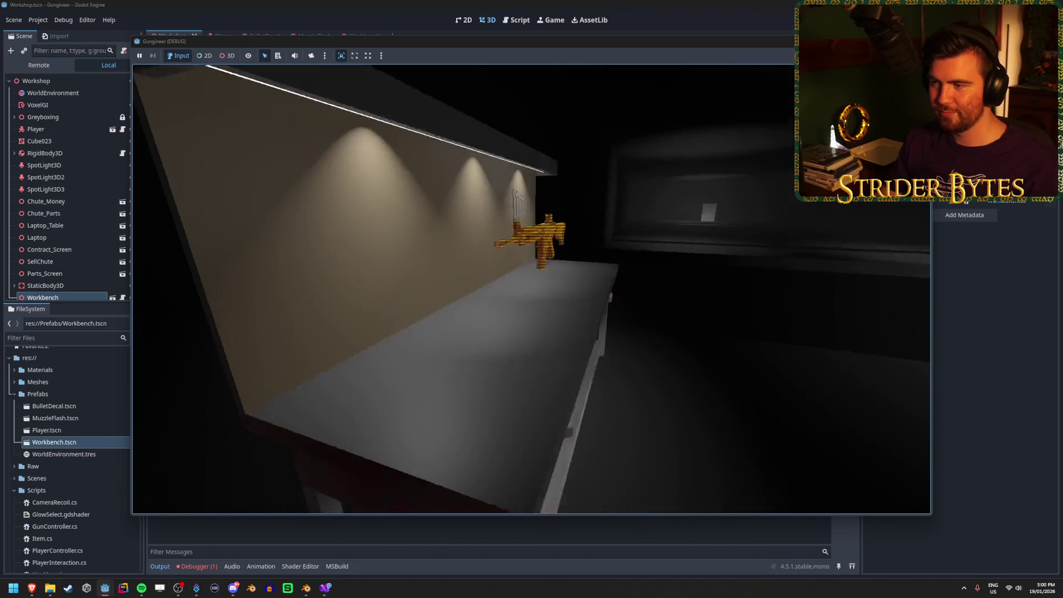
key(F8)
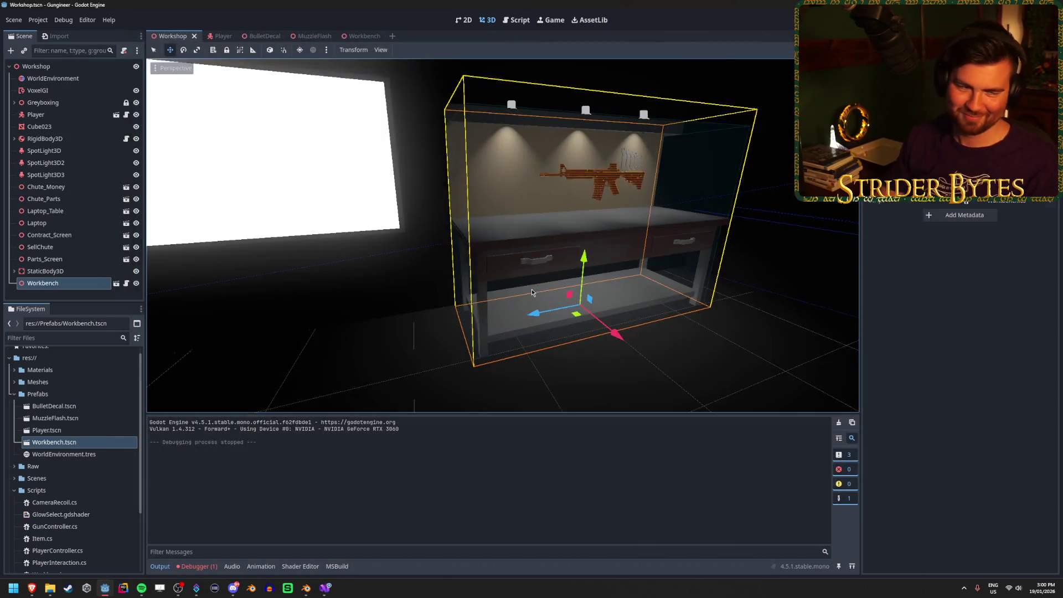
key(d)
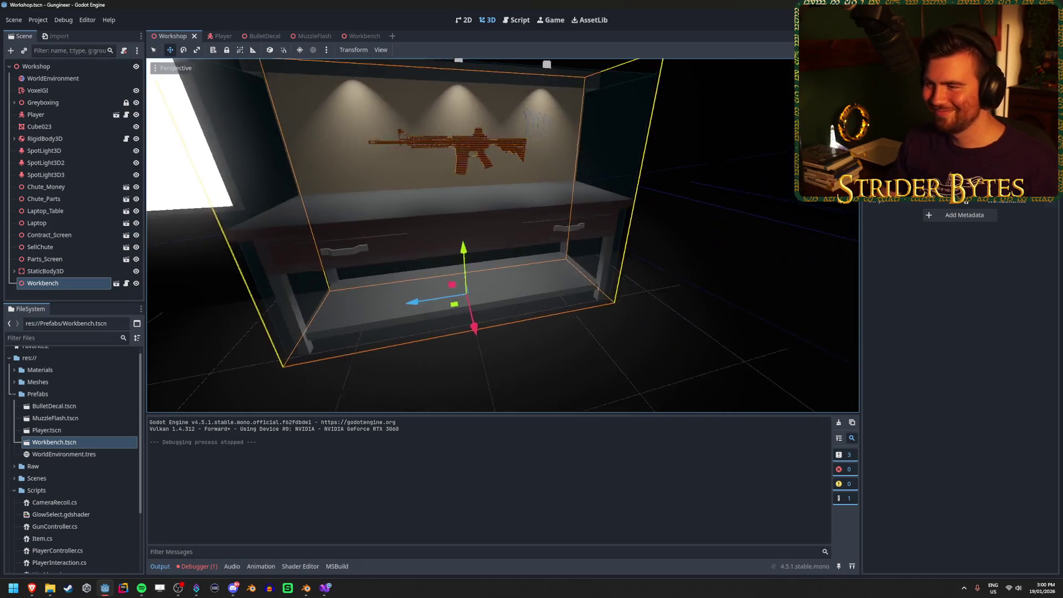
key(d)
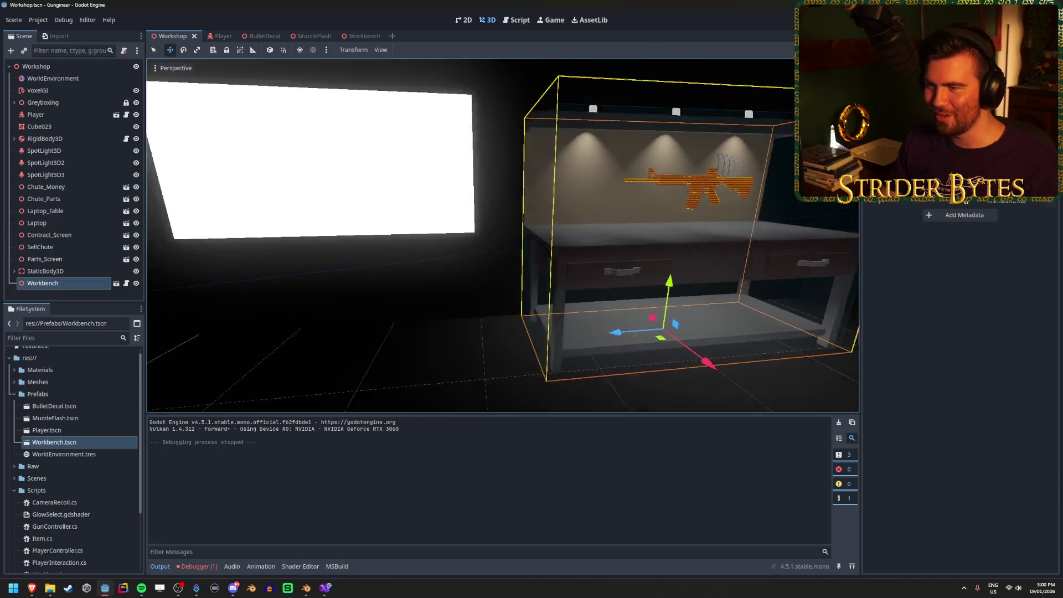
key(s)
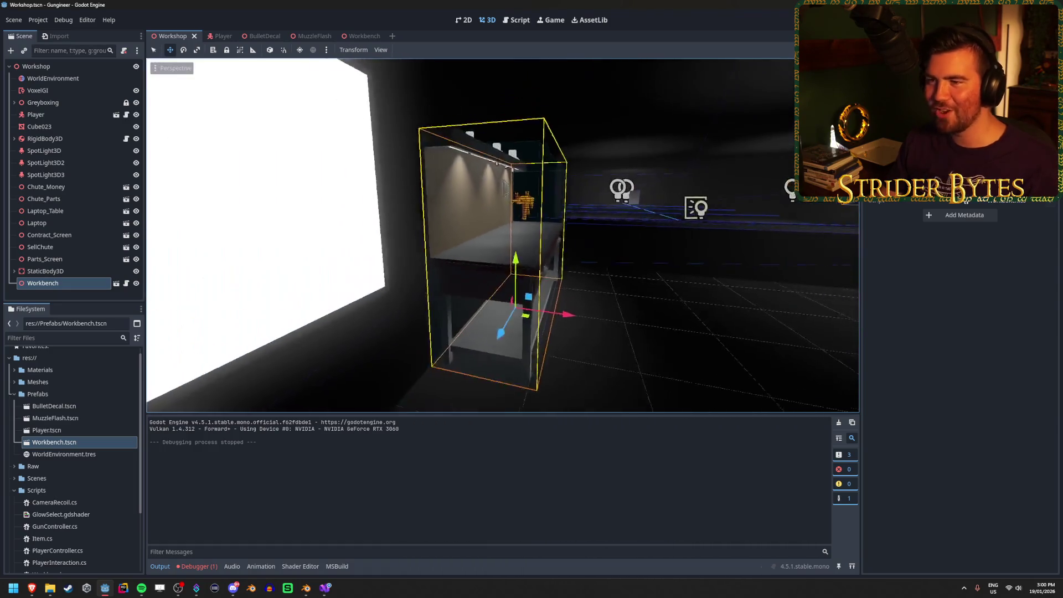
click(350, 35)
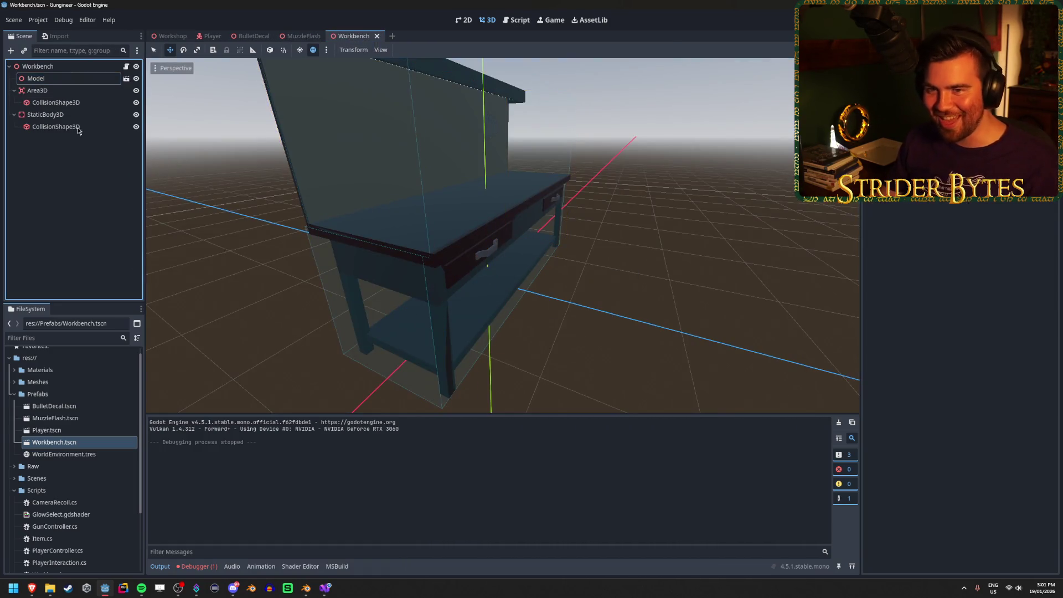
click(62, 80)
click(129, 183)
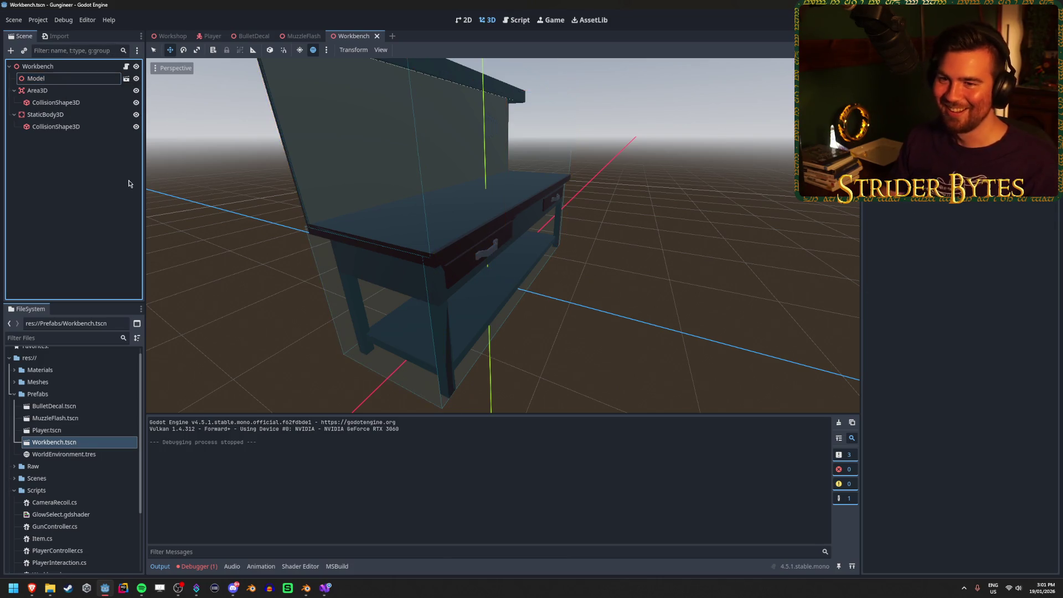